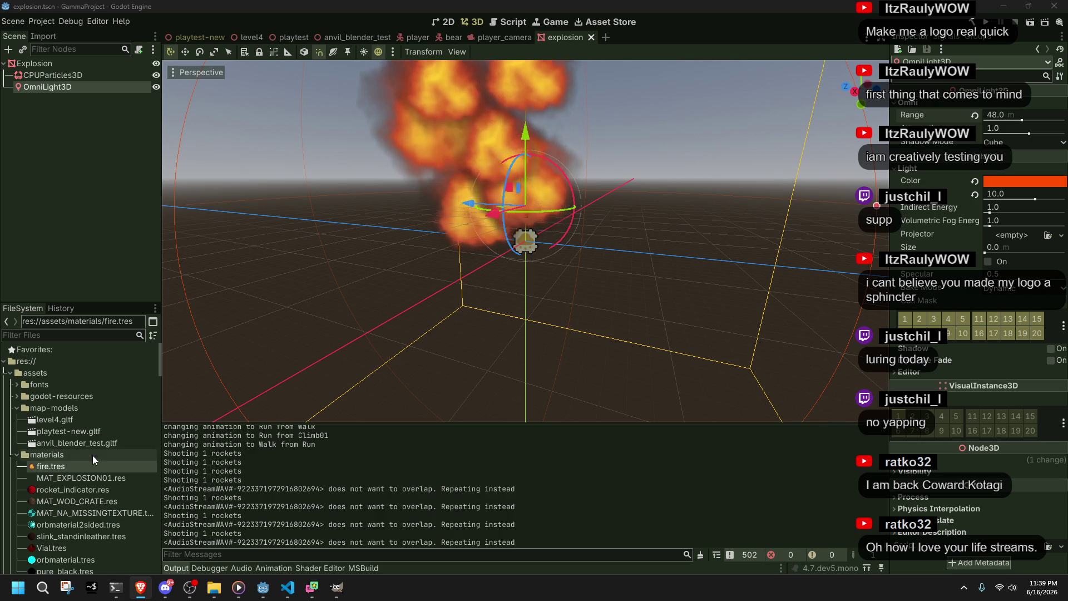
Step: Open fire.tres in the Inspector and scroll the FileSystem down to the imported blackSmoke04.png texture
double_click(79, 468)
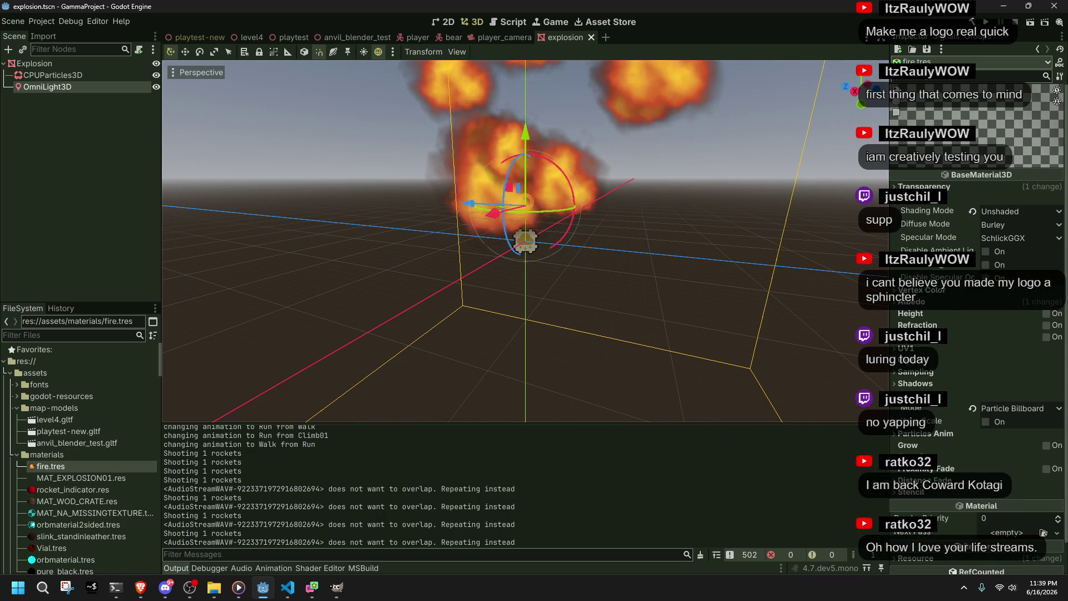
scroll(64, 456, down, 5)
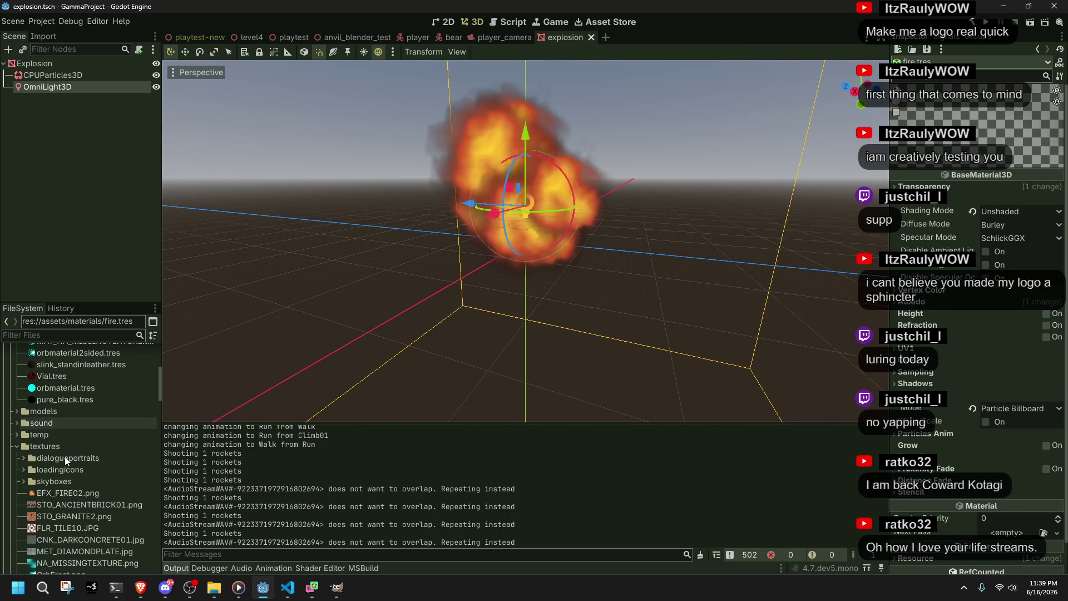
scroll(81, 489, down, 1)
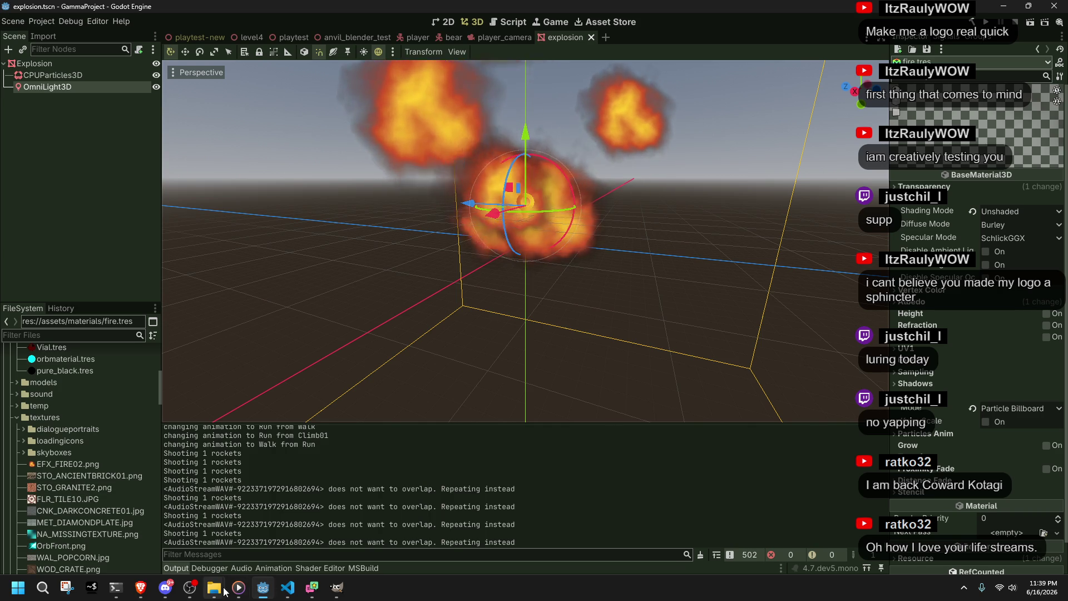
mouse_move(214, 587)
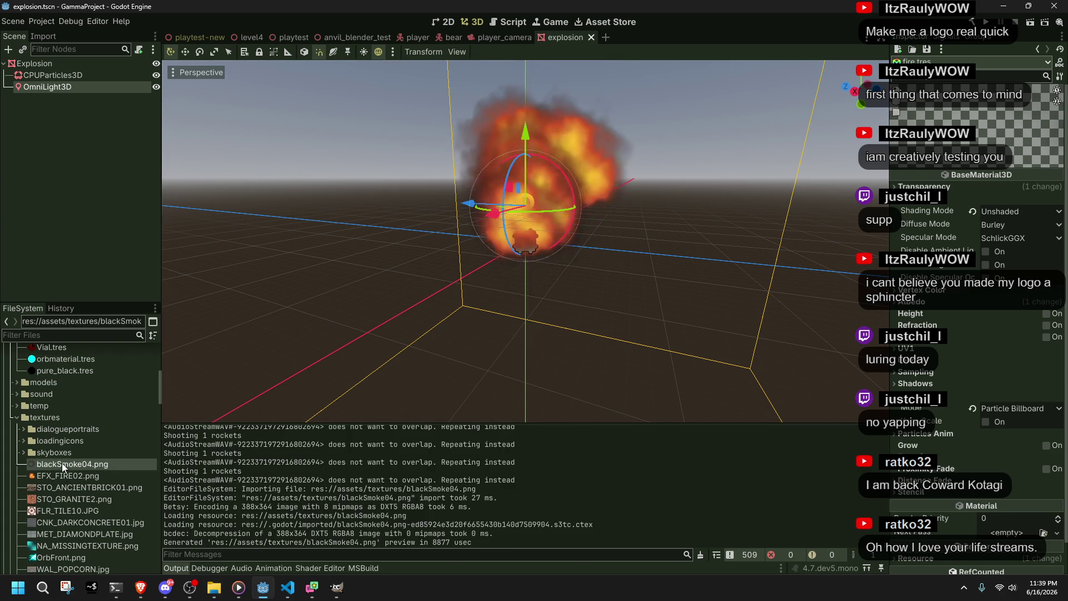
Step: Rename blackSmoke04.png to EFX_BLACKSMOKE01.png
key(F2)
text(EF)
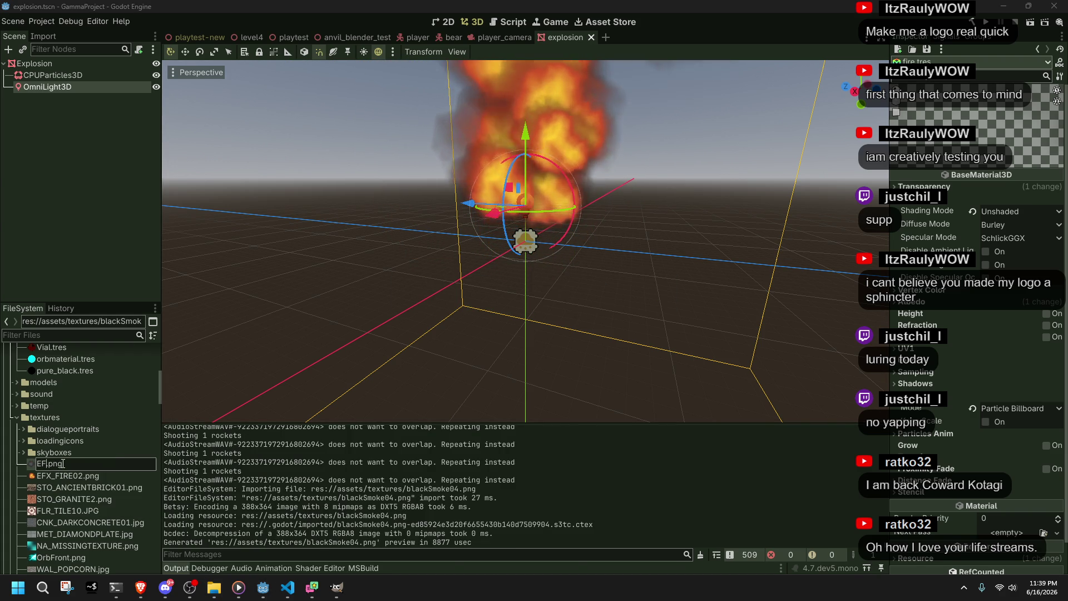
text(BLACK)
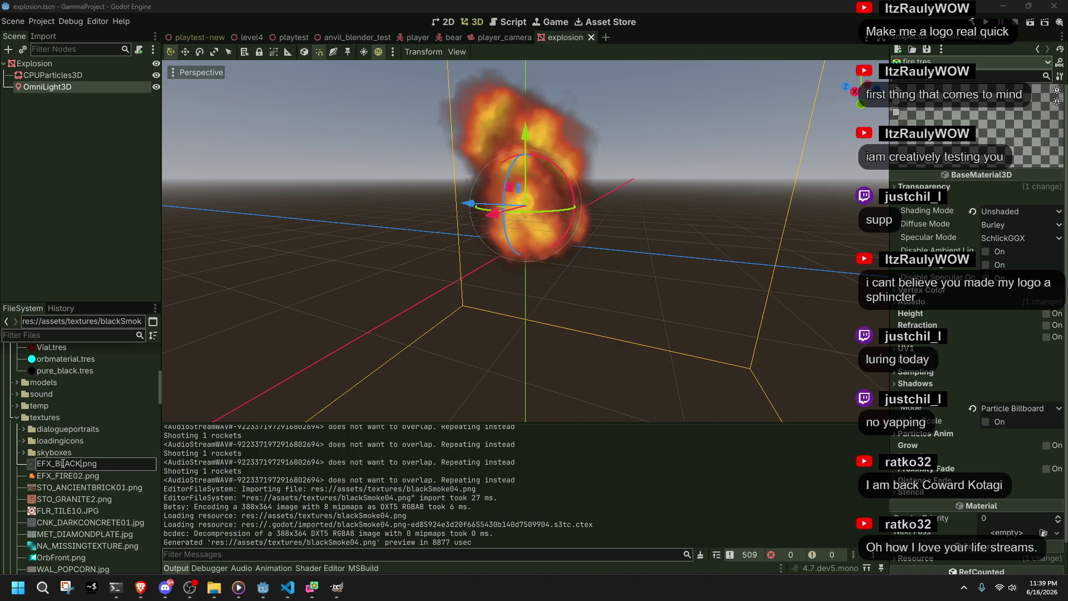
text(SMOKE0)
text(1)
key(Return)
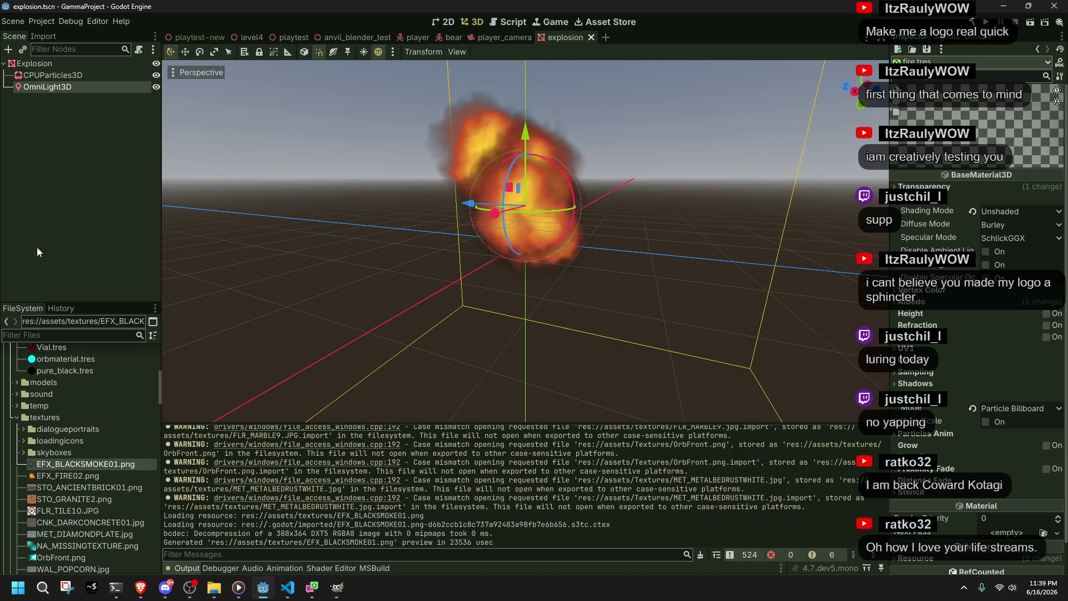
Step: Select fire.tres, expand its Particles Anim settings, and clear the viewport selection
scroll(81, 413, up, 5)
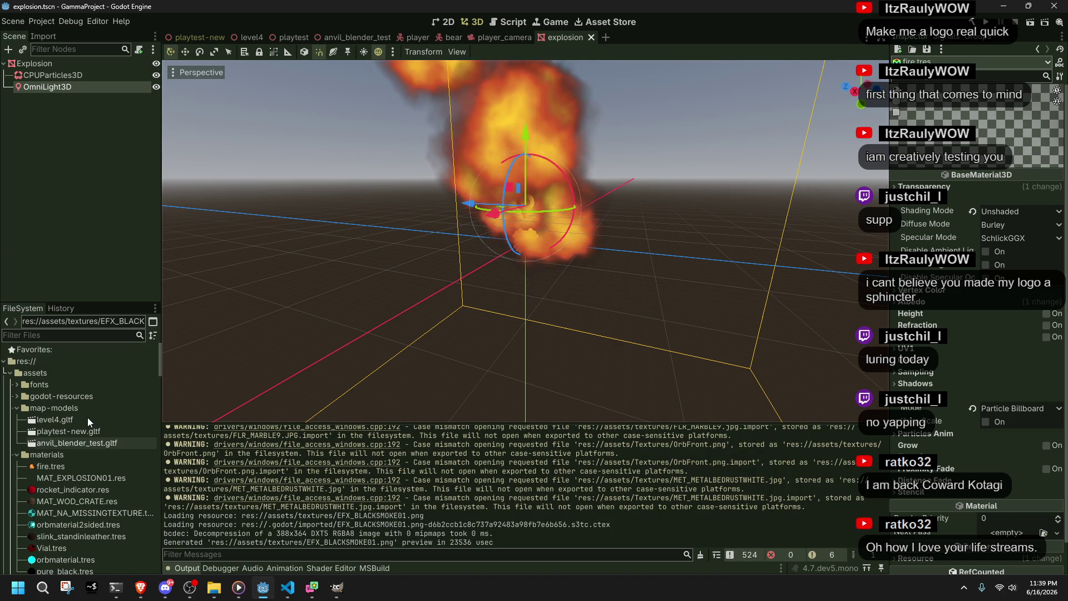
click(72, 466)
scroll(105, 395, down, 2)
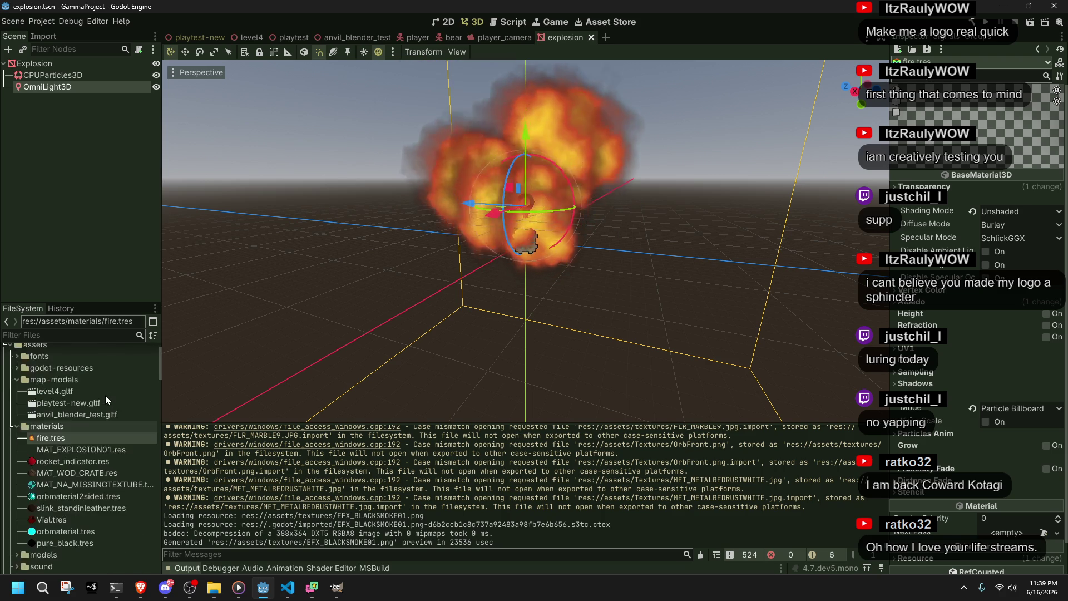
scroll(105, 395, down, 8)
scroll(965, 382, down, 2)
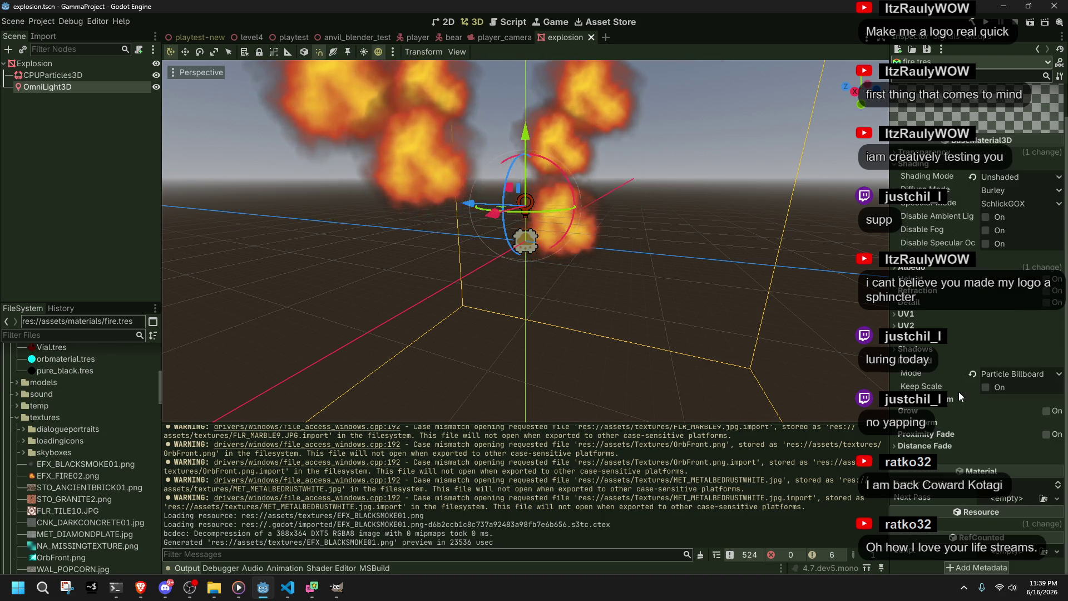
click(940, 399)
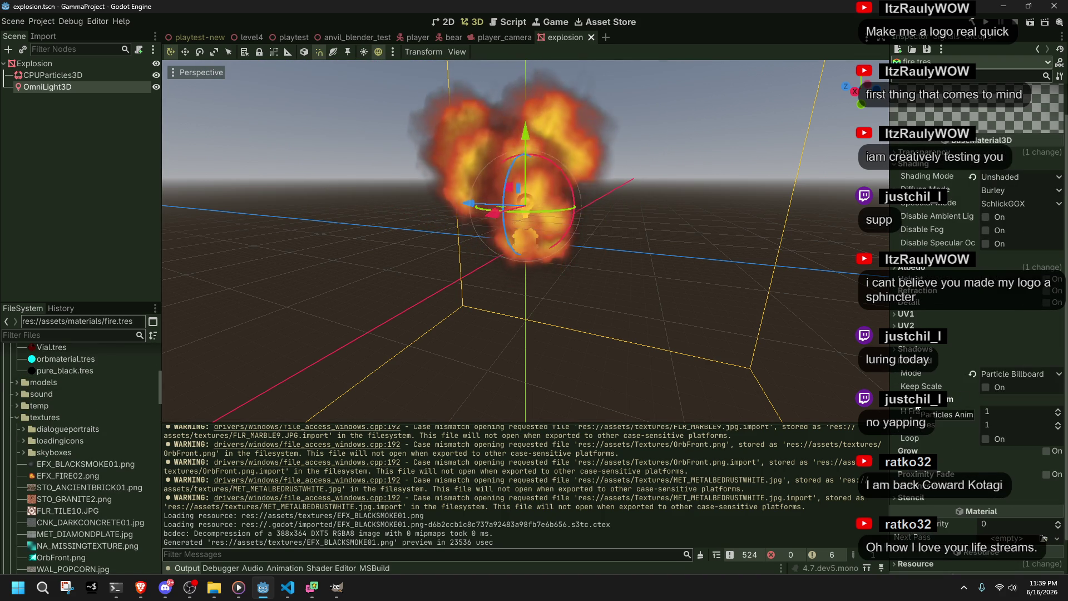
scroll(927, 333, up, 2)
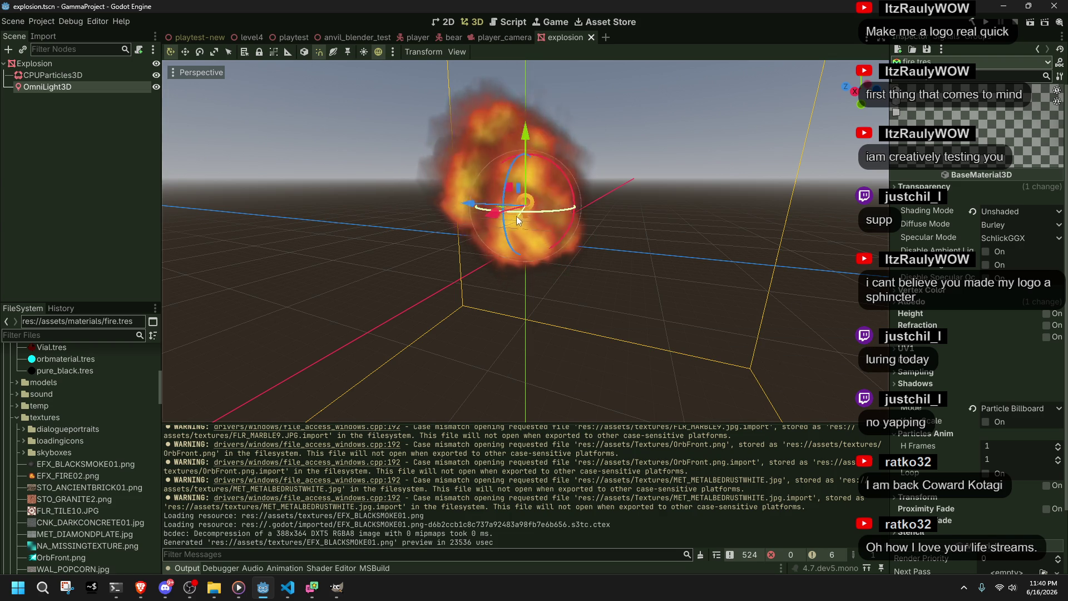
click(334, 178)
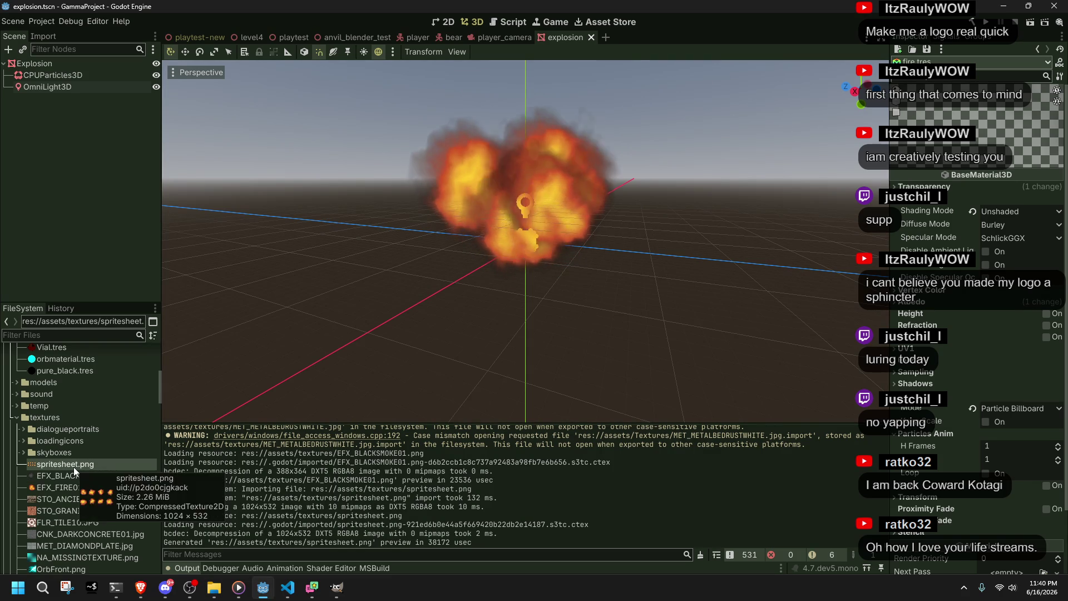
Step: Rename spritesheet.png to EFX_FIRE_SPRITESHEET.png
key(F2)
text(EF)
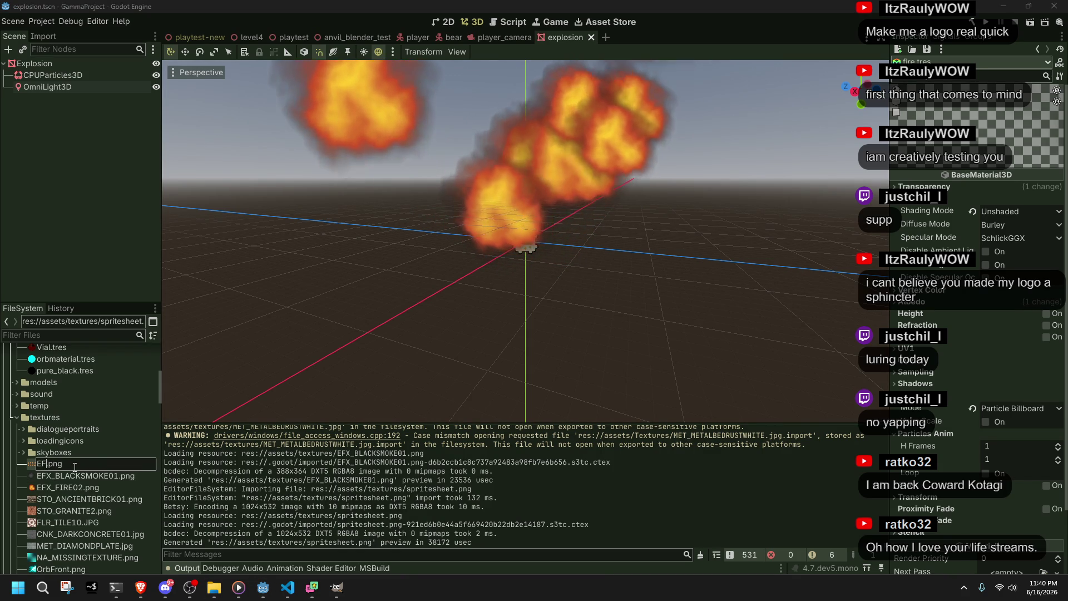
text(X_FIRE_SPRITES)
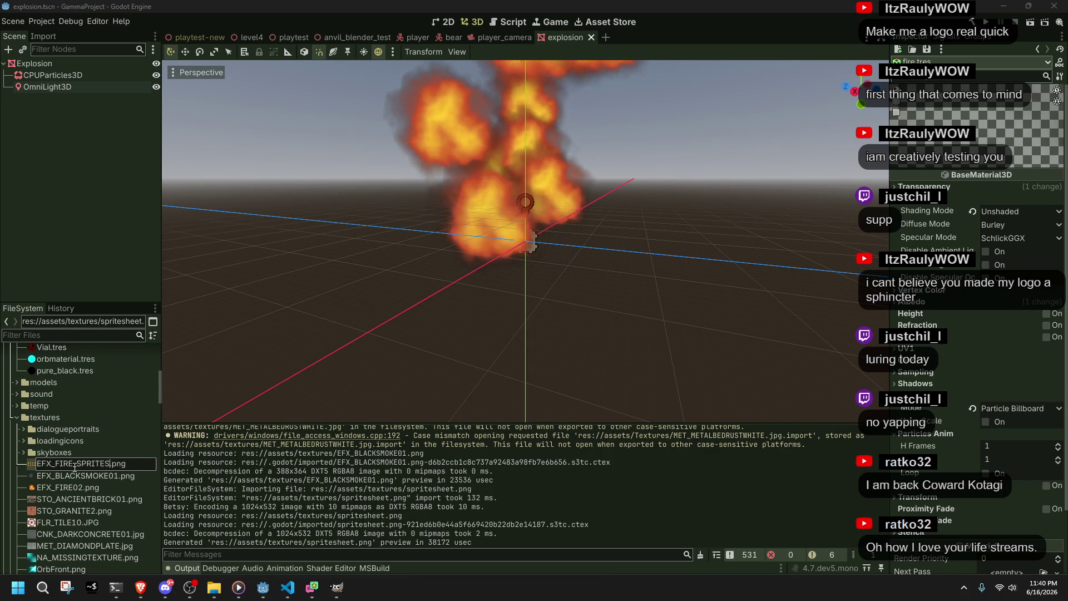
text(HEET)
key(Return)
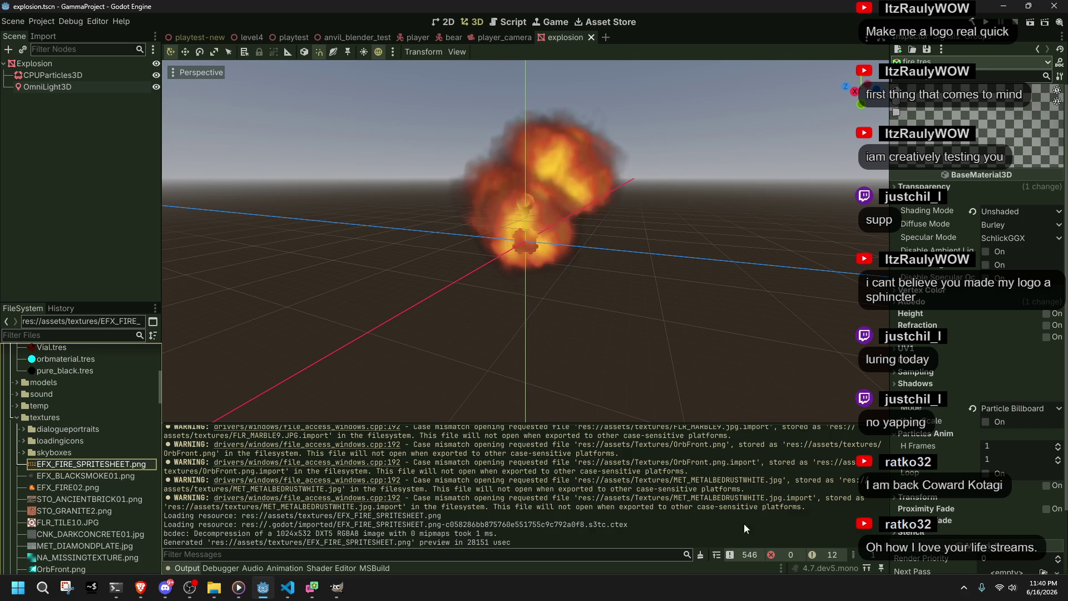
Step: Assign EFX_FIRE_SPRITESHEET.png as the Albedo Texture of the fire.tres material
scroll(995, 419, down, 3)
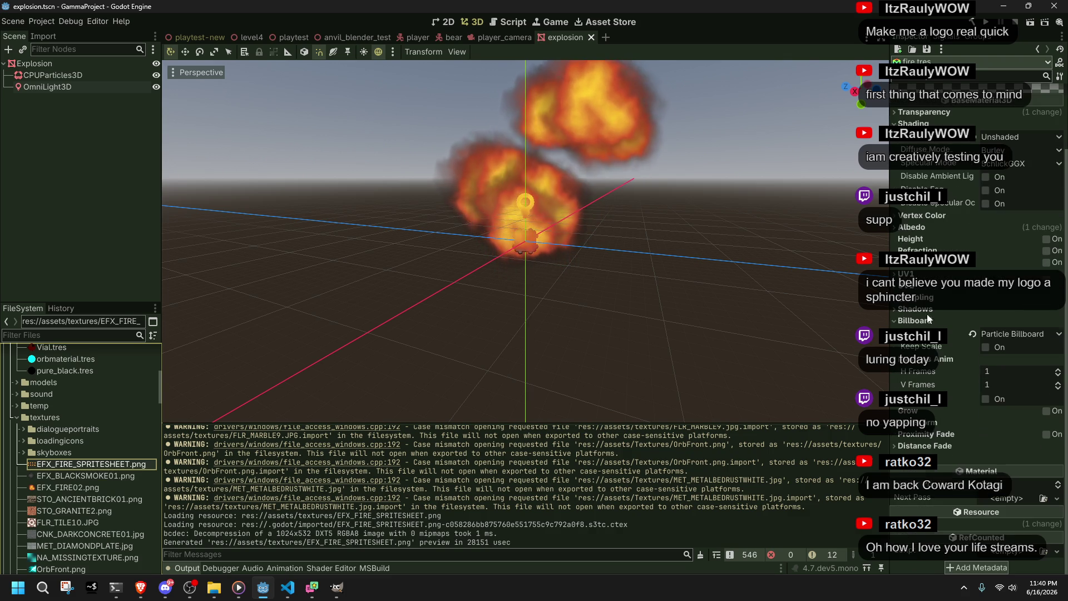
scroll(69, 417, up, 5)
click(61, 408)
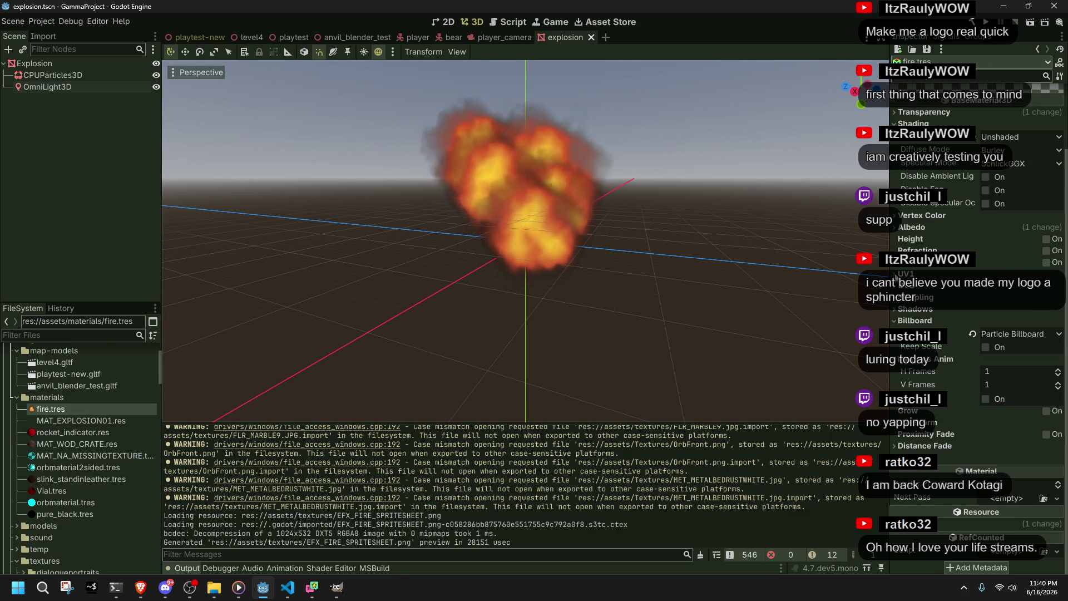
click(937, 226)
scroll(64, 475, down, 5)
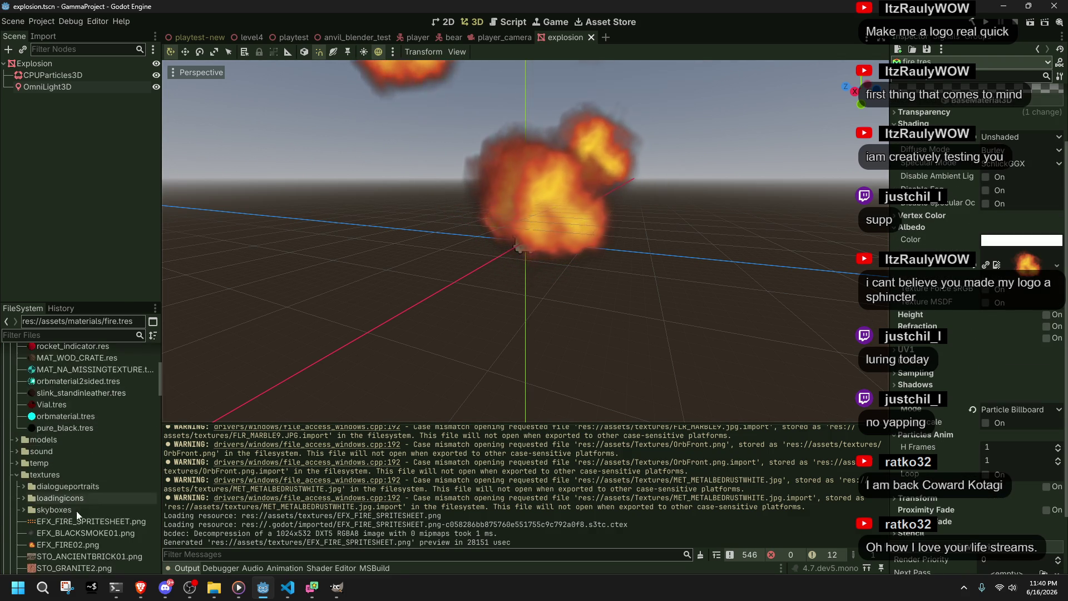
drag(64, 464, 1026, 264)
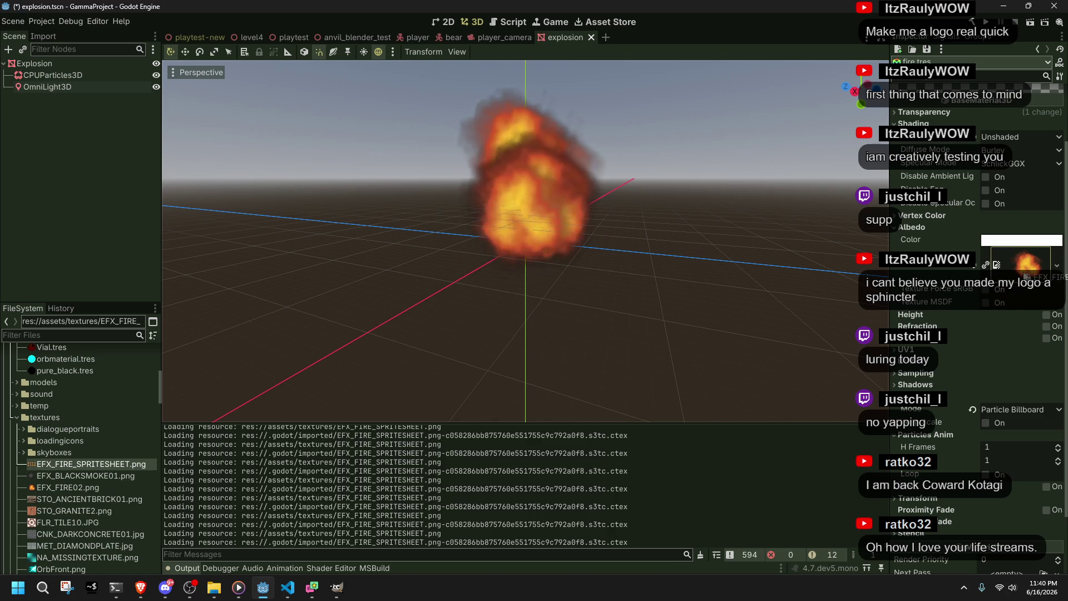
scroll(656, 262, down, 5)
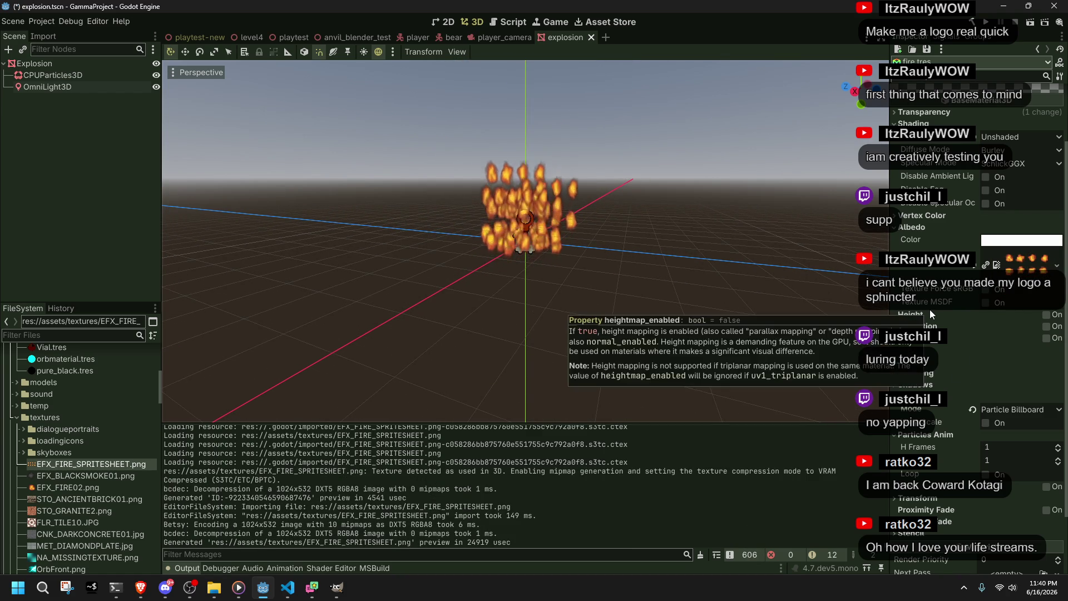
Step: Set the particle animation frame count and enable Grow with an amount of 8.0
click(1059, 445)
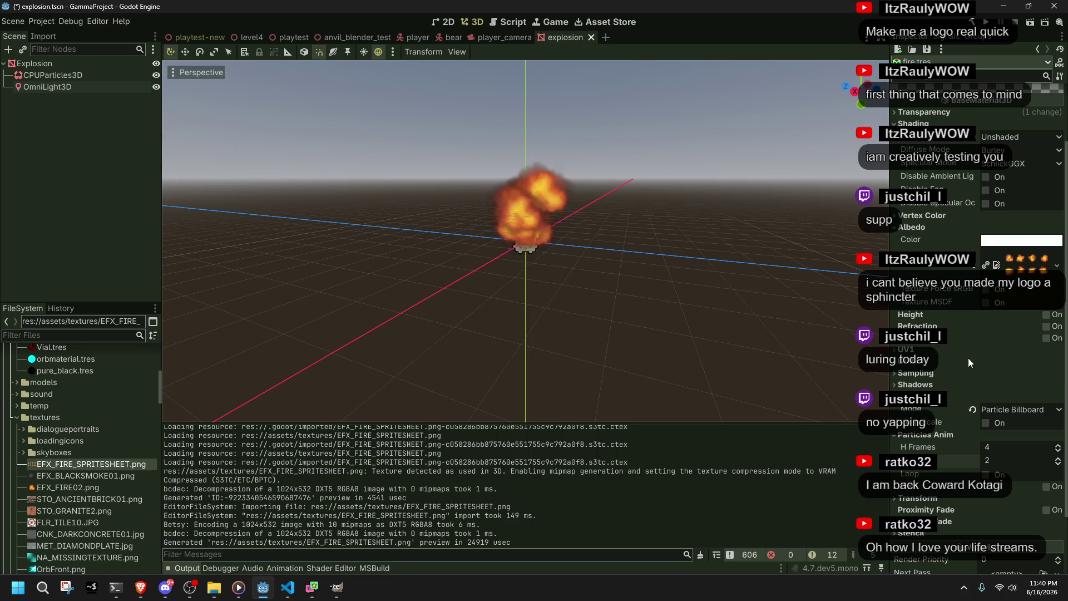
scroll(968, 362, up, 3)
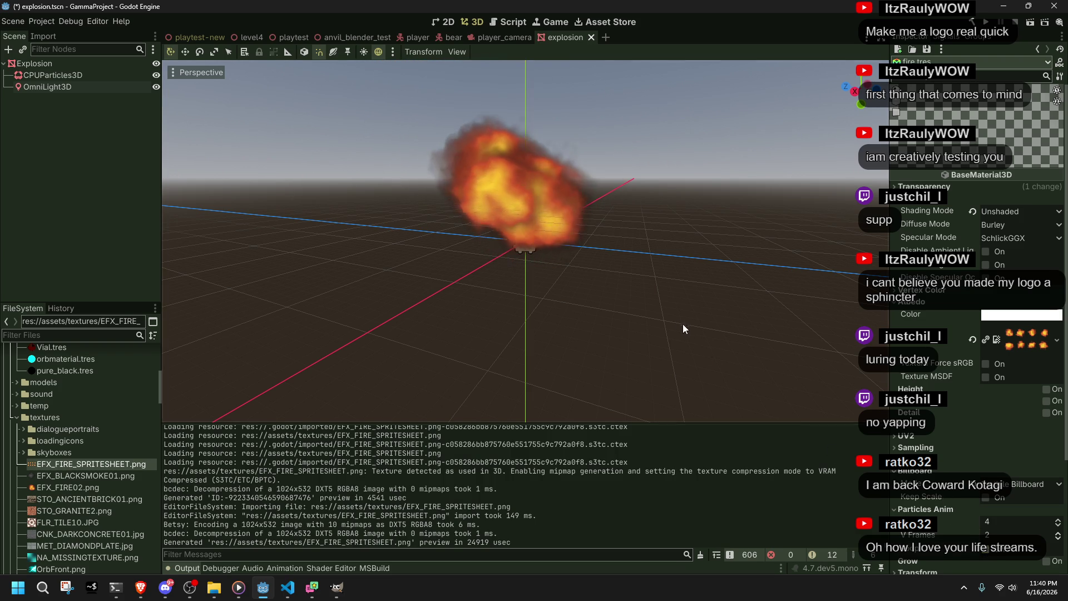
scroll(993, 525, down, 2)
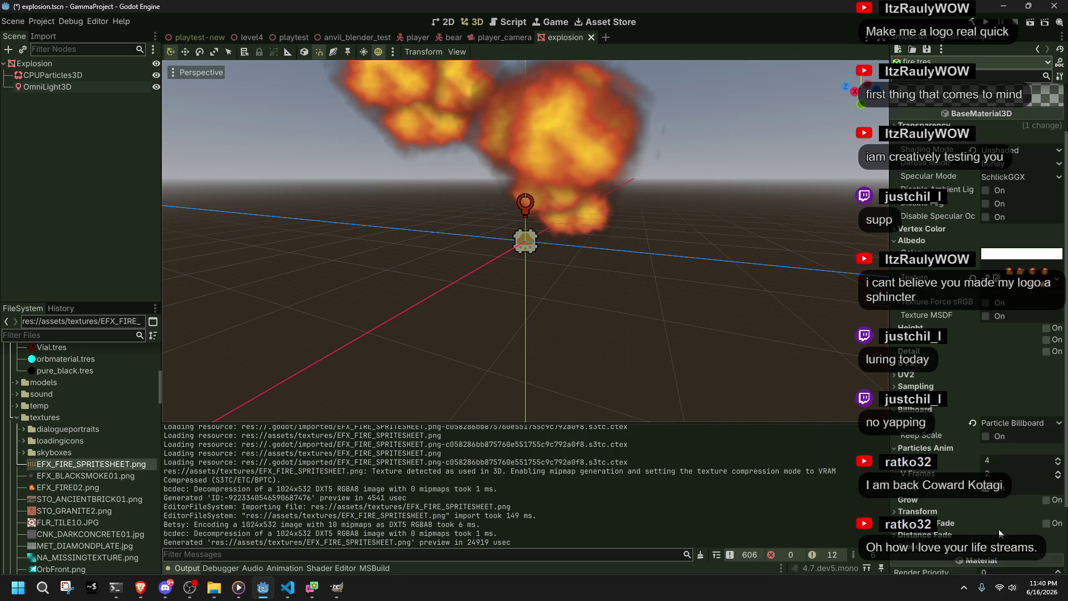
click(1046, 500)
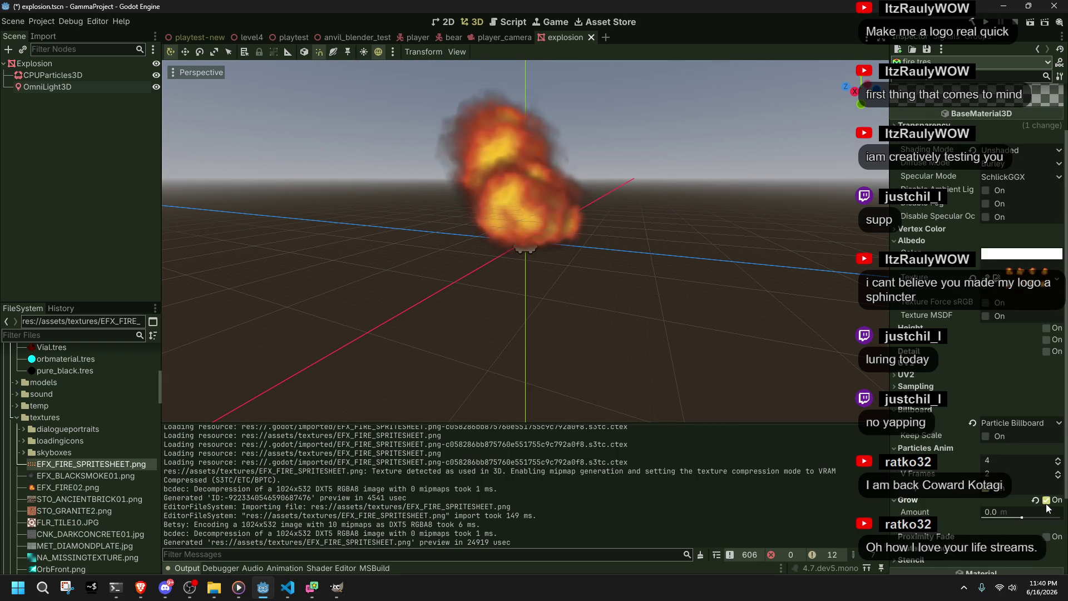
click(1010, 512)
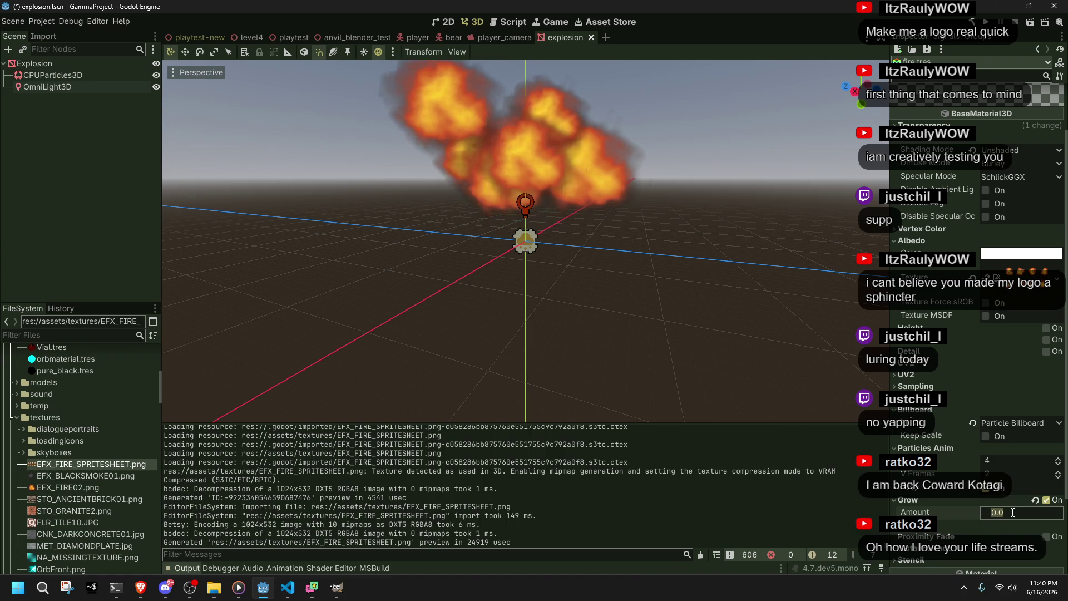
text(4)
key(Return)
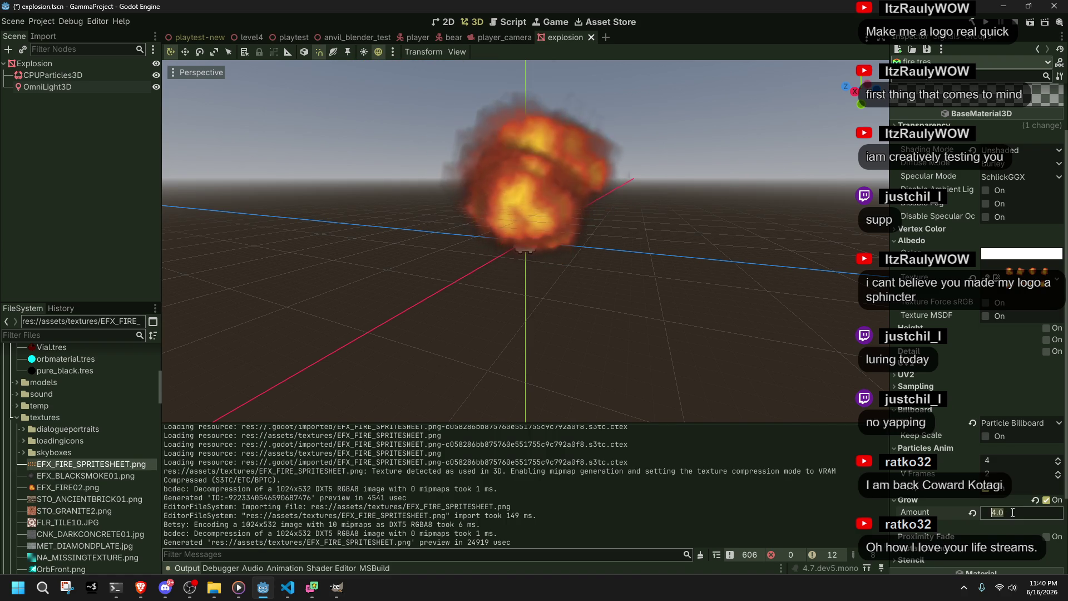
text(8)
key(Return)
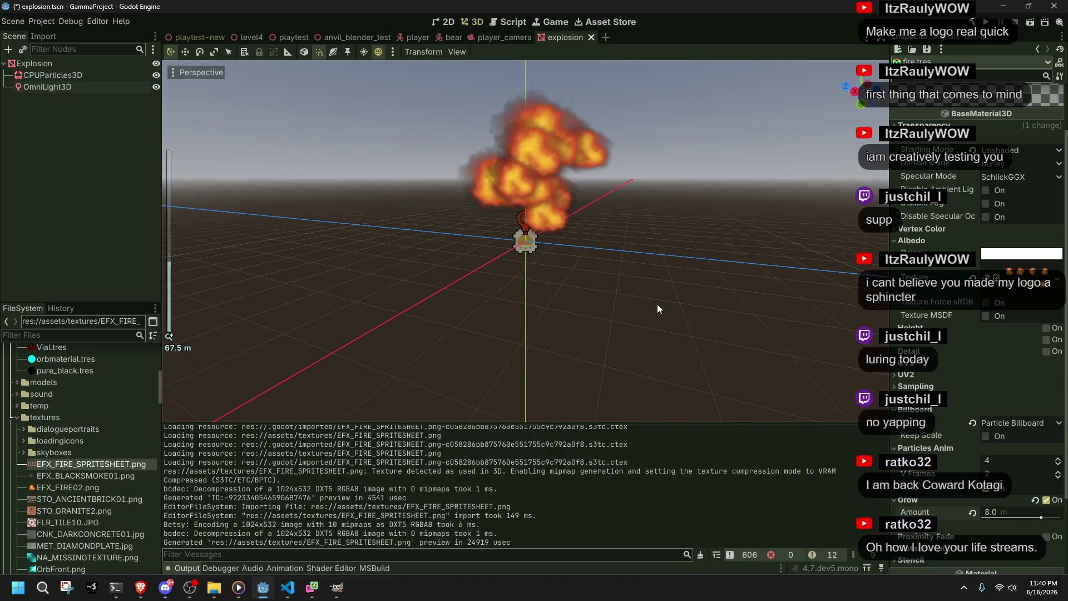
Step: Collapse the Grow and Particles Anim sections and select the CPUParticles3D emitter
scroll(676, 308, down, 8)
scroll(914, 347, down, 3)
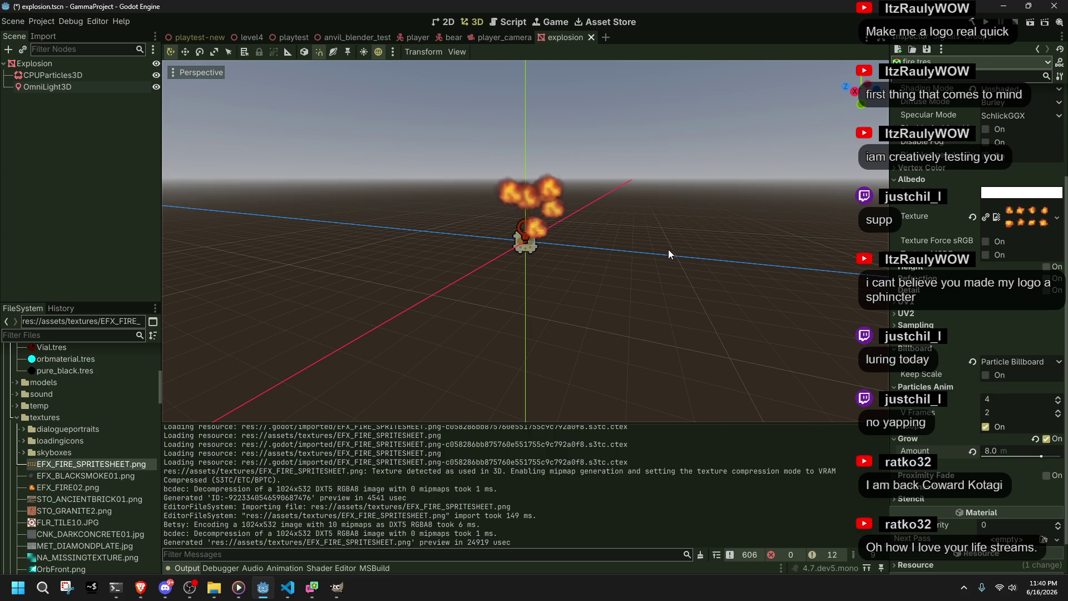
scroll(584, 206, up, 6)
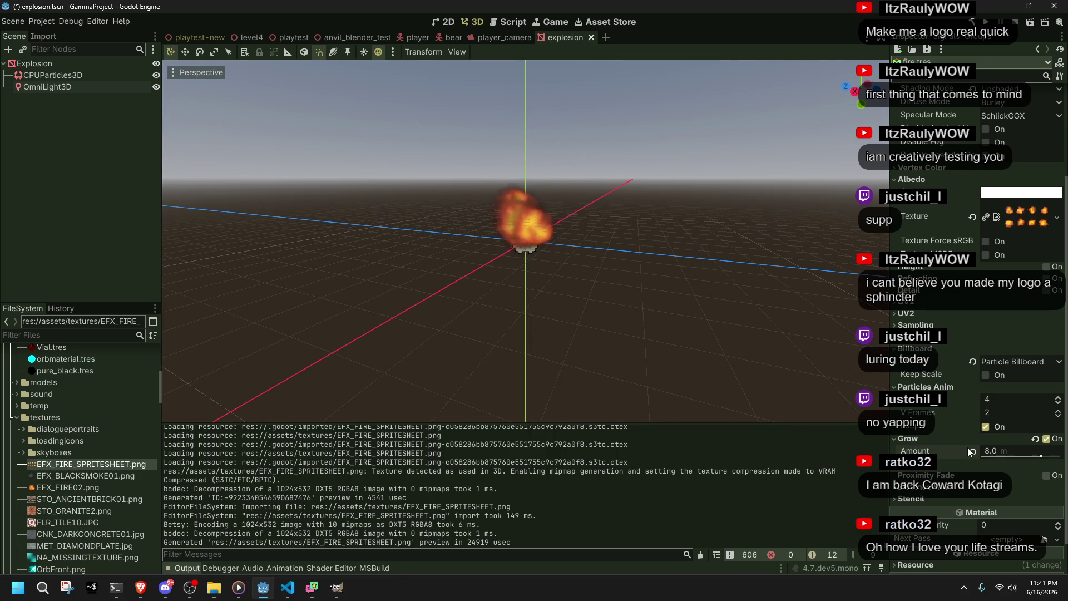
click(918, 439)
click(895, 387)
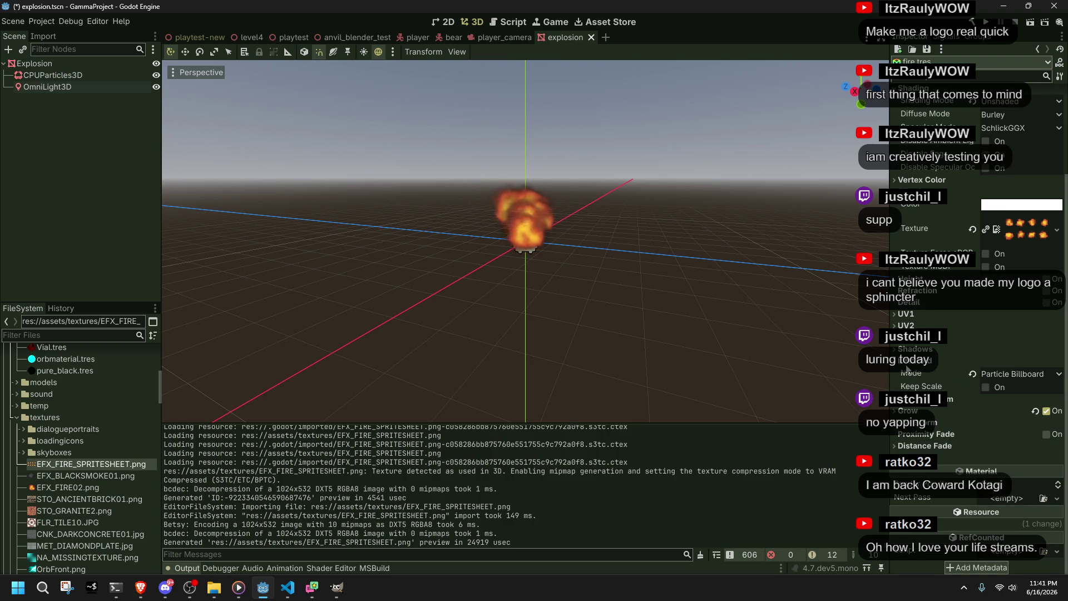
scroll(68, 483, up, 1)
scroll(68, 482, up, 6)
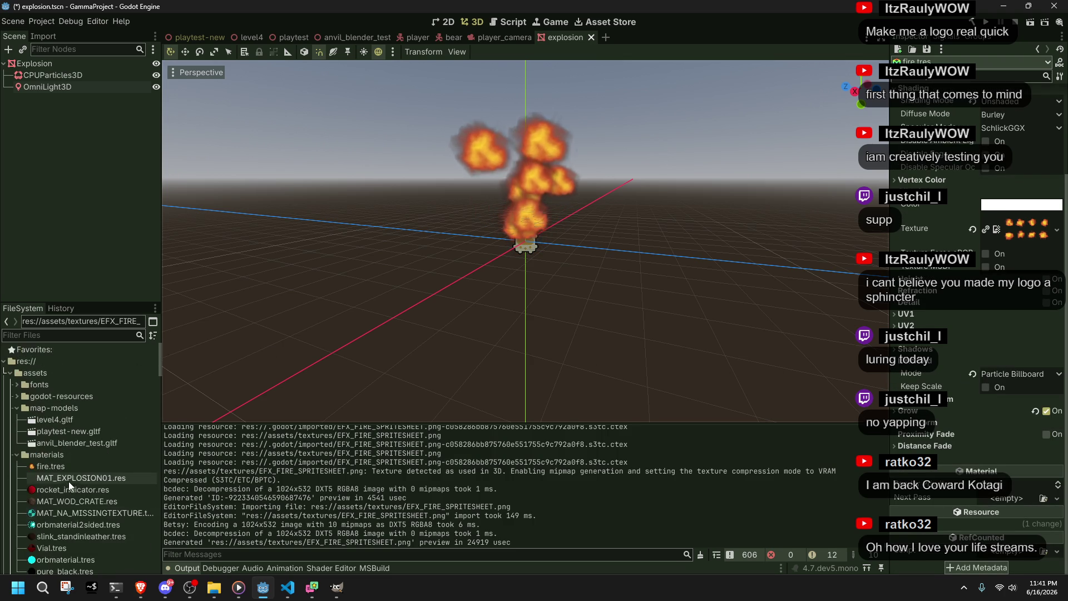
click(70, 75)
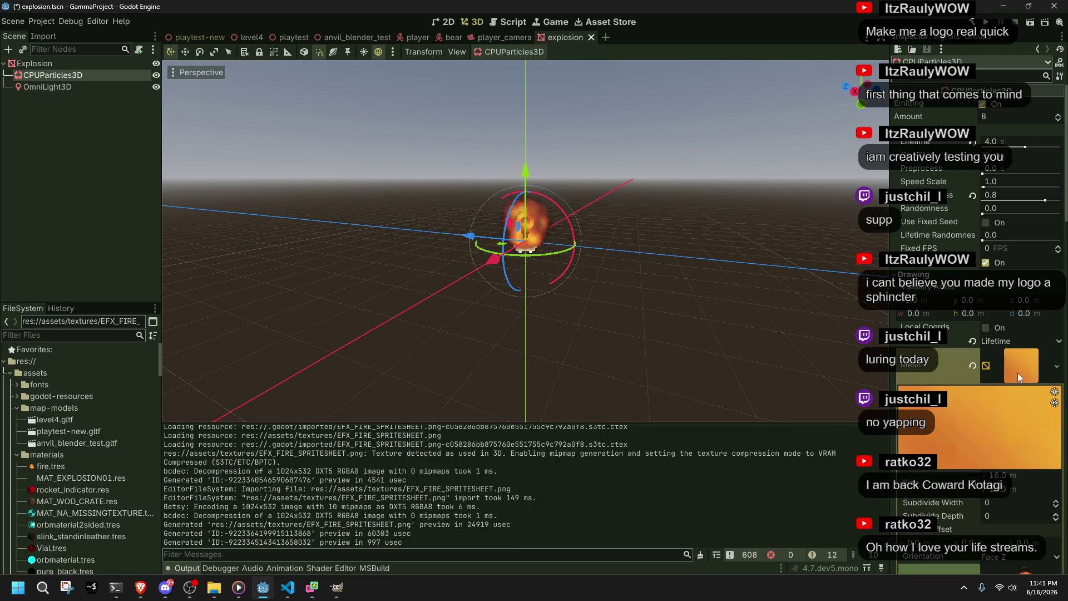
Step: Set the draw pass mesh size to 1.0 by 1.0
scroll(1017, 372, down, 2)
scroll(1012, 423, down, 3)
click(1001, 293)
text(1)
key(Return)
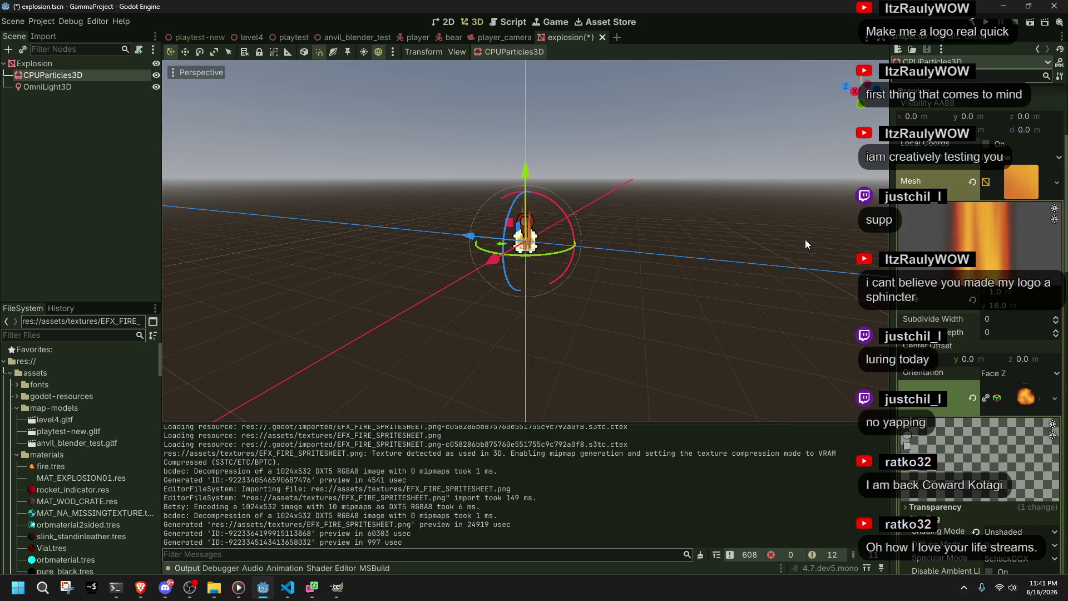
key(Return)
Step: In the fire material's Transform section, enable Fixed Size for the particles
scroll(655, 154, up, 1)
scroll(637, 329, down, 10)
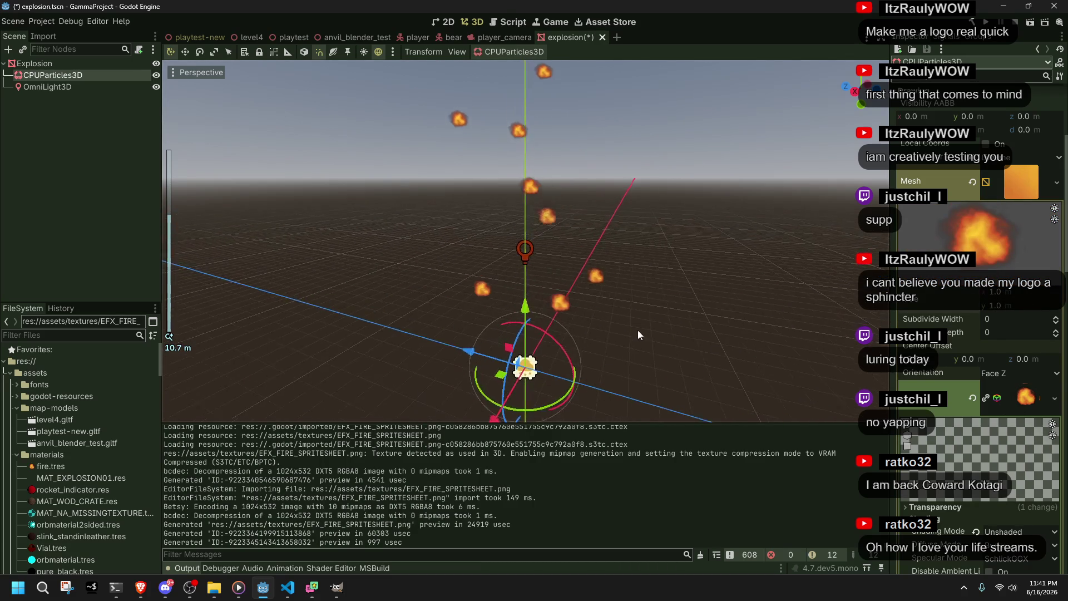
scroll(973, 354, down, 4)
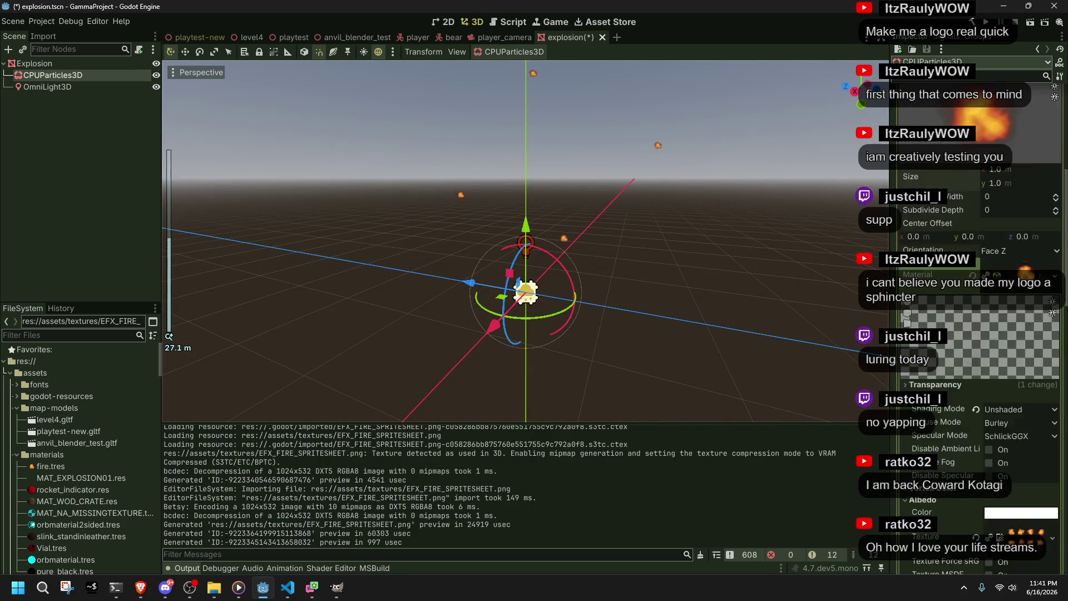
click(1016, 476)
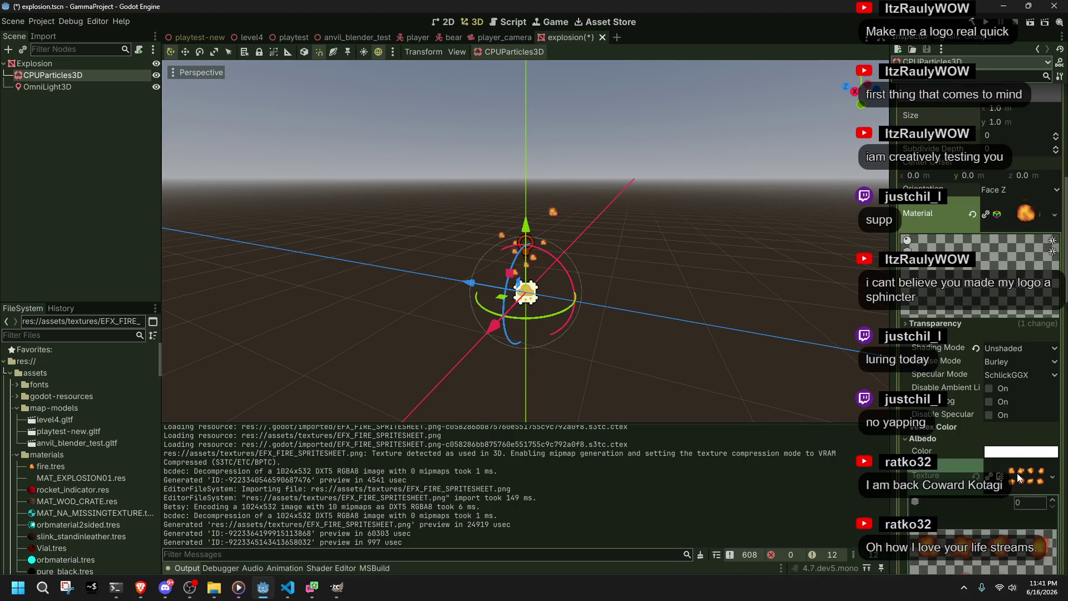
scroll(1002, 413, down, 5)
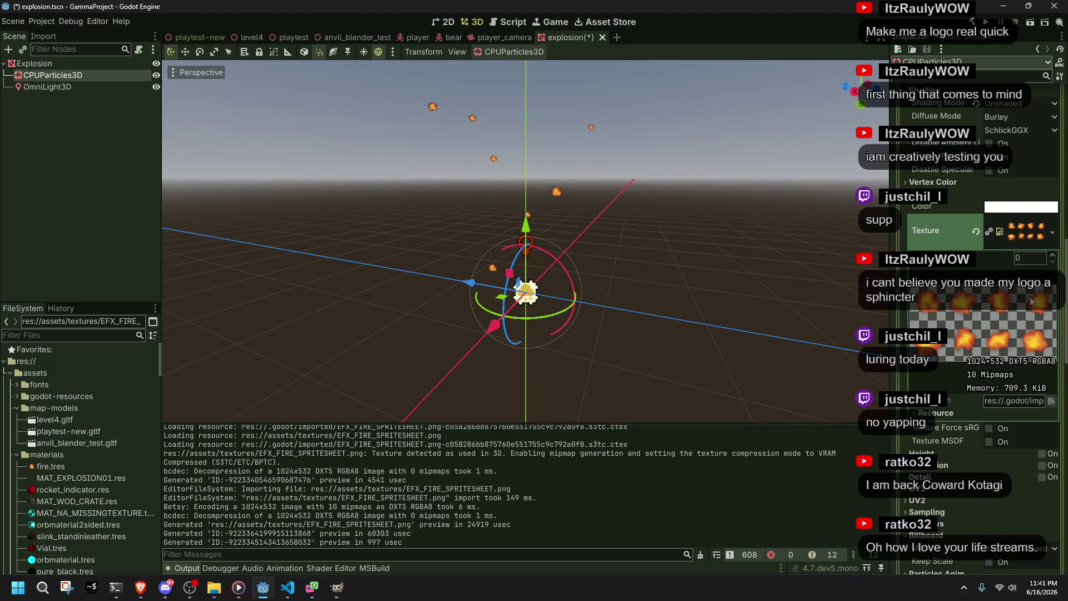
scroll(983, 352, down, 4)
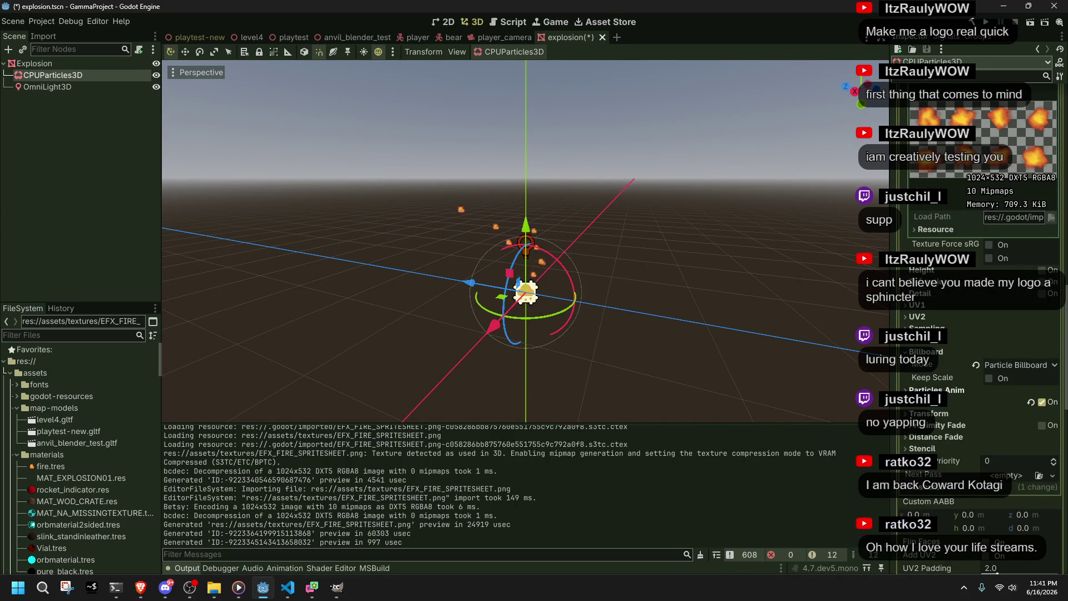
click(936, 390)
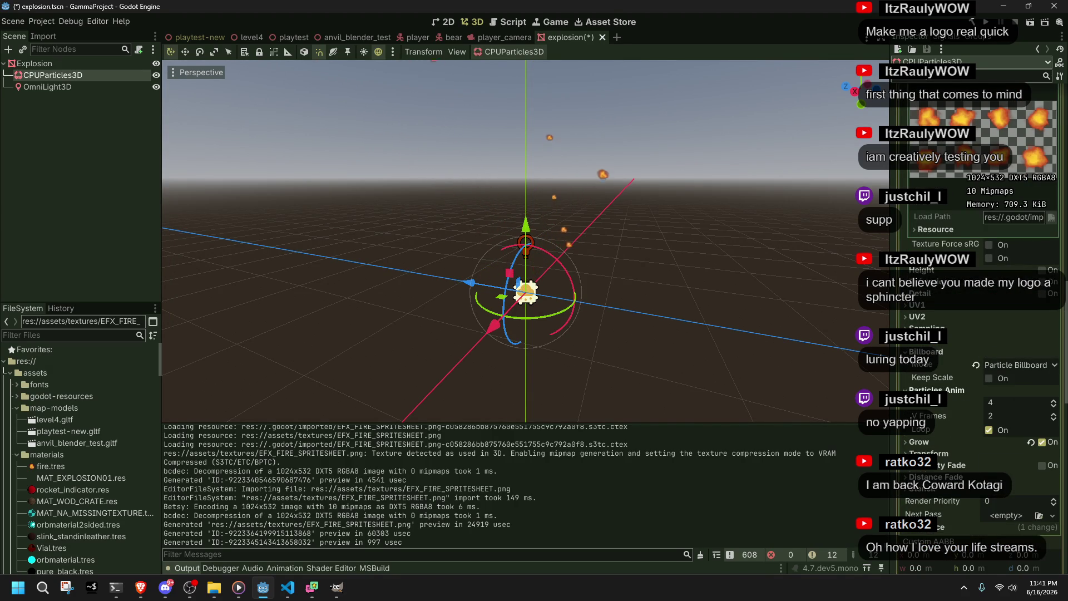
click(975, 390)
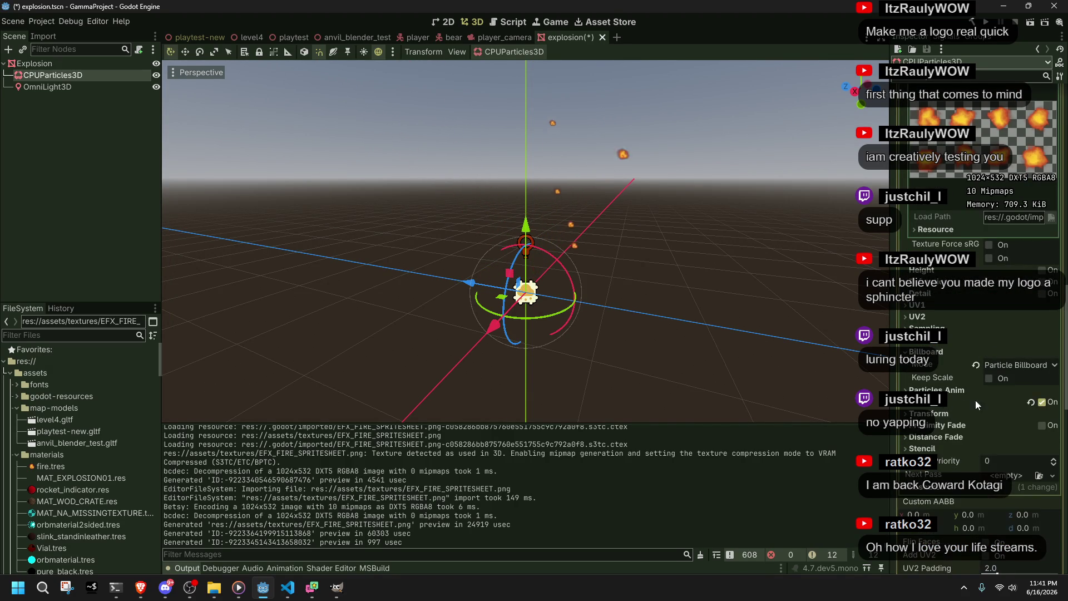
click(927, 413)
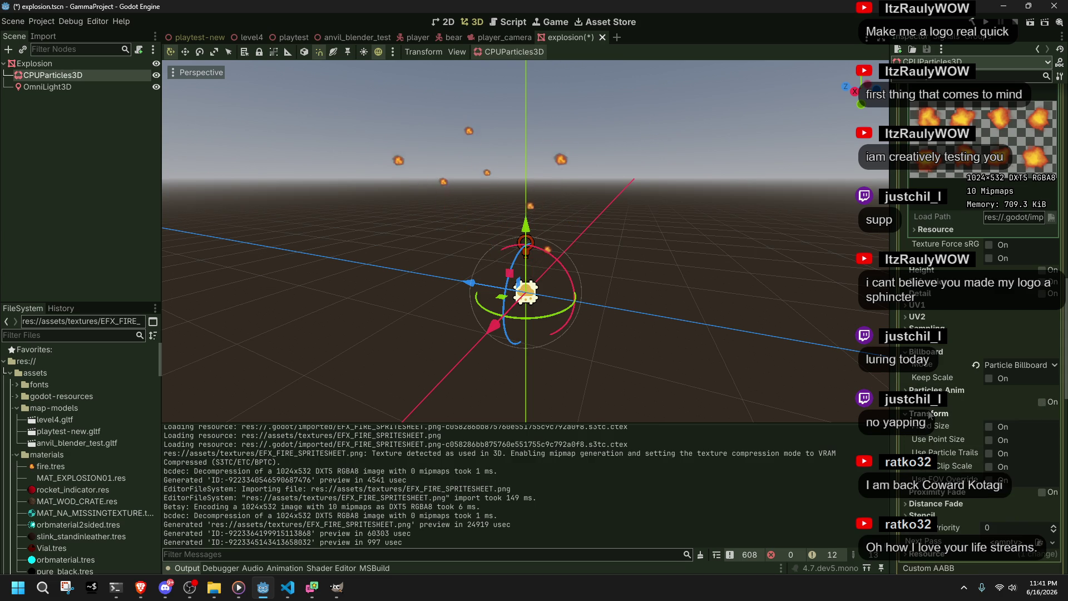
click(989, 426)
scroll(692, 289, up, 2)
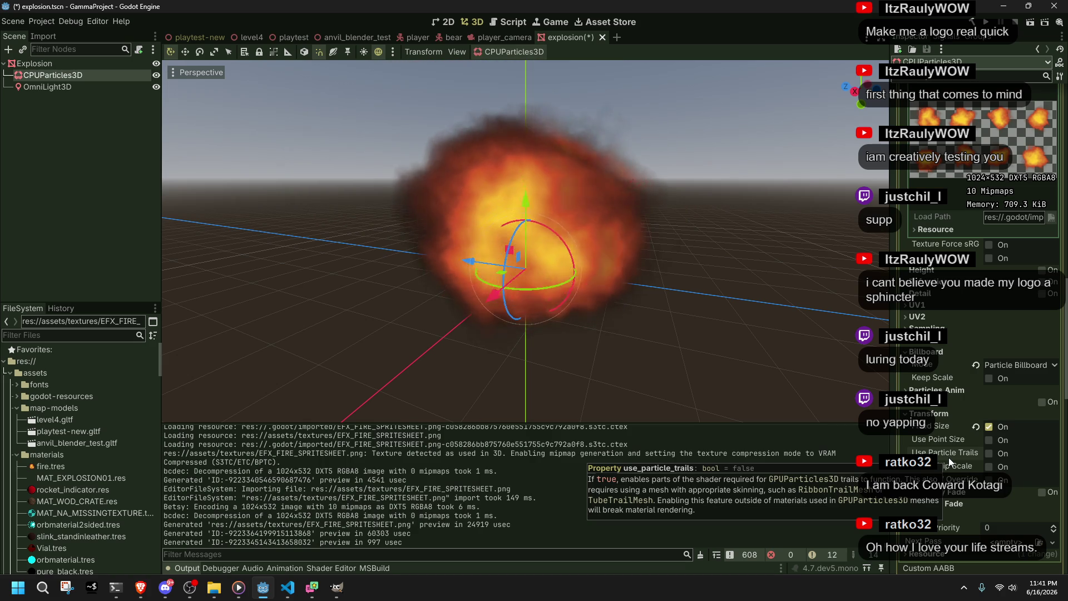
Step: Collapse the Transform section and the draw pass material details
click(929, 413)
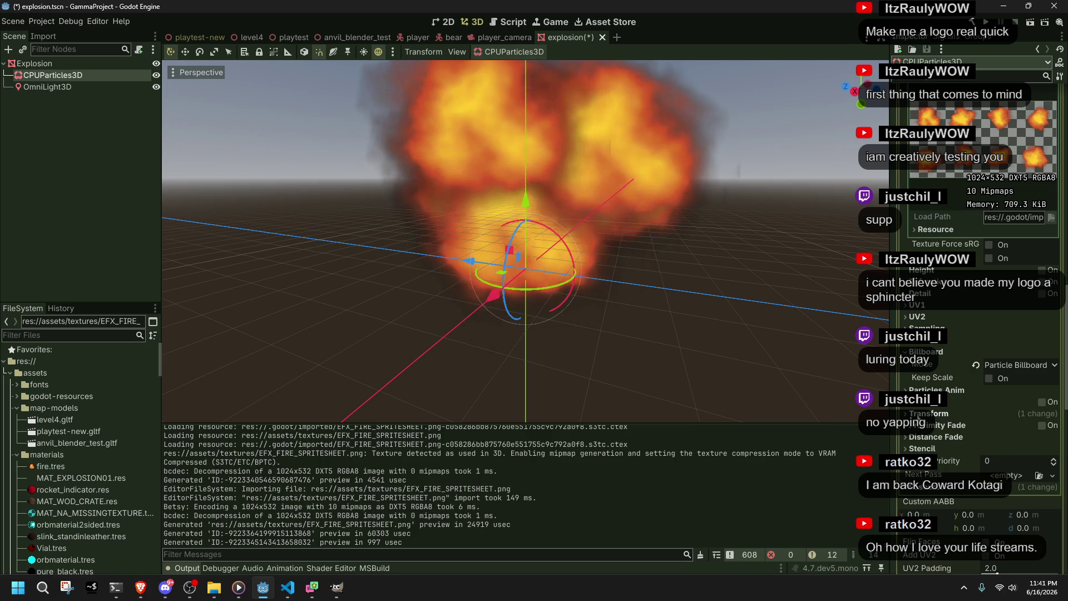
scroll(933, 369, up, 15)
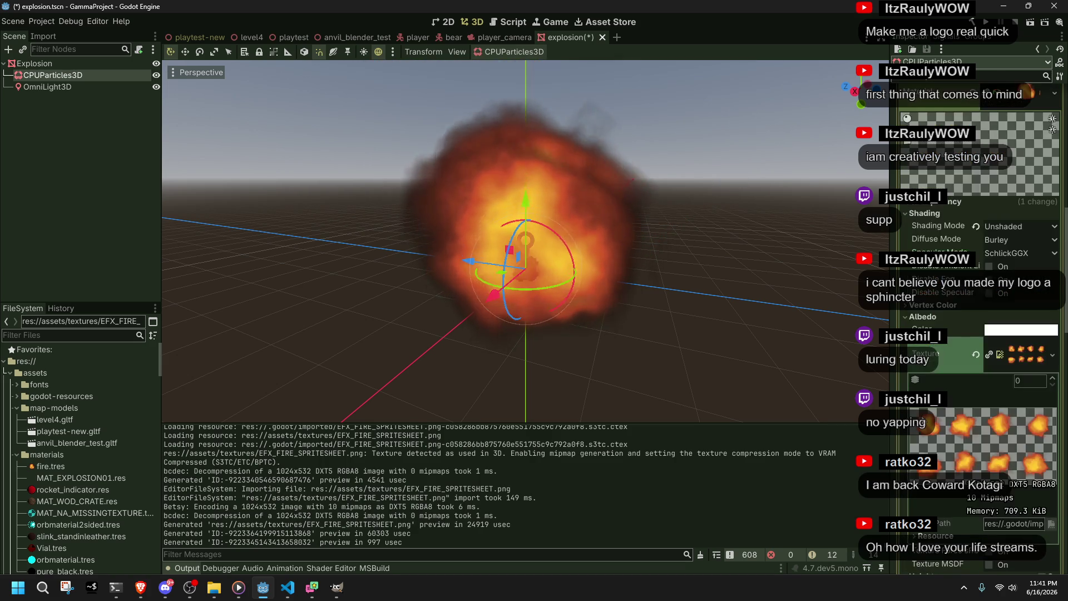
scroll(942, 375, down, 15)
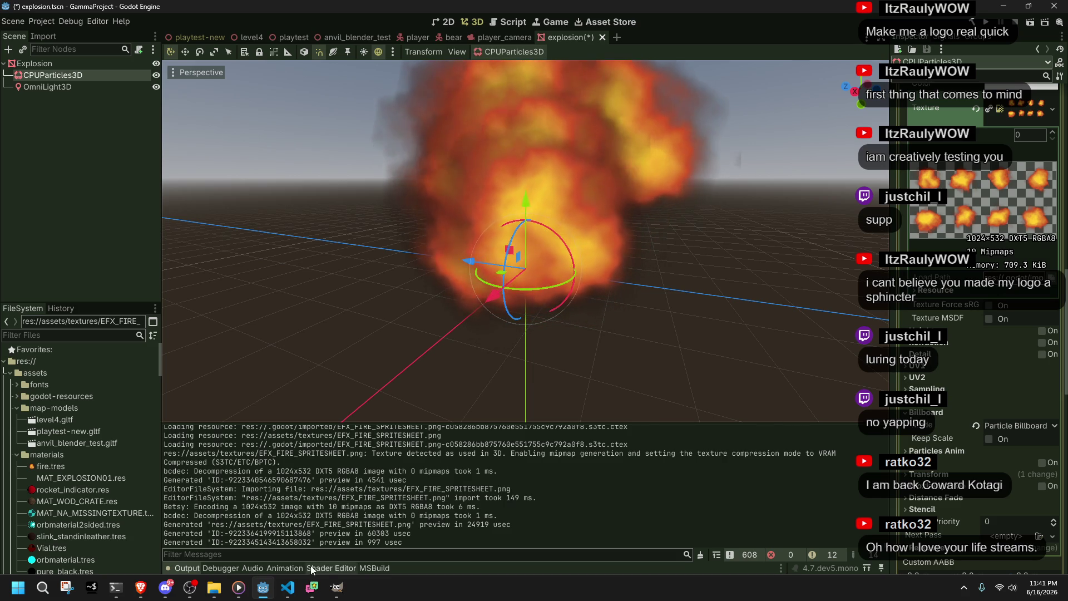
scroll(973, 400, up, 10)
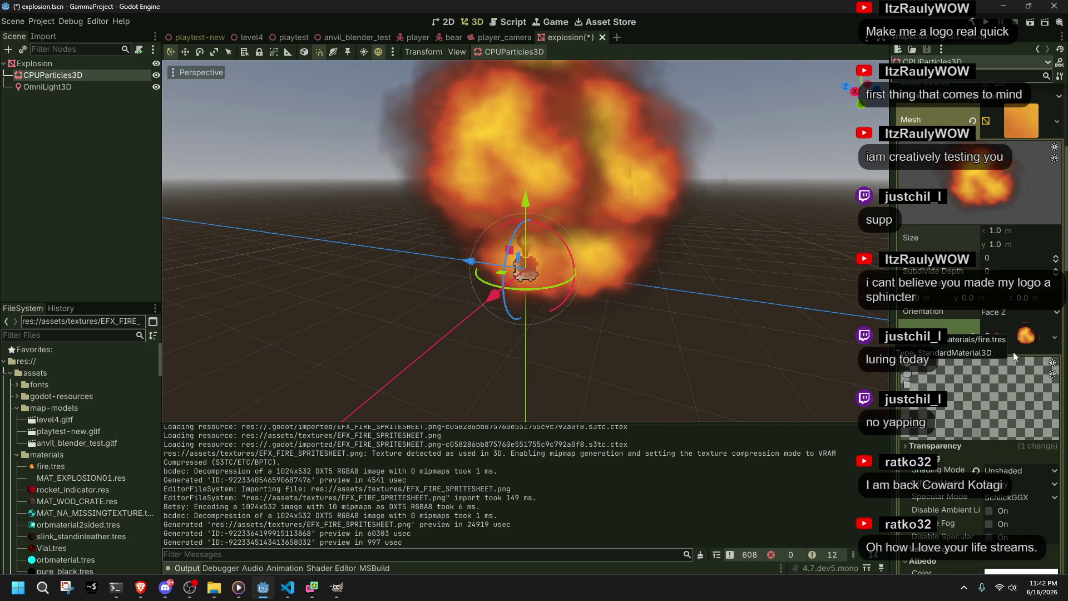
click(1027, 338)
scroll(989, 358, up, 5)
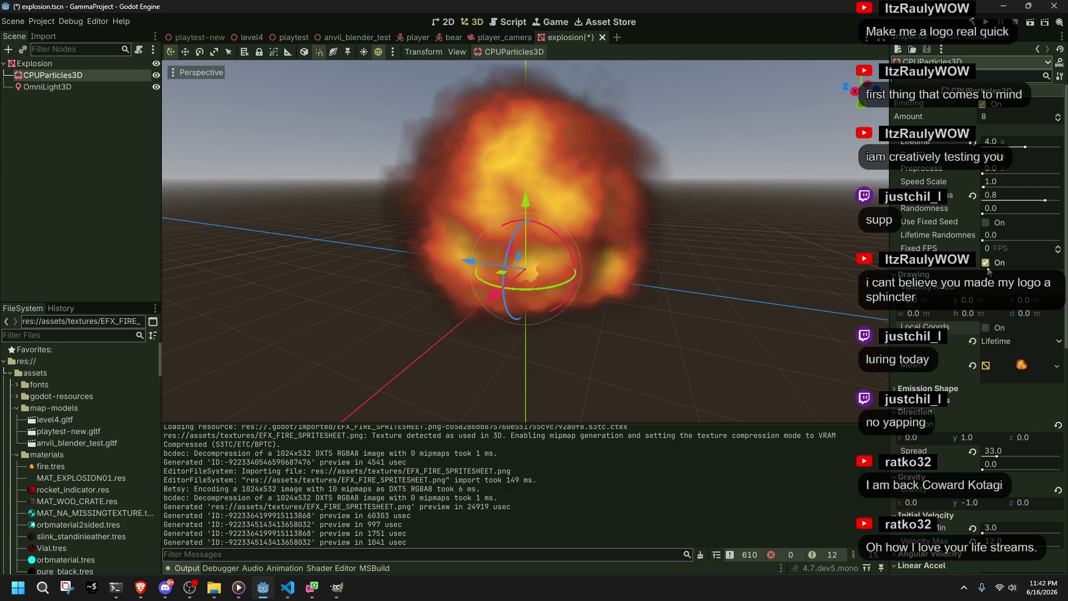
scroll(928, 409, down, 5)
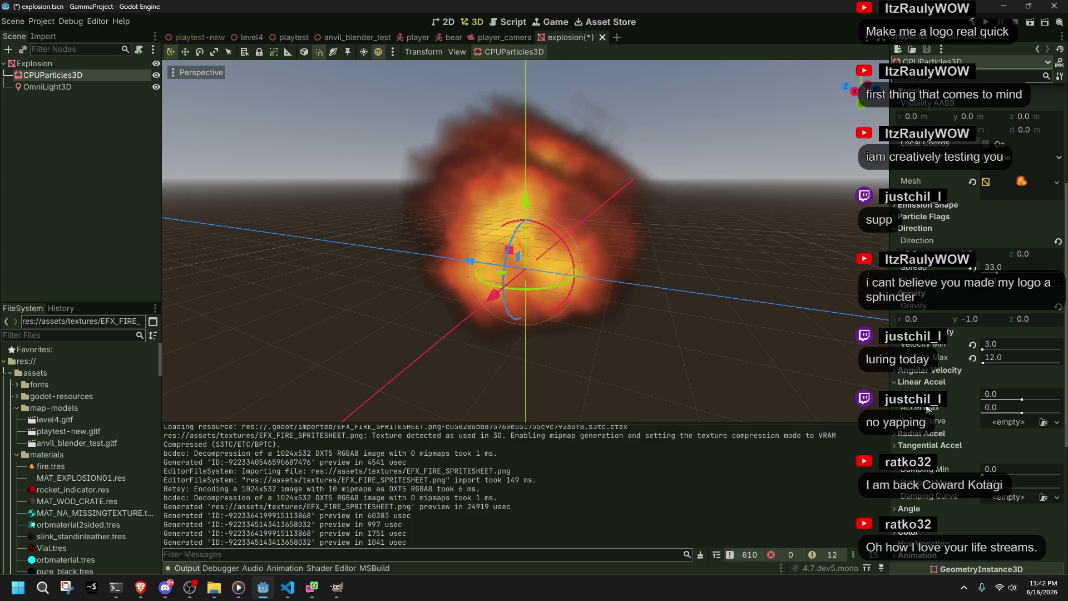
scroll(922, 294, up, 5)
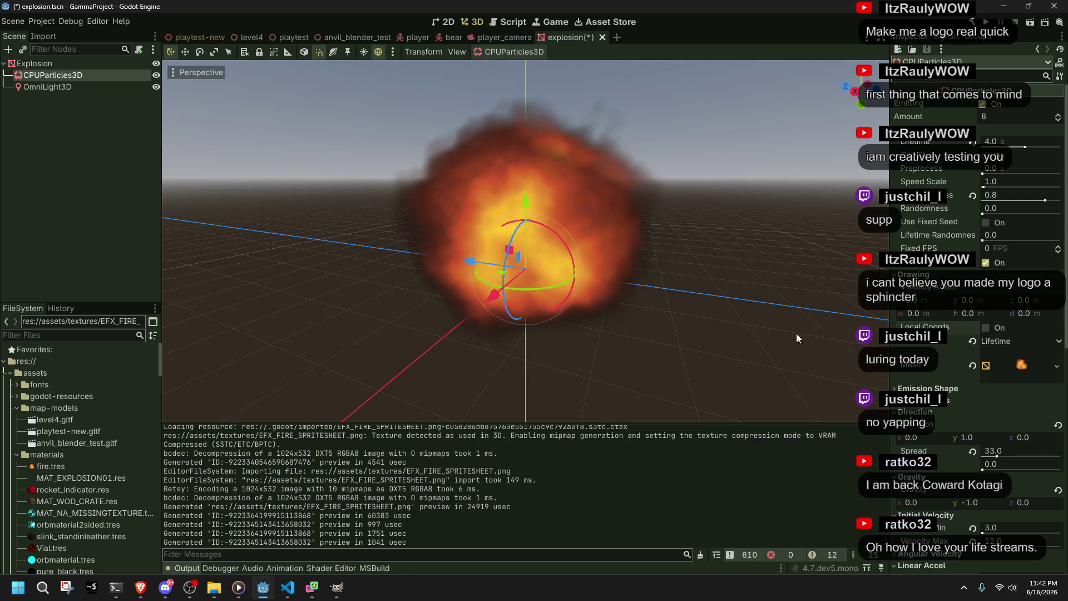
click(744, 285)
click(42, 73)
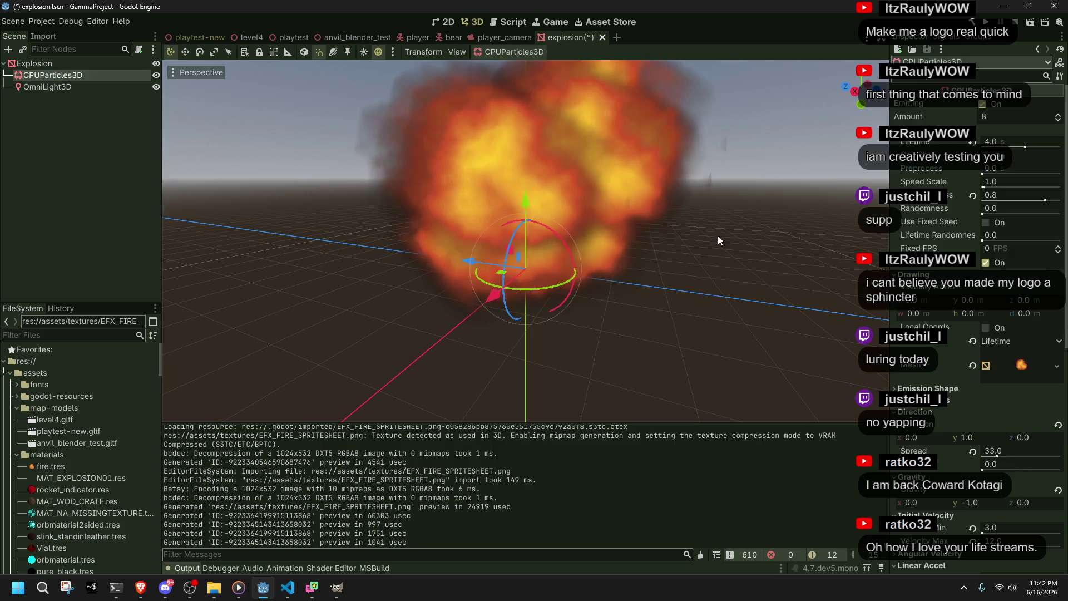
scroll(979, 278, down, 3)
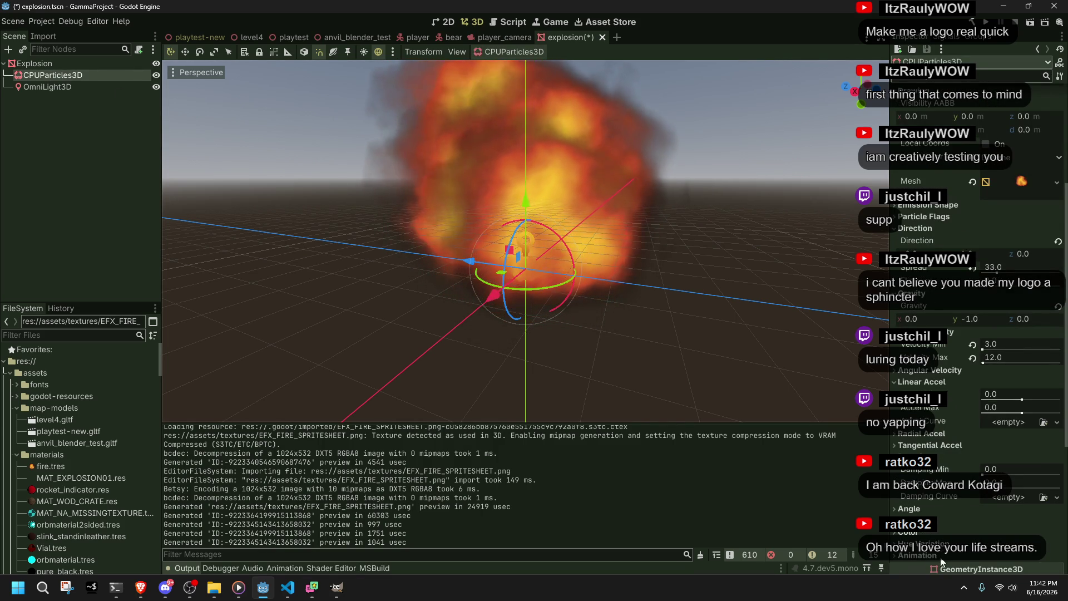
scroll(993, 397, down, 5)
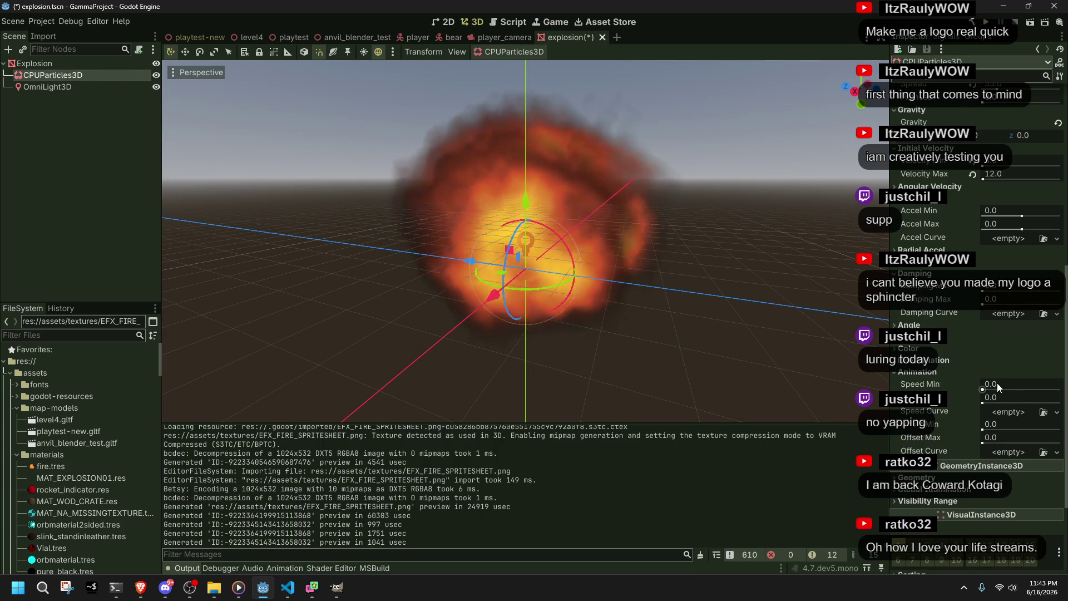
Step: Set the animation speed to minimum 2.0 and maximum 1.3 while orbiting around the explosion
click(995, 383)
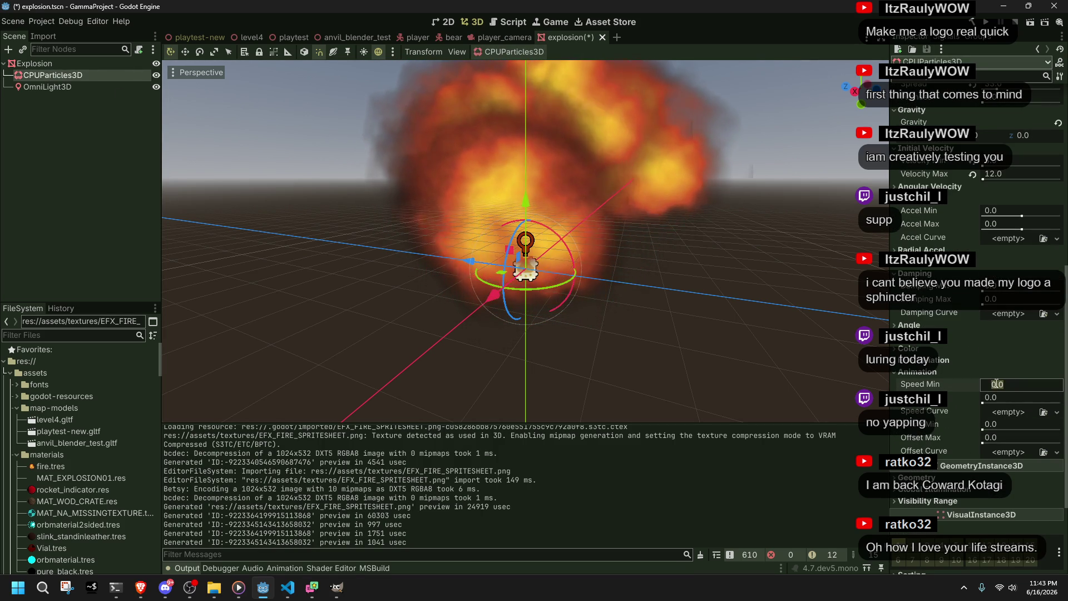
text(1)
key(Return)
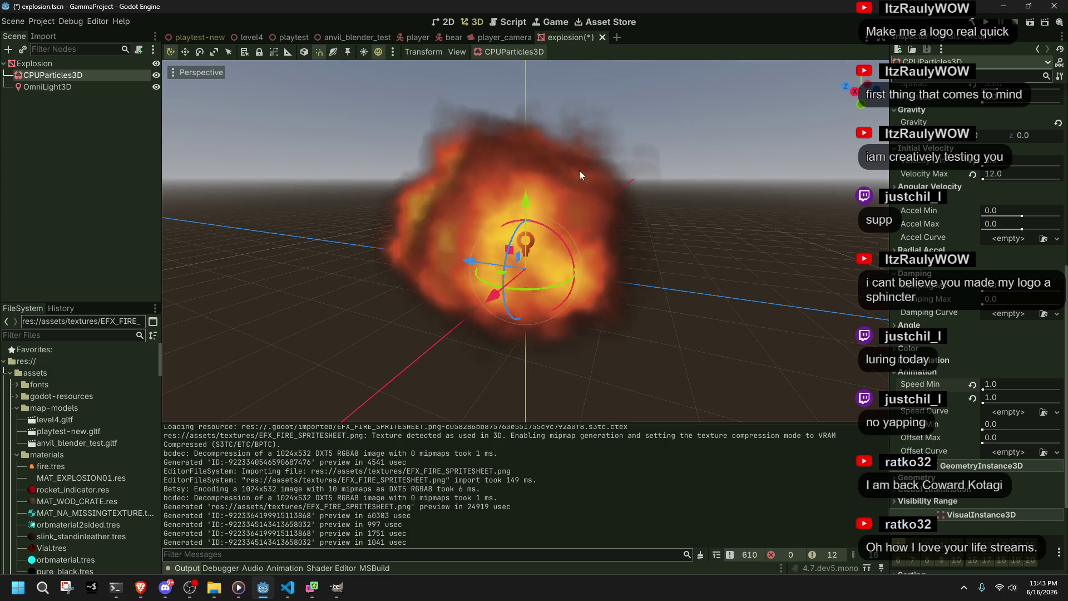
drag(652, 255, 1041, 379)
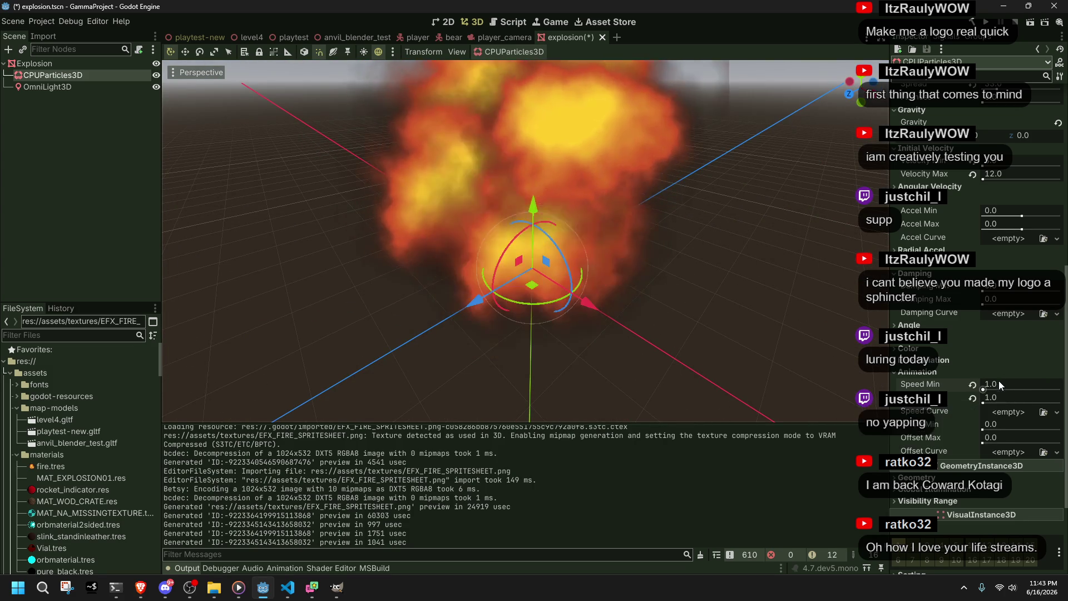
drag(987, 402, 996, 396)
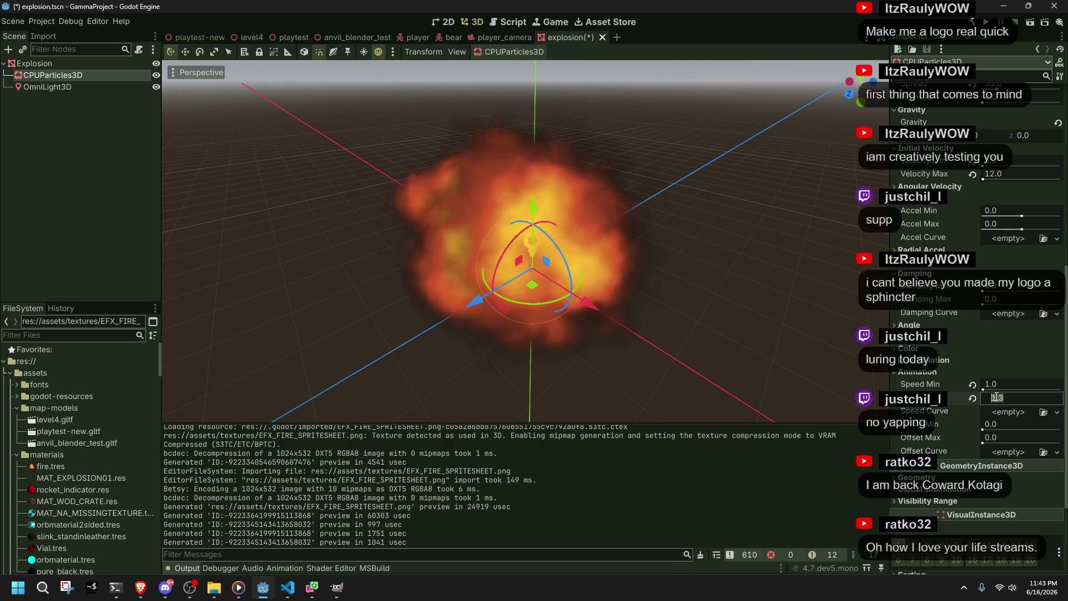
drag(695, 264, 550, 235)
scroll(555, 202, down, 2)
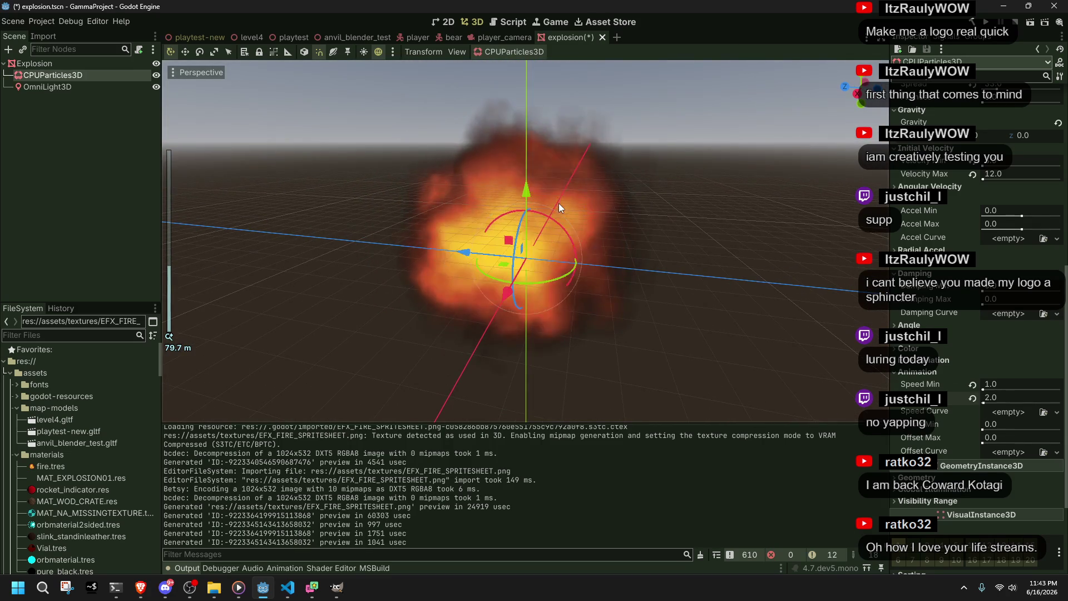
drag(991, 390, 1004, 396)
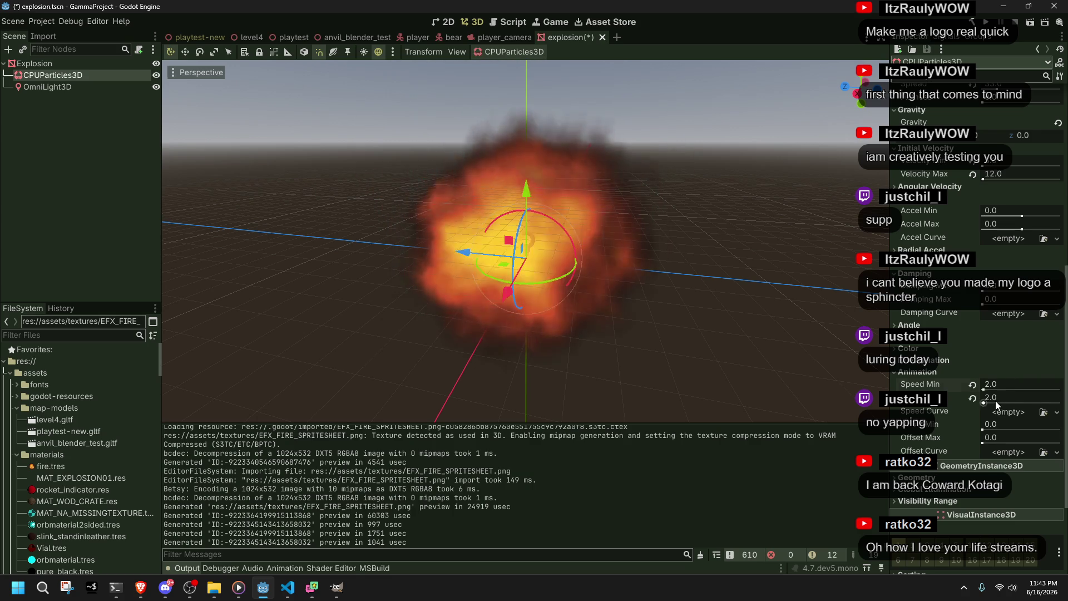
scroll(759, 271, up, 2)
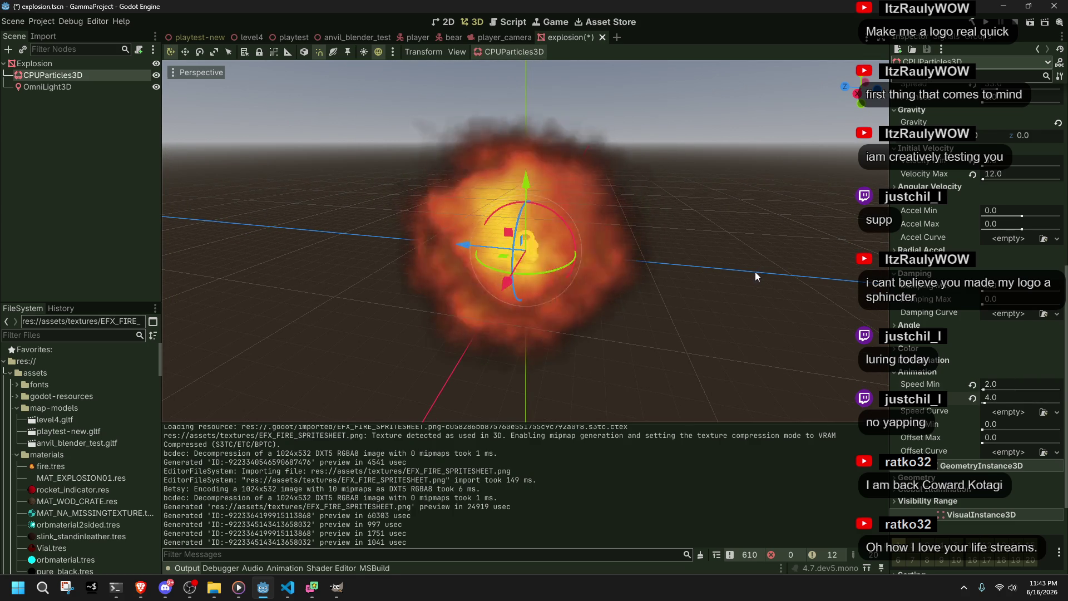
Step: Deselect CPUParticles3D, zoom in to look down on the explosion, then save and run the game
click(755, 271)
scroll(638, 233, up, 2)
drag(638, 233, 852, 190)
drag(800, 118, 543, 217)
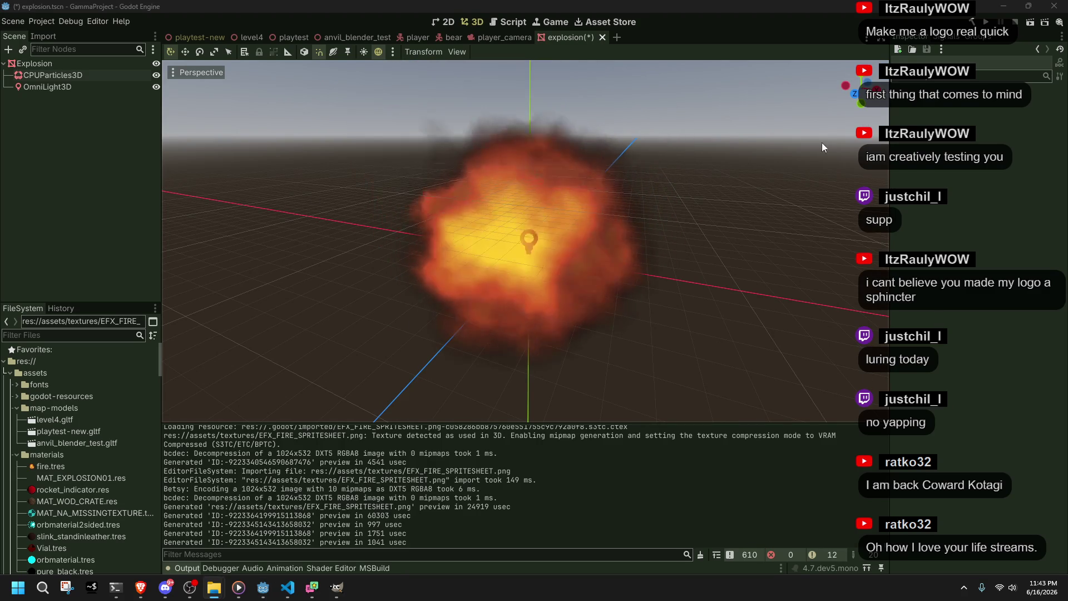
key(F5)
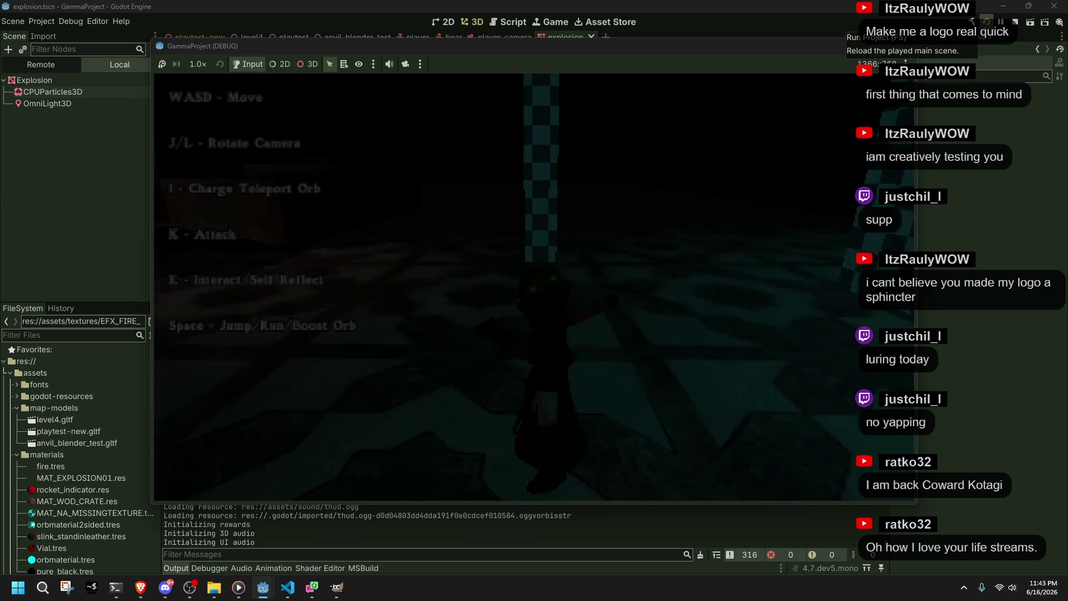
Step: Move the character through the level with W and fire rockets with K to trigger explosions
key(w)
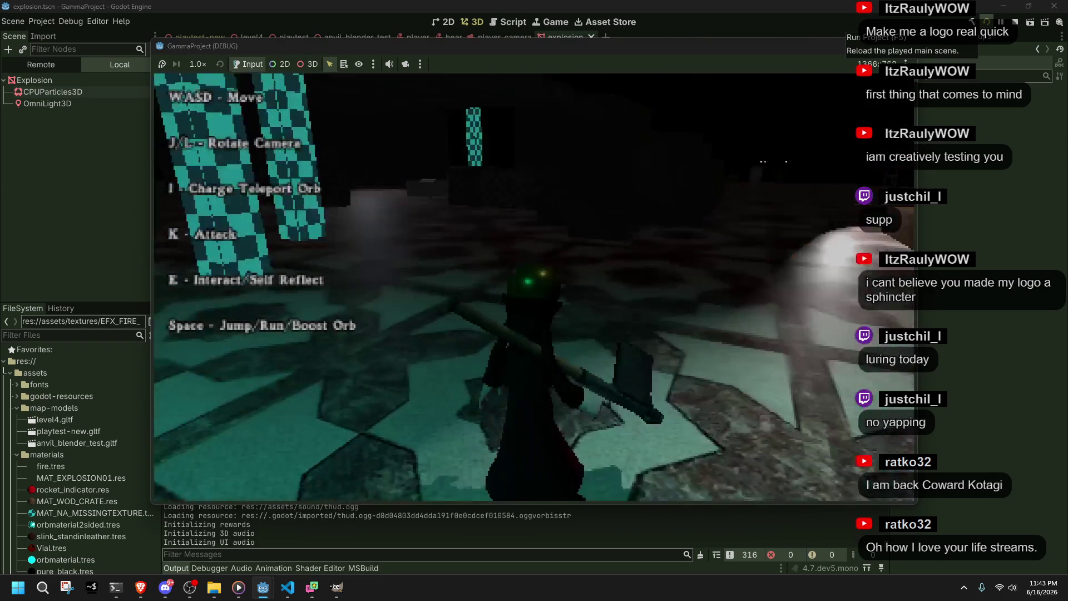
key(w)
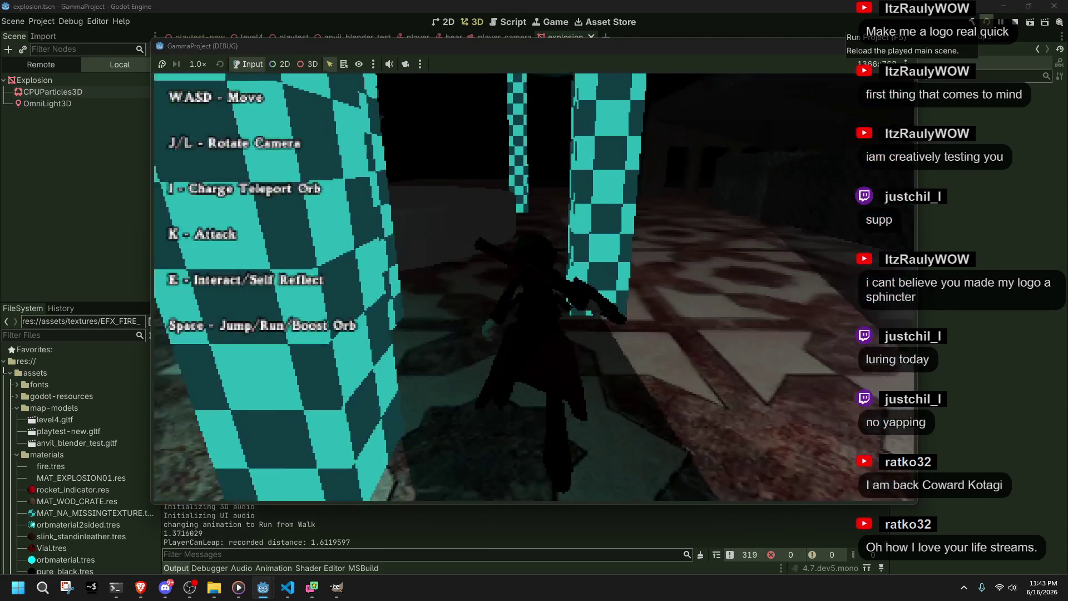
key(w)
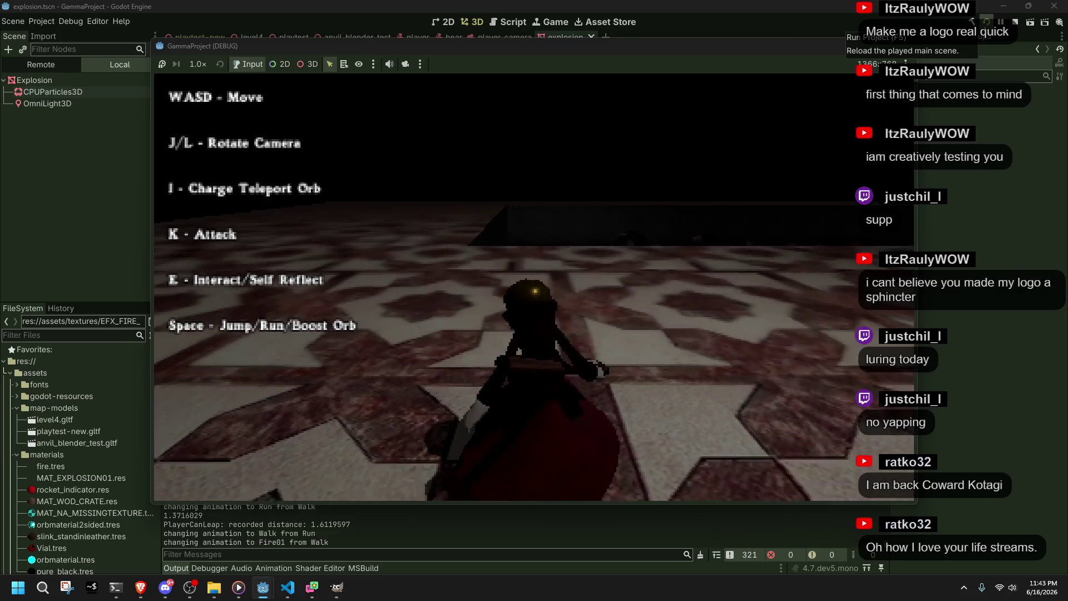
key(k)
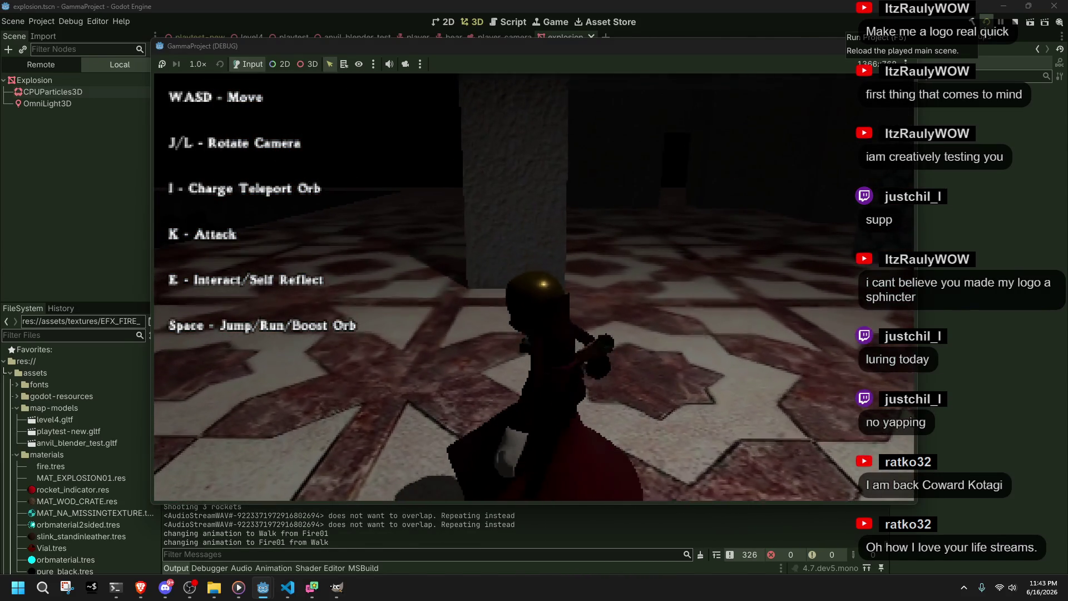
key(k)
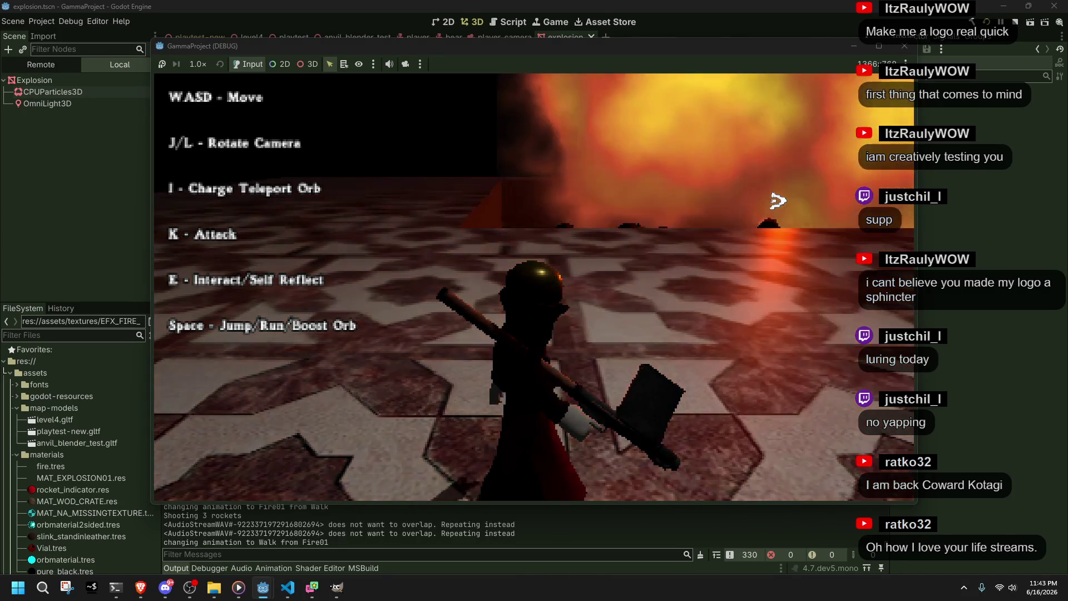
Step: Return to the editor and select the OmniLight3D, then the Explosion root node
click(928, 48)
click(68, 86)
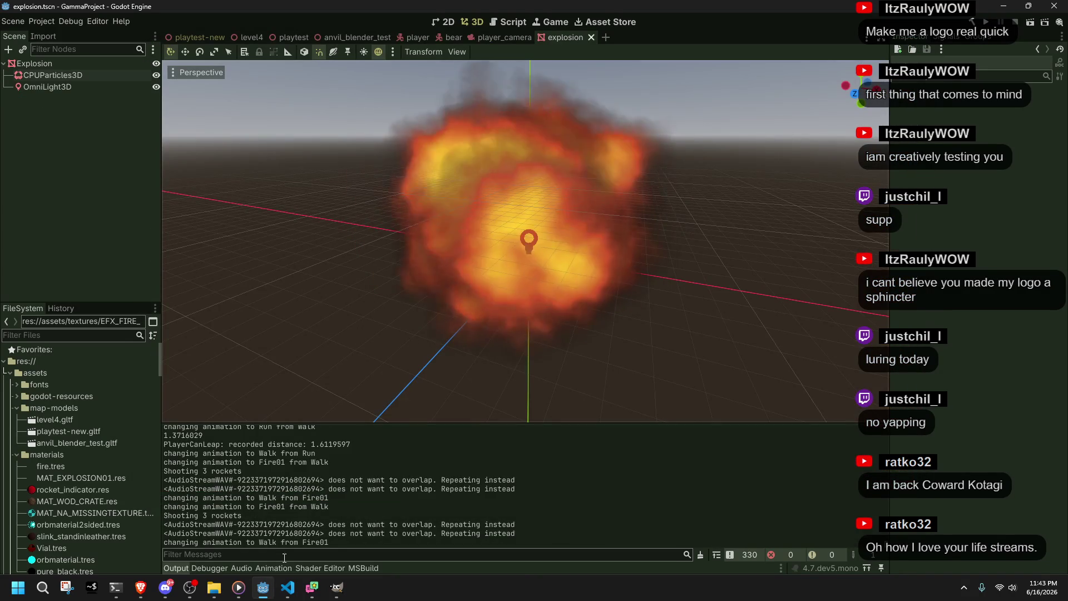
click(47, 64)
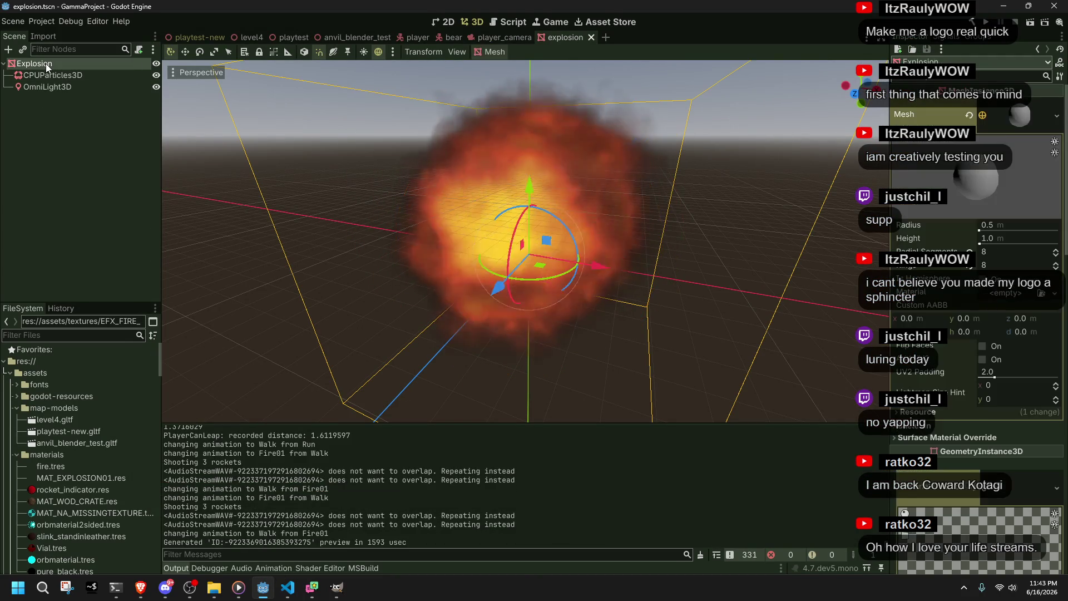
click(298, 595)
Step: Rename the timeAlive field to timeLeft throughout the file
click(287, 491)
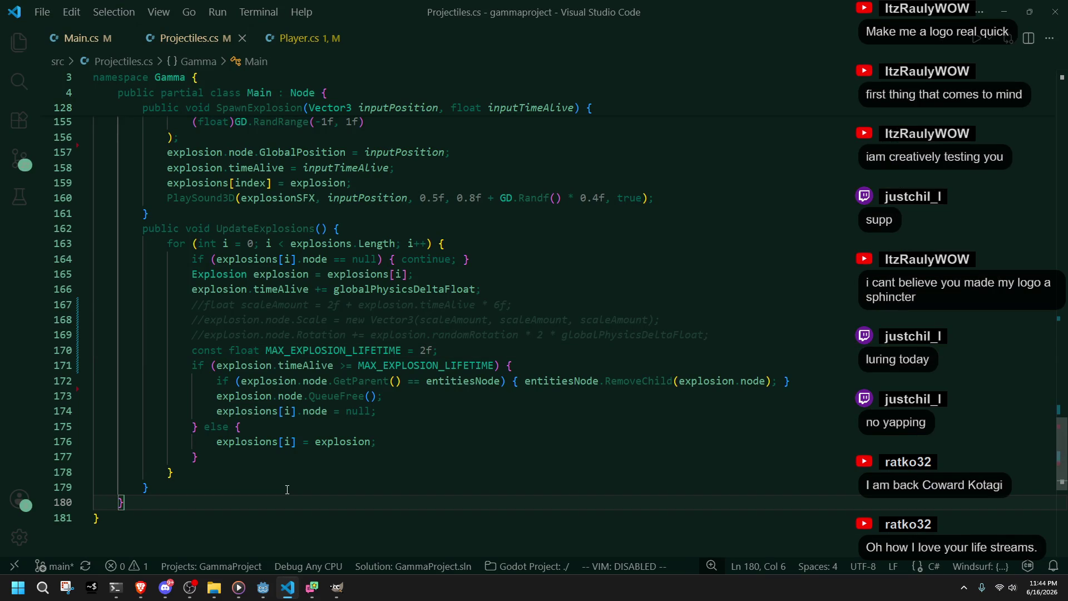
double_click(352, 291)
click(460, 424)
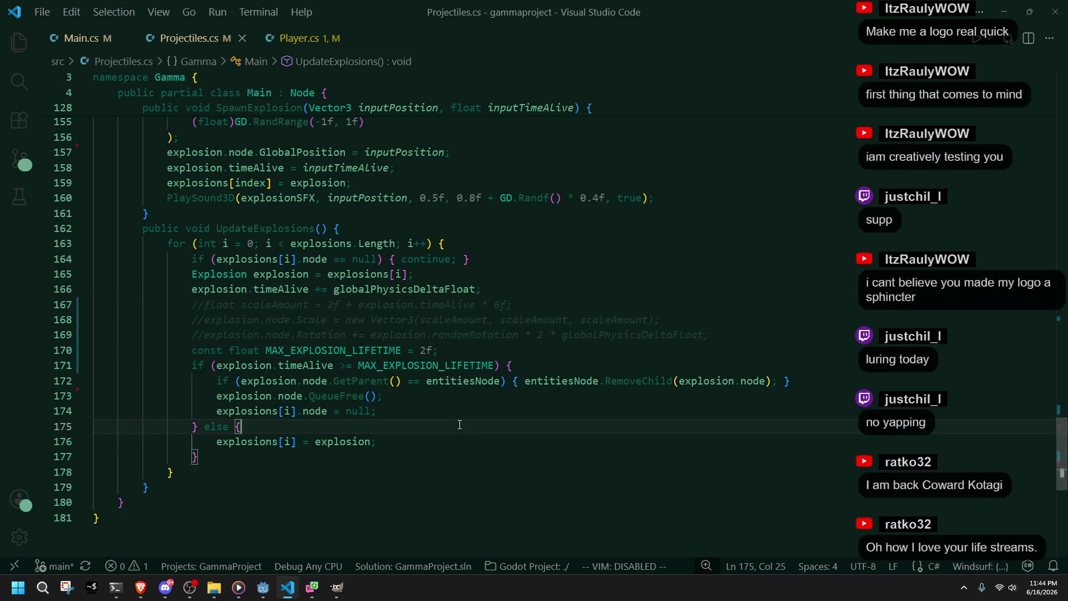
double_click(283, 289)
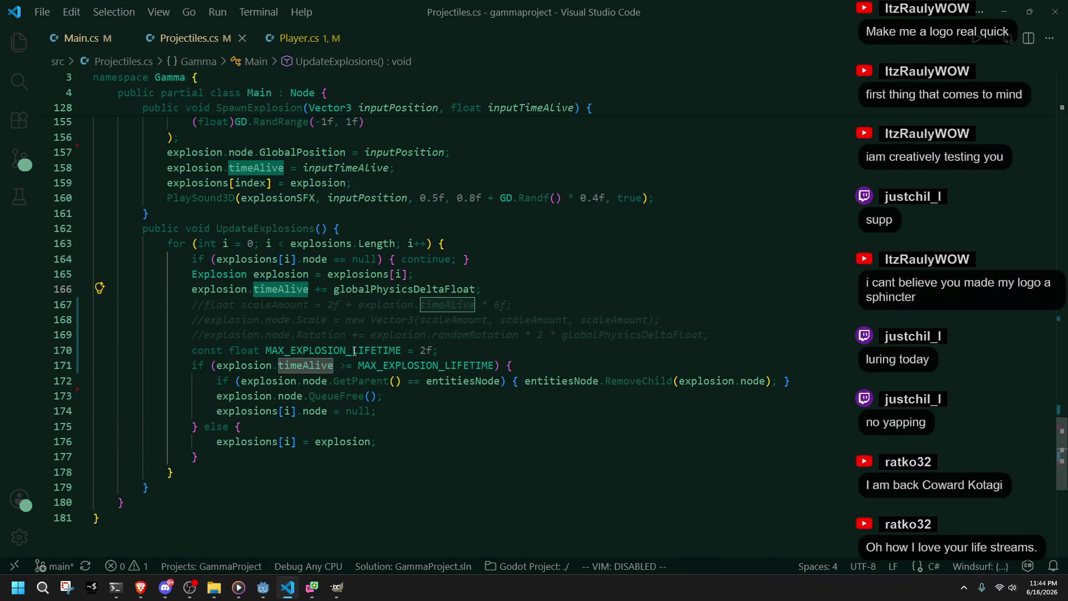
scroll(329, 327, up, 10)
scroll(423, 465, down, 5)
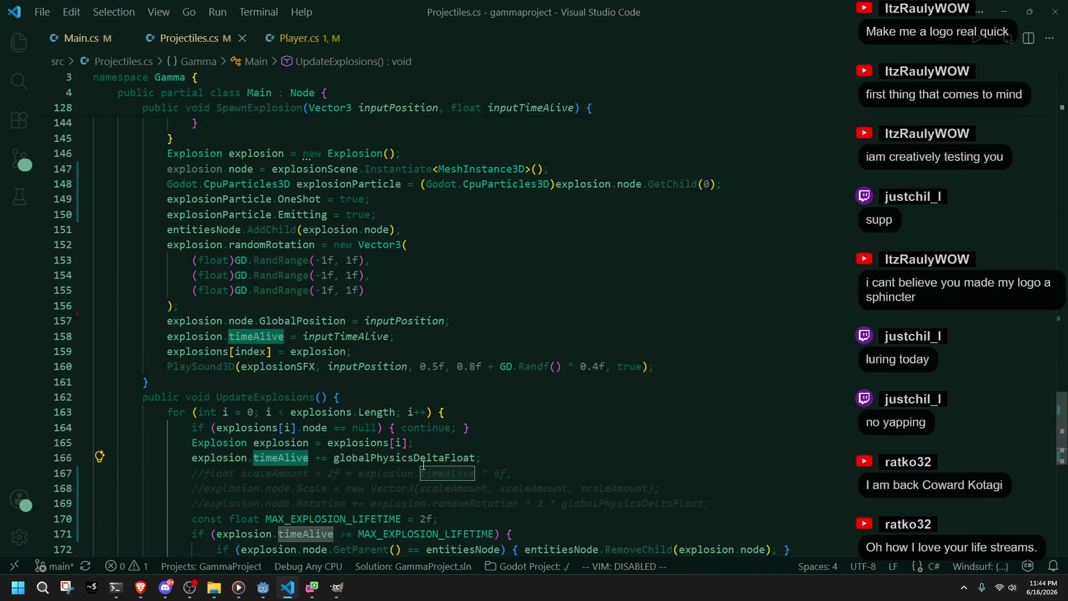
scroll(423, 465, down, 3)
key(F2)
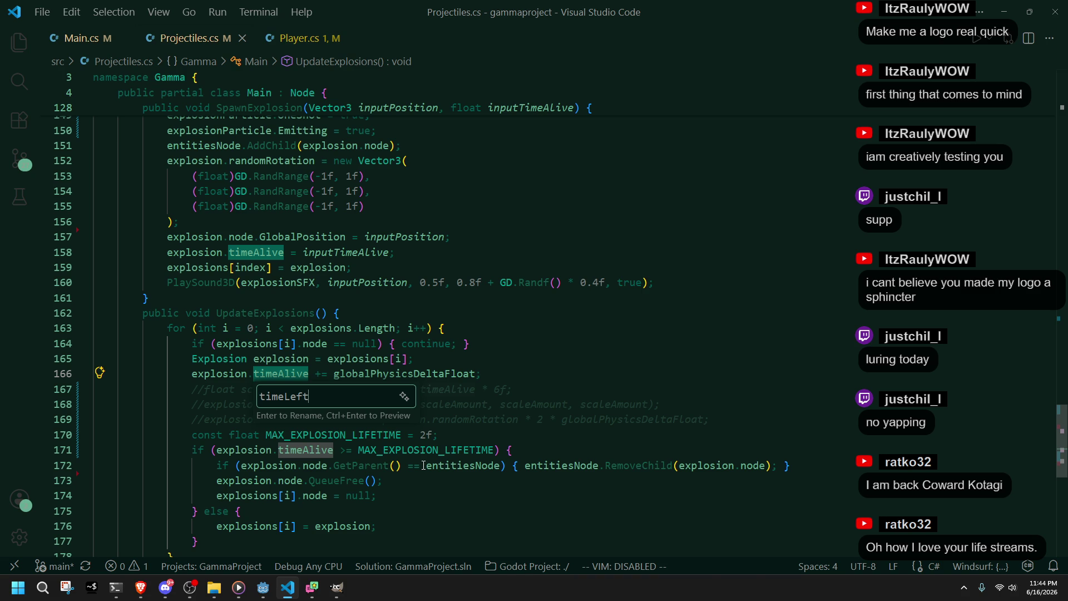
key(Return)
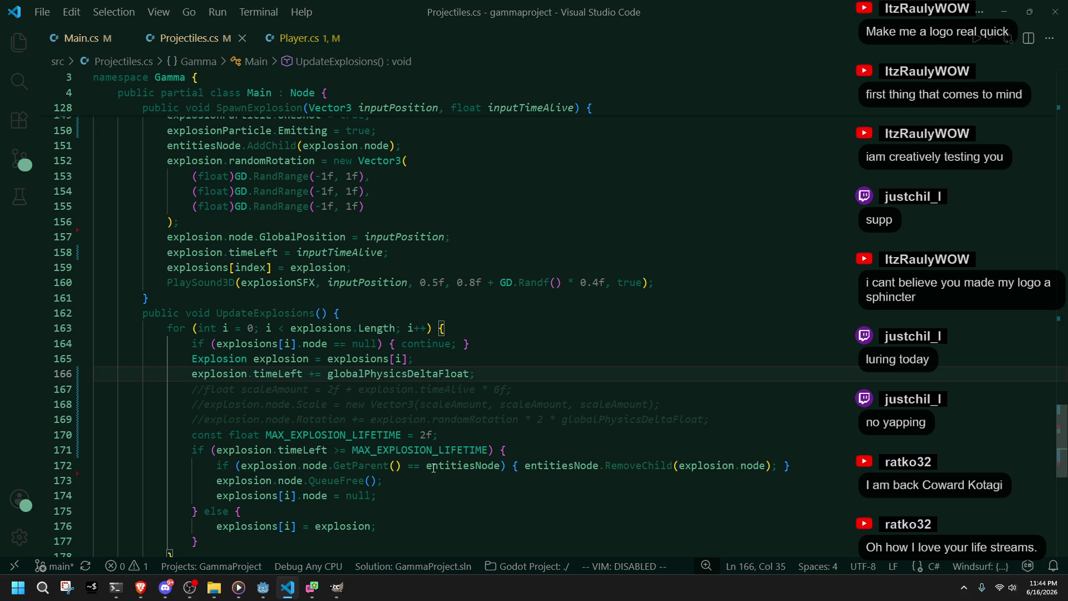
Step: Change += to -= on line 166 so timeLeft counts down
click(534, 498)
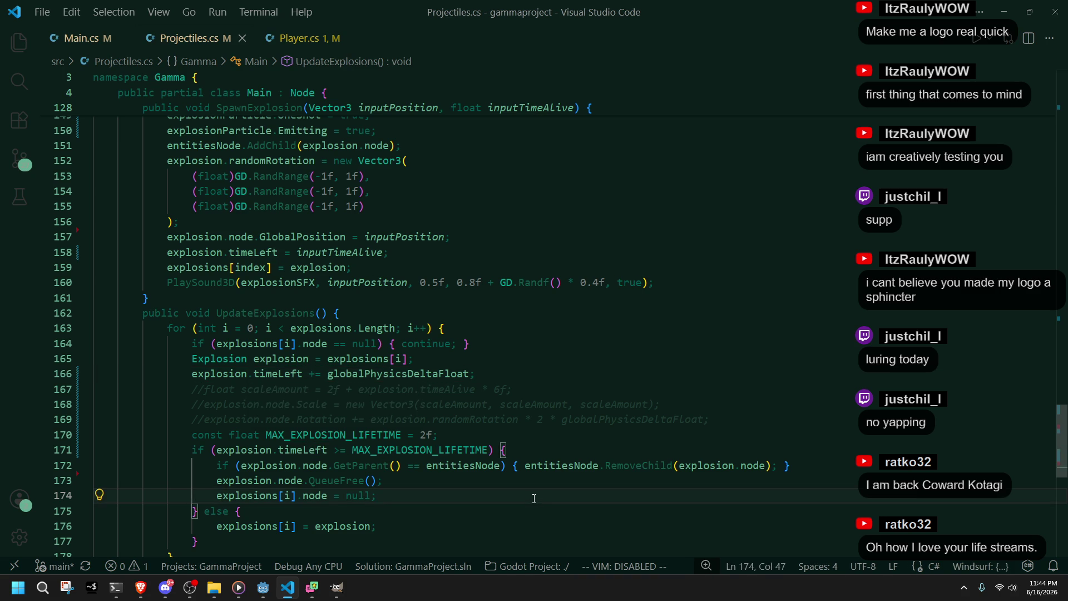
click(314, 373)
key(BackSpace)
text(-)
click(342, 463)
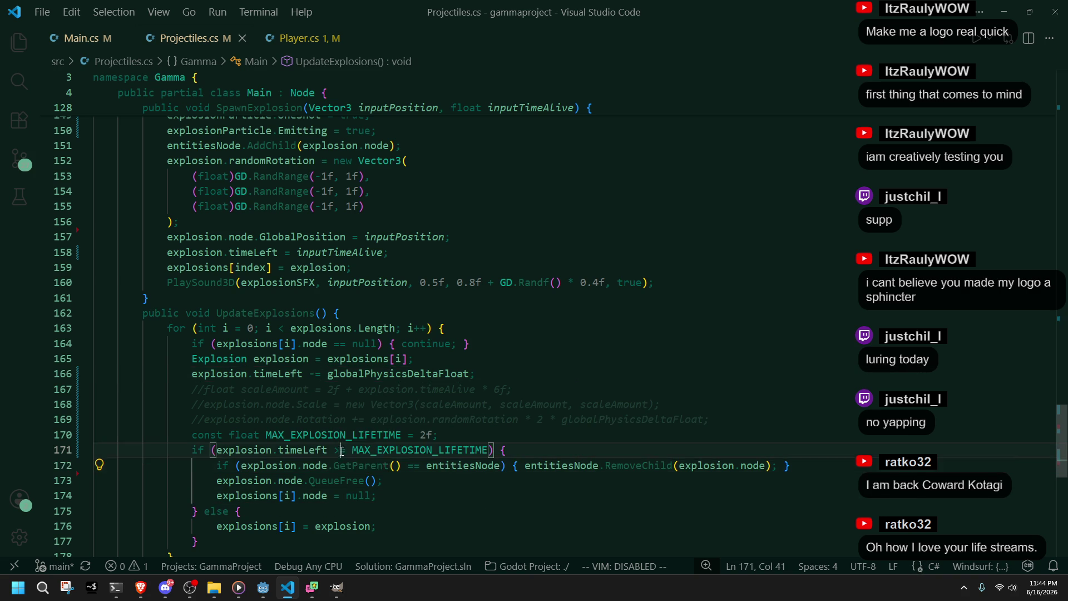
text(=)
click(457, 487)
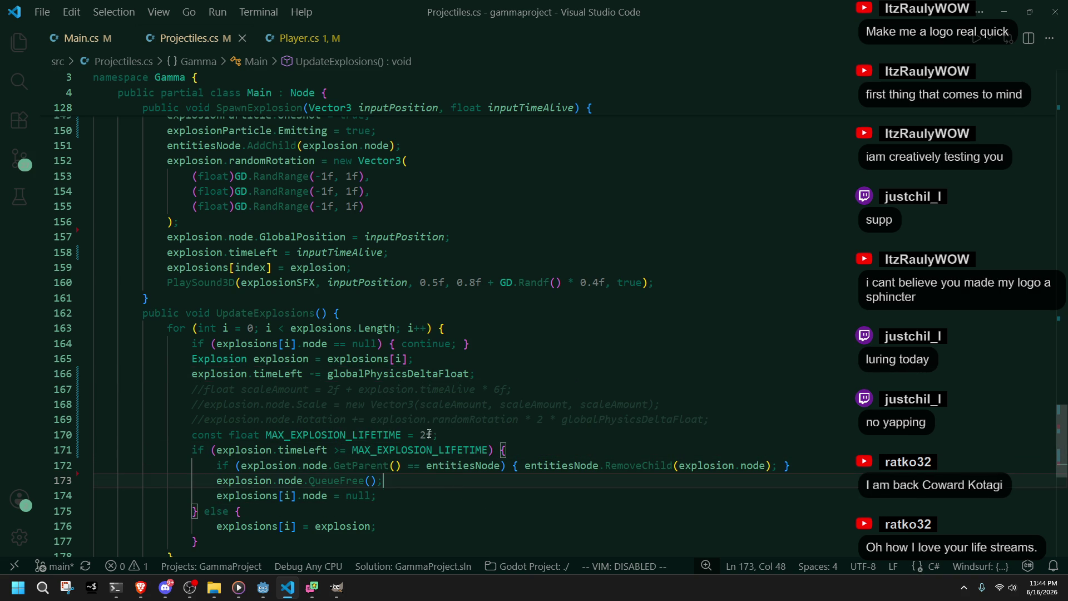
click(326, 435)
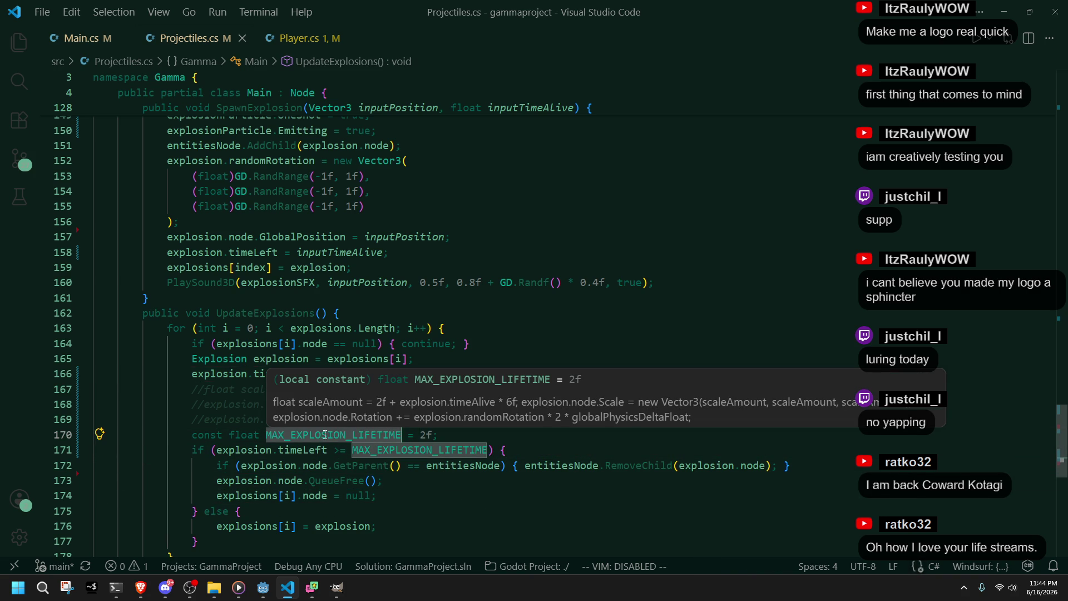
Step: Rename MAX_EXPLOSION_LIFETIME to FADE_OUT and change its value from 2f to 4f
key(F2)
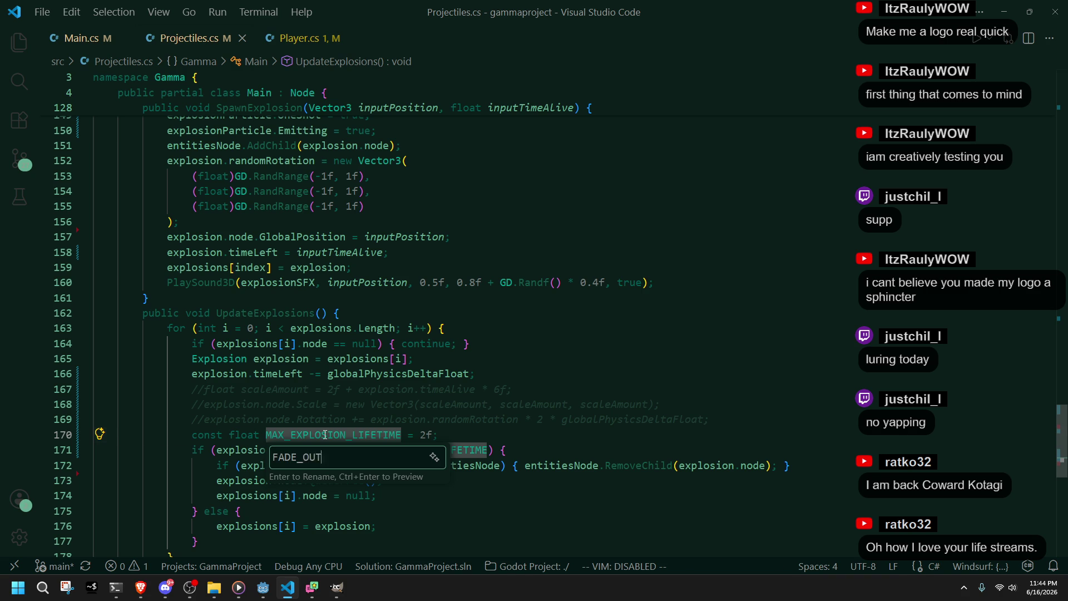
key(Return)
key(BackSpace)
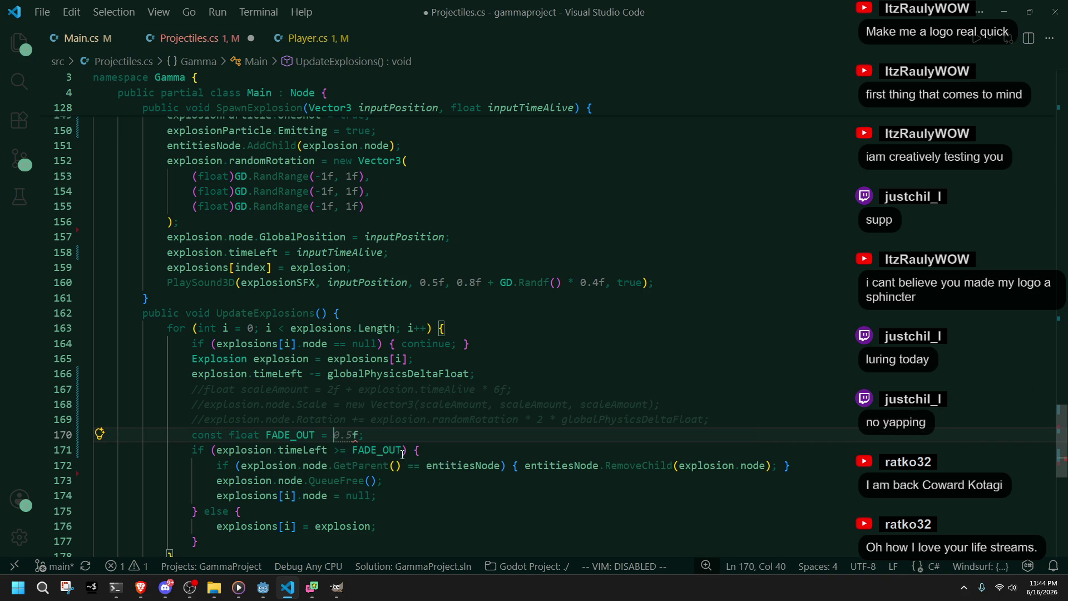
text(4)
click(444, 477)
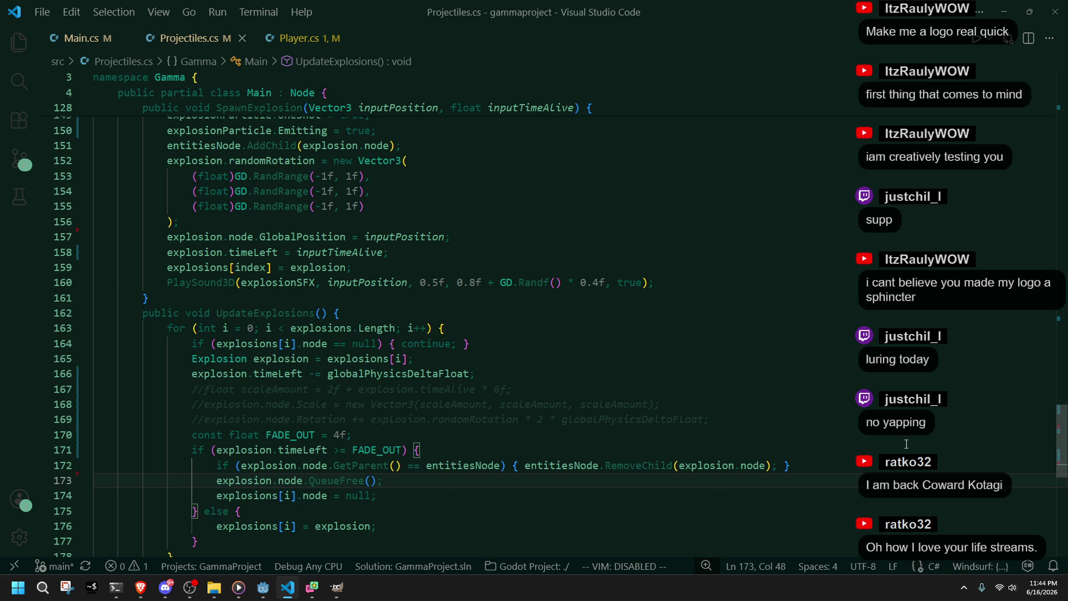
click(344, 435)
Step: Scroll through Projectiles.cs, briefly switch to the Godot editor, and return to the code
scroll(344, 436, up, 10)
scroll(342, 437, up, 10)
scroll(341, 437, down, 7)
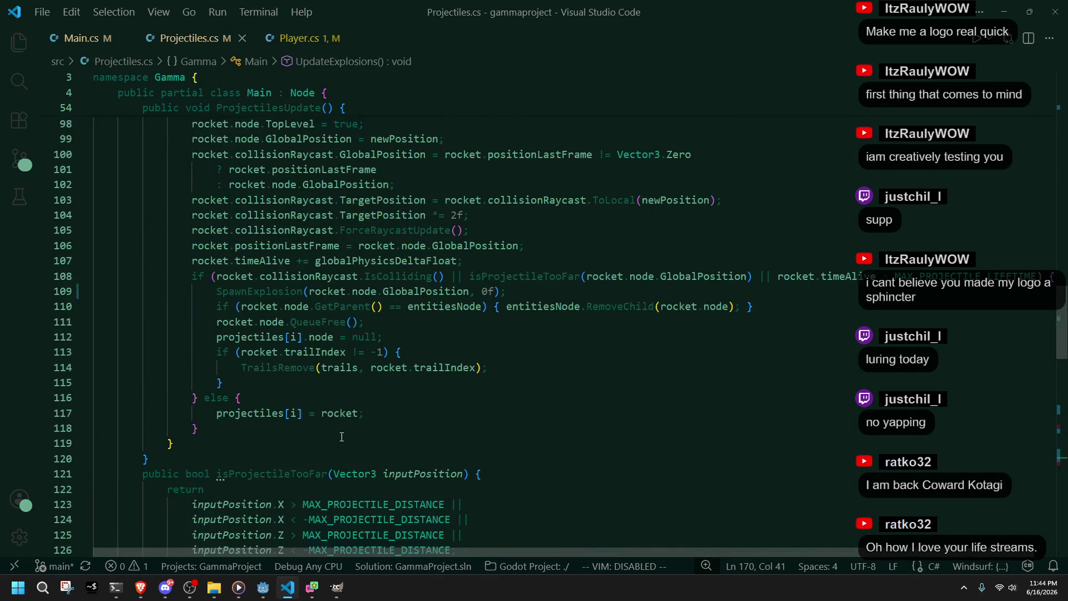
scroll(342, 436, down, 16)
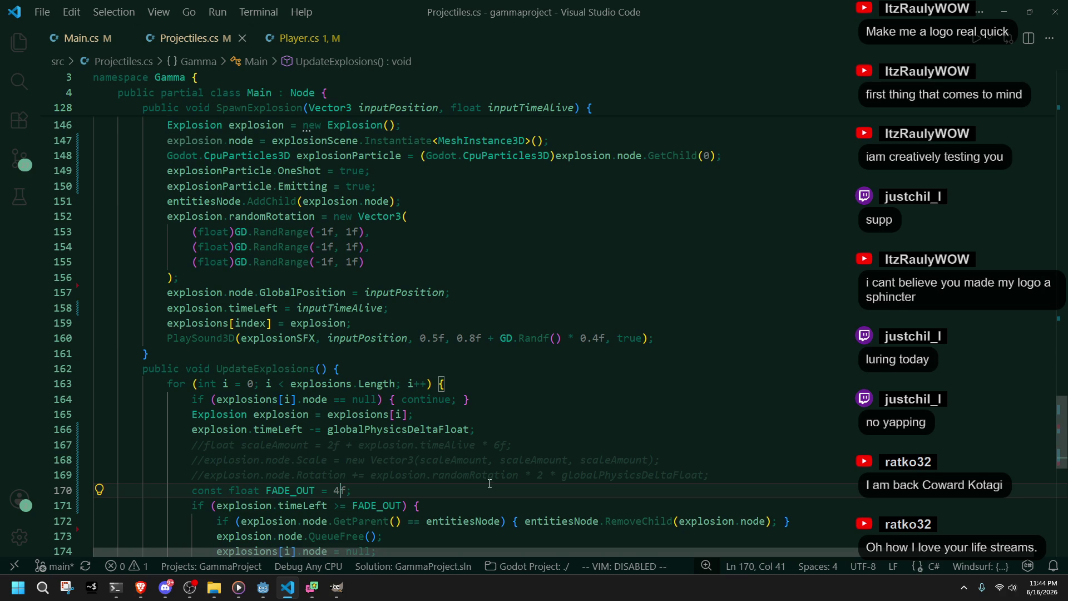
scroll(481, 480, down, 1)
scroll(436, 372, up, 3)
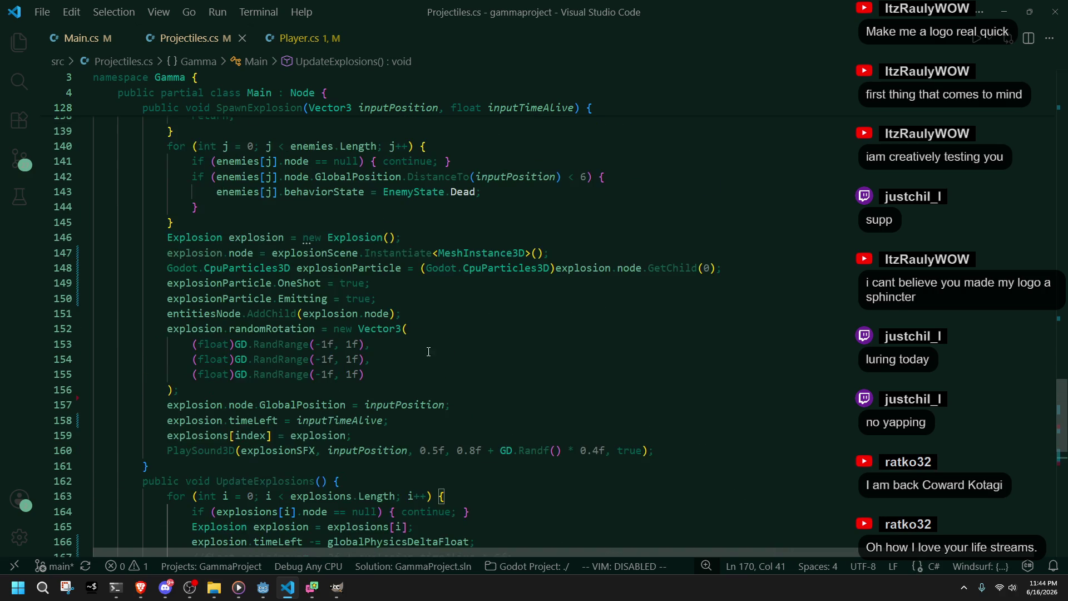
scroll(429, 299, up, 2)
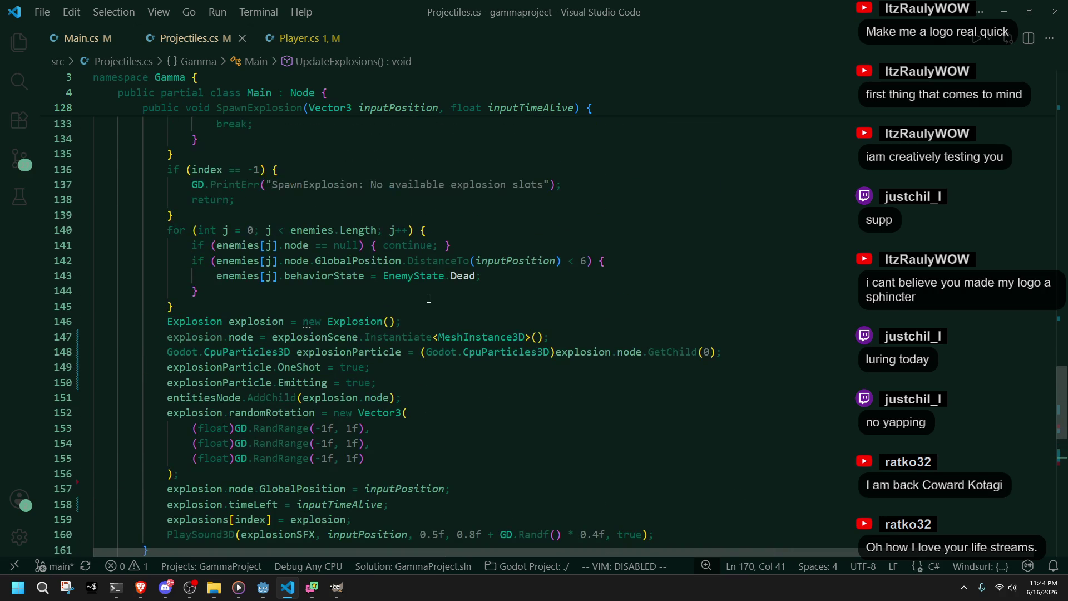
key(alt+Tab)
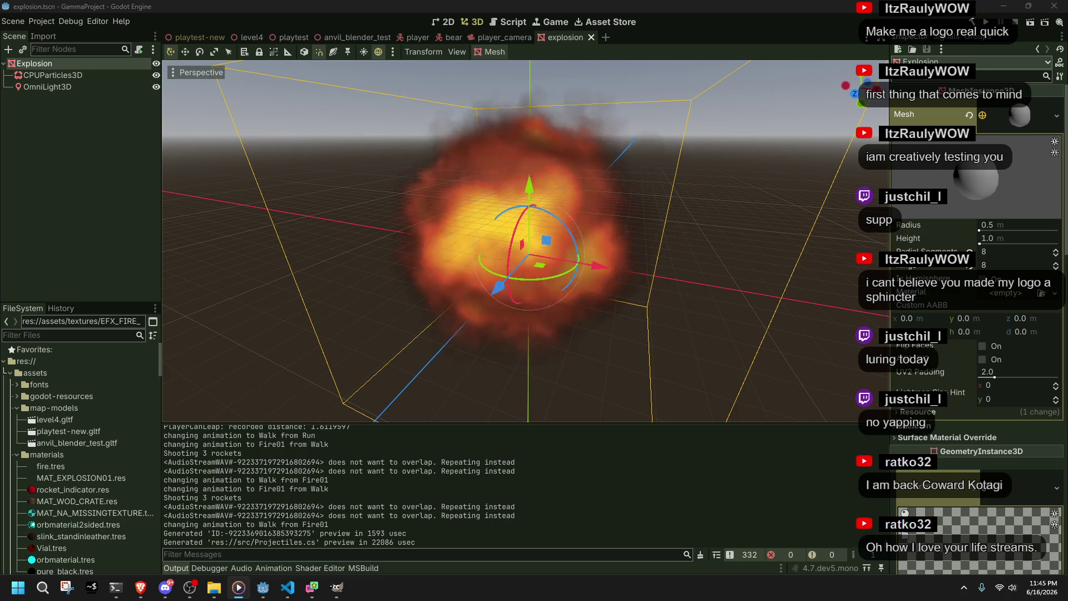
click(286, 590)
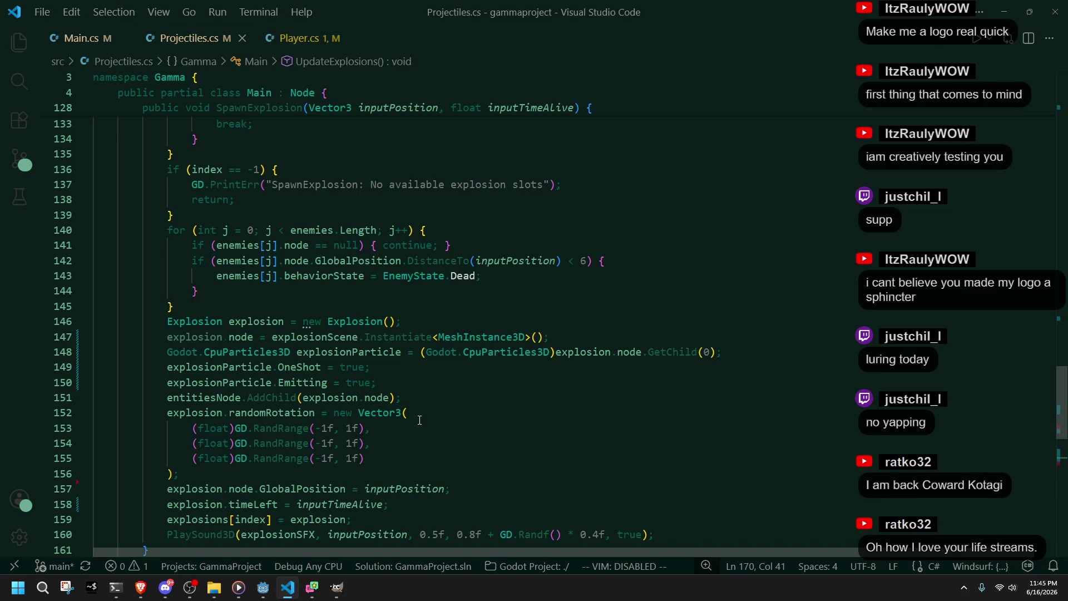
scroll(420, 420, up, 3)
scroll(419, 419, up, 1)
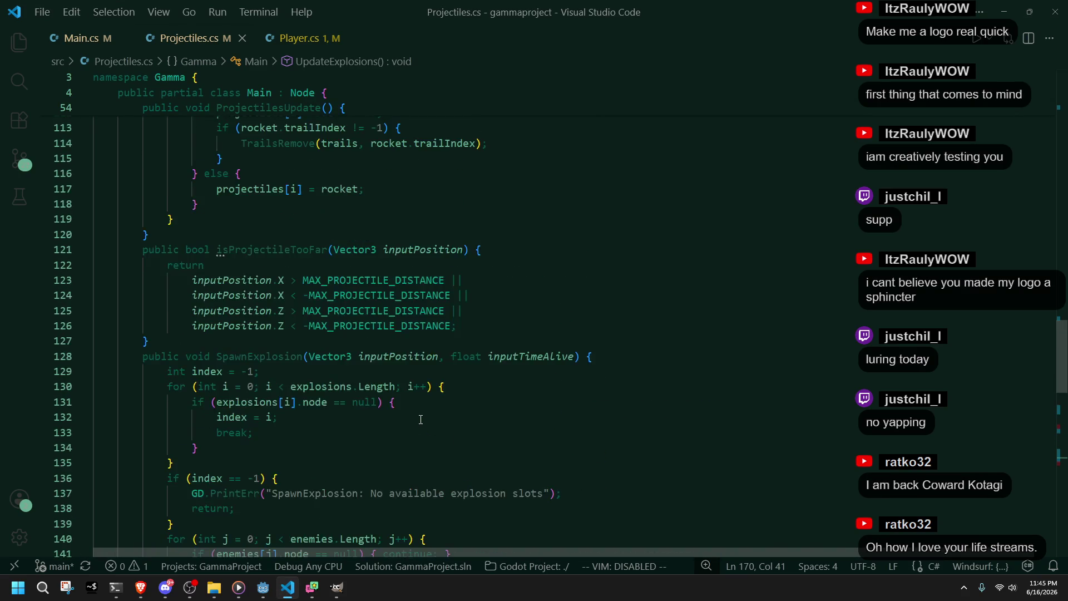
scroll(422, 417, down, 10)
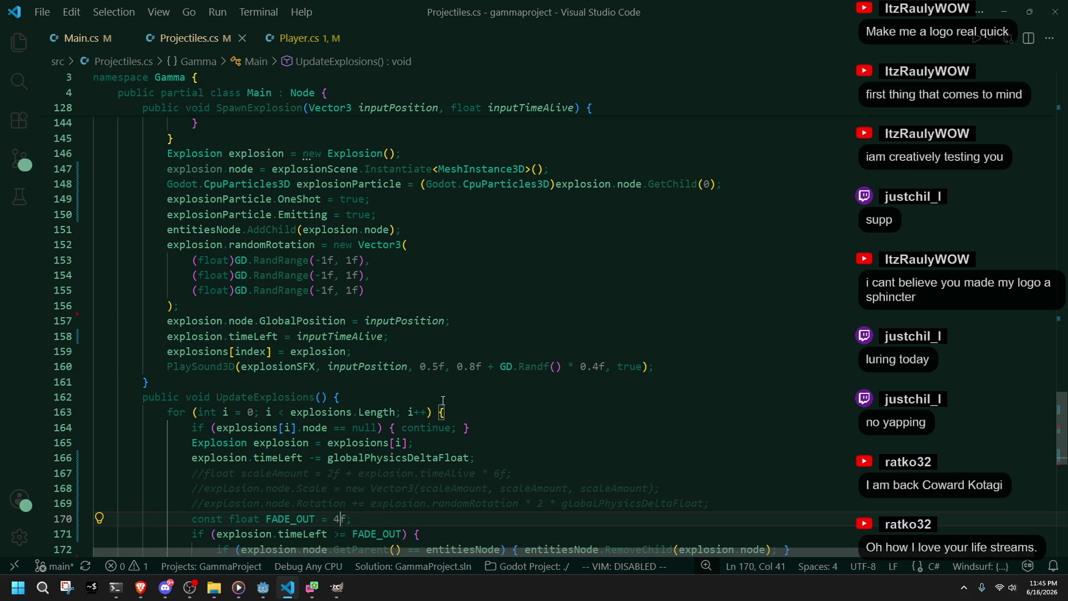
double_click(292, 369)
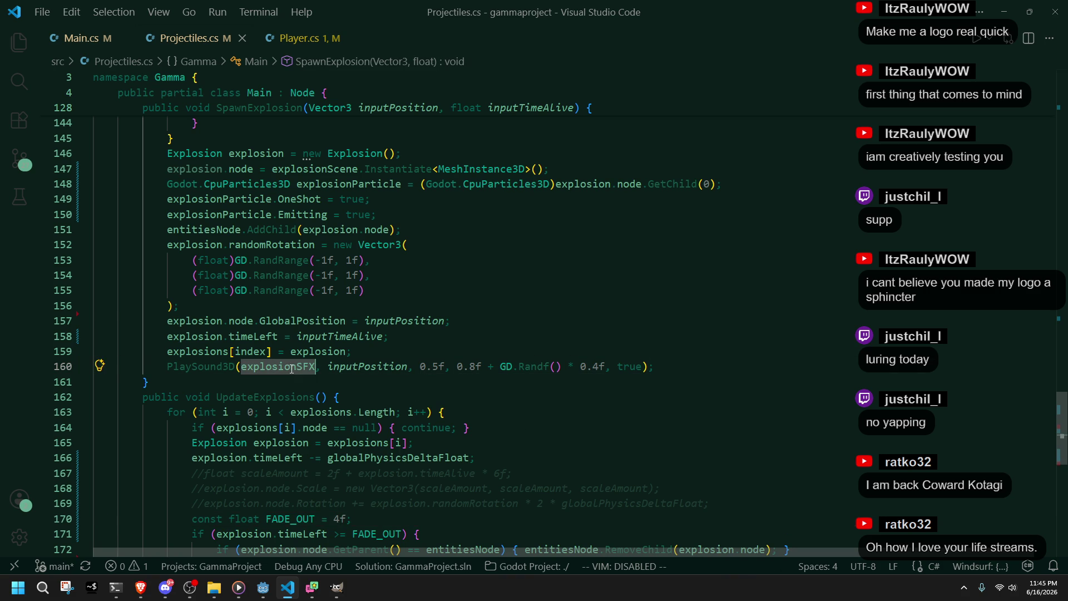
click(311, 183)
click(489, 266)
click(468, 251)
click(481, 271)
scroll(480, 271, up, 5)
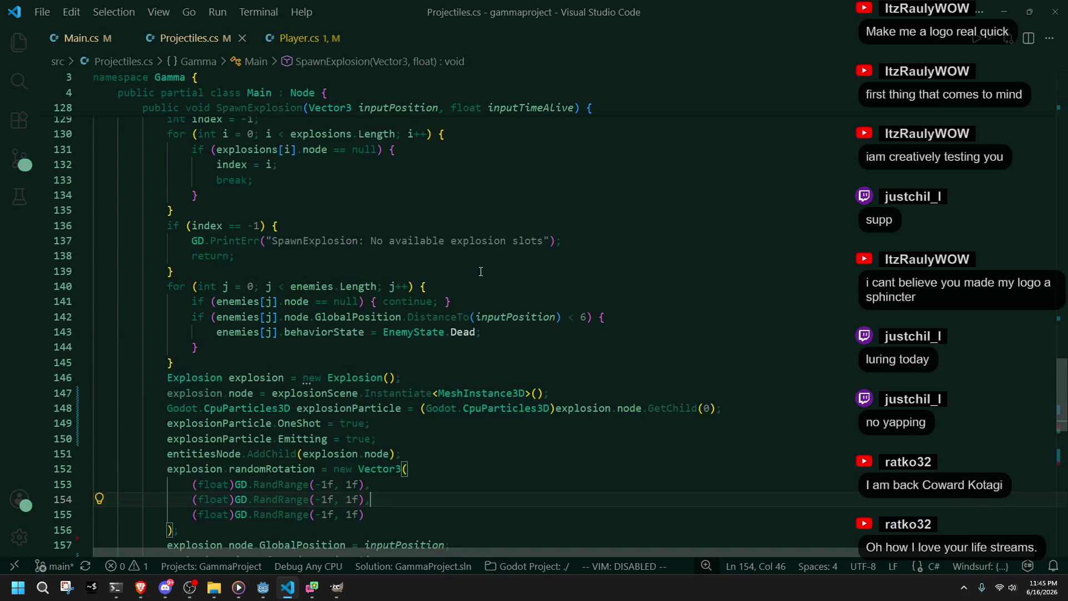
scroll(480, 272, up, 6)
scroll(480, 271, down, 9)
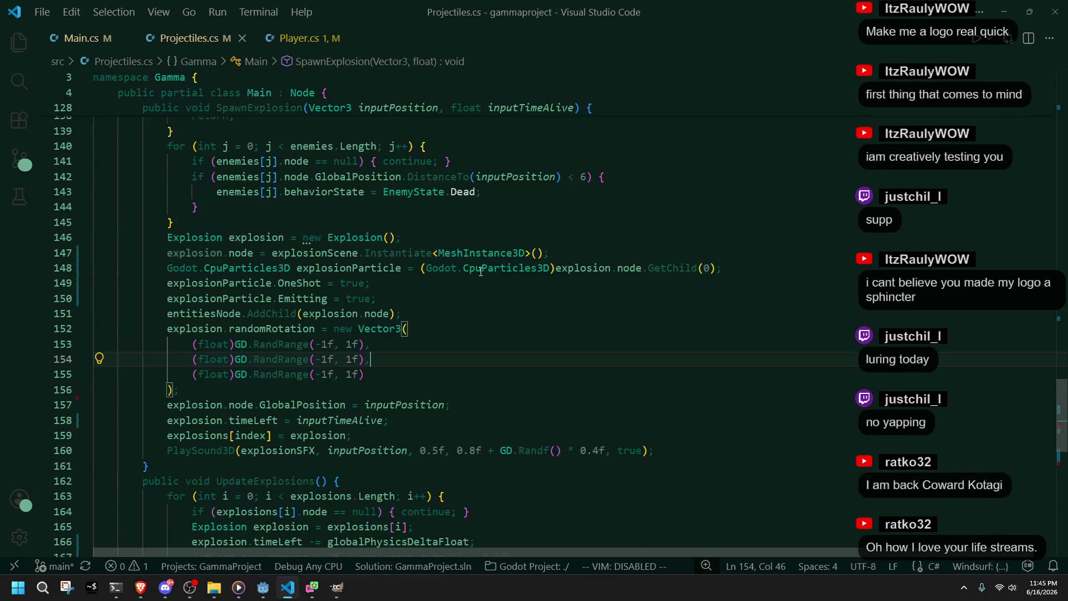
click(527, 435)
scroll(534, 444, down, 2)
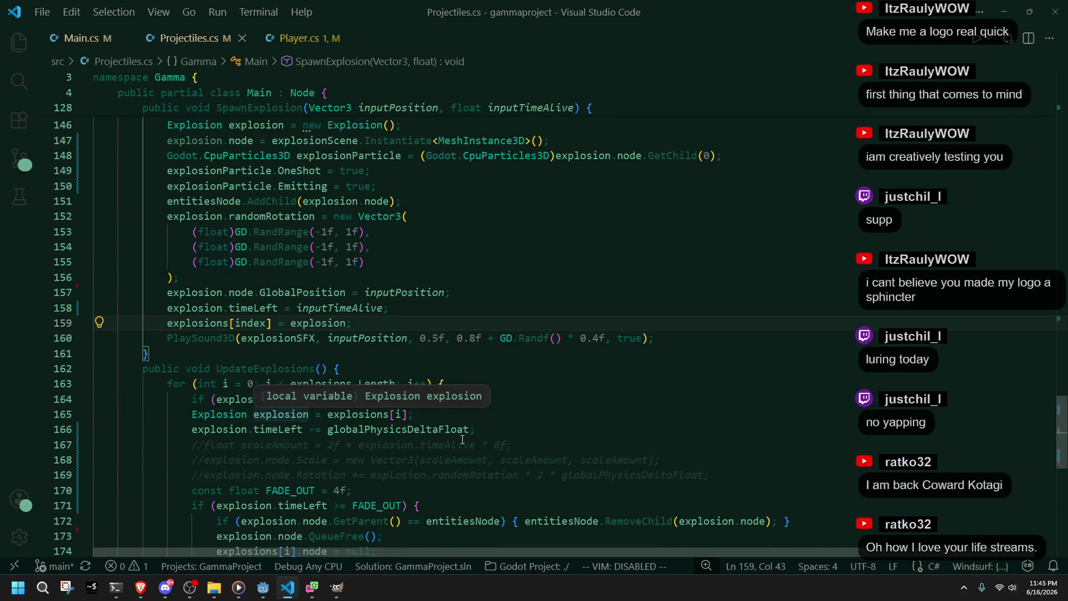
scroll(521, 479, down, 1)
click(481, 448)
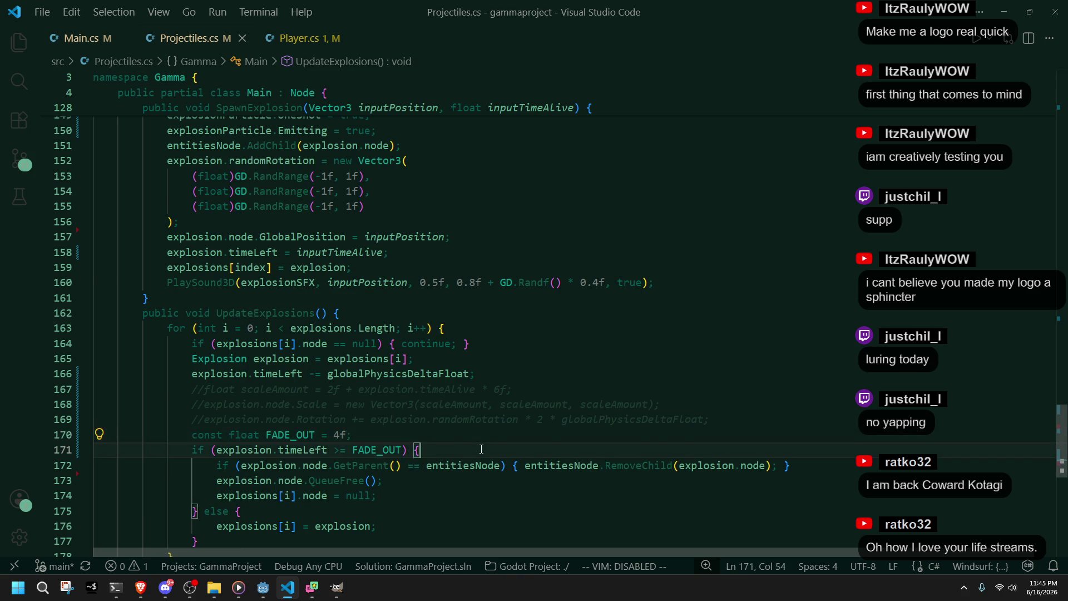
scroll(481, 448, up, 4)
scroll(481, 448, up, 12)
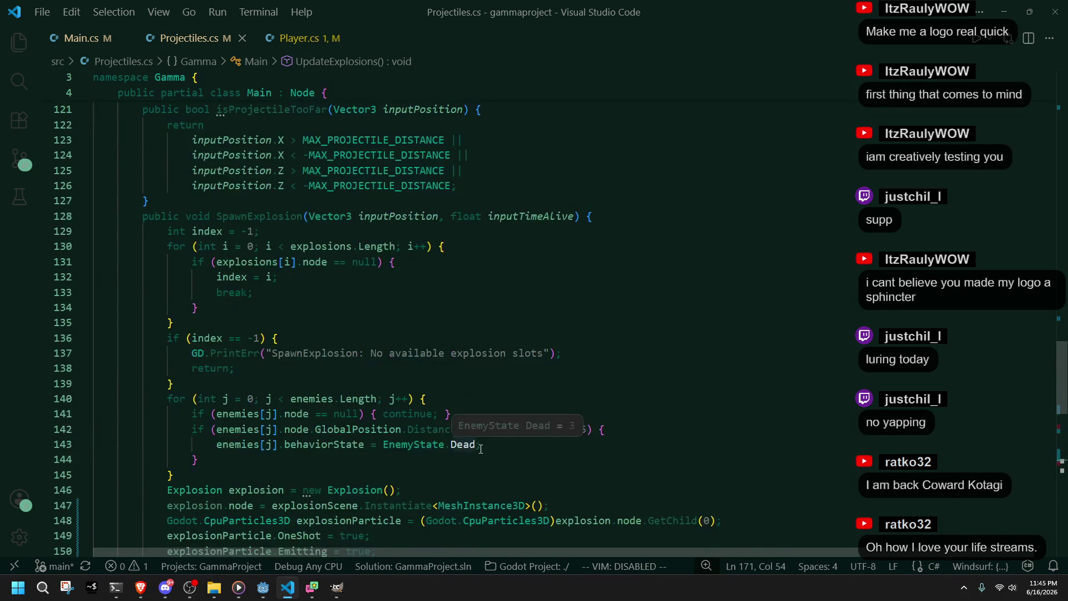
scroll(481, 448, up, 4)
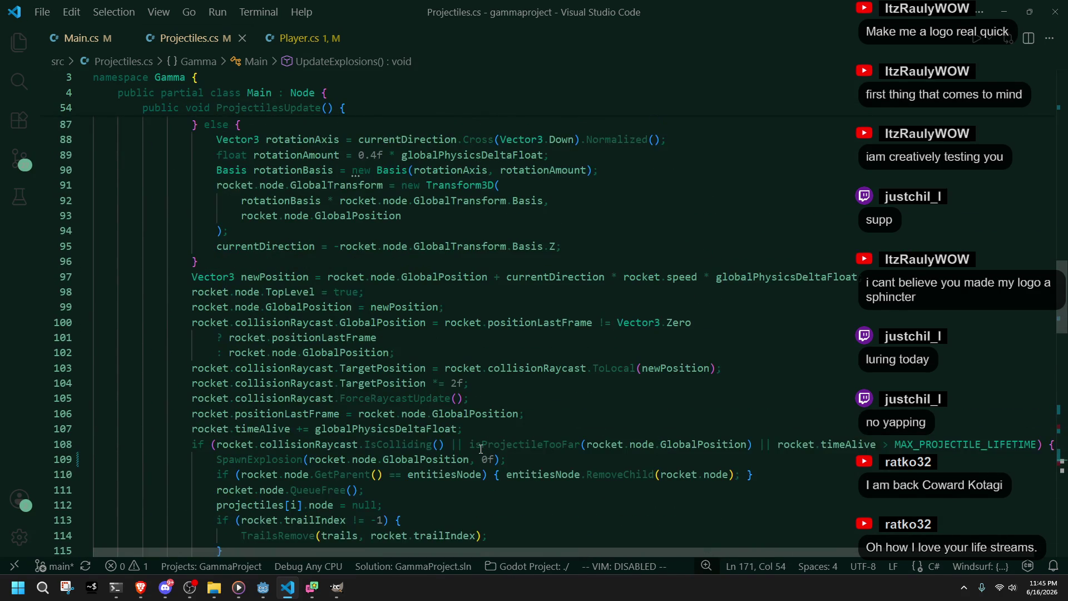
scroll(481, 448, up, 7)
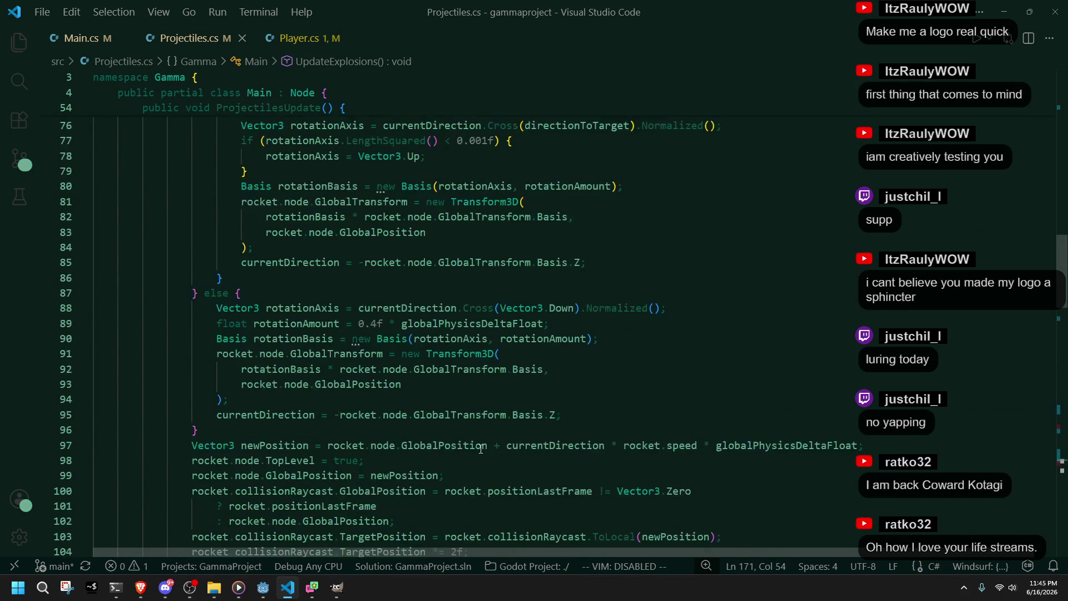
scroll(481, 449, down, 9)
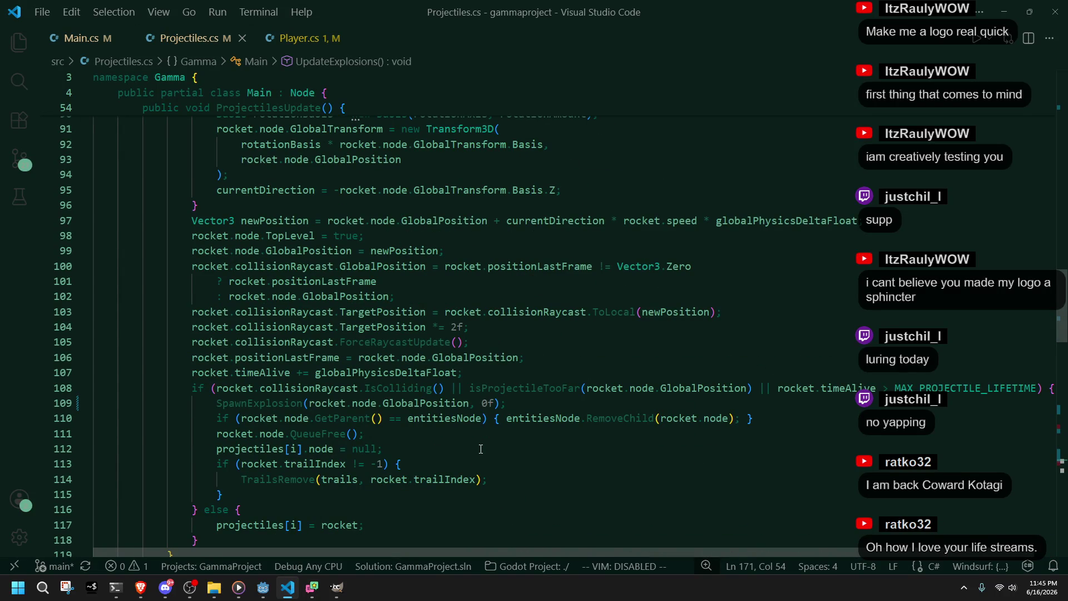
click(264, 380)
scroll(442, 431, down, 7)
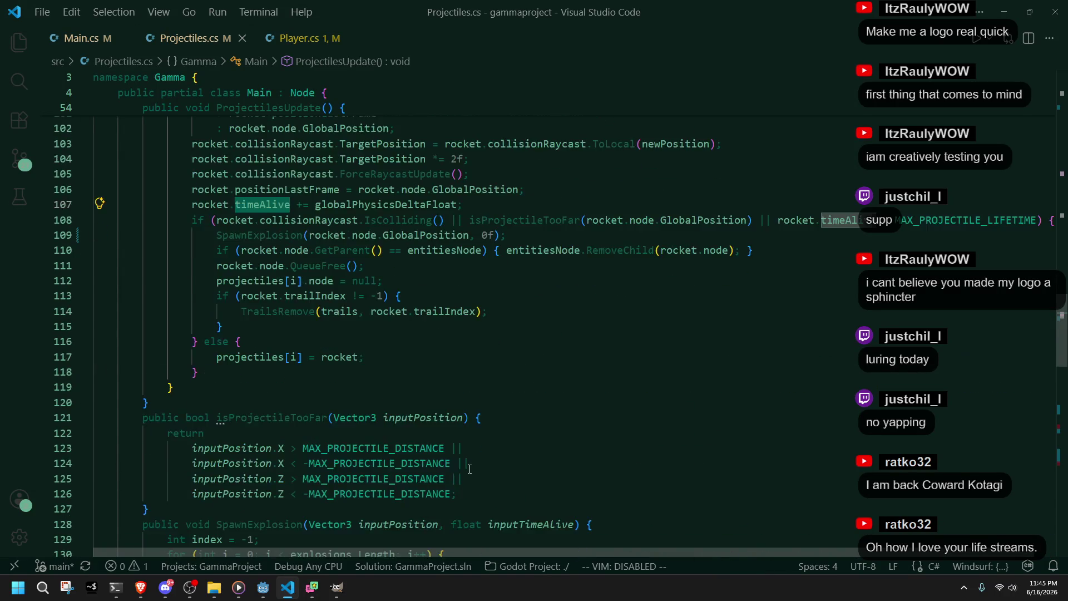
click(442, 431)
scroll(441, 430, down, 3)
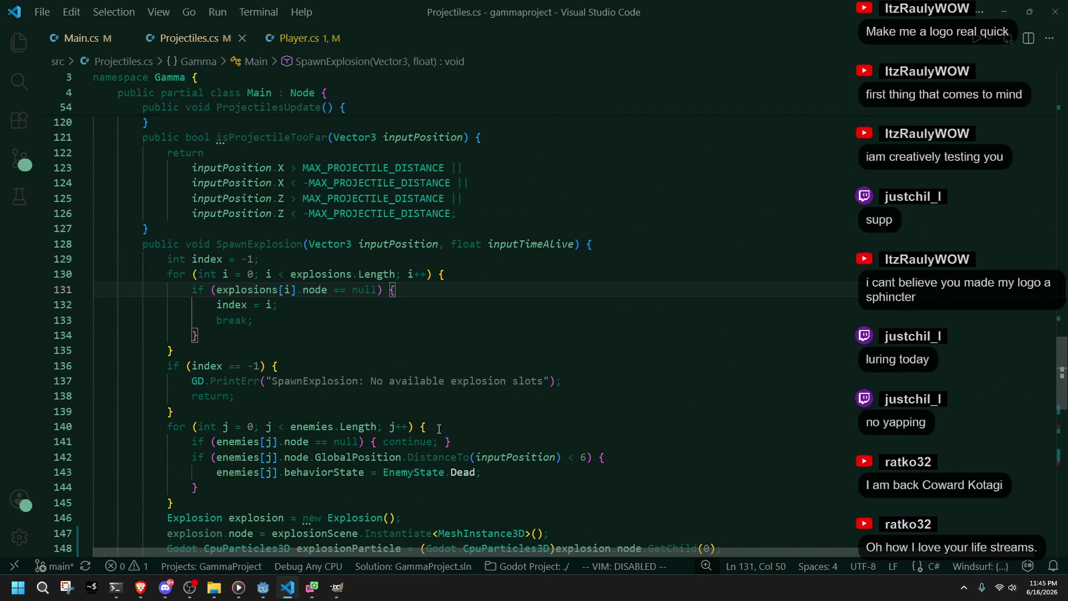
scroll(438, 428, down, 3)
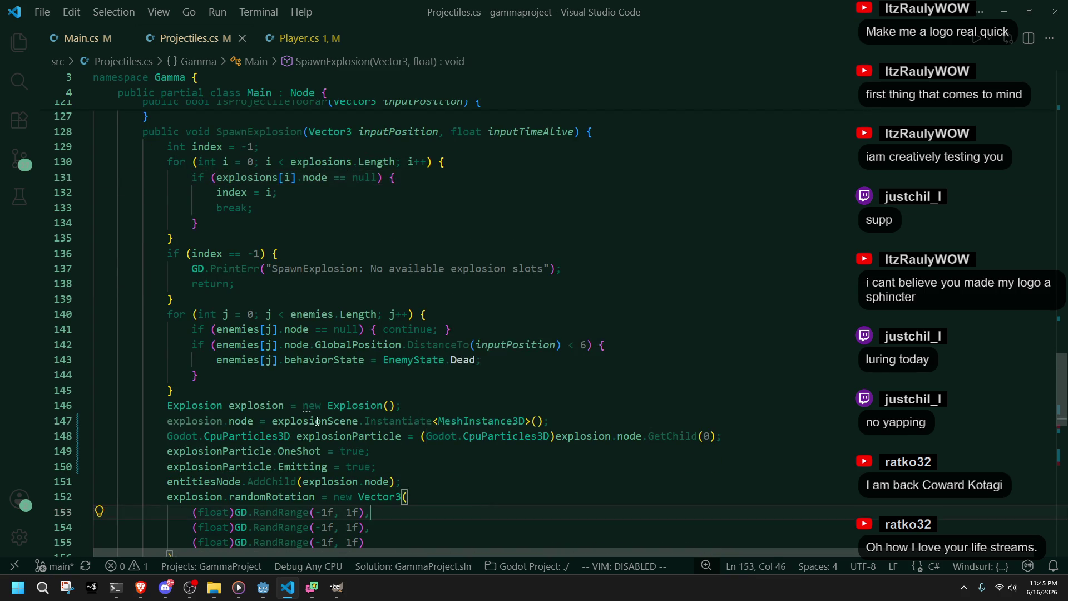
click(281, 405)
click(516, 533)
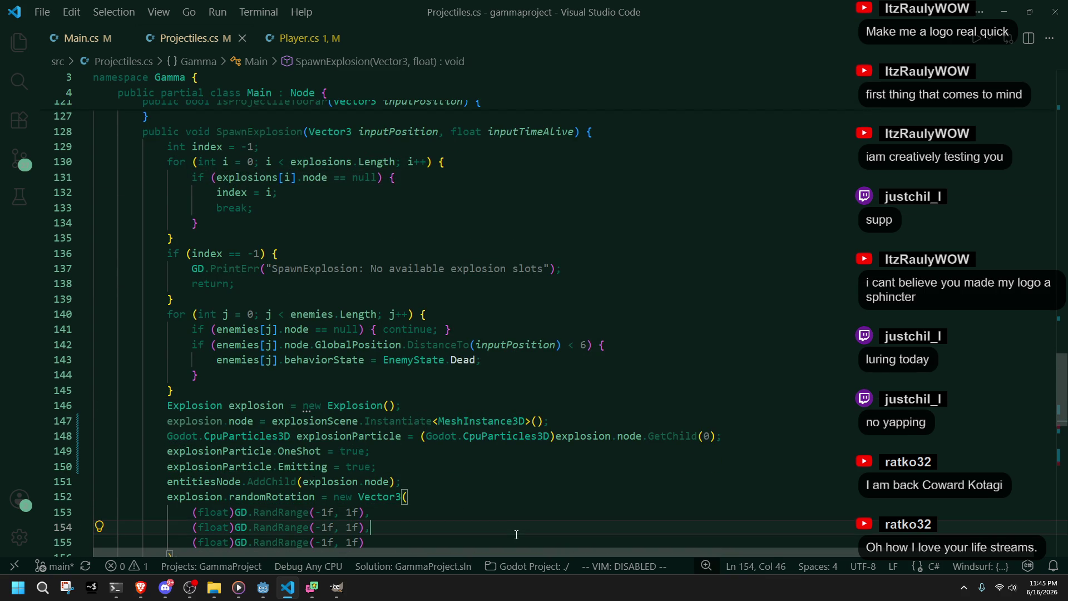
click(365, 438)
click(321, 481)
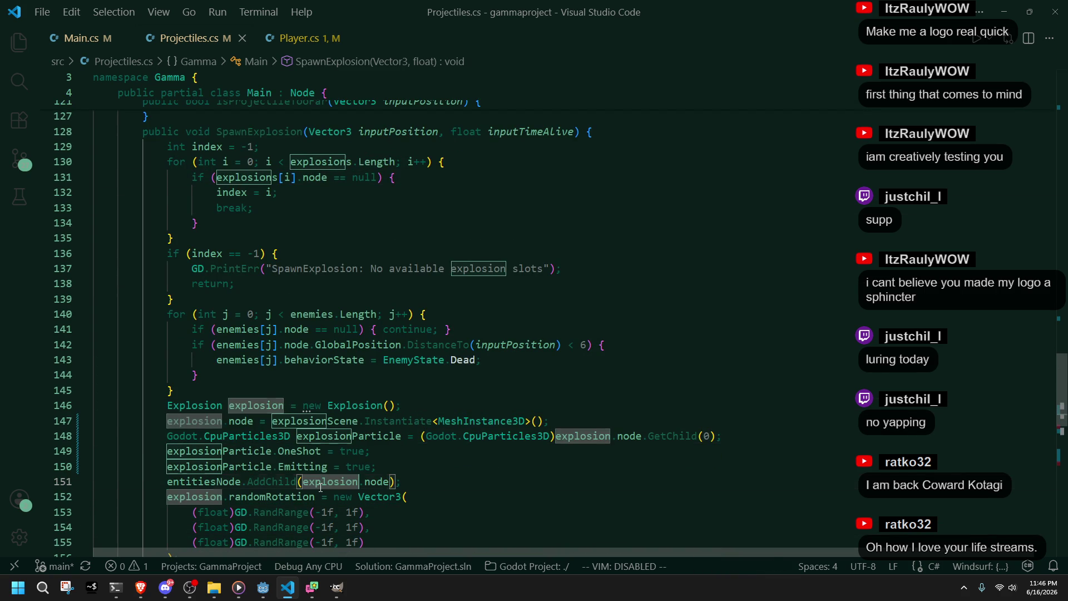
click(417, 513)
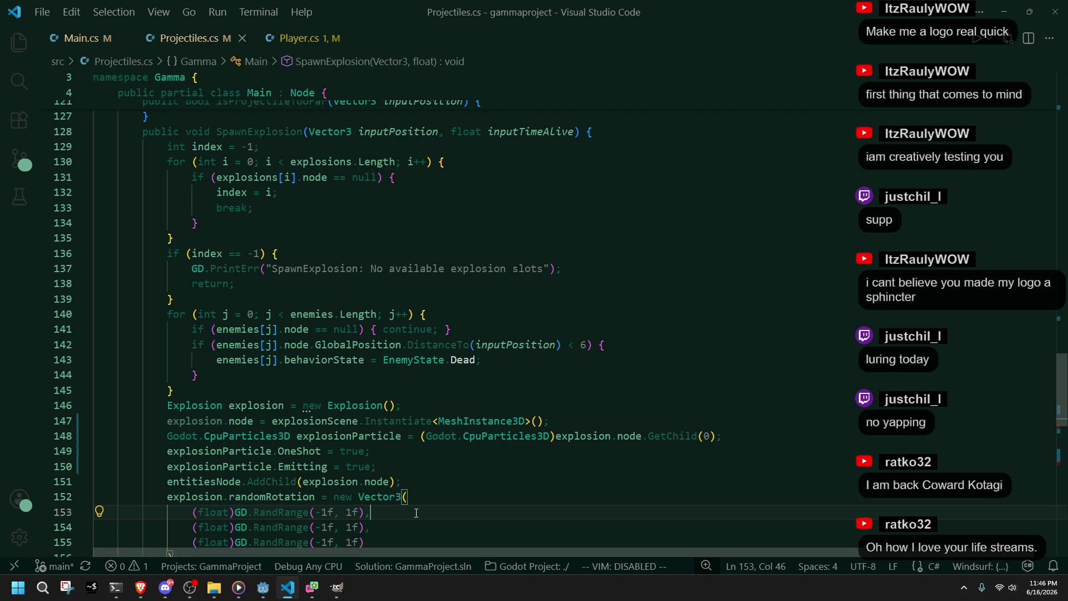
click(350, 436)
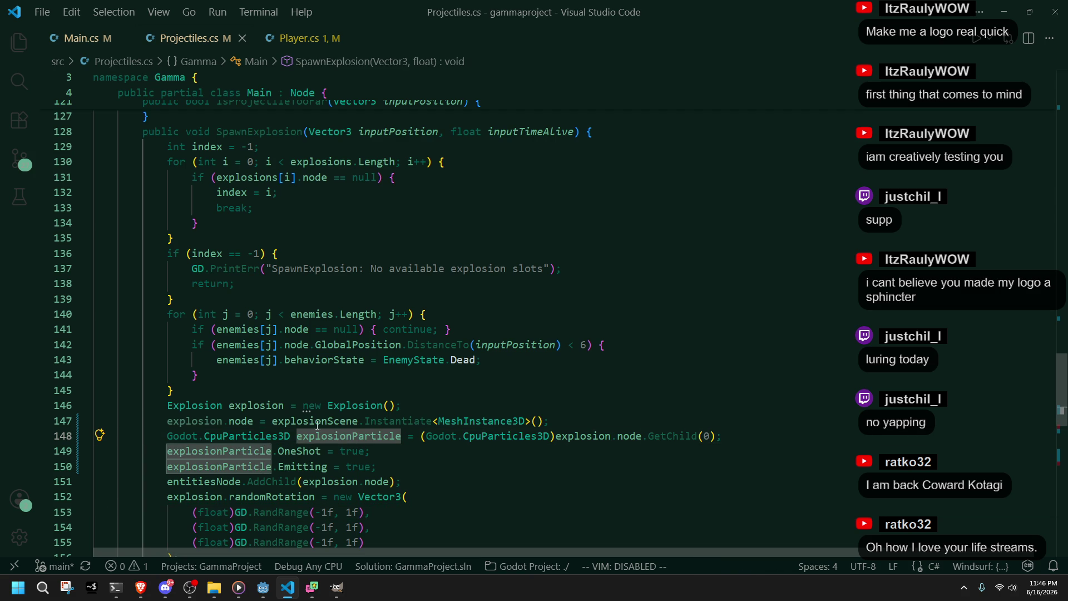
double_click(227, 401)
scroll(241, 404, up, 3)
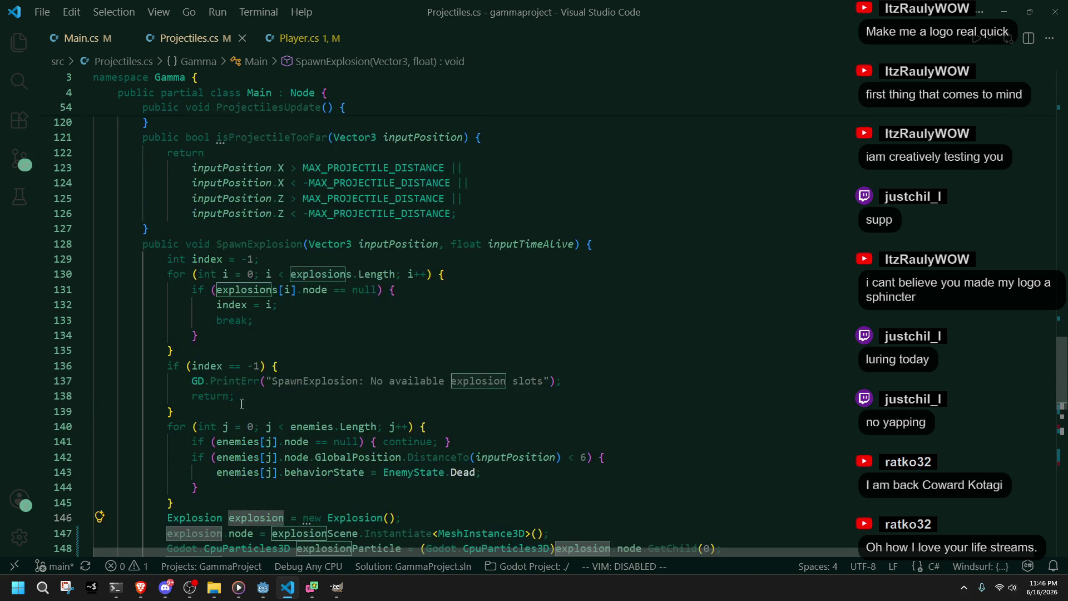
double_click(256, 244)
scroll(294, 338, up, 5)
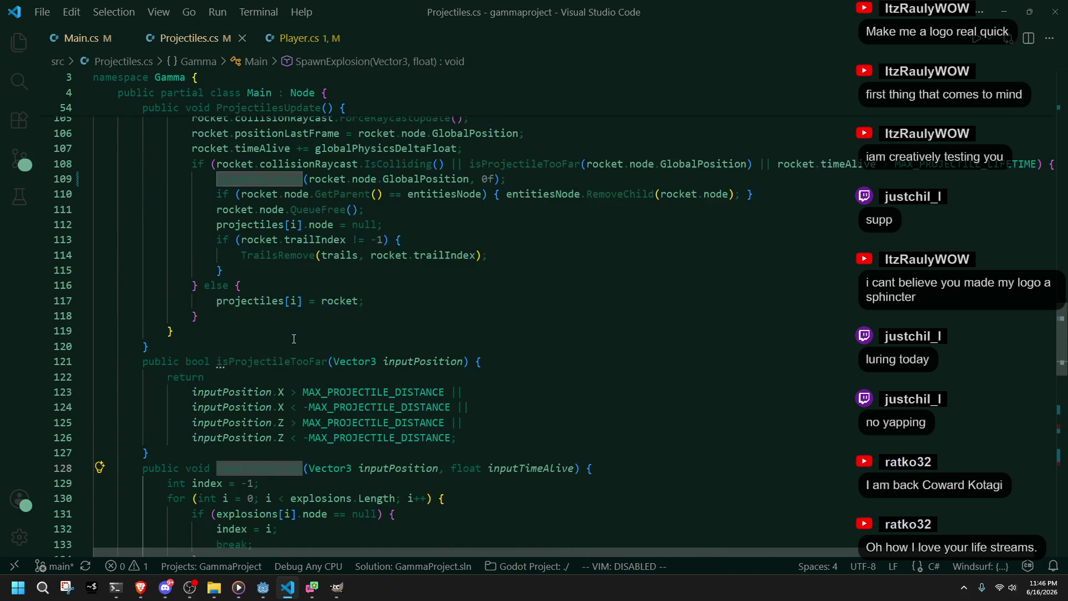
click(497, 178)
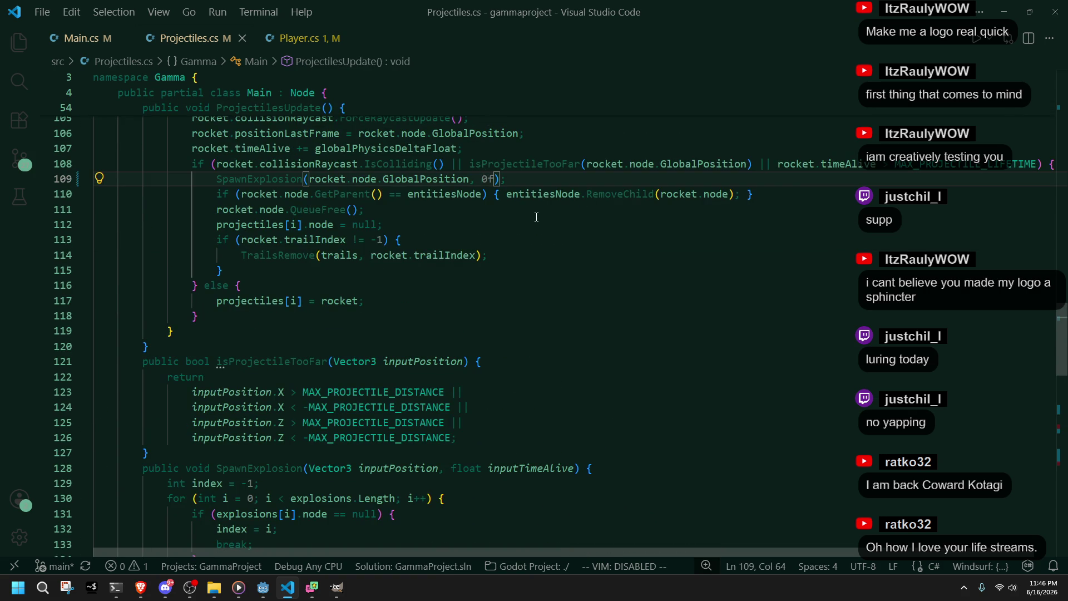
text(6)
click(241, 285)
mouse_move(1060, 342)
mouse_down()
mouse_move(1059, 465)
mouse_move(1060, 456)
mouse_up()
click(389, 361)
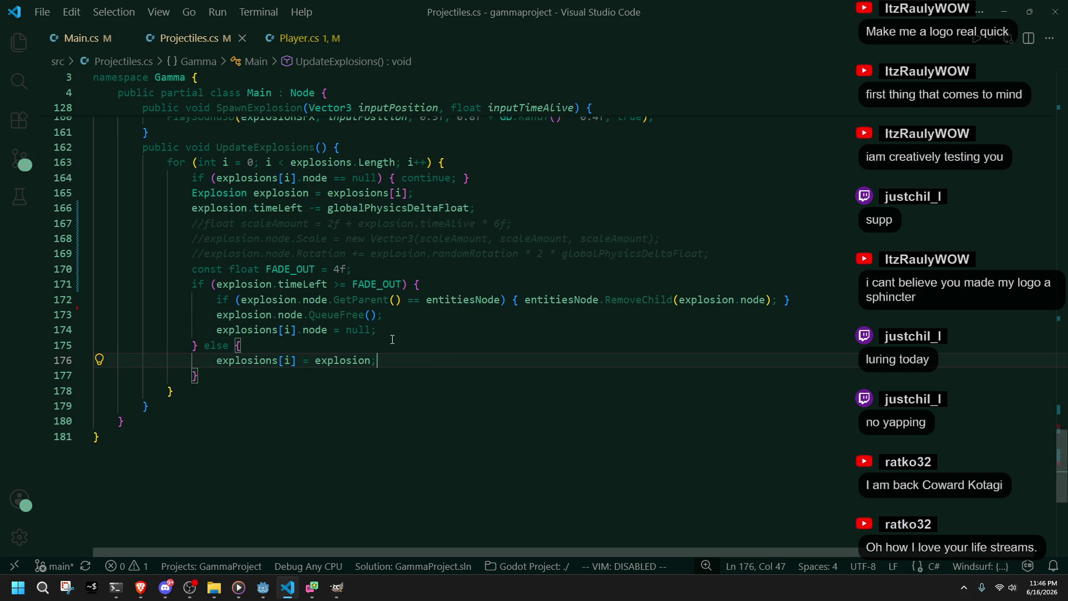
click(248, 379)
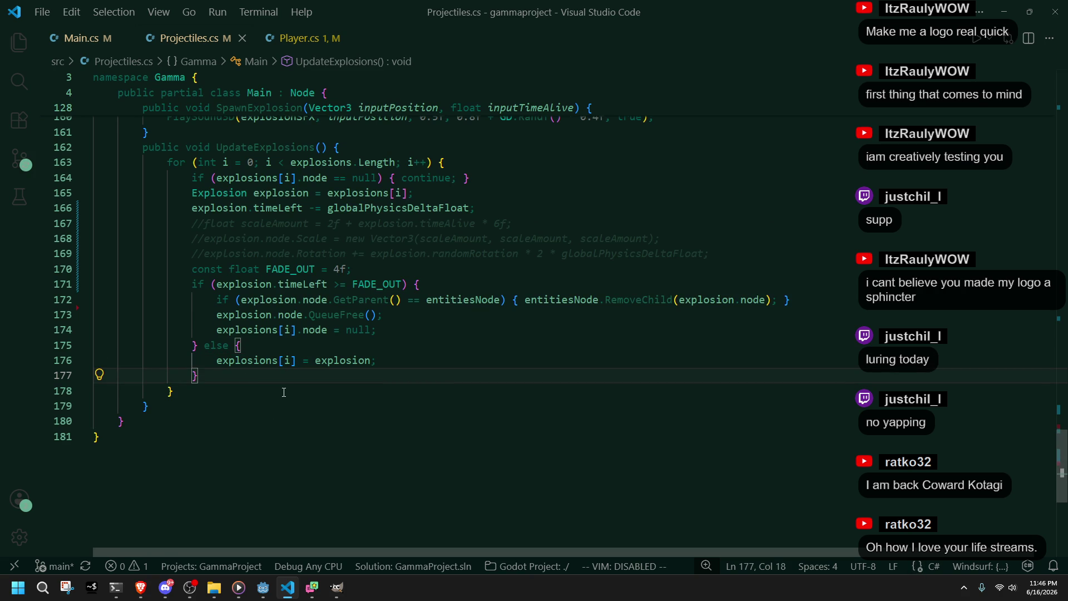
Step: Add a duplicate of the fade-out if/else block below line 177
key(ctrl+z)
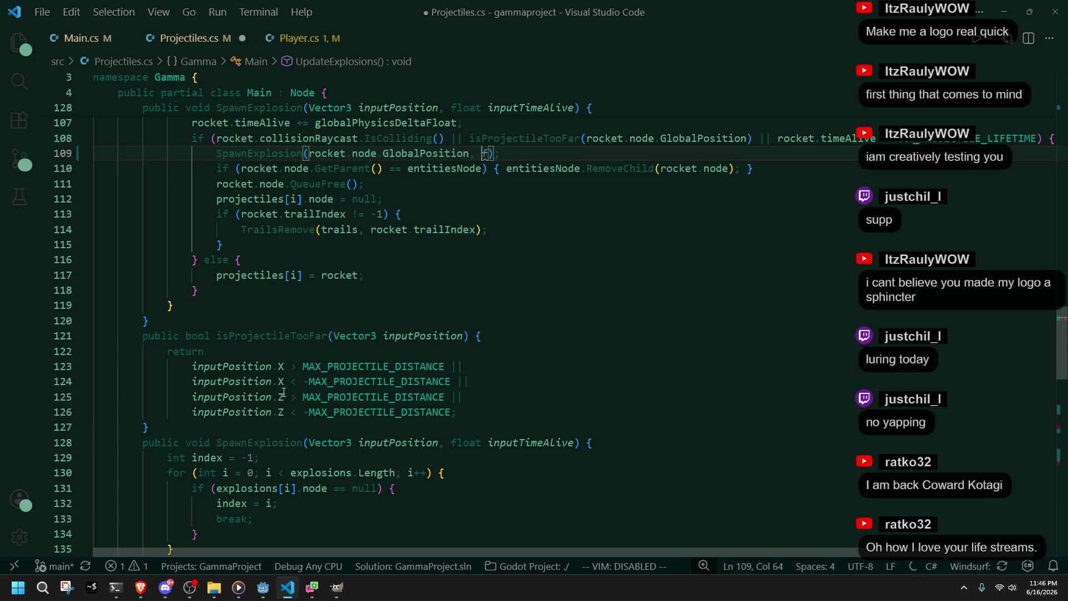
key(ctrl+y)
key(ctrl+y)
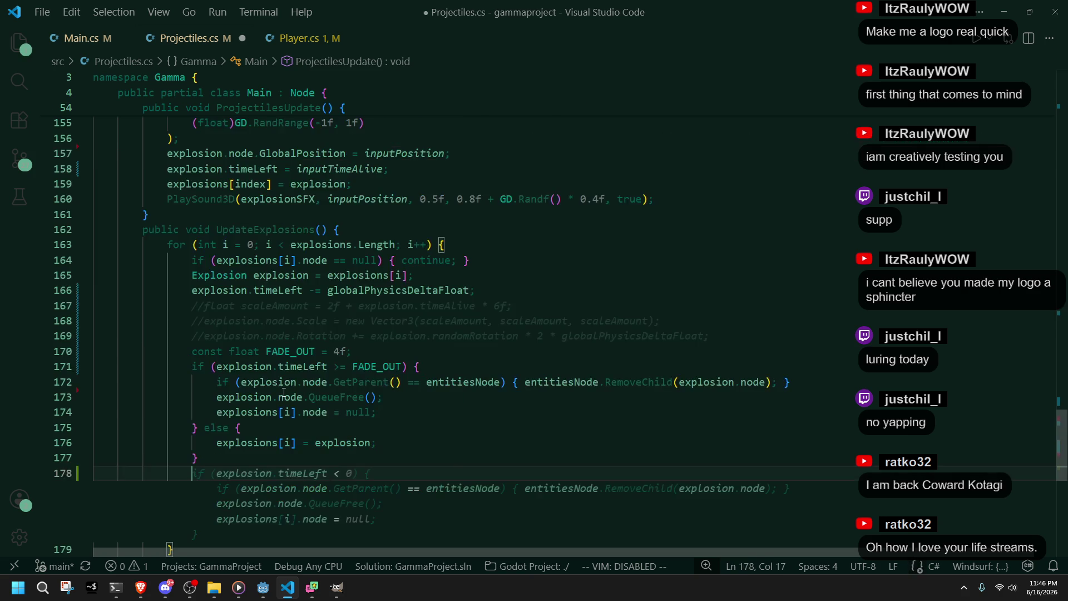
key(ctrl+z)
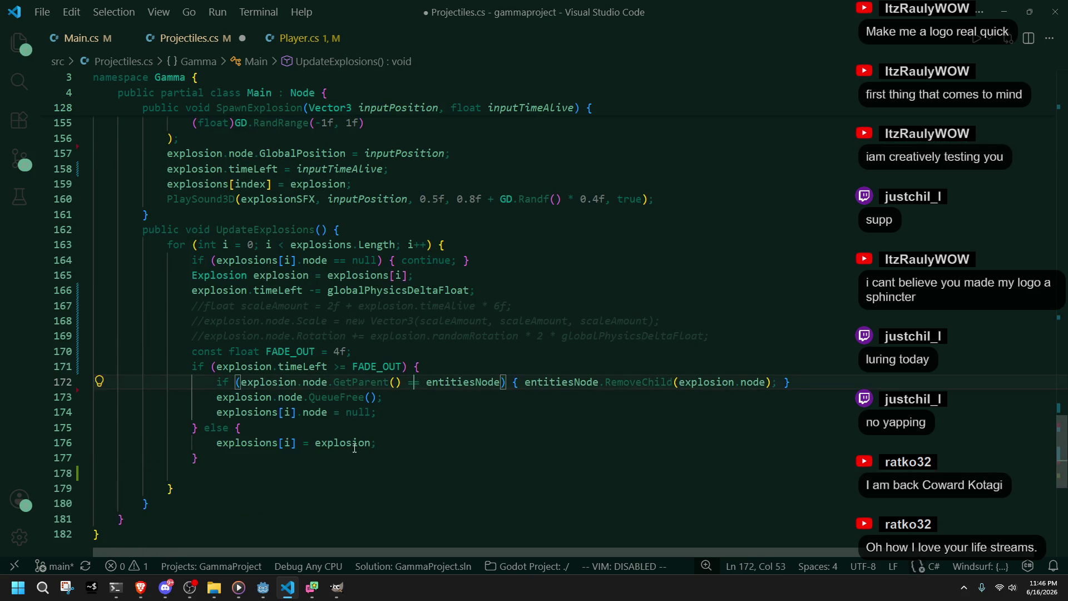
click(369, 458)
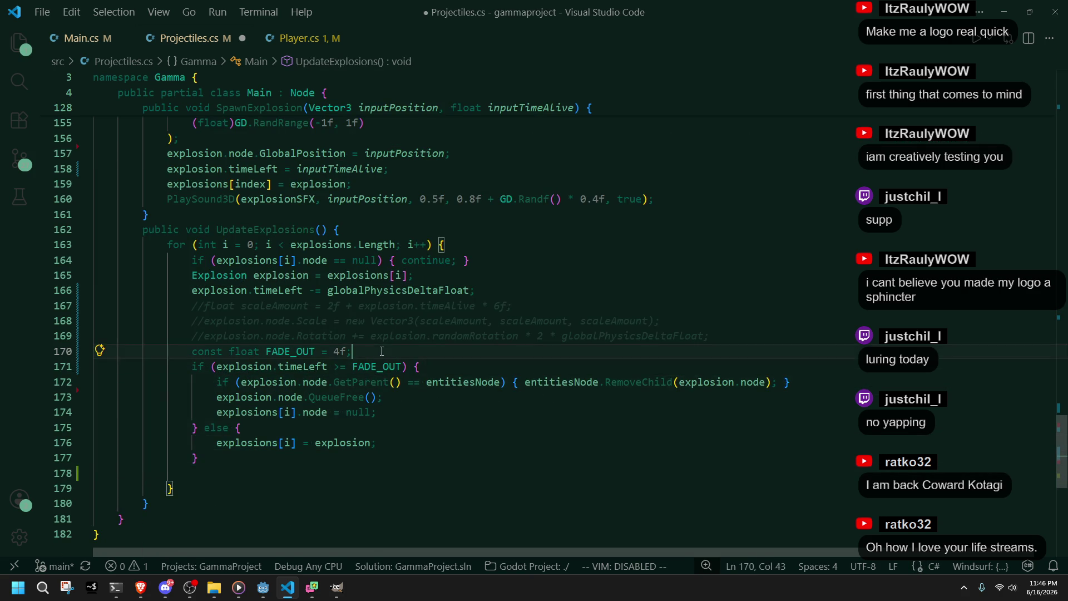
scroll(274, 448, down, 3)
key(Tab)
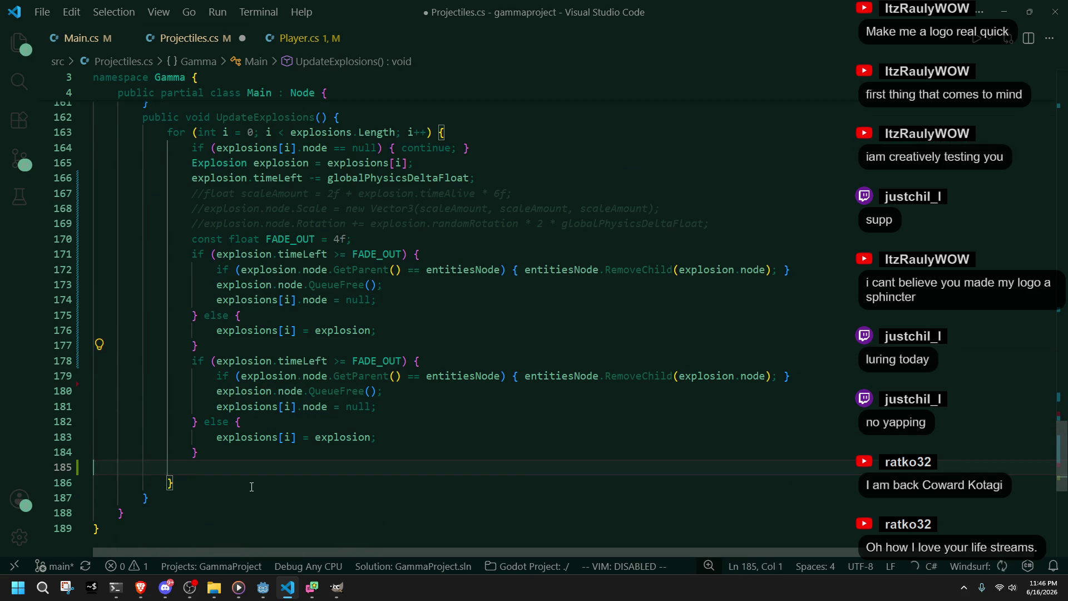
Step: Change line 178's condition to timeLeft <= 0f and save Projectiles.cs
drag(401, 361, 340, 368)
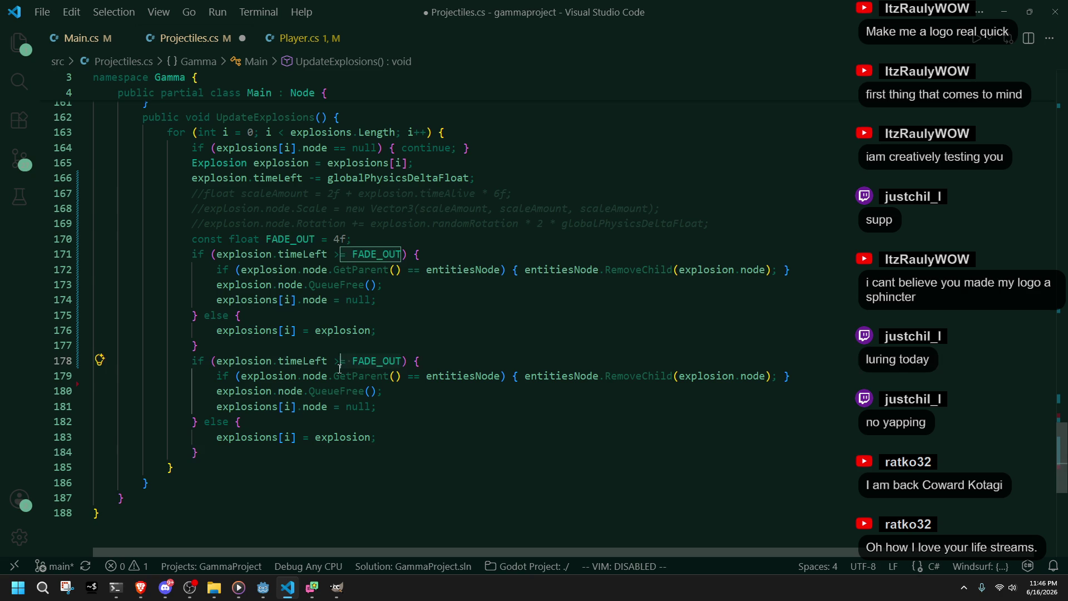
key(BackSpace)
key(BackSpace)
text(< 0)
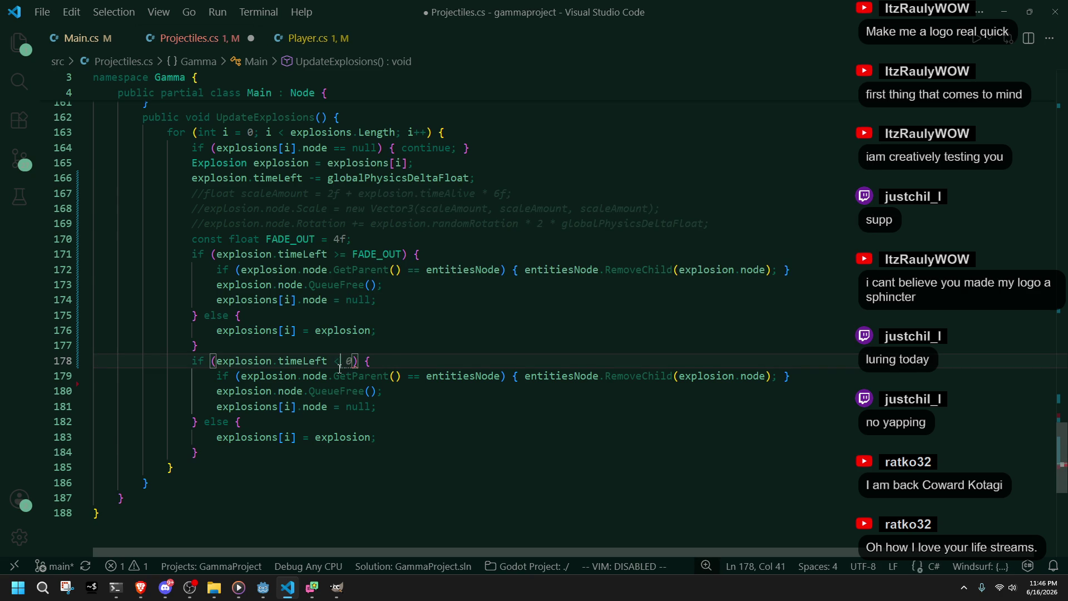
text(=)
key(BackSpace)
key(BackSpace)
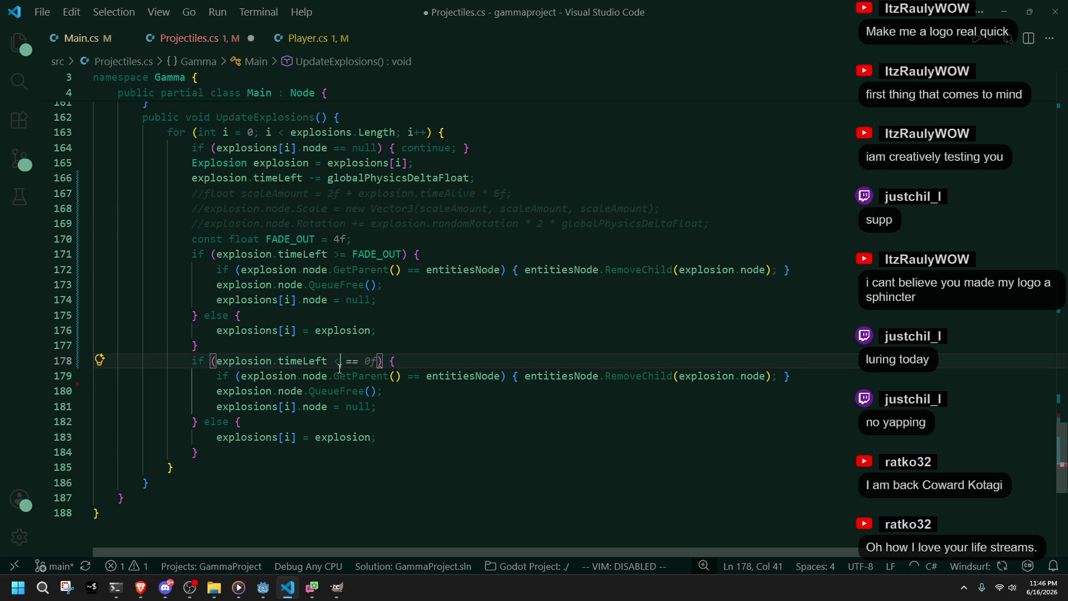
key(Delete)
key(Left)
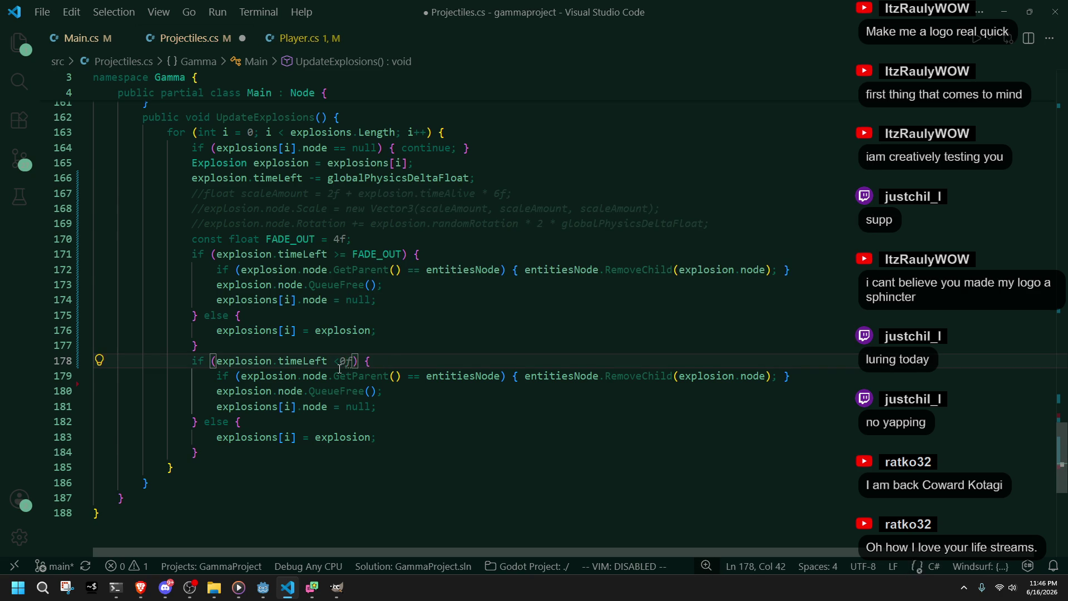
key(Right)
key(Right)
key(Right)
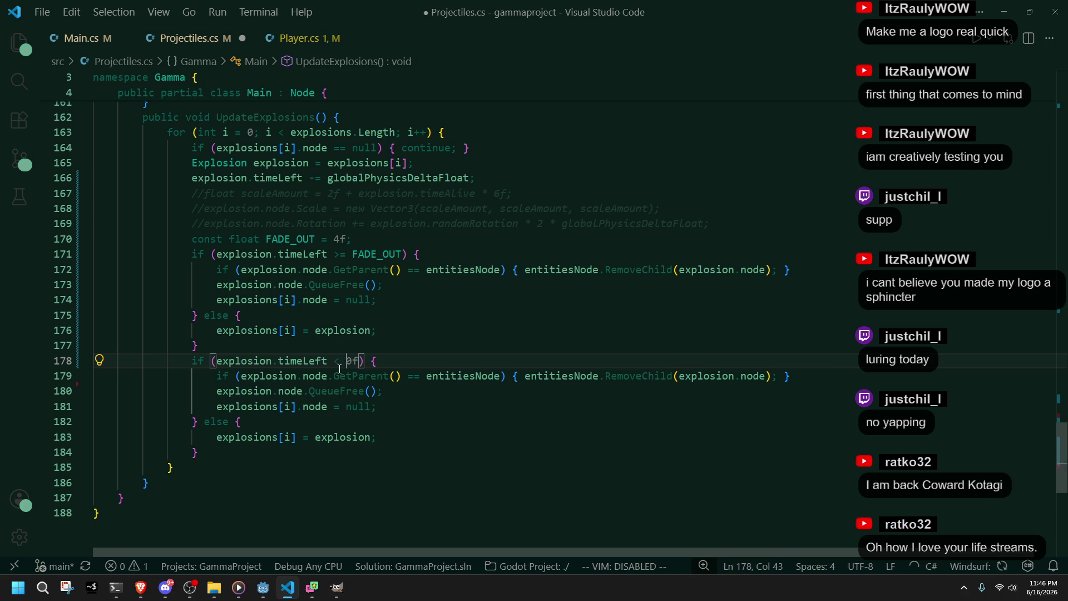
key(Left)
key(Left)
text(=)
key(ctrl+s)
Step: Change line 171's check to timeLeft <= FADE_OUT and save
click(427, 407)
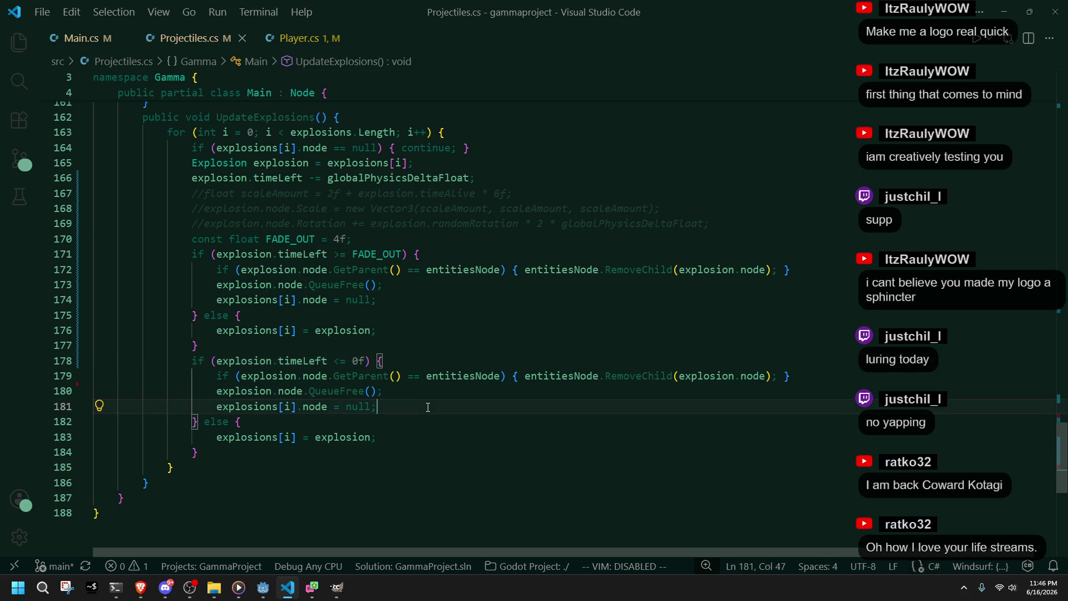
click(381, 341)
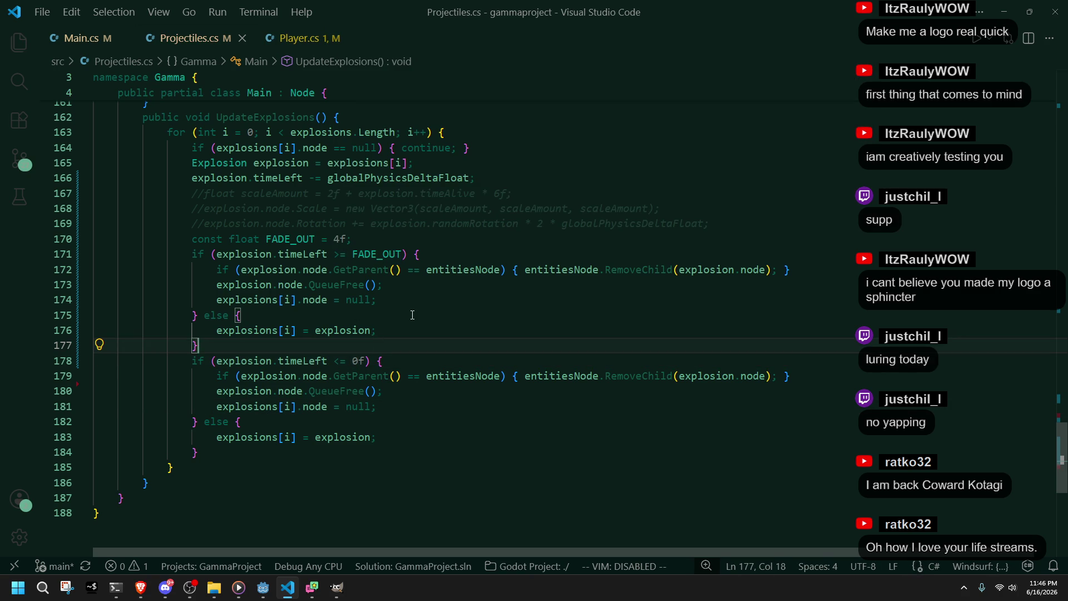
click(340, 255)
key(BackSpace)
text(<)
key(ctrl+s)
click(406, 300)
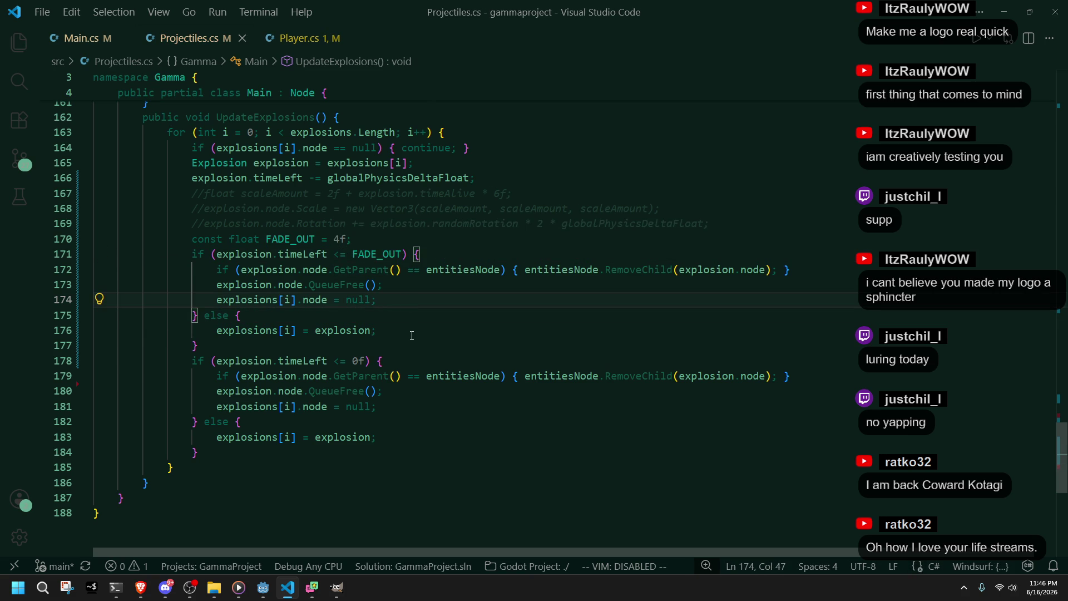
mouse_move(412, 346)
mouse_down()
mouse_move(247, 297)
mouse_move(289, 334)
mouse_move(384, 362)
mouse_move(391, 349)
mouse_up()
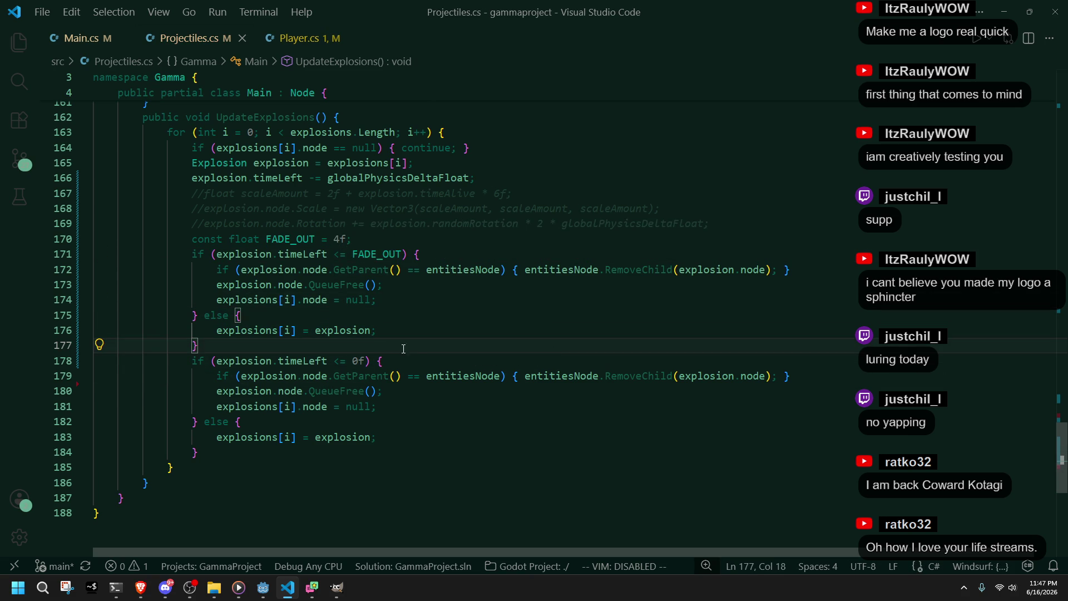
click(398, 317)
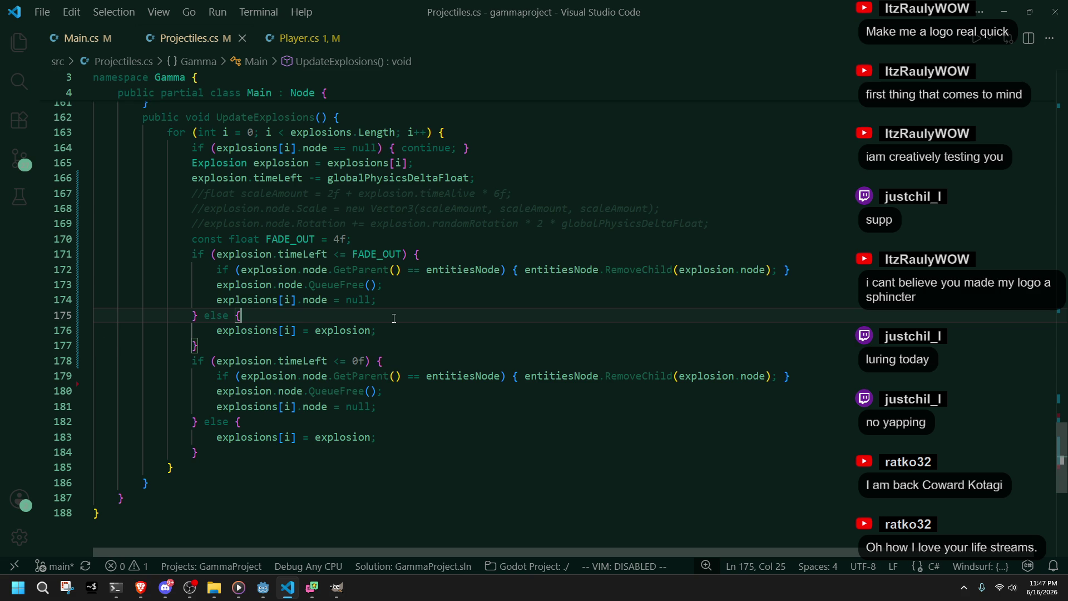
Step: Replace lines 172–177 with a GetChild<OmniLight3D> call on the explosion node
mouse_move(197, 345)
mouse_down()
mouse_move(222, 315)
mouse_move(221, 272)
mouse_up()
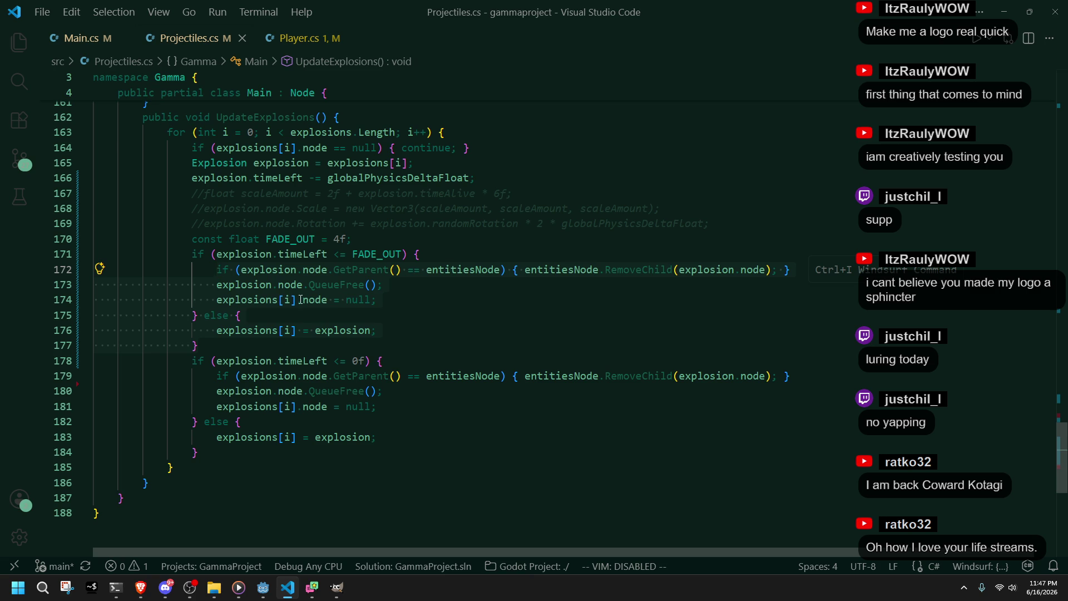
text(explosion.nod)
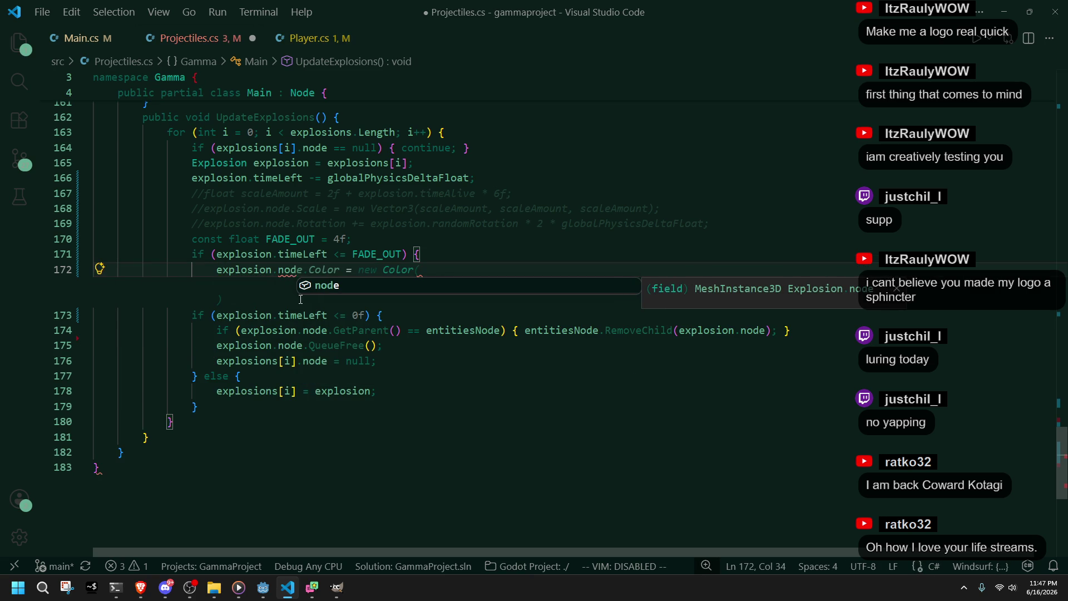
text(e.getchi)
key(Return)
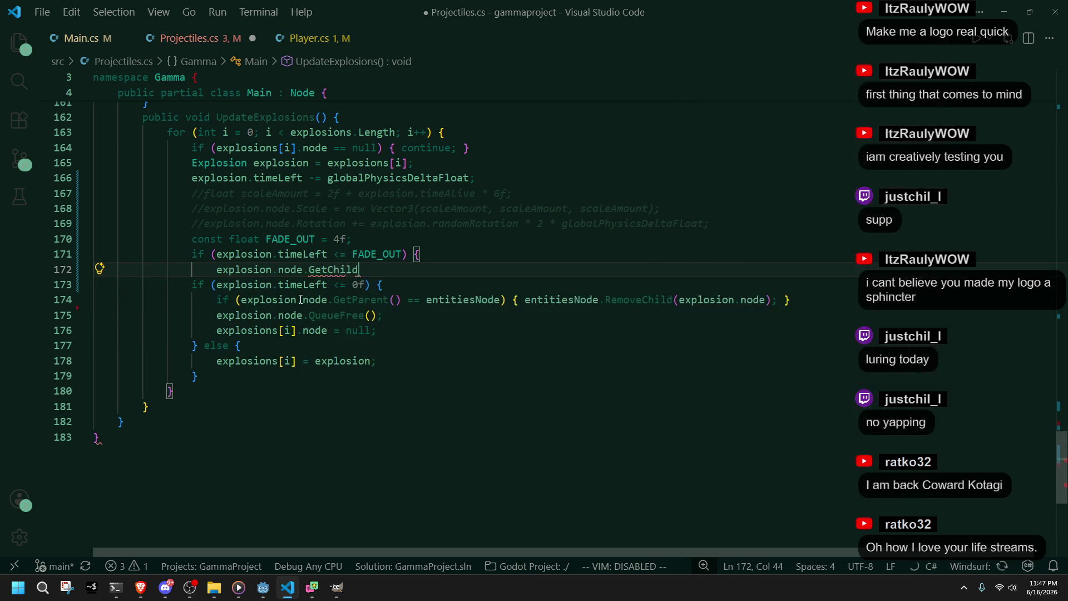
text(<)
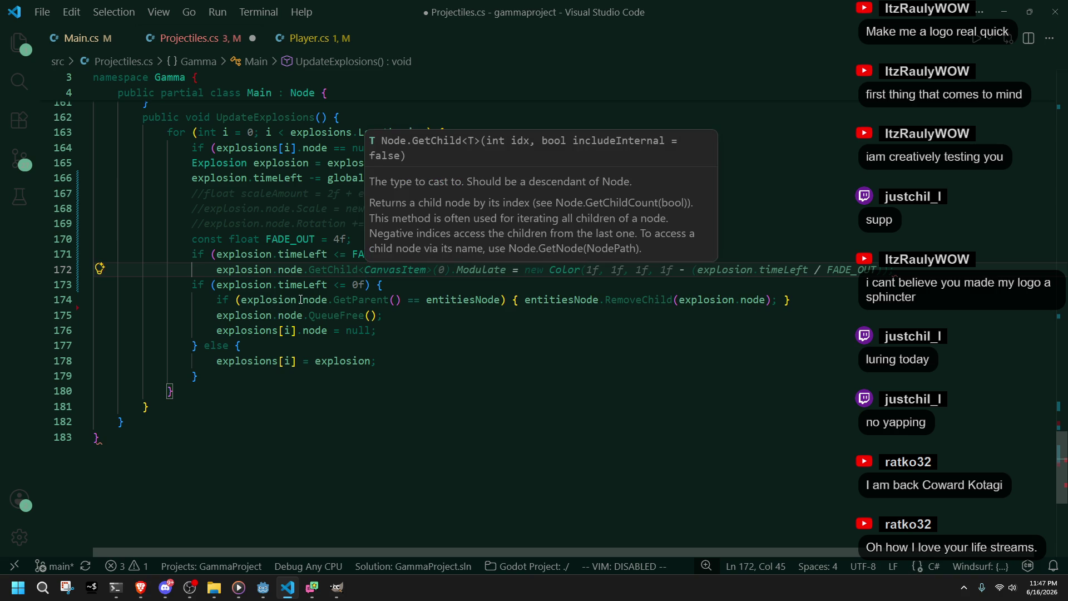
text(Omnili)
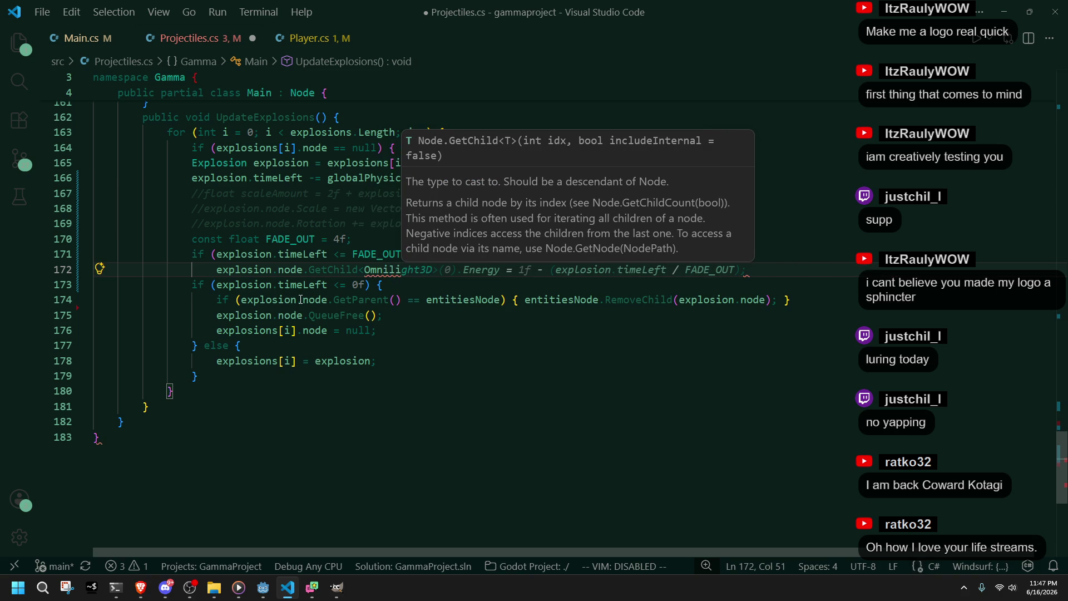
key(Tab)
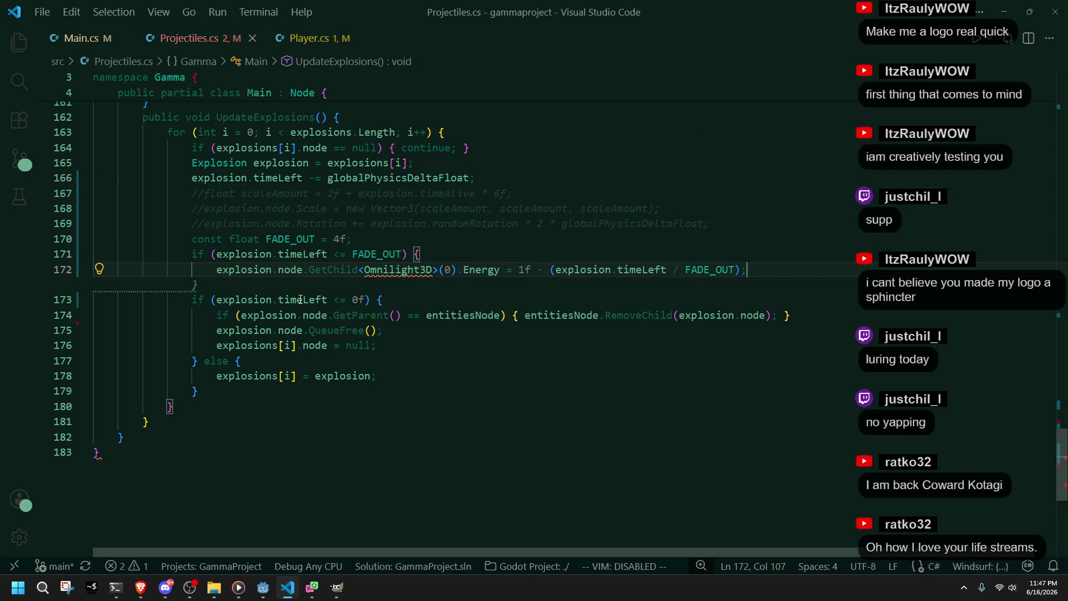
click(368, 398)
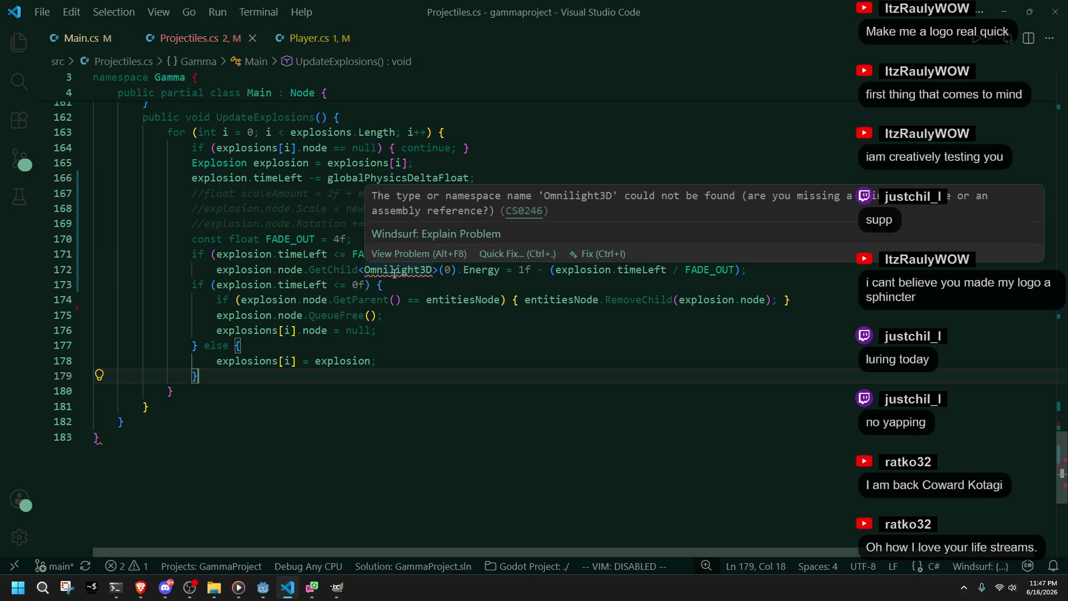
click(394, 273)
key(Down)
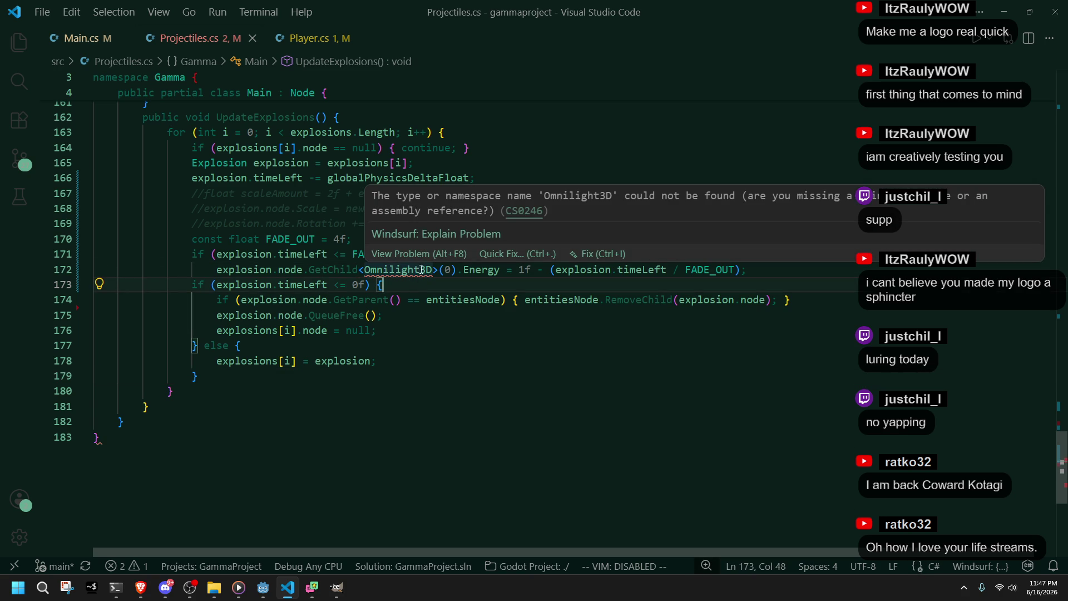
Step: Fix the casing to OmniLight3D and assign LightEnergy = 1f - (timeLeft / FADE_OUT), then save
click(394, 269)
key(BackSpace)
text(L)
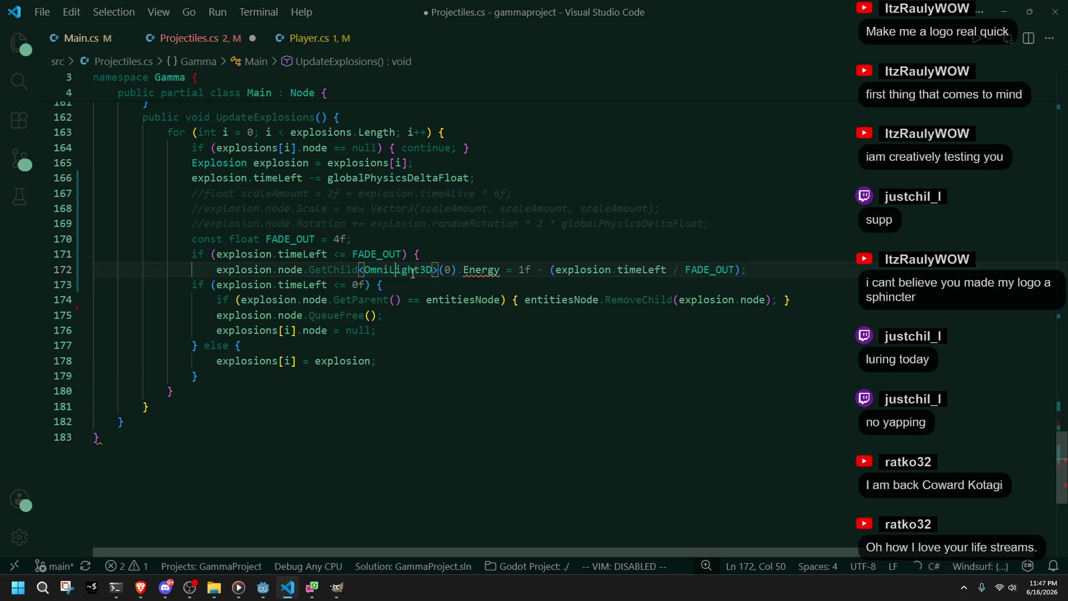
mouse_move(471, 272)
key(ctrl+space)
text(Light)
key(Return)
key(ctrl+s)
Step: Change the GetChild index from 0 to 1, save, and select CPUParticles3D in Godot
key(ctrl+Left)
key(ctrl+Left)
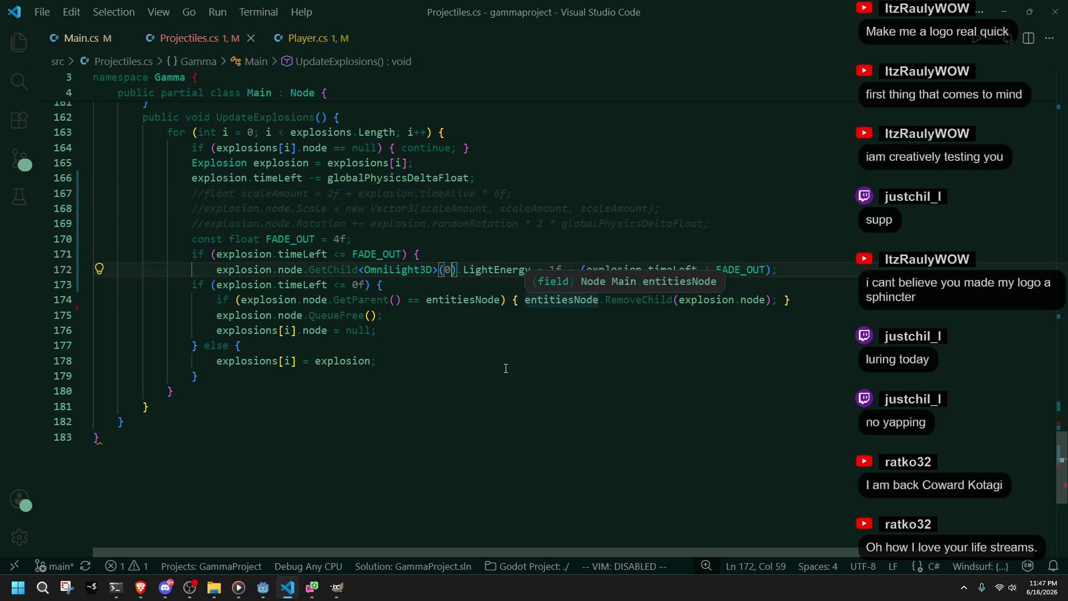
key(BackSpace)
text(1)
key(ctrl+s)
click(479, 257)
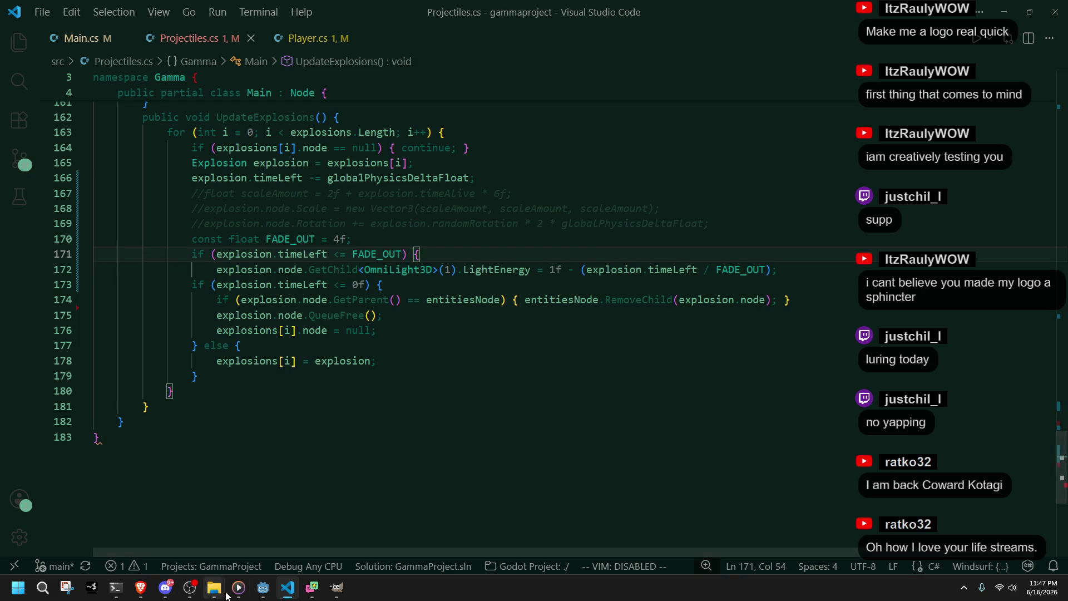
click(263, 587)
click(77, 72)
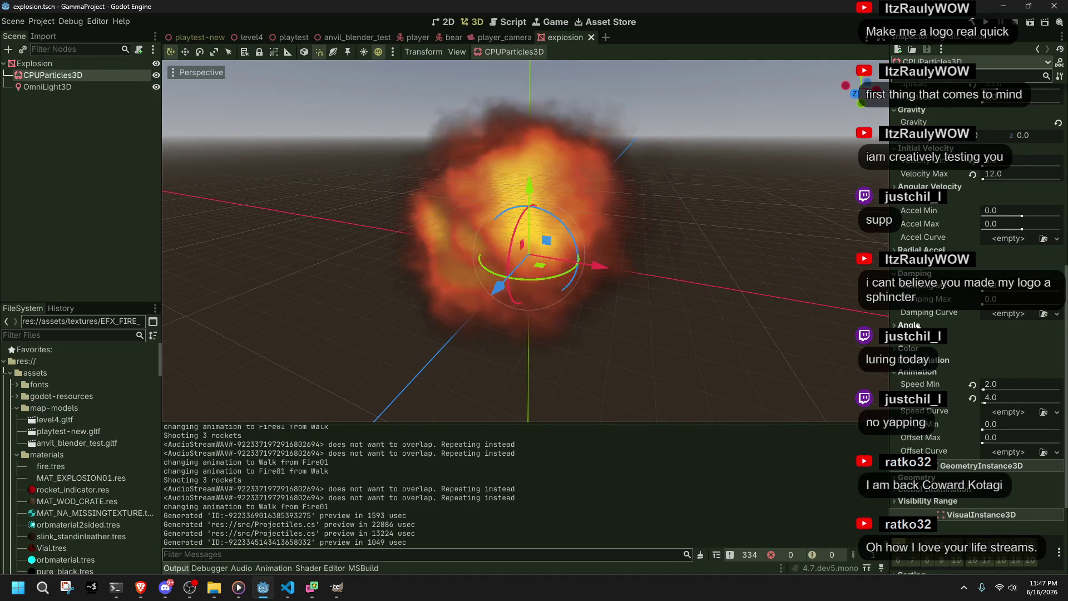
Step: Expand the CPUParticles3D Mesh property, clear it to empty, and list new mesh types
scroll(919, 326, down, 4)
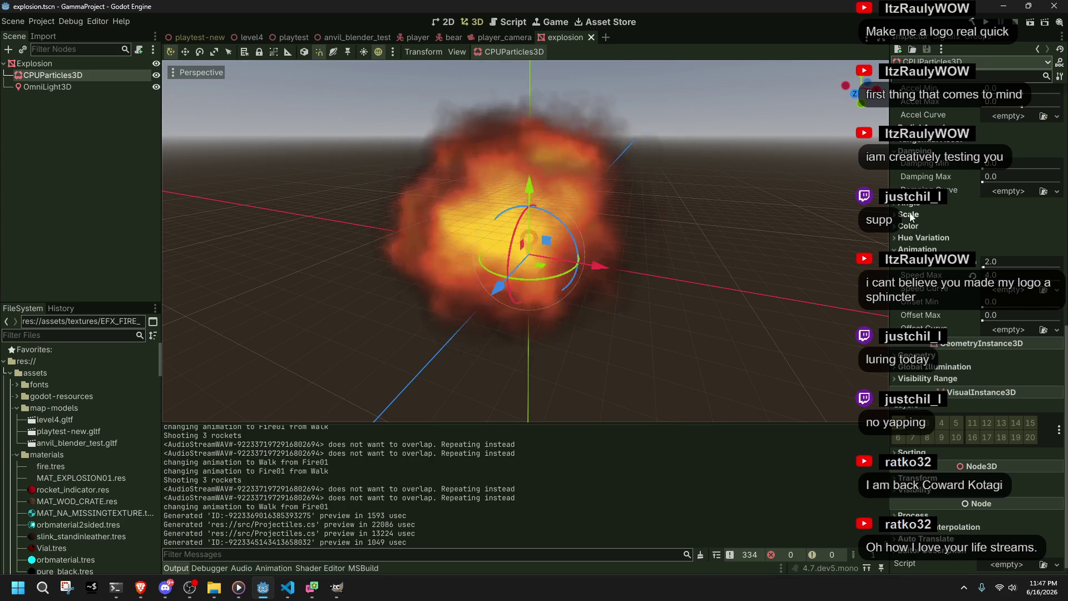
key(alt+Tab)
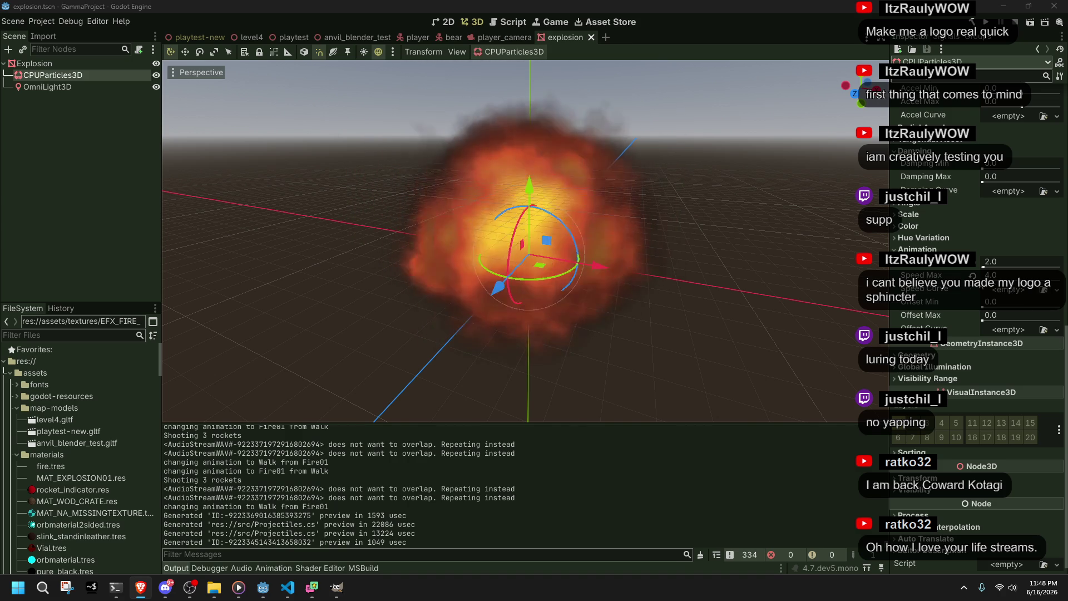
scroll(961, 283, down, 1)
scroll(961, 283, up, 10)
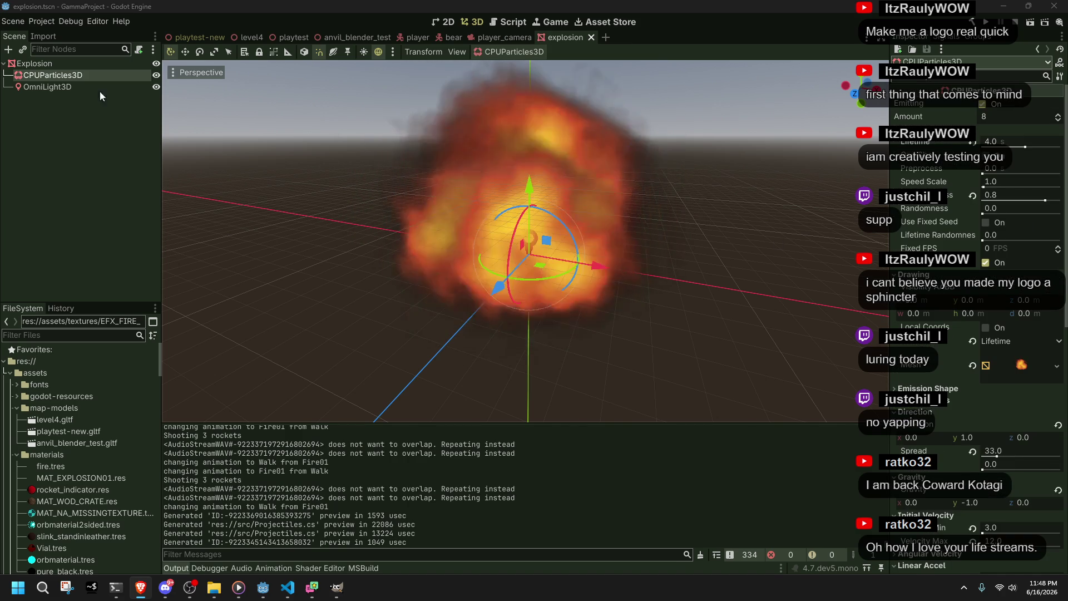
click(40, 77)
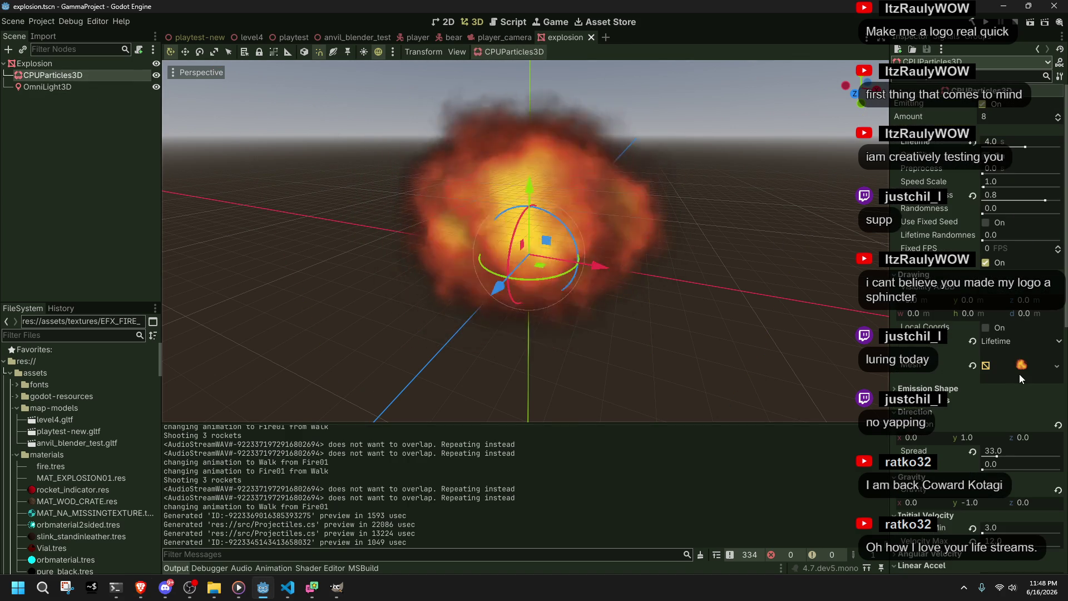
click(1020, 373)
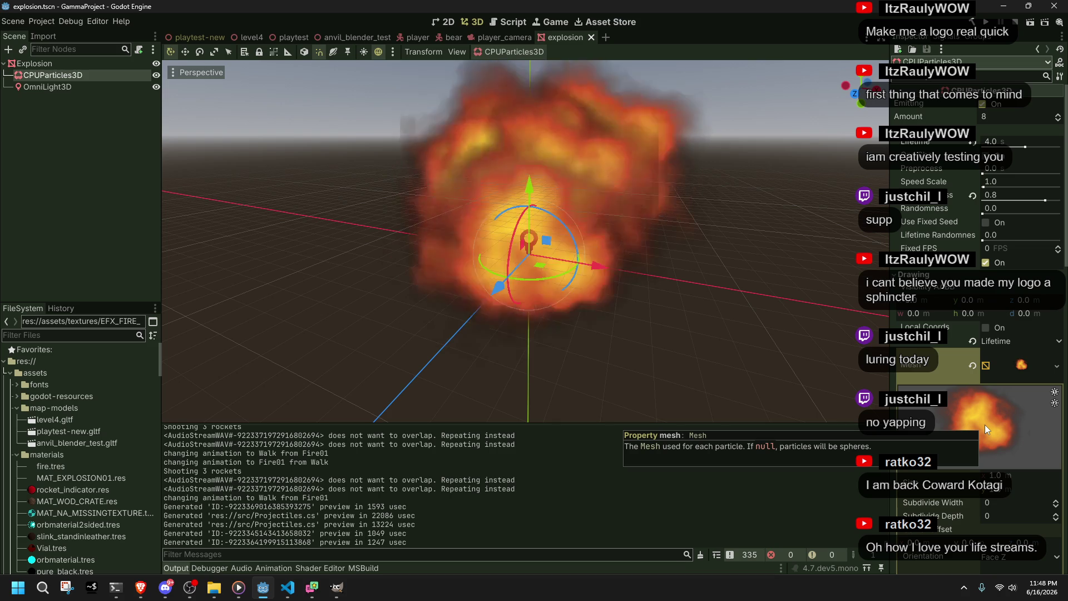
scroll(111, 441, down, 5)
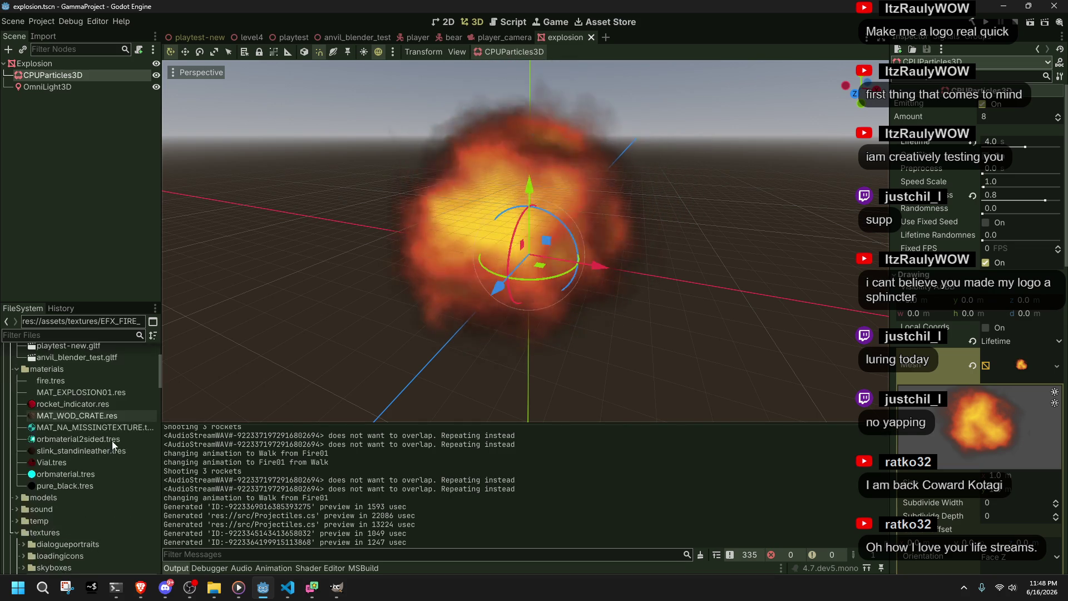
scroll(111, 441, up, 5)
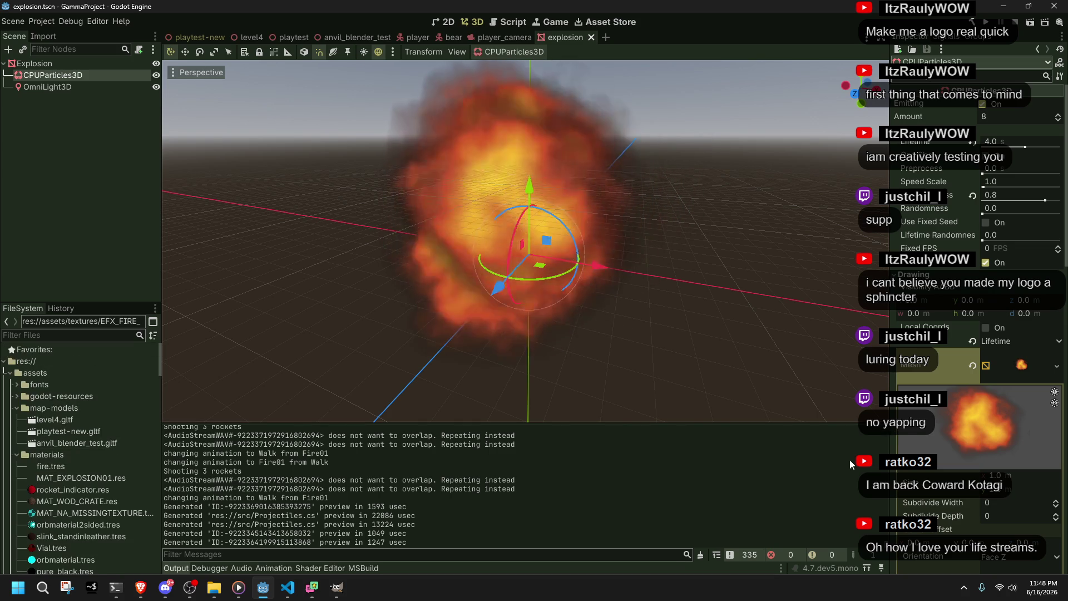
click(972, 369)
click(1010, 355)
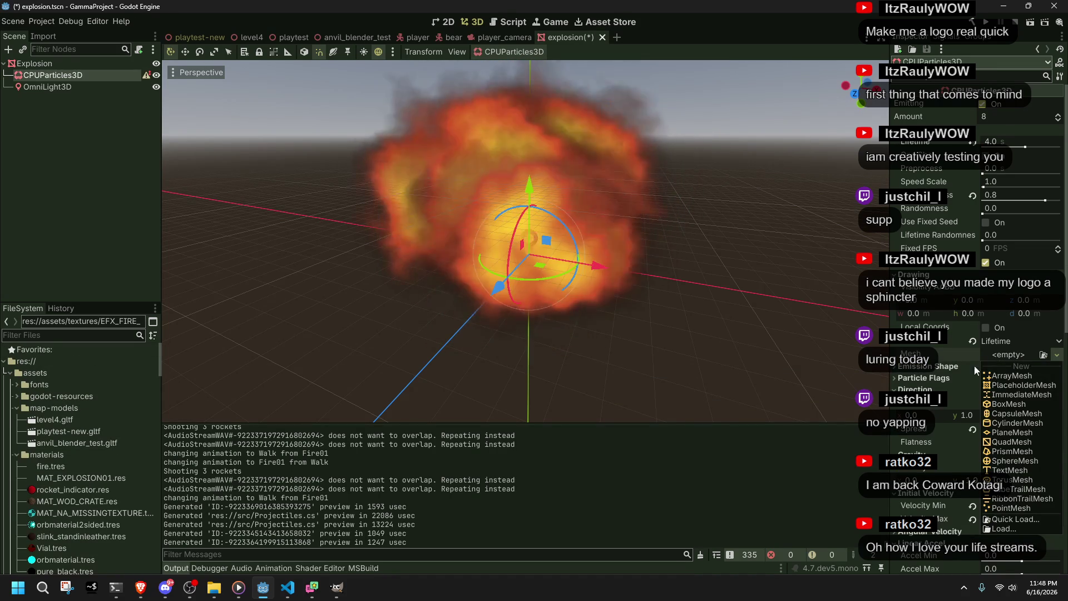
Step: Undo clearing the particles' mesh and material, restoring both
click(946, 358)
key(ctrl+z)
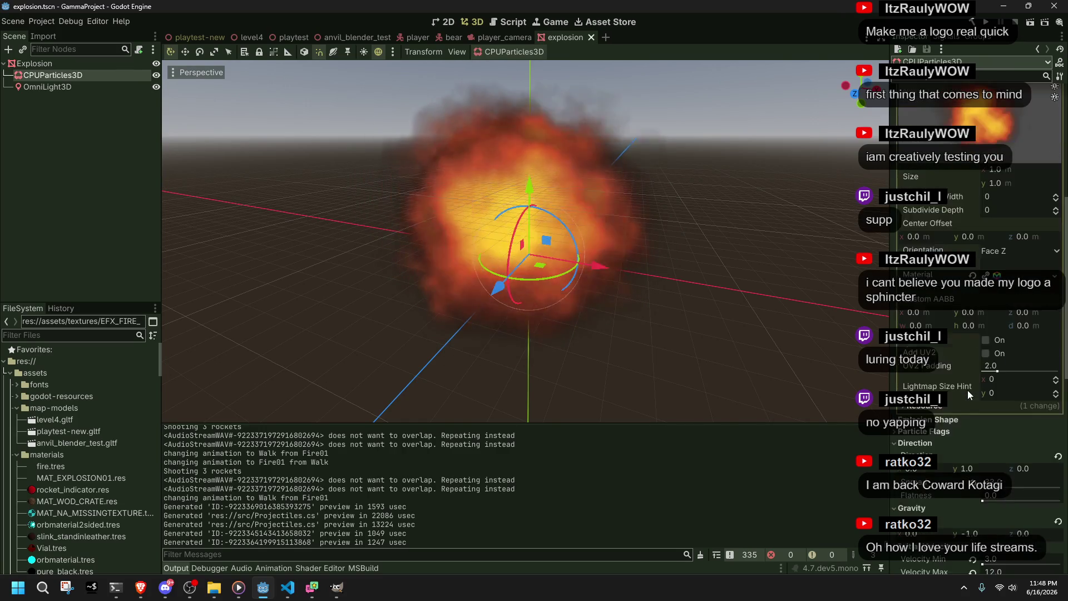
click(972, 325)
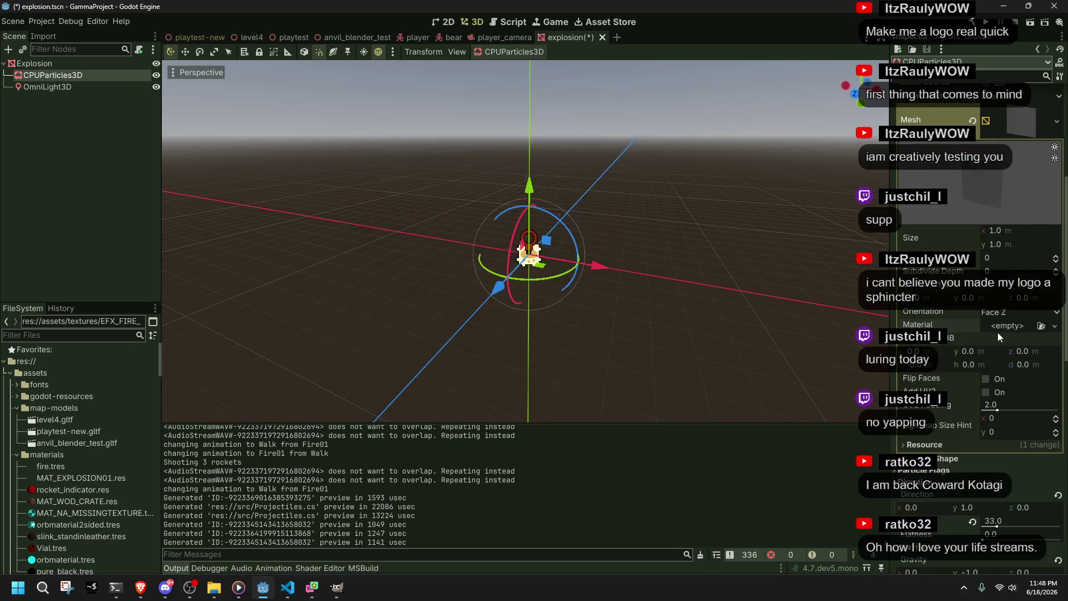
click(1009, 328)
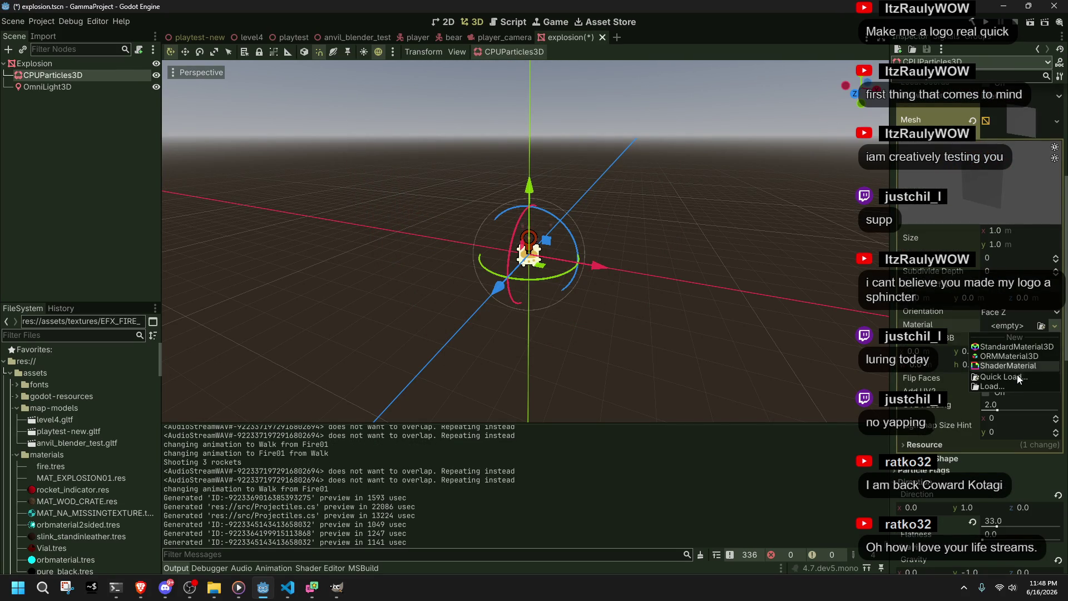
key(Escape)
key(ctrl+z)
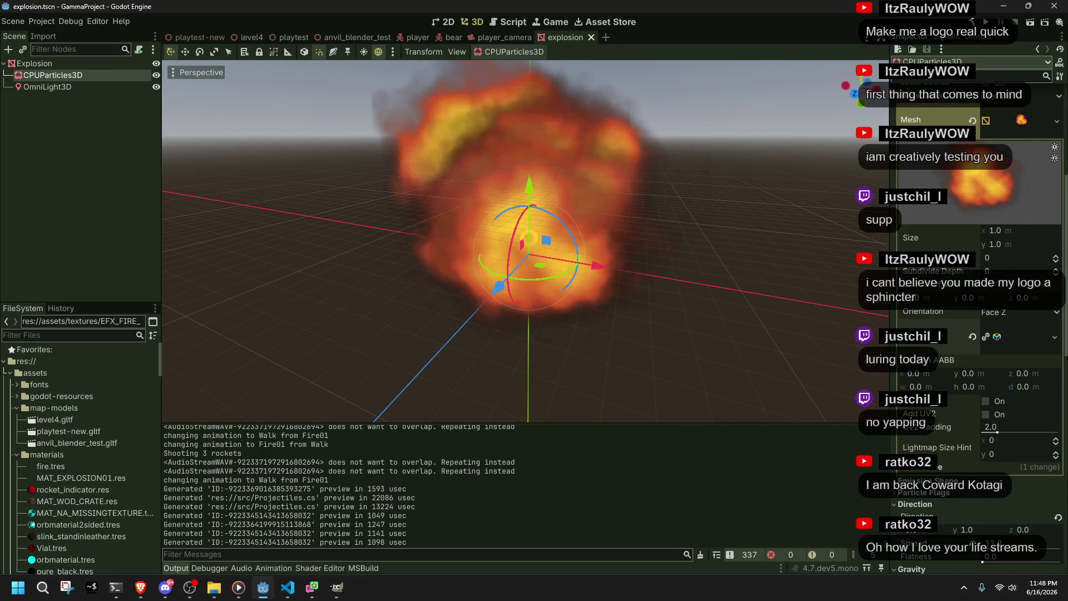
Step: Expand the particles' material and look through its settings and texture options
click(1004, 342)
scroll(1004, 342, down, 3)
scroll(1004, 342, down, 5)
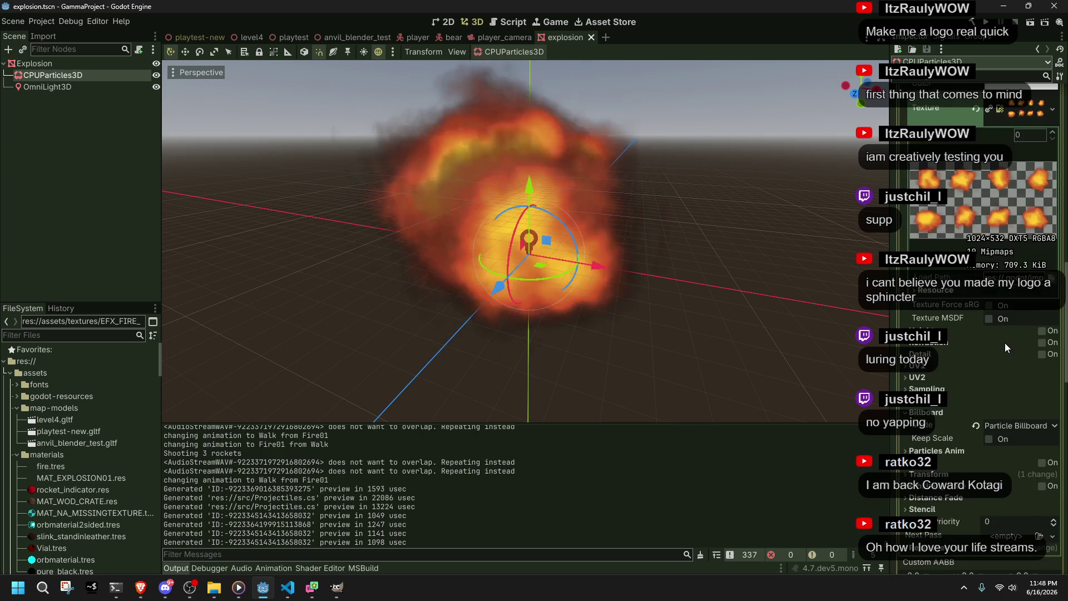
scroll(1004, 343, down, 10)
scroll(1004, 343, up, 3)
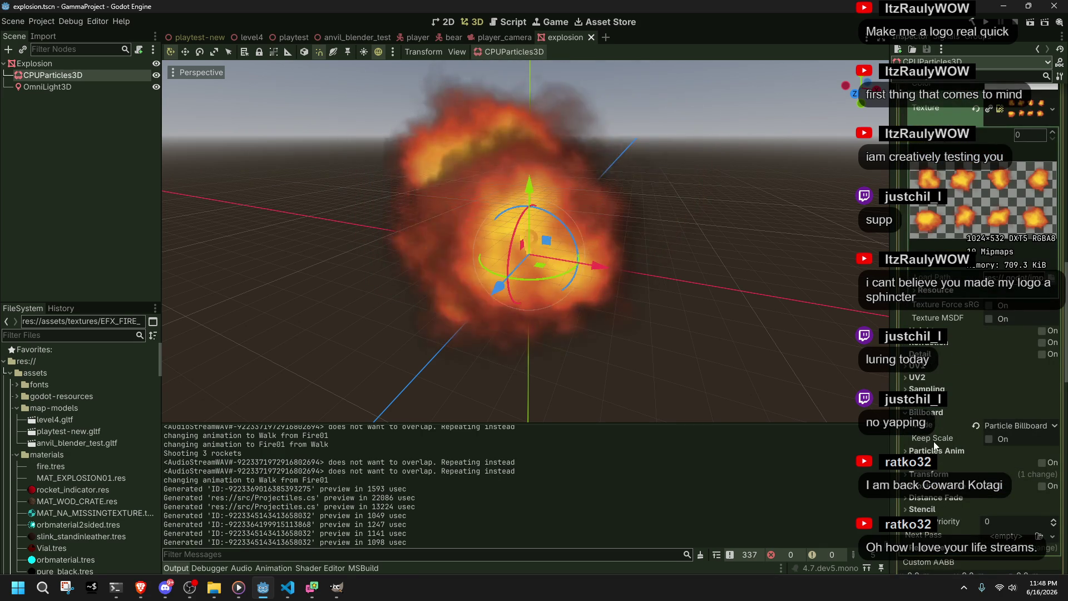
scroll(930, 370, down, 1)
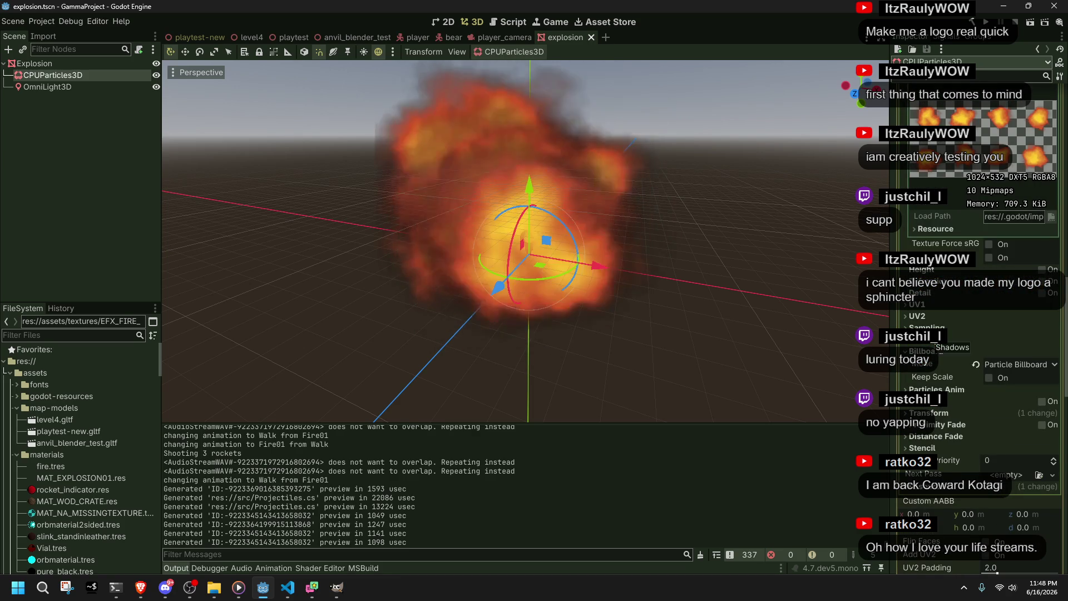
scroll(932, 344, up, 4)
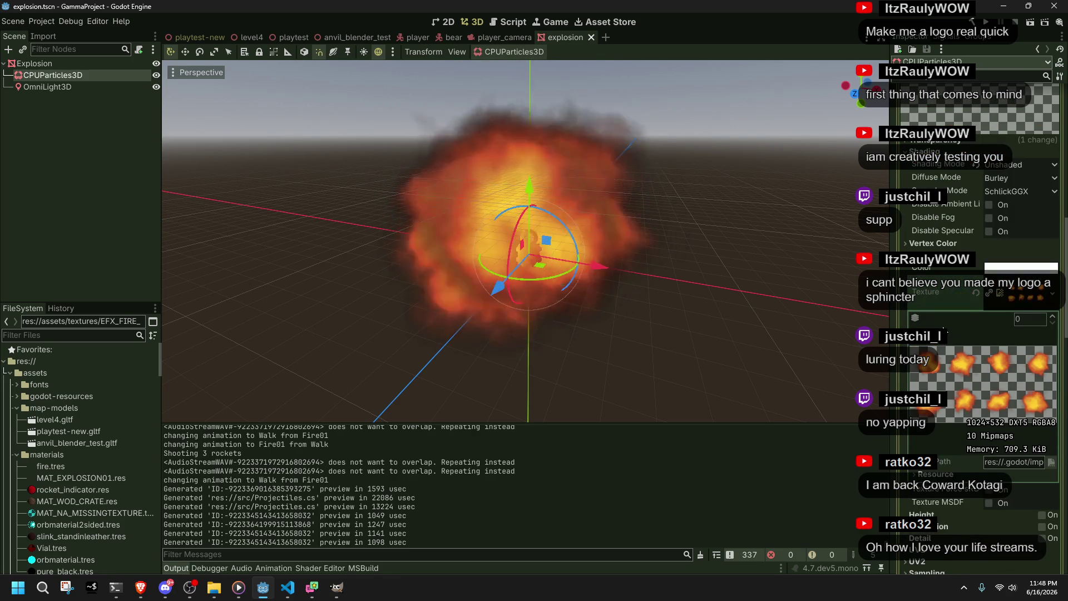
right_click(953, 292)
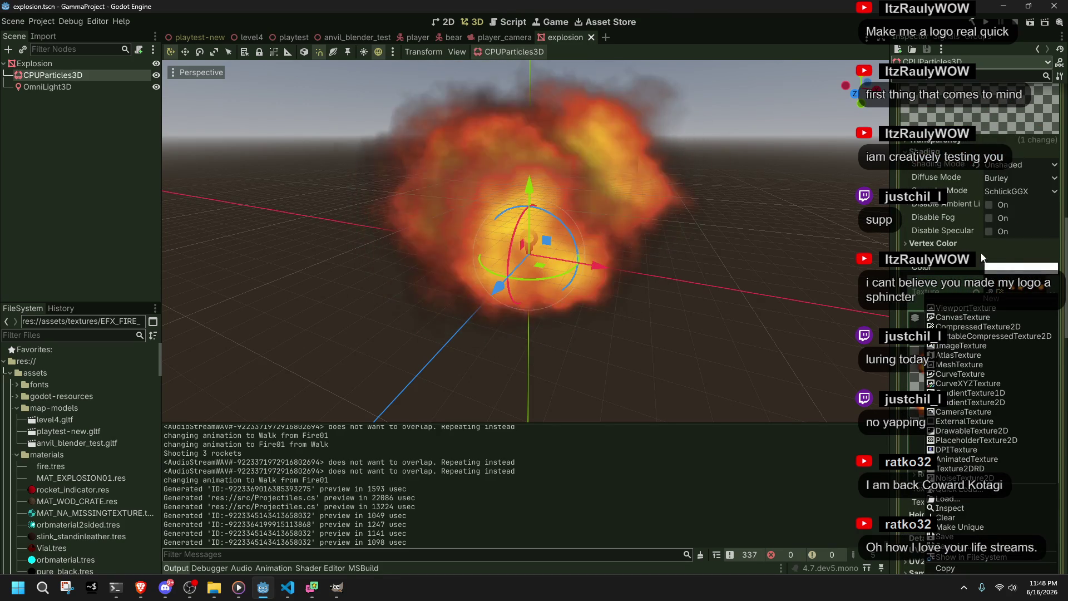
key(Escape)
Step: Try lowering the albedo colour's alpha, then restore it to opaque white
click(996, 268)
mouse_move(988, 510)
mouse_down()
mouse_move(921, 508)
mouse_move(1021, 507)
mouse_up()
click(774, 316)
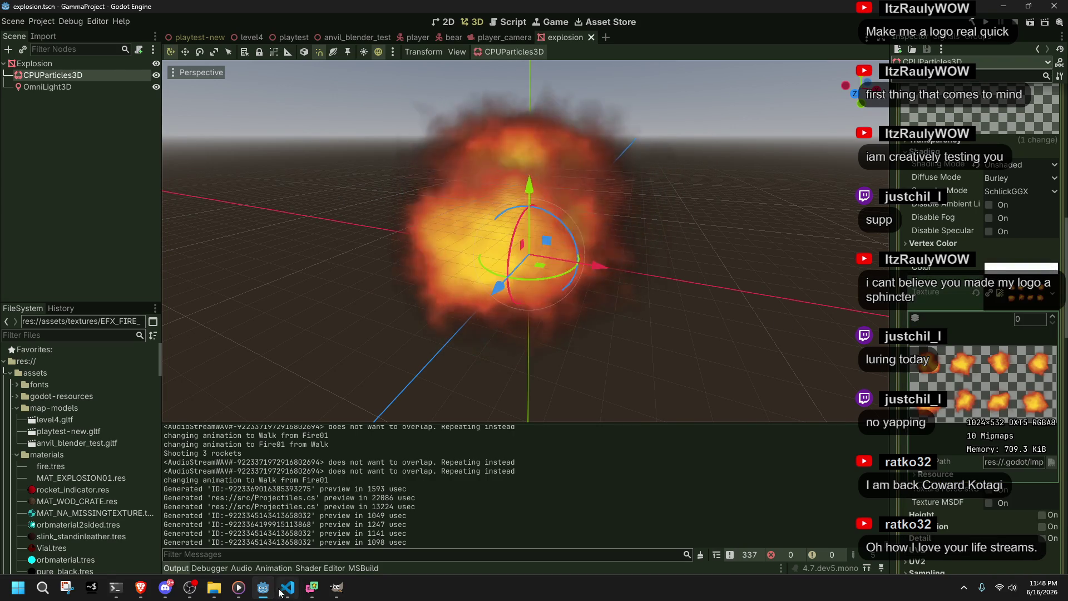
click(287, 587)
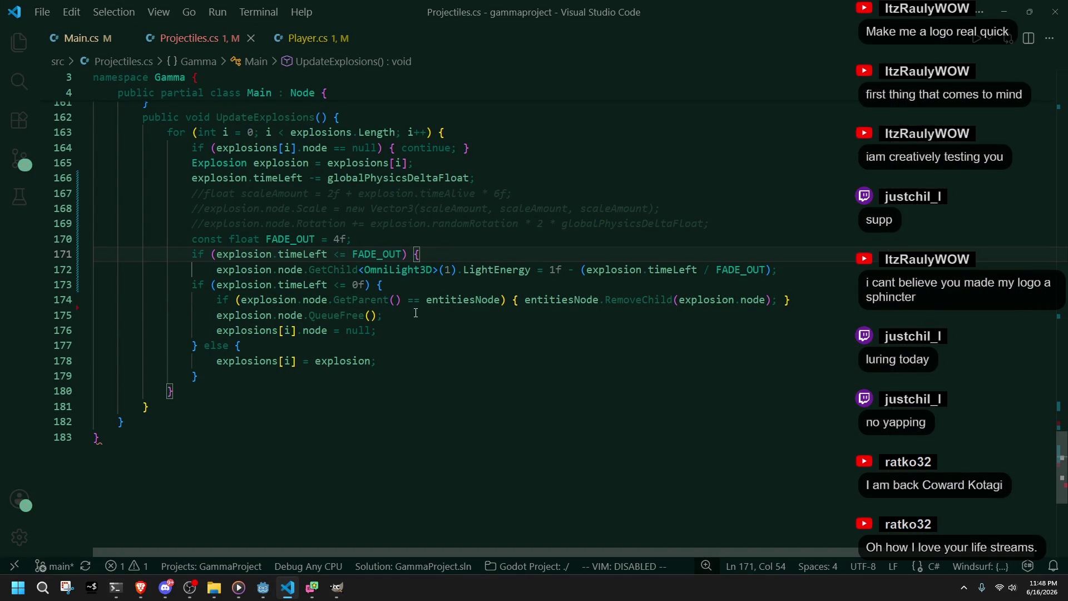
Step: Duplicate the LightEnergy fade line and set the copy's GetChild index to 0
click(406, 343)
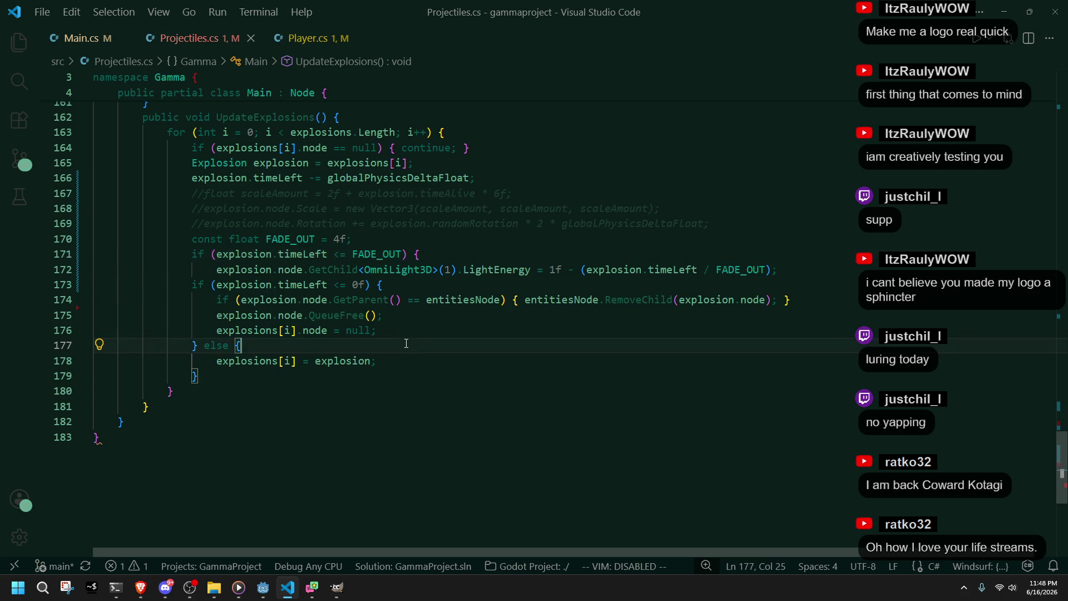
click(581, 251)
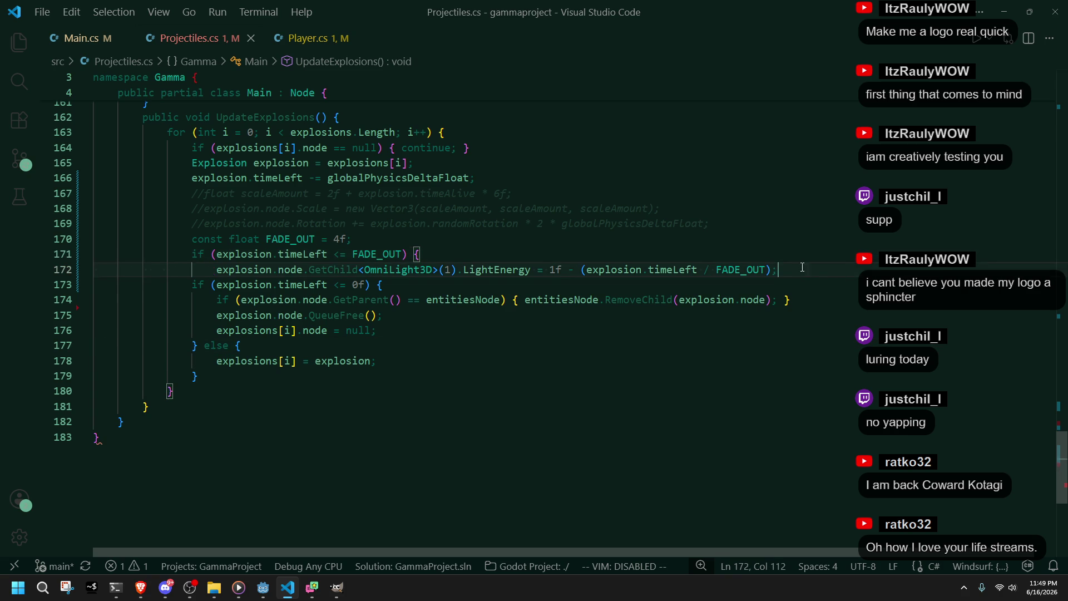
key(Down)
key(shift+alt+Down)
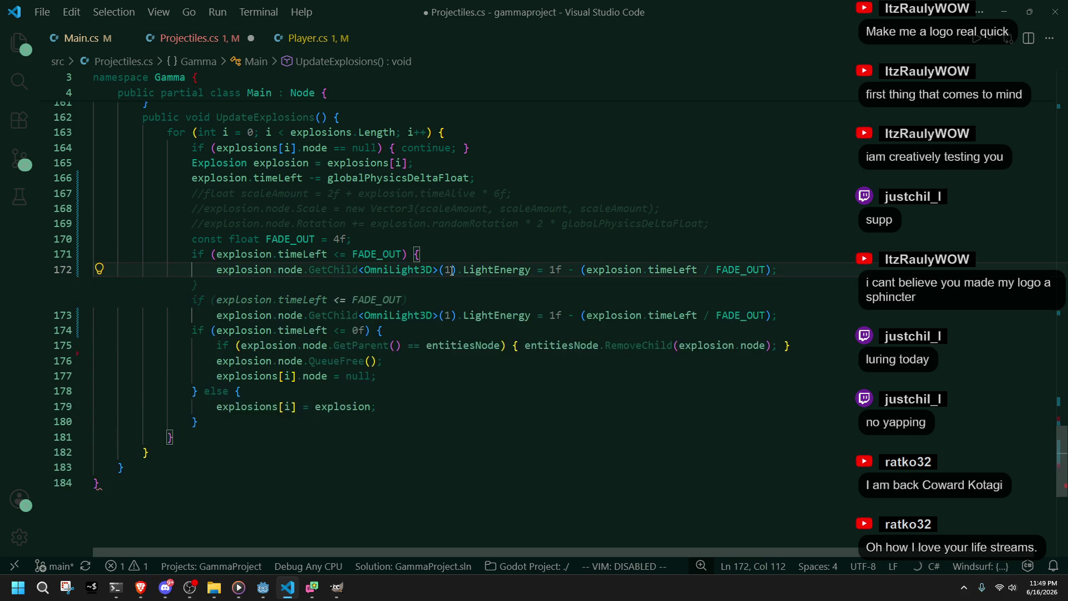
key(Down)
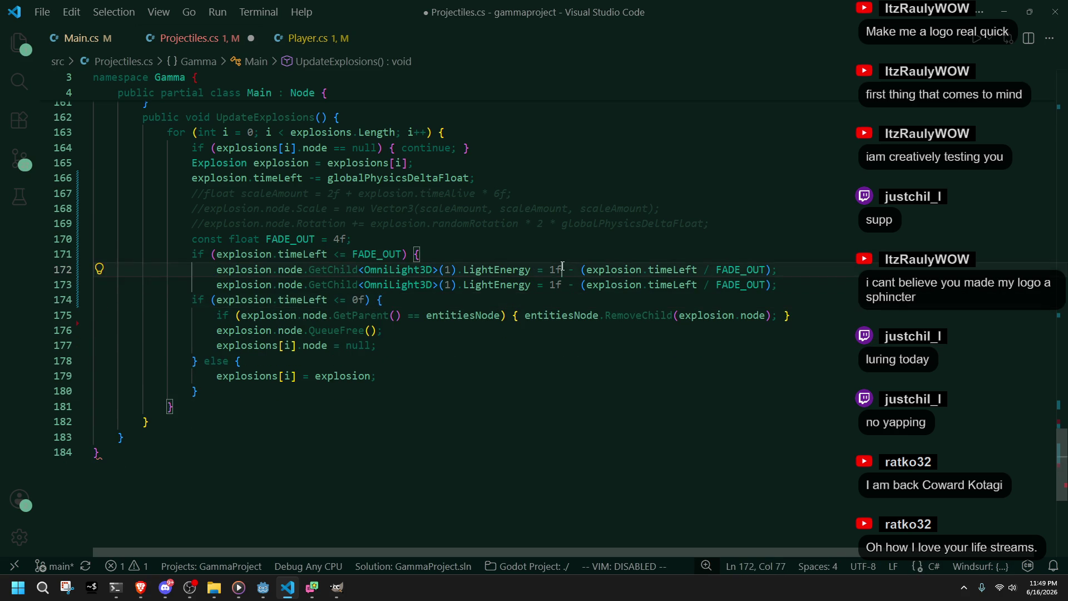
mouse_move(560, 286)
mouse_down()
mouse_move(543, 275)
mouse_move(360, 272)
mouse_up()
double_click(448, 270)
text(0)
key(Left)
key(Left)
key(ctrl+shift+Left)
key(ctrl+shift+Left)
key(ctrl+shift+Left)
key(BackSpace)
key(Tab)
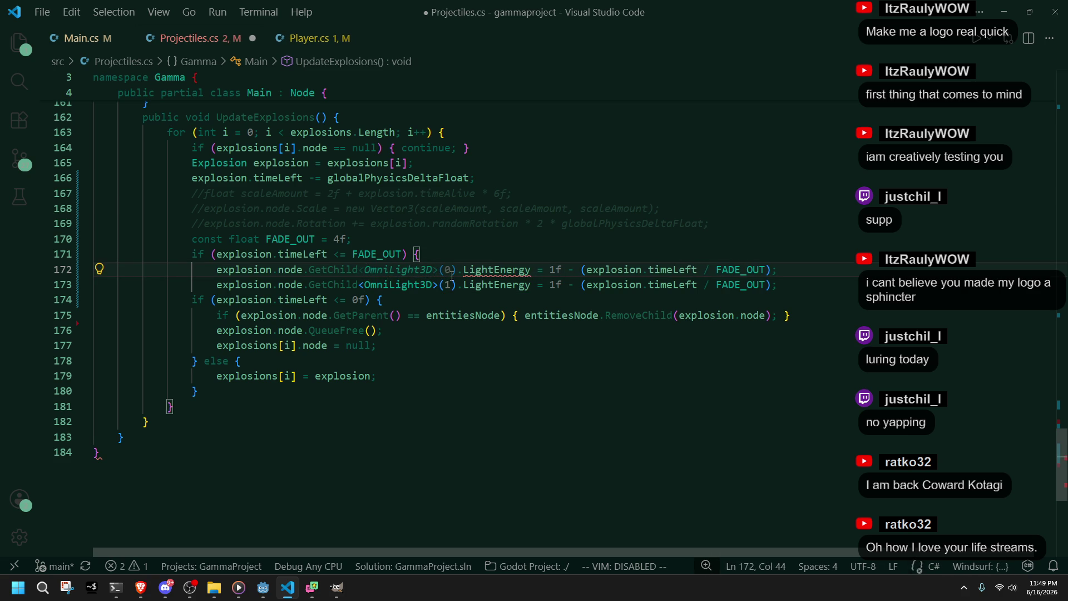
Step: Check Godot's albedo Color property, then replace the copy's index and LightEnergy with albedo_color
key(alt+Tab)
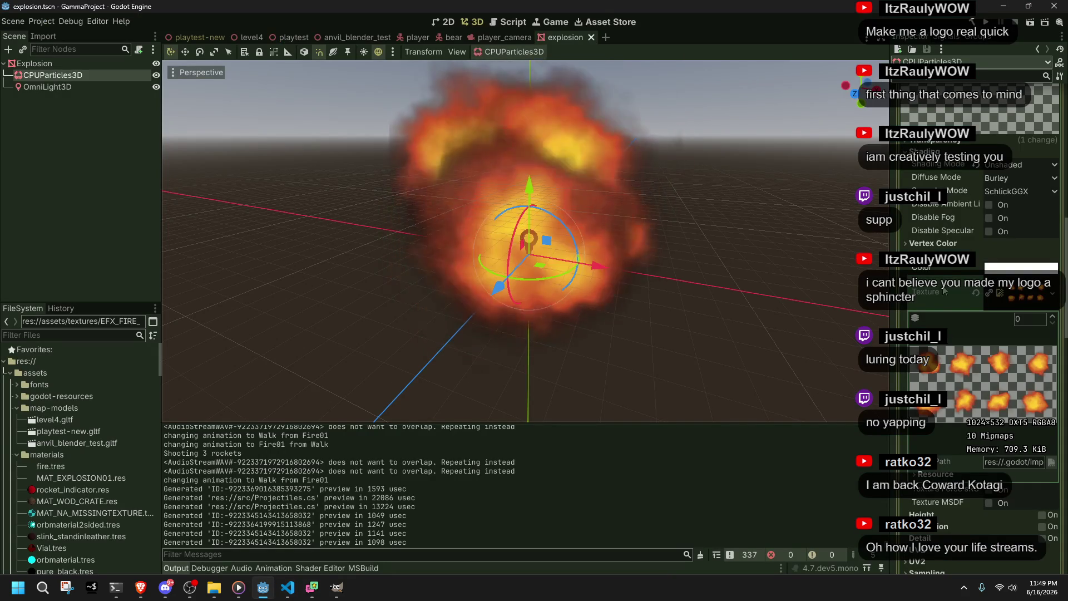
right_click(927, 268)
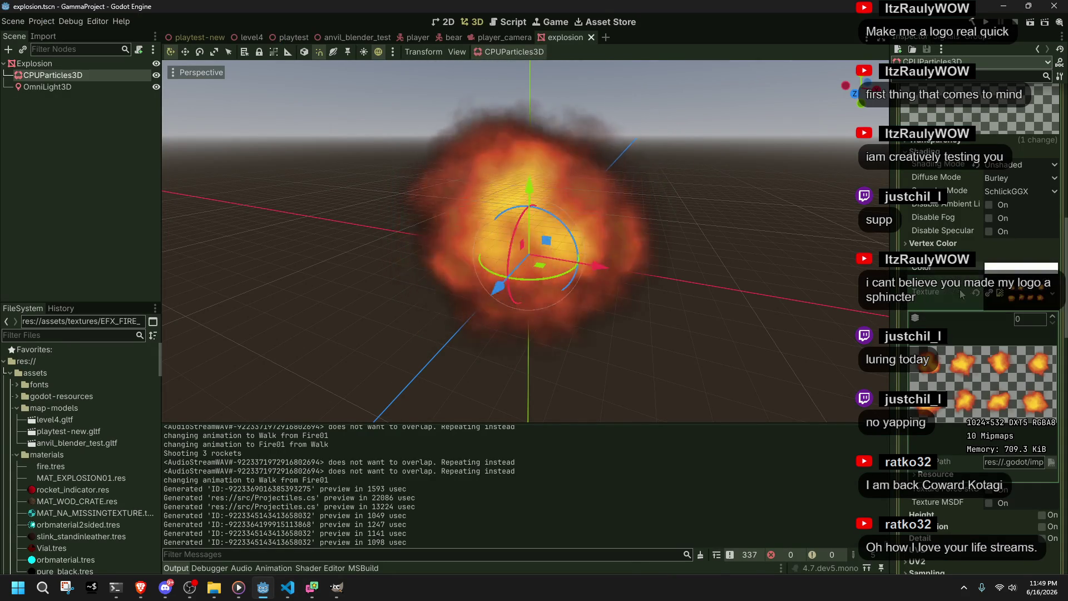
key(alt+Tab)
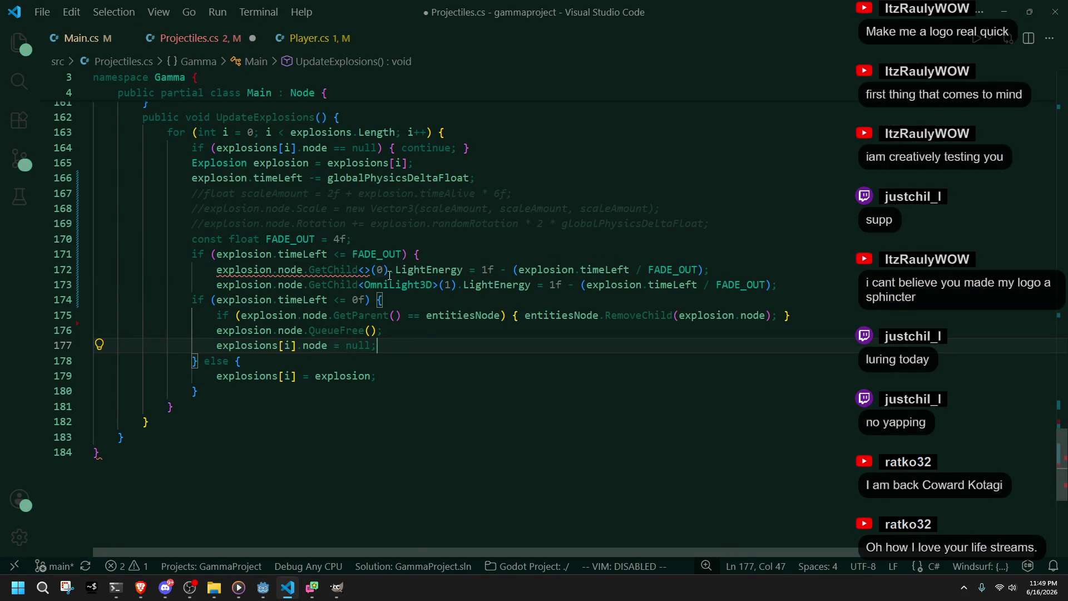
click(410, 269)
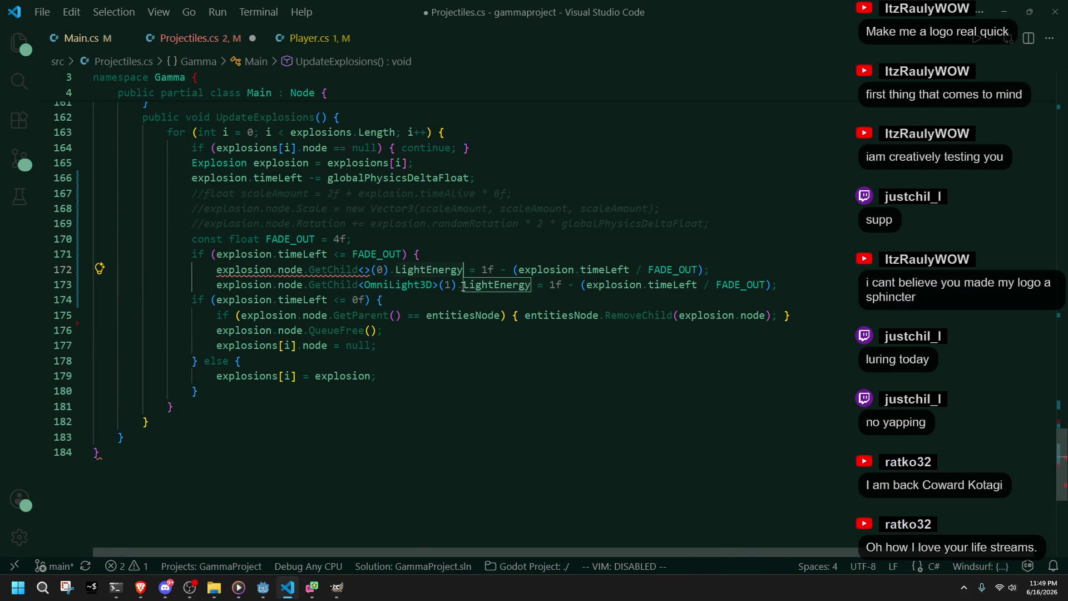
drag(376, 269, 462, 269)
text(albedo_color)
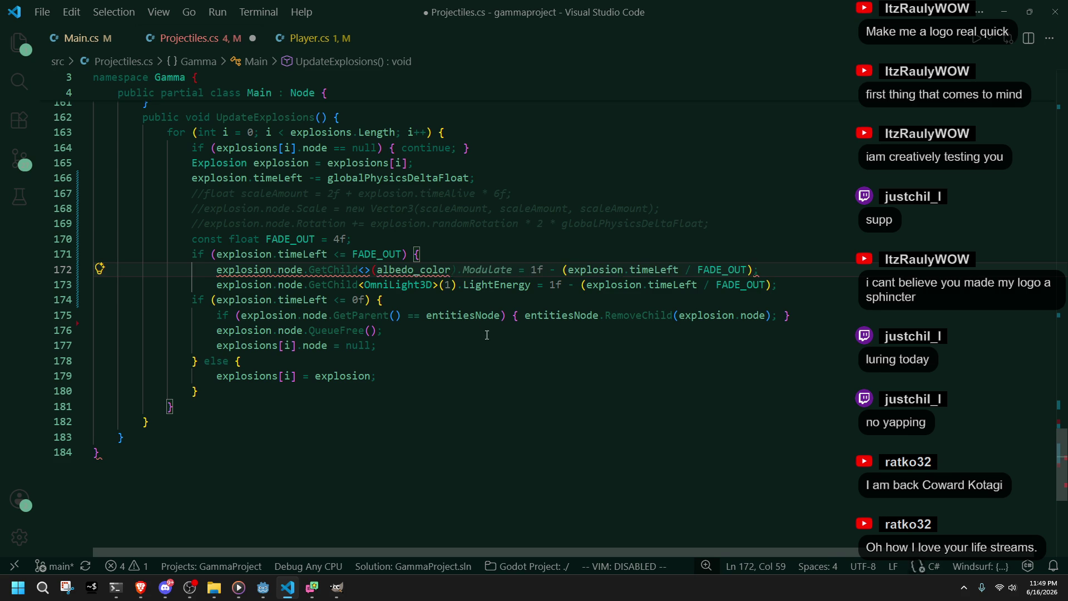
key(alt+Tab)
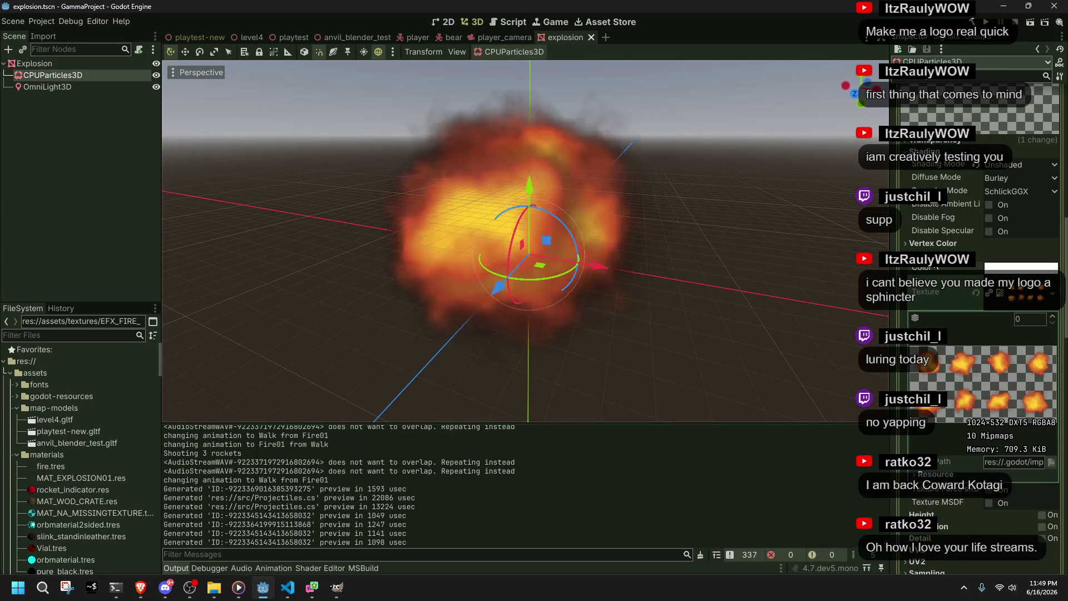
Step: Copy the Albedo Color property path, paste it into line 172, and expand the material's albedo settings
right_click(975, 268)
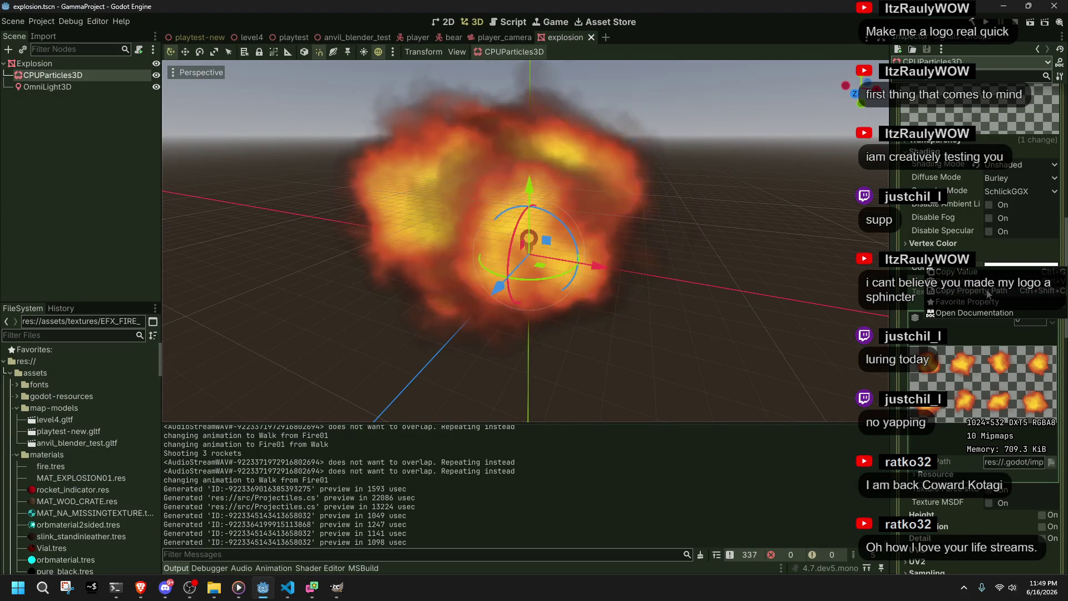
click(970, 290)
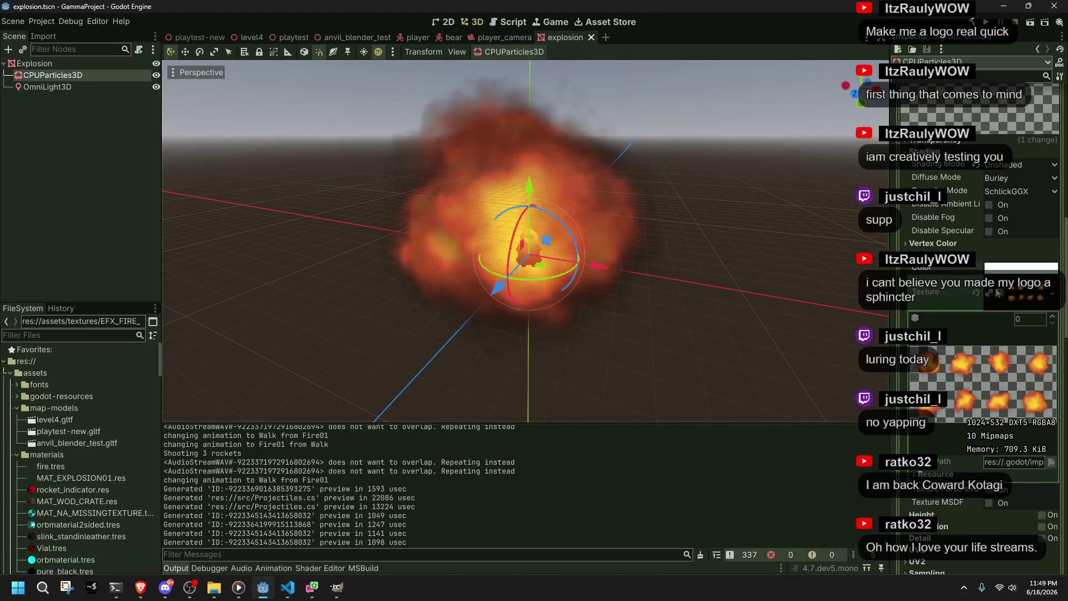
key(alt+Tab)
text(albedo_color)
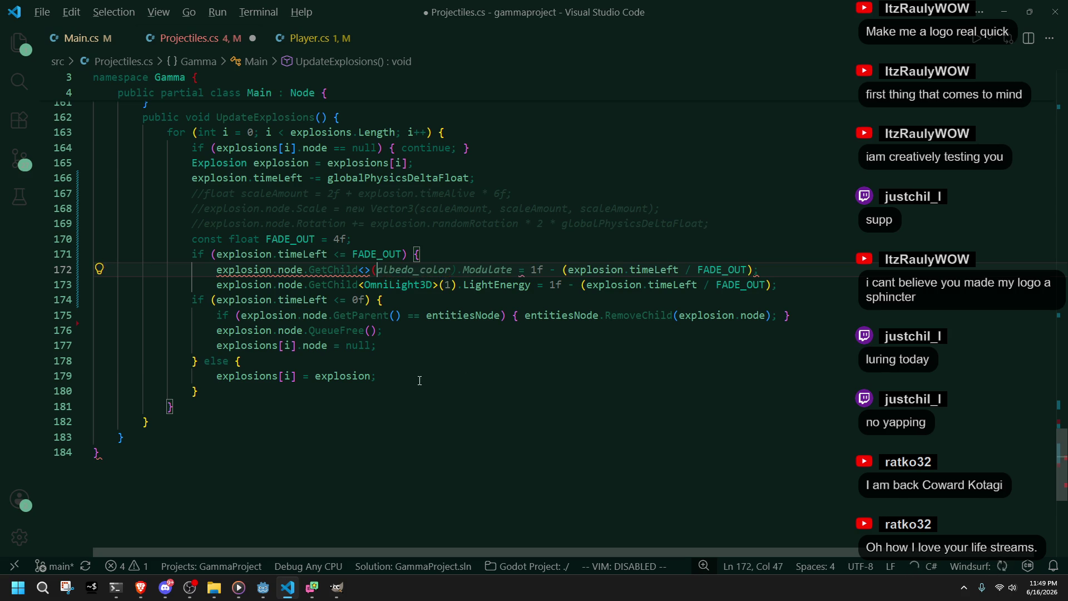
key(alt+Tab)
scroll(1011, 407, up, 5)
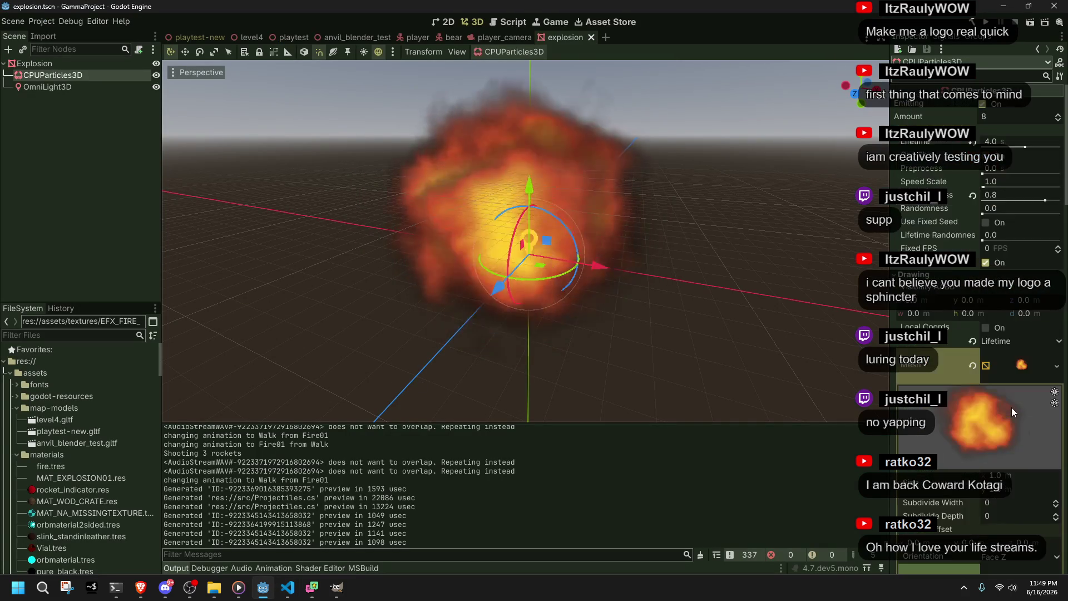
click(930, 369)
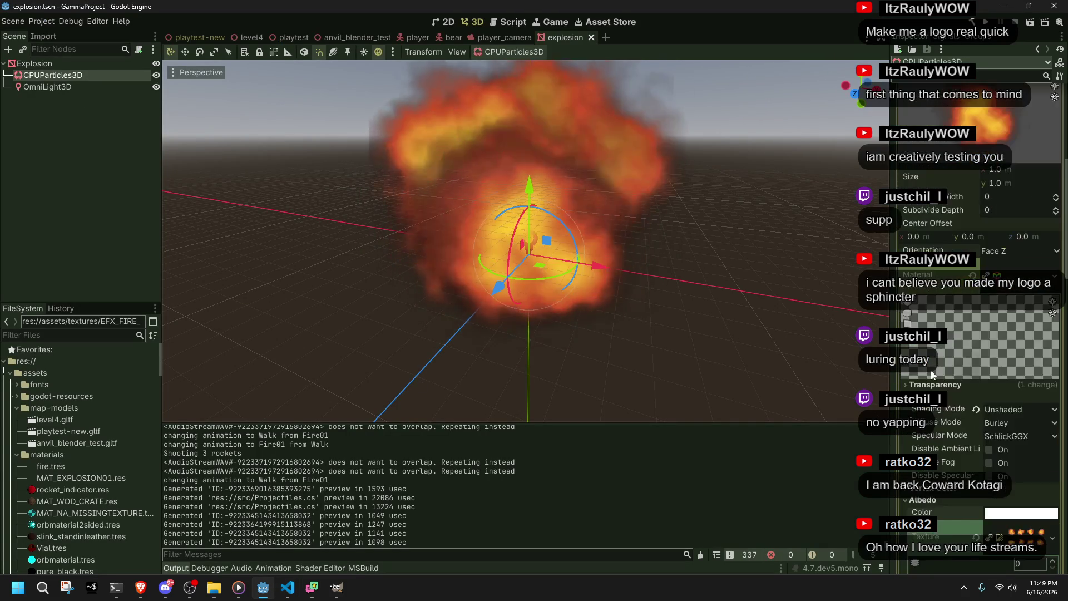
click(929, 369)
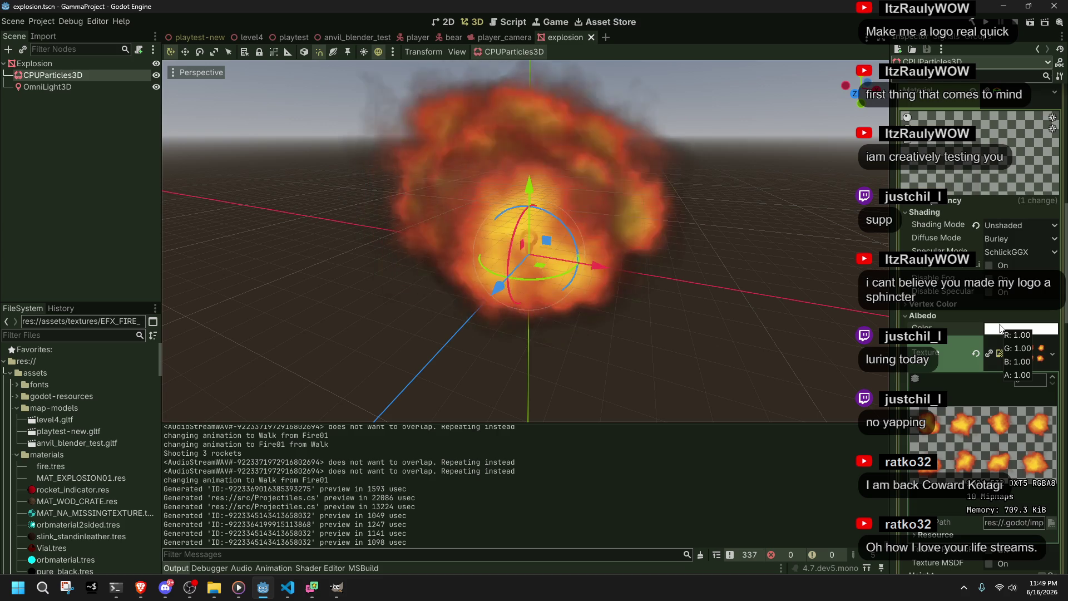
key(alt+Tab)
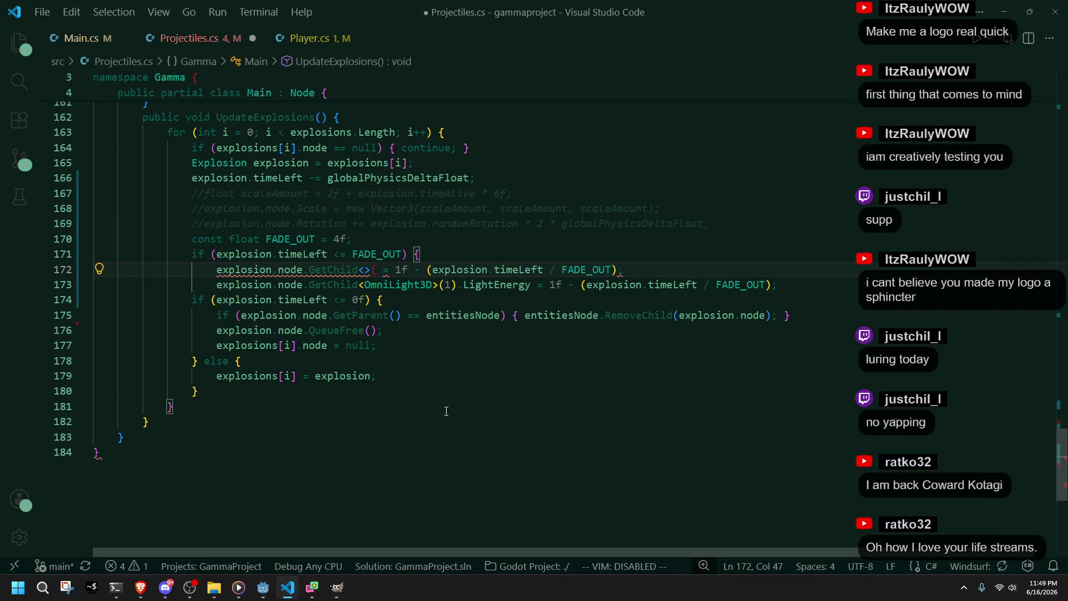
Step: Paste CPUParticles3D into the GetChild call, then add index 0 and a dot
key(alt+Tab)
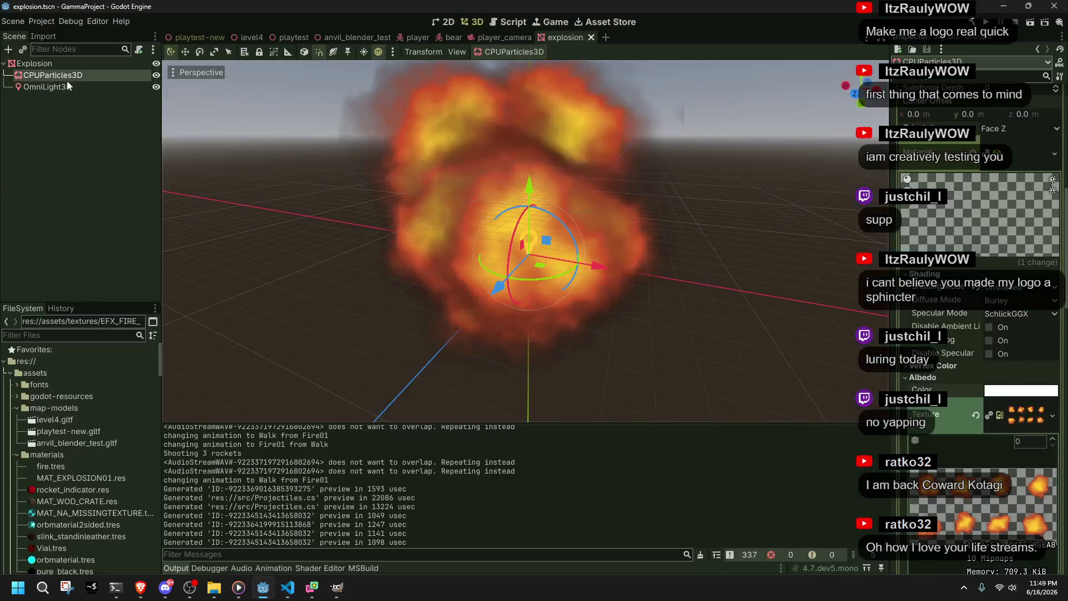
right_click(61, 77)
click(131, 245)
key(alt+Tab)
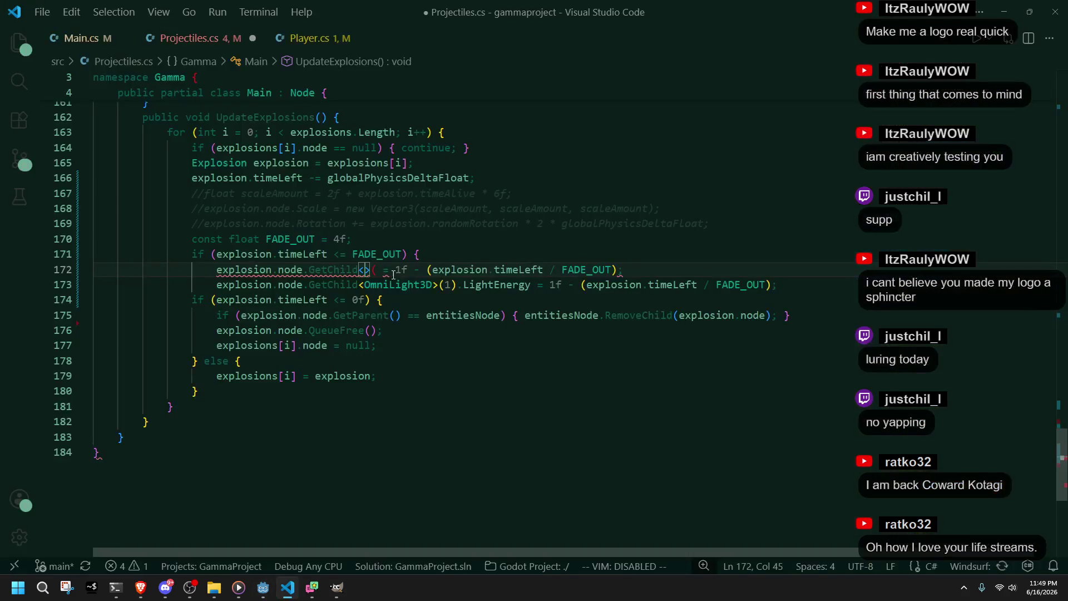
text())
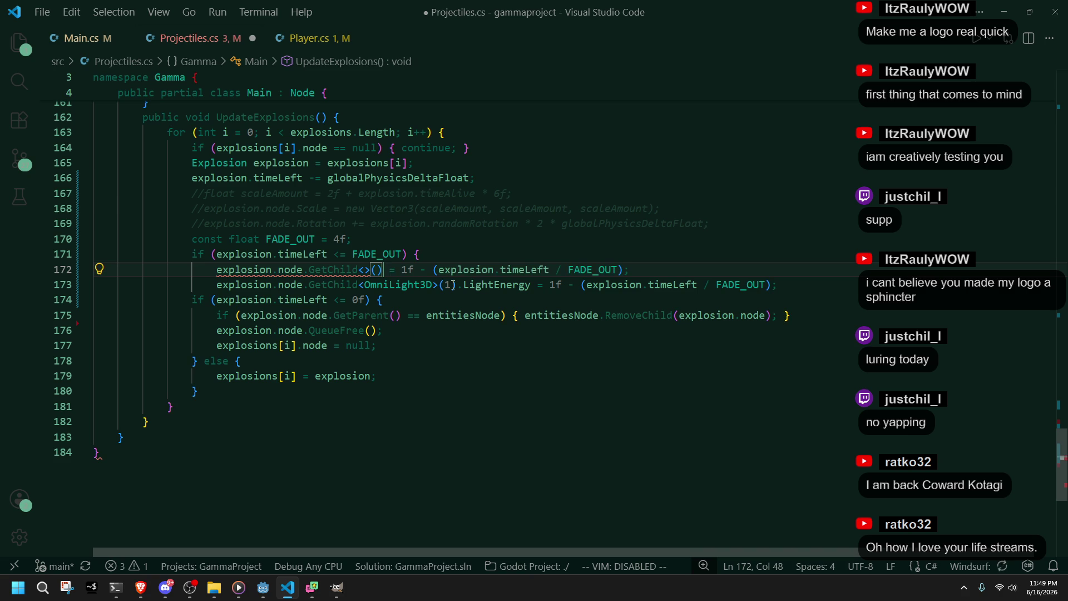
key(ctrl+z)
key(ctrl+z)
key(ctrl+z)
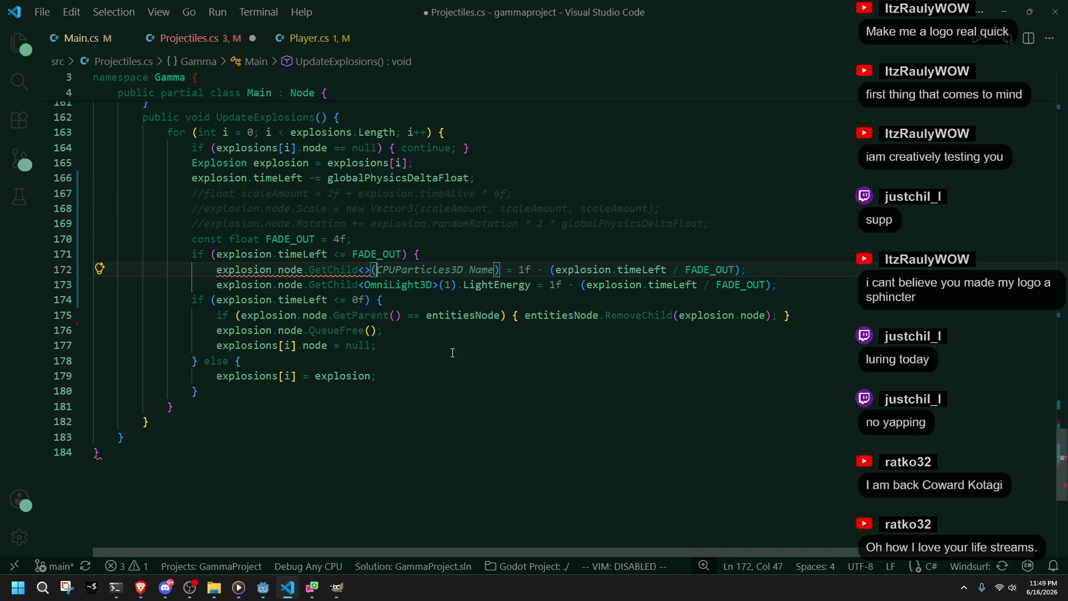
key(ctrl+y)
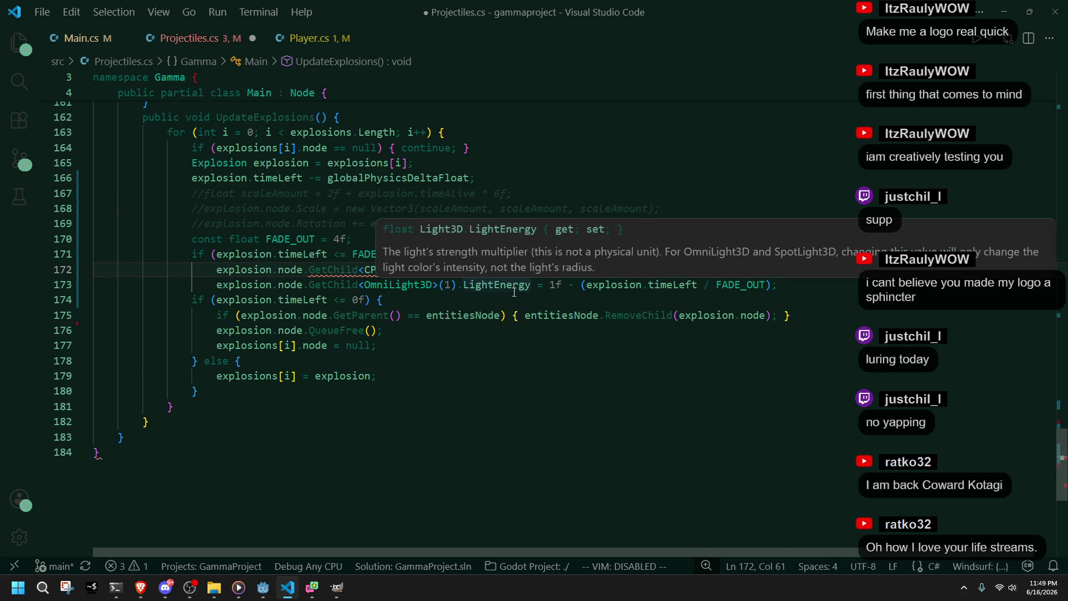
text(0)
key(Down)
key(Down)
key(Down)
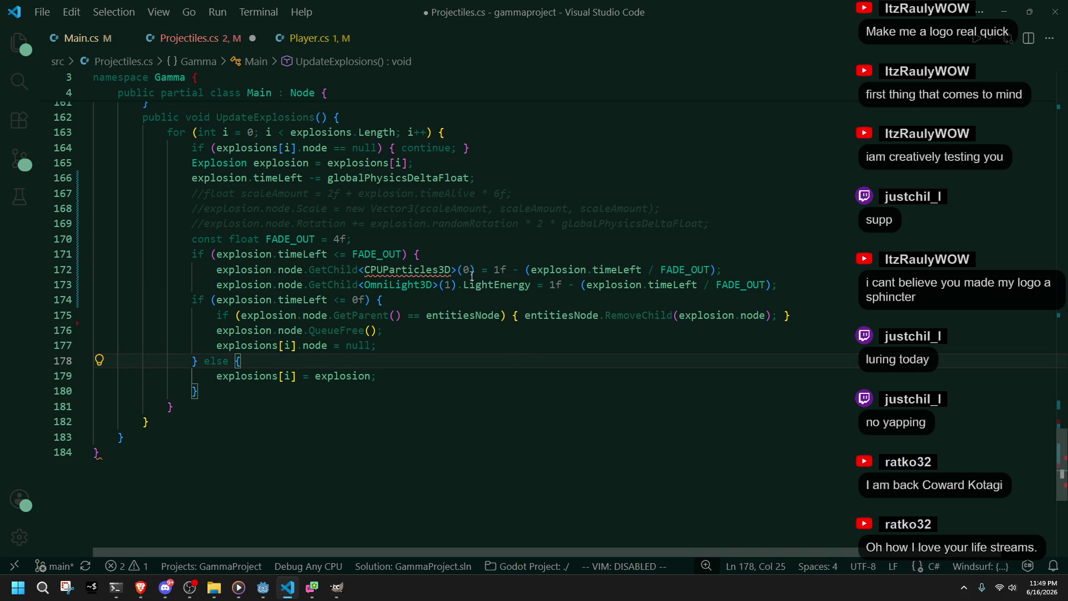
click(478, 275)
text(.Emitting)
Step: Remove the stray dot and the CPUParticles3D type name, leaving GetChild<>(0)
key(alt+Tab)
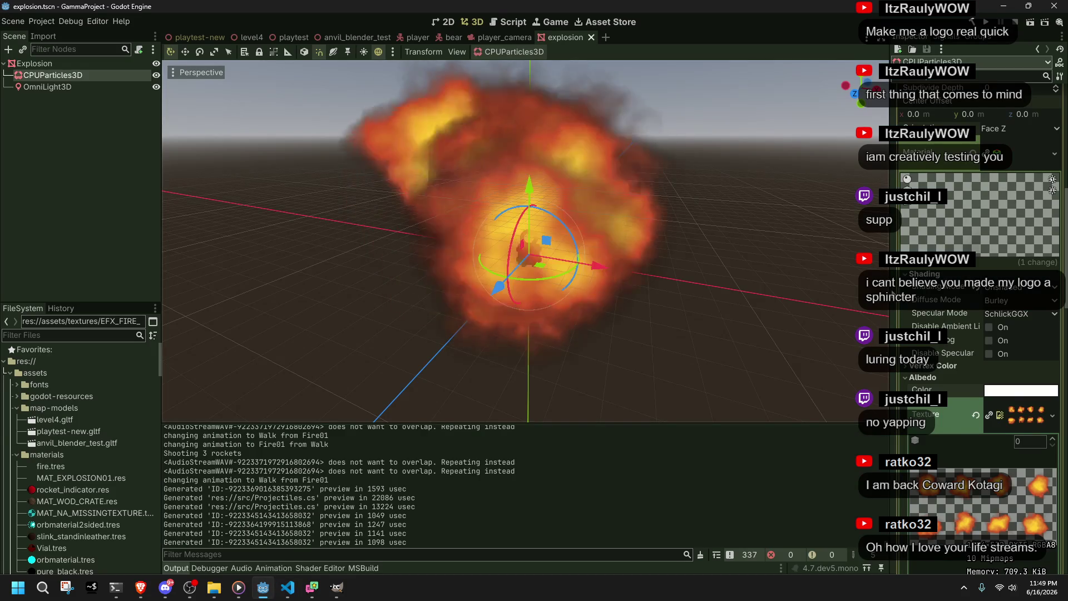
scroll(950, 289, down, 5)
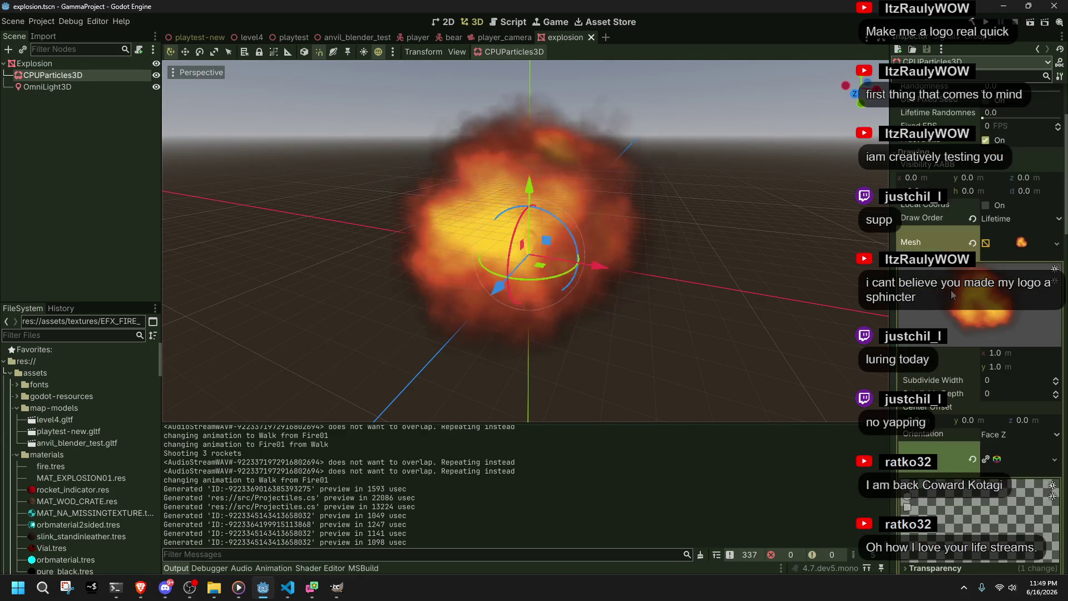
key(alt+Tab)
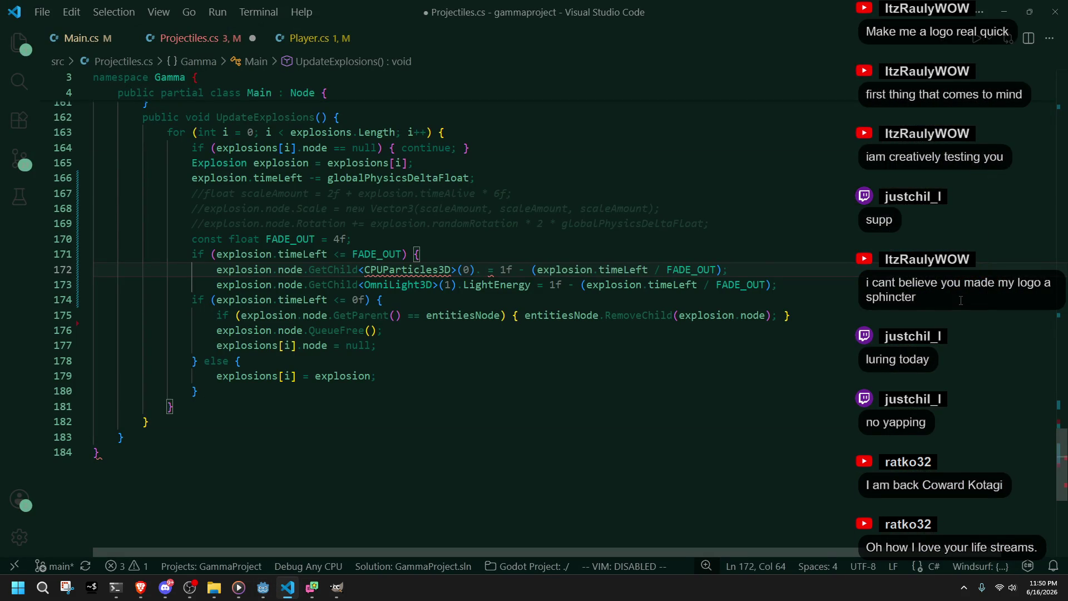
text(.)
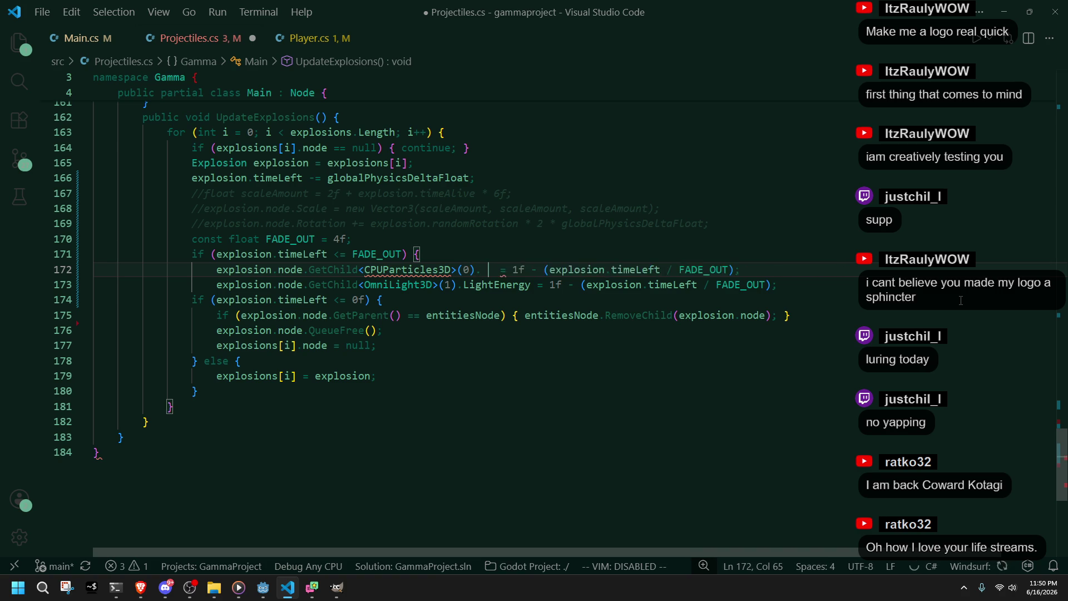
key(BackSpace)
key(BackSpace)
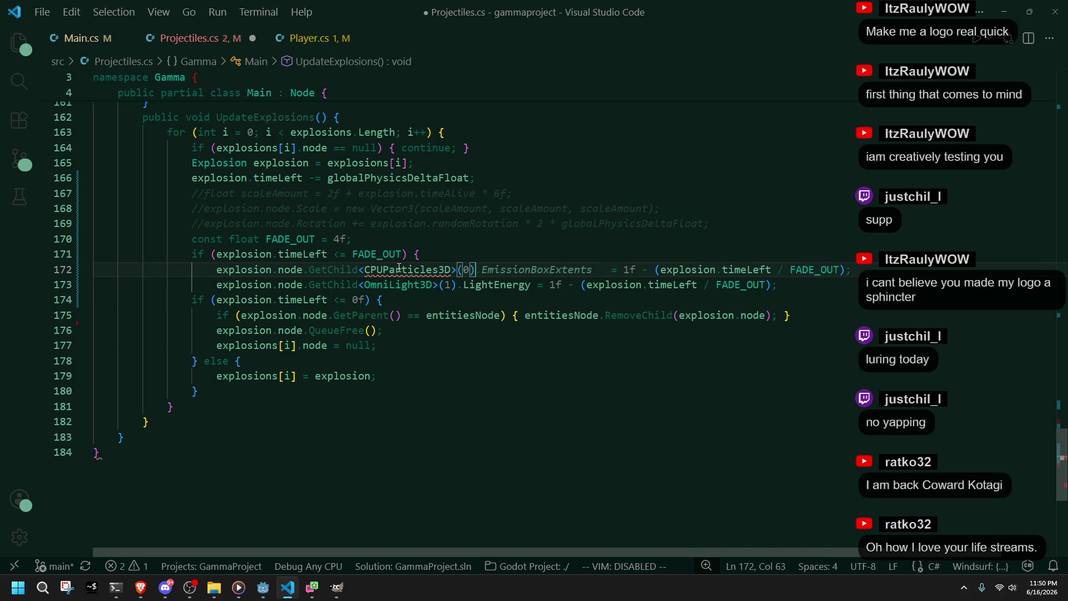
mouse_move(399, 268)
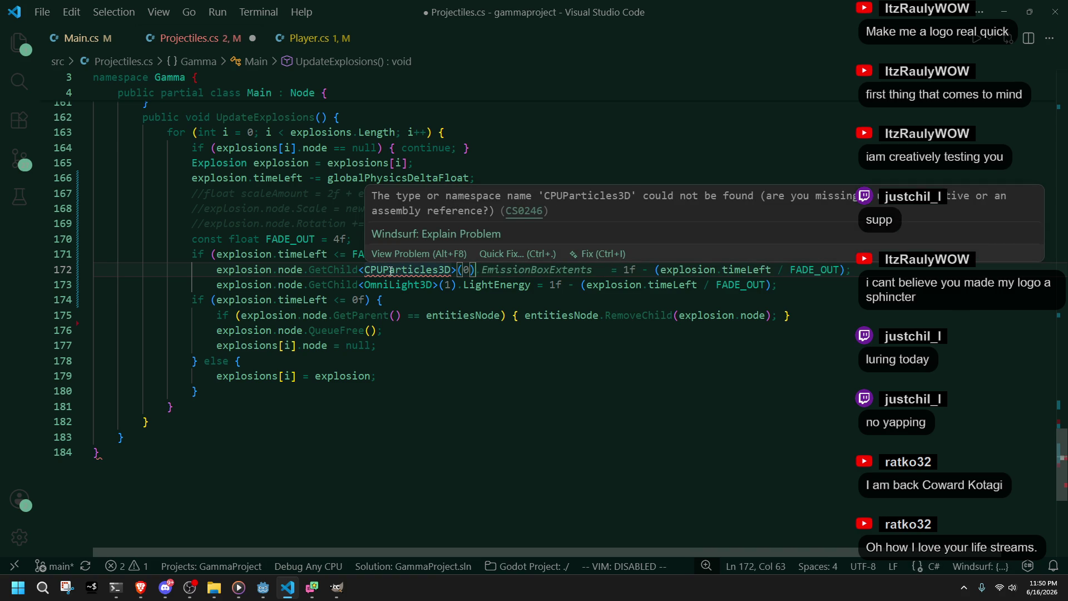
double_click(391, 271)
key(BackSpace)
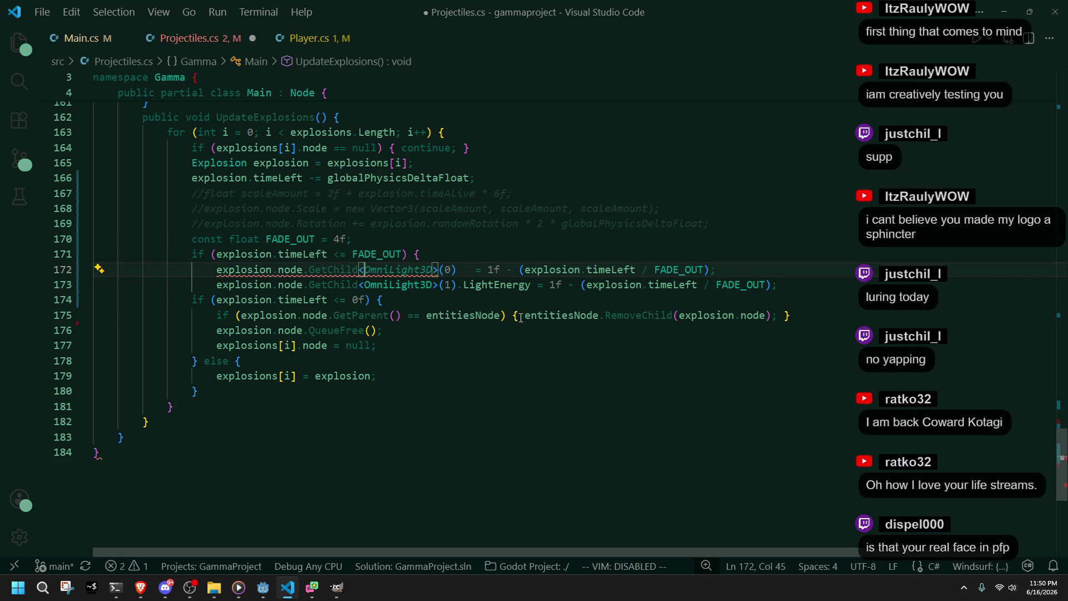
click(567, 386)
click(434, 365)
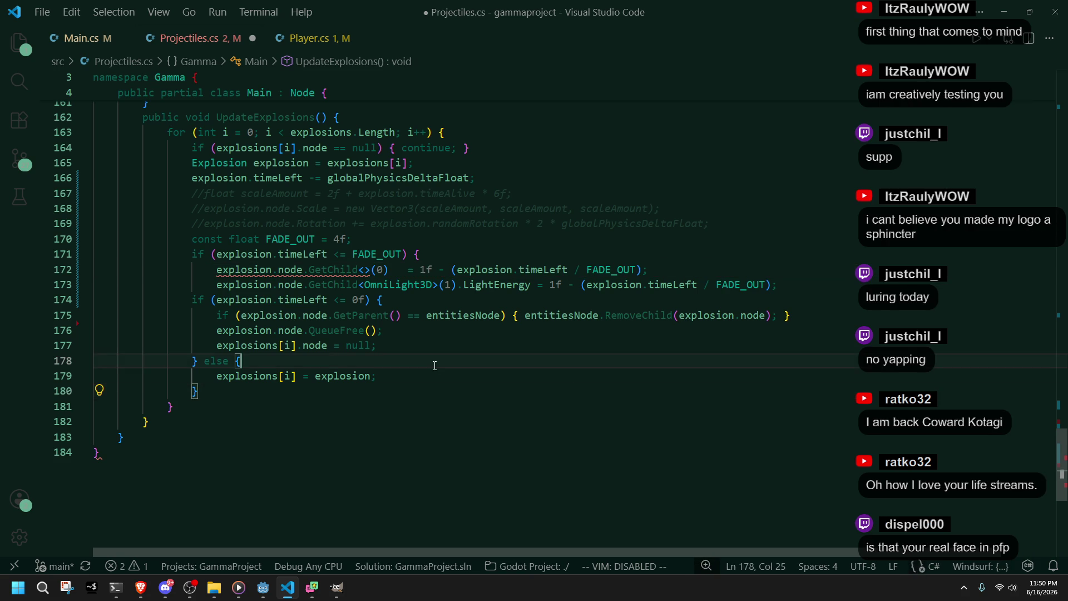
key(alt+Tab)
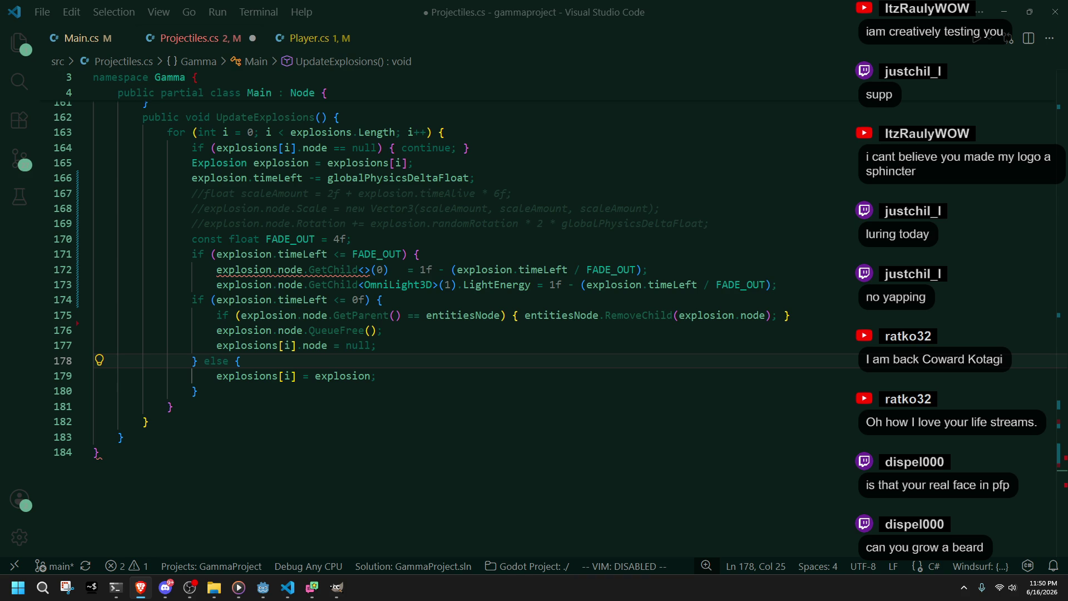
Step: Fill the empty GetChild<> brackets on line 172 with CPUParticles3D
click(376, 375)
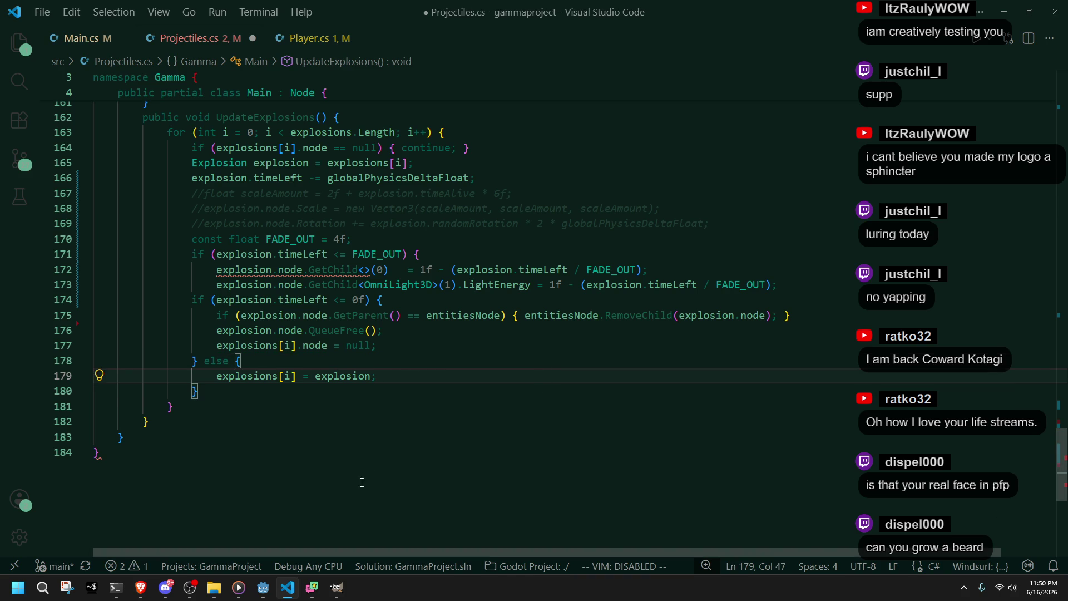
click(332, 432)
click(365, 270)
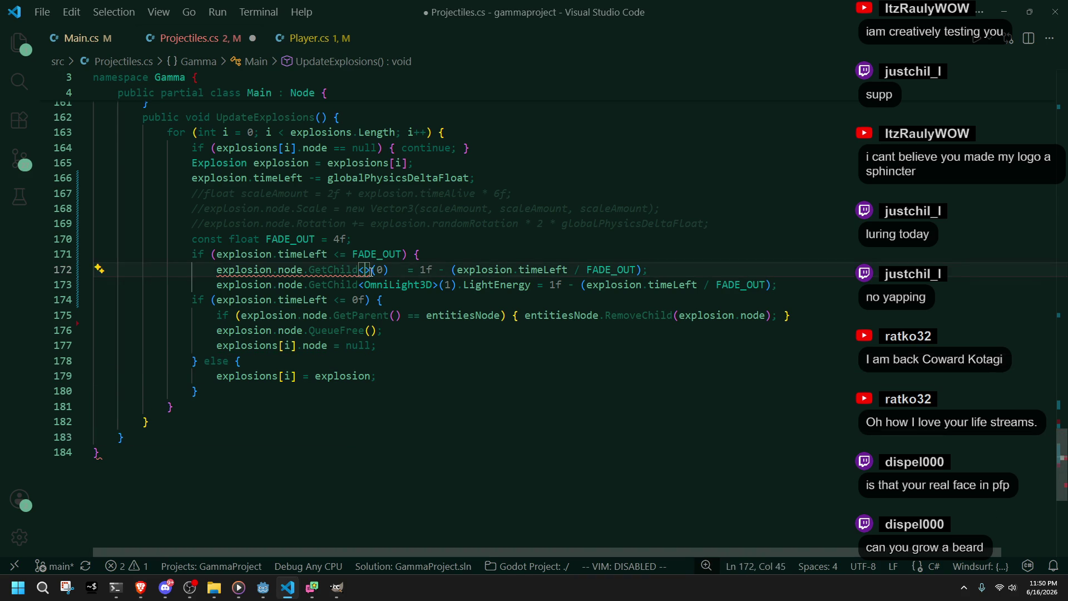
key(alt+Tab)
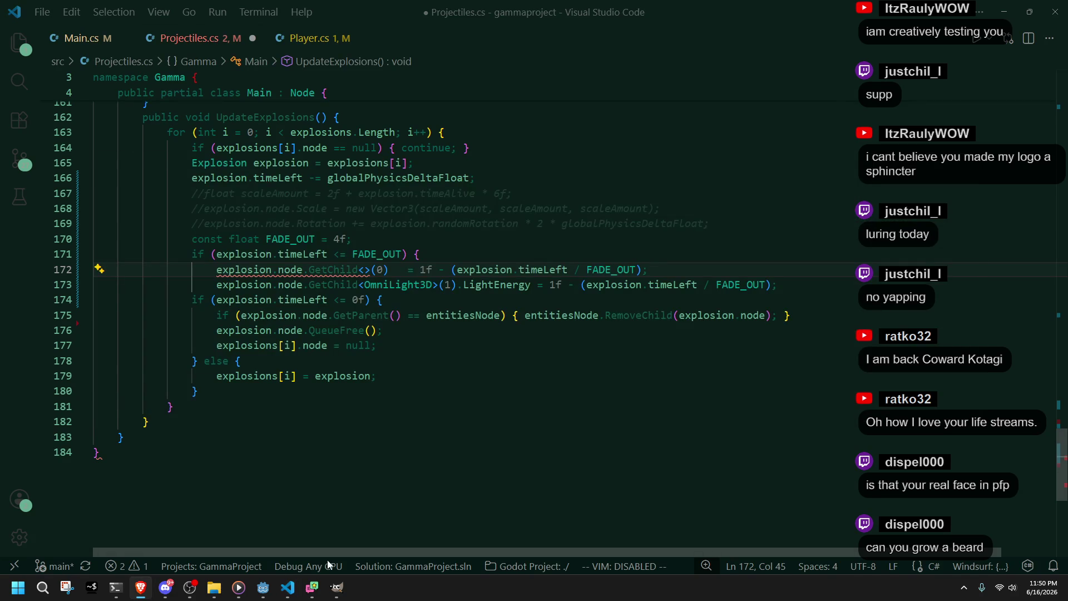
key(alt+Tab)
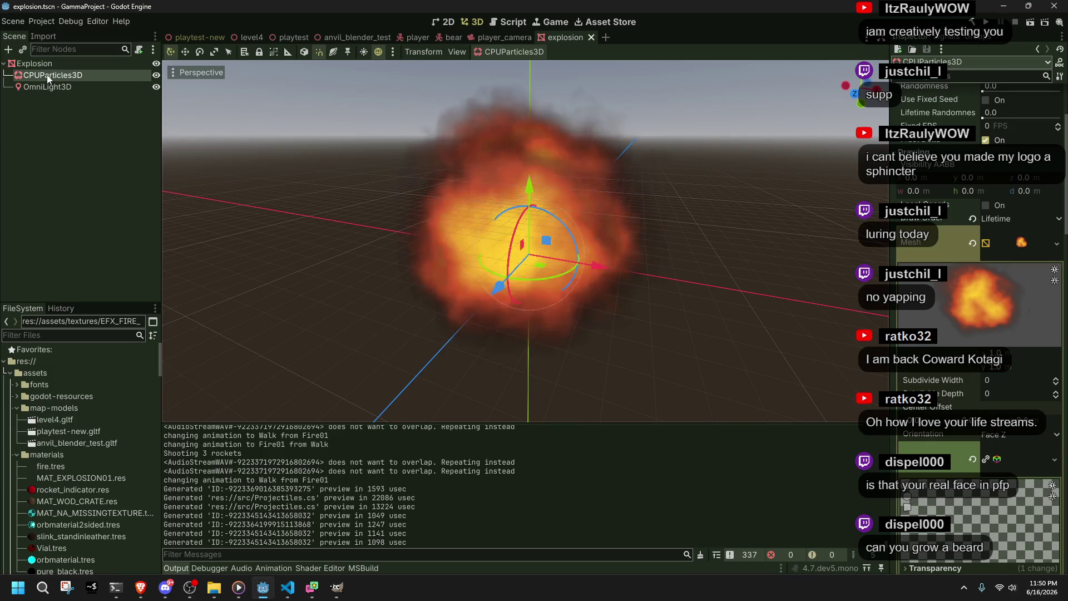
key(alt+Tab)
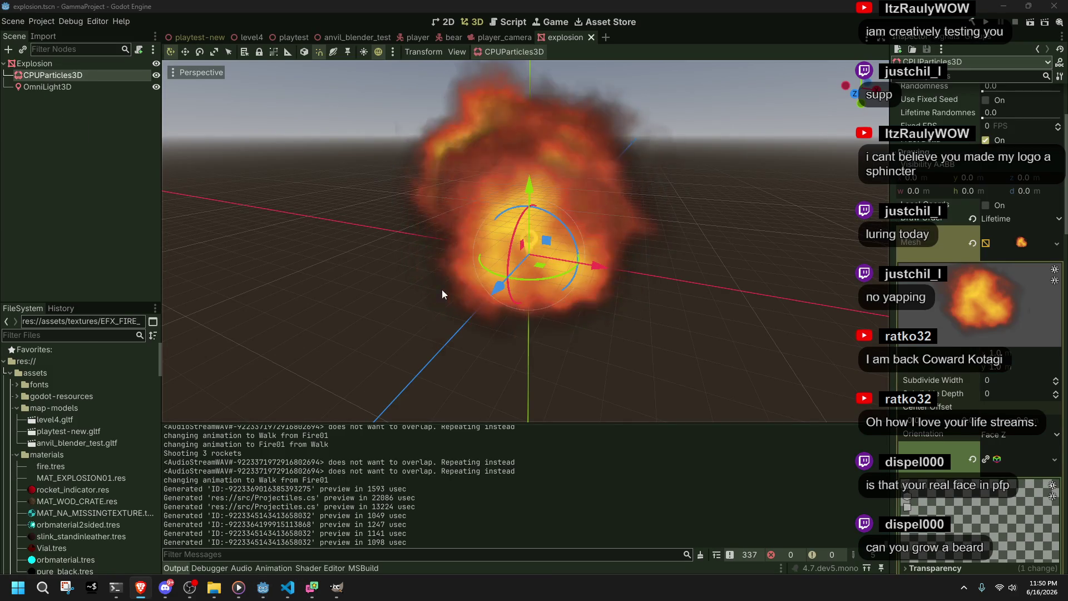
key(alt+Tab)
click(364, 269)
text(CPUP>(0)   = 1f - (explosion.timeLeft / FADE_OUT);)
key(Tab)
Step: Delete the old ' = 1f - (explosion.timeLeft / FADE_OUT);' assignment from line 172
click(480, 309)
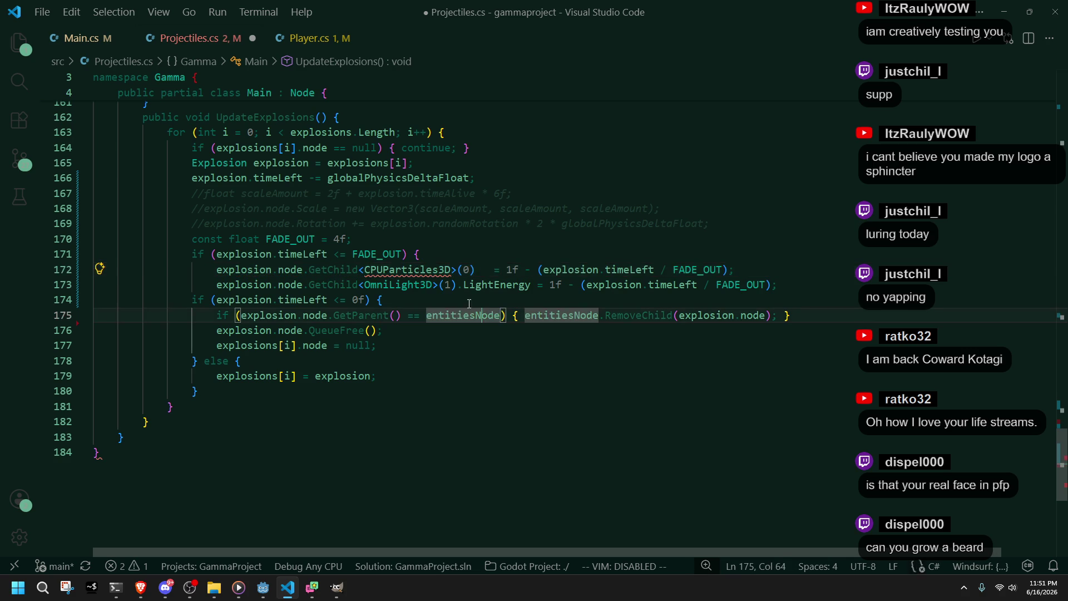
click(474, 269)
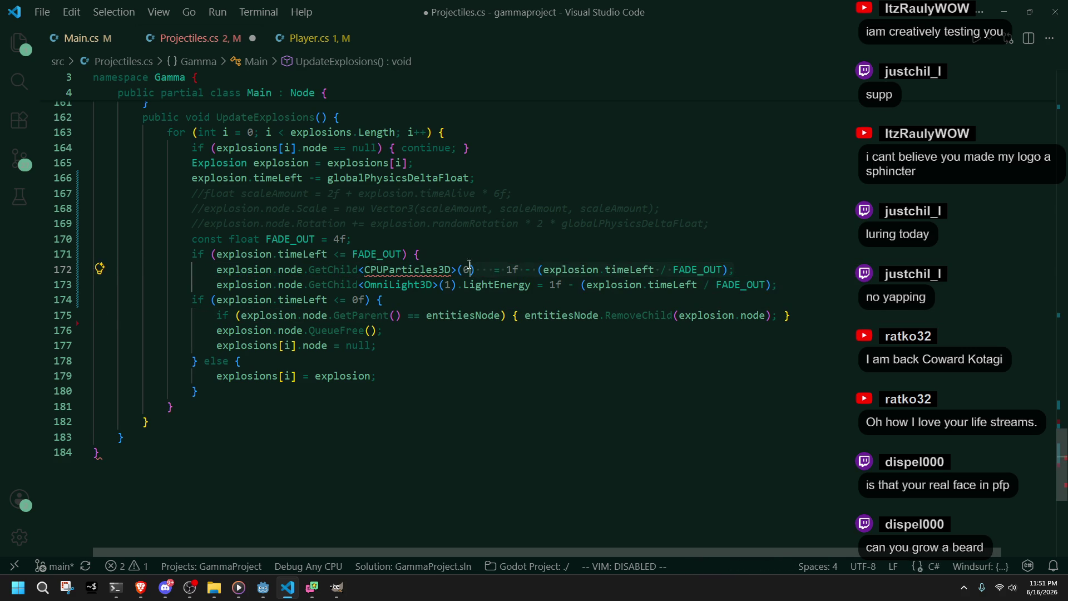
key(shift+End)
key(Delete)
key(Down)
key(Down)
key(Down)
mouse_move(417, 273)
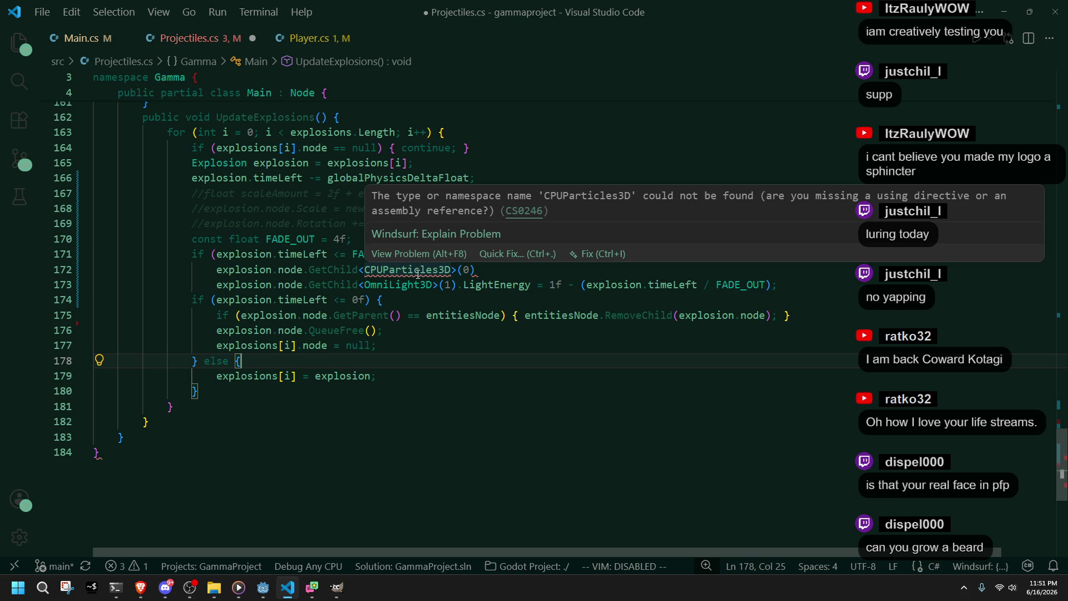
click(418, 273)
click(439, 315)
click(455, 334)
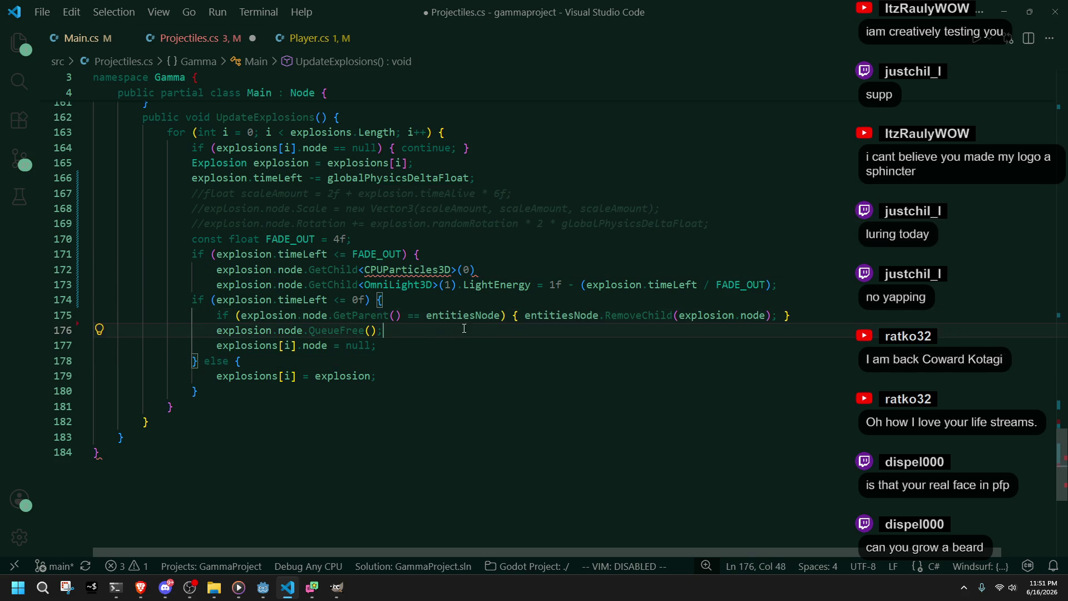
click(497, 269)
scroll(498, 270, up, 3)
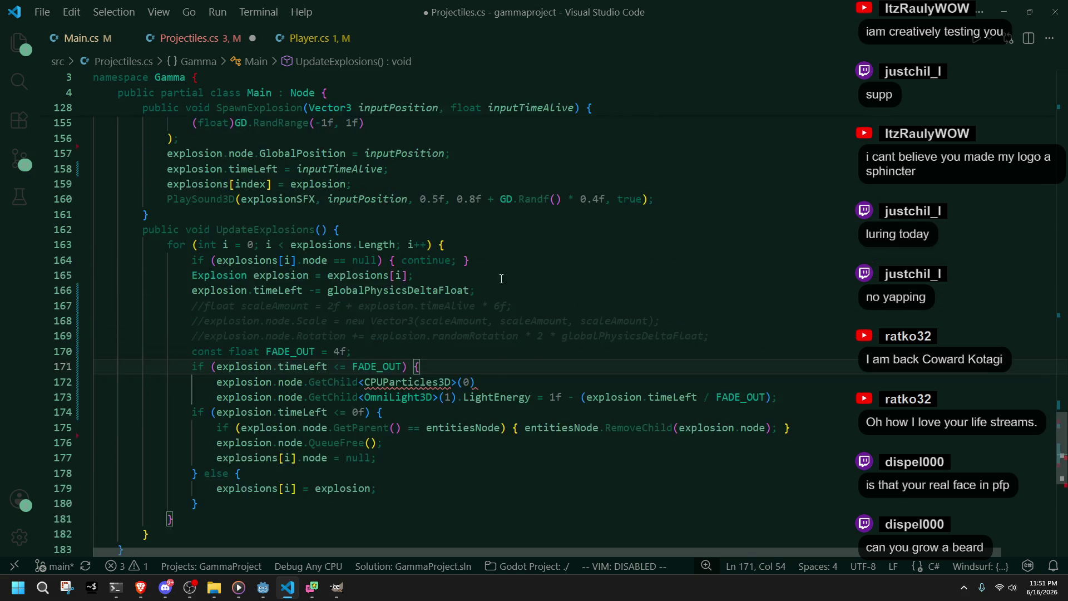
Step: Copy the CpuParticles3D lookup line from SpawnExplosion over line 172 and indent it
text(.e)
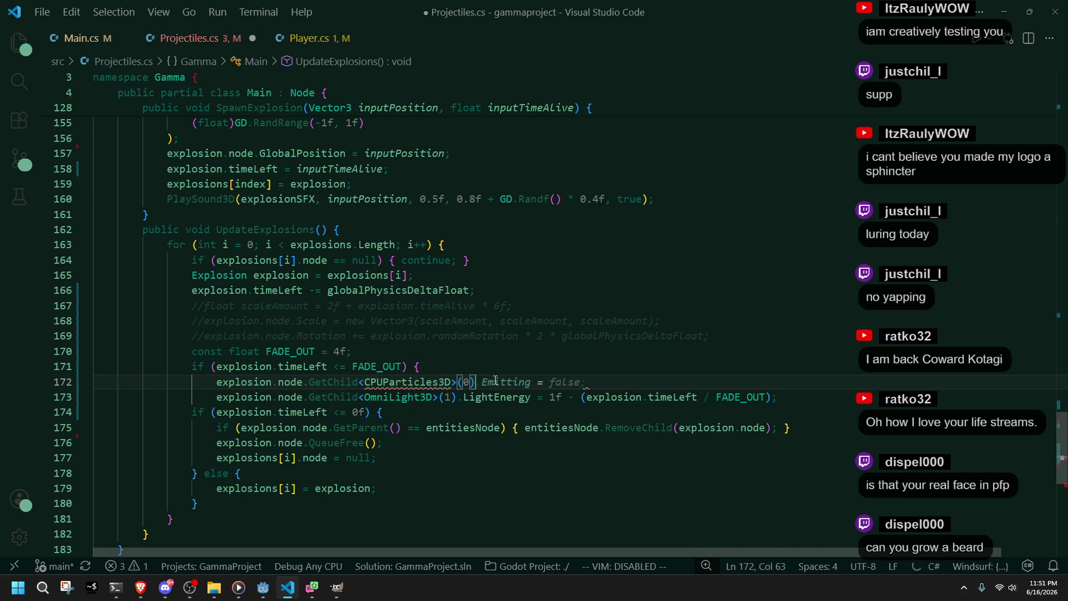
text(m)
scroll(495, 381, up, 4)
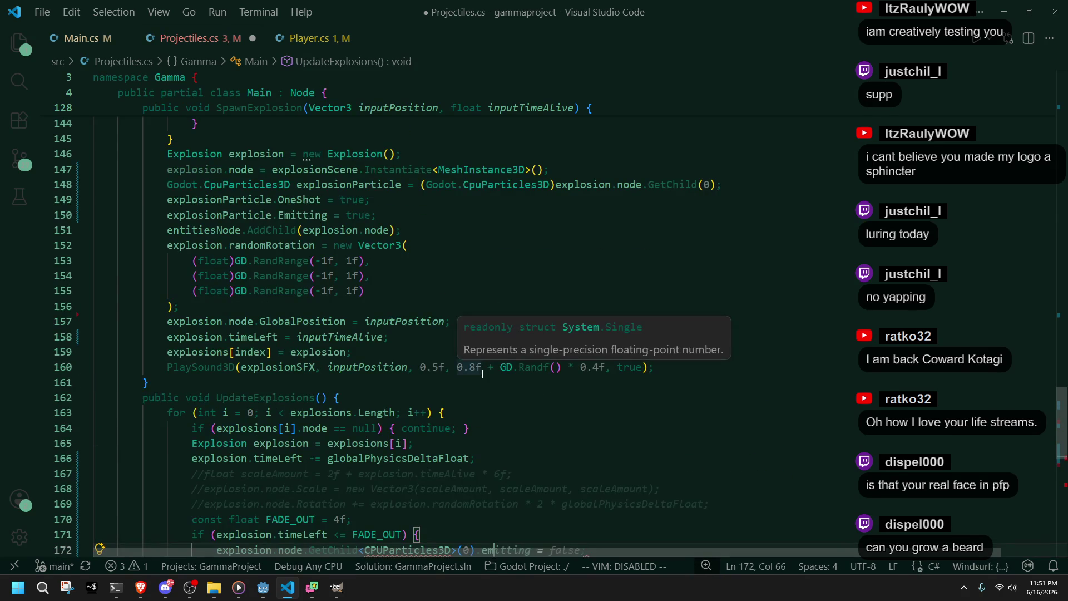
click(371, 275)
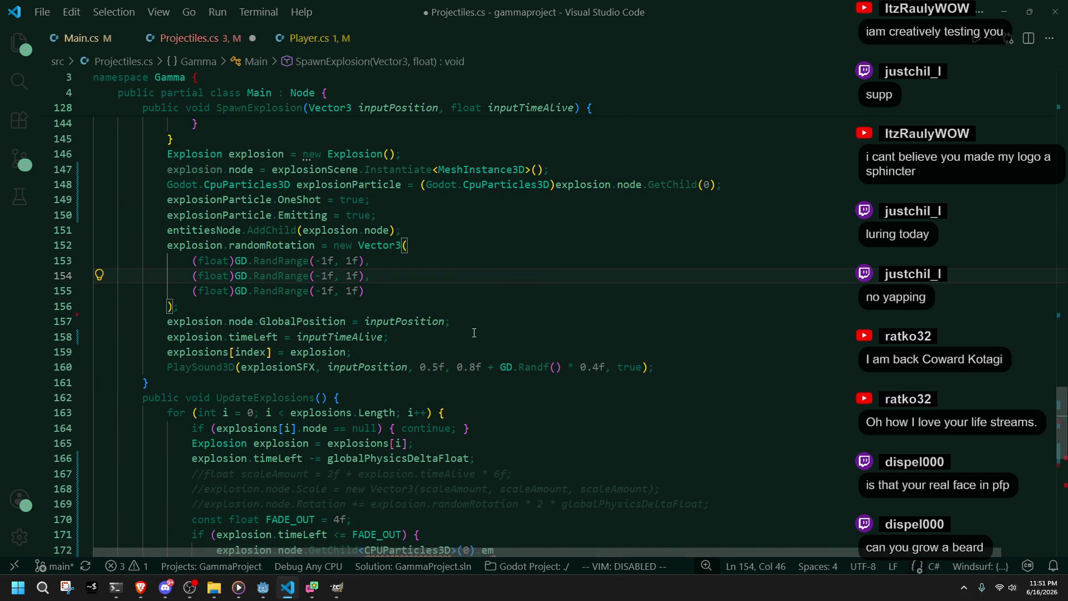
scroll(473, 332, down, 1)
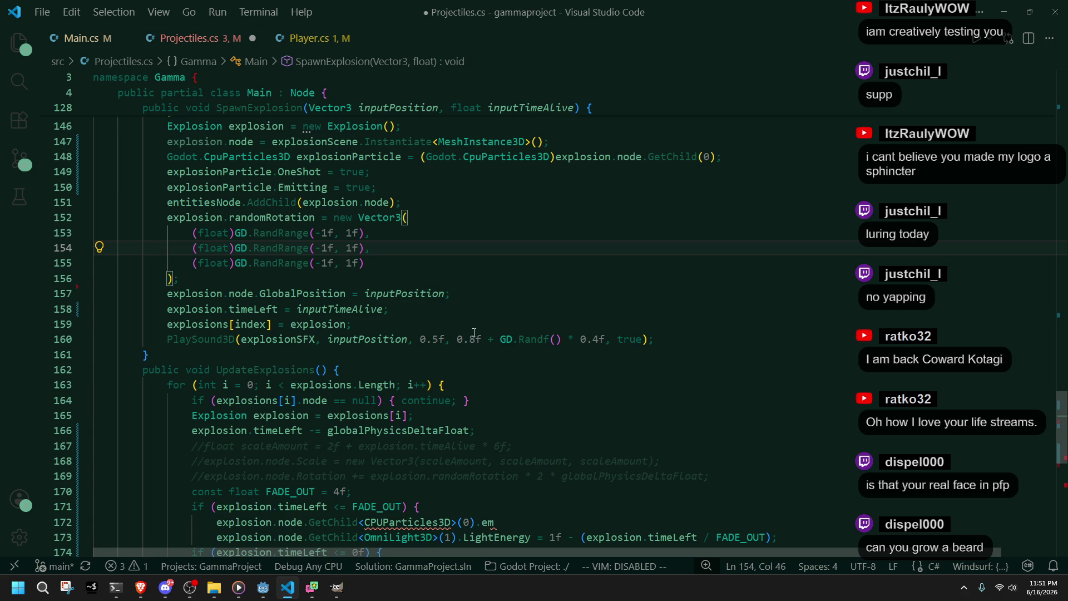
click(480, 184)
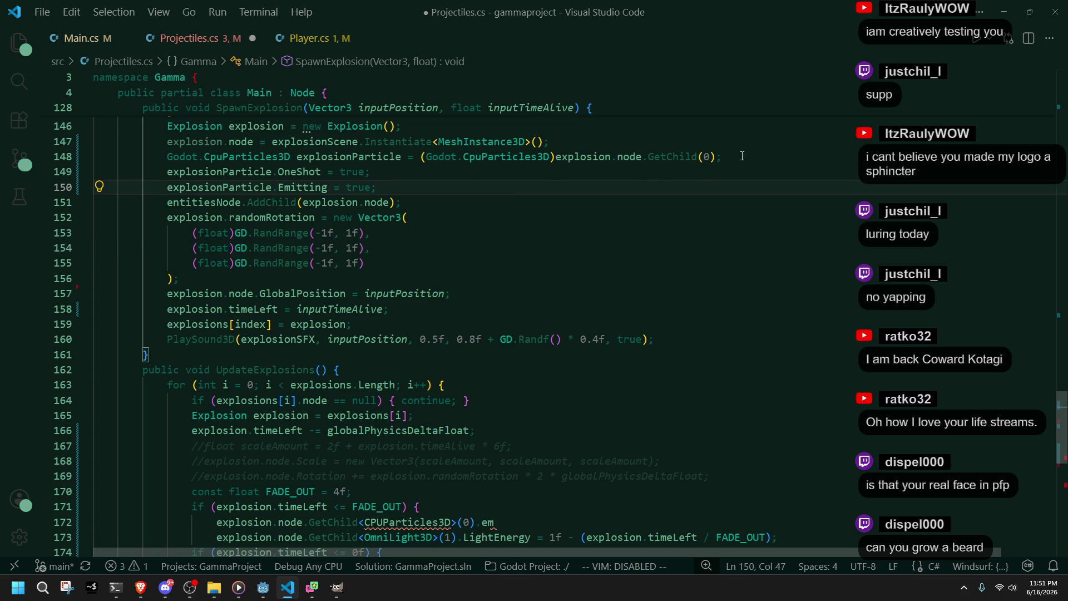
drag(735, 158, 743, 149)
key(ctrl+c)
scroll(557, 366, down, 2)
drag(429, 450, 583, 469)
key(ctrl+v)
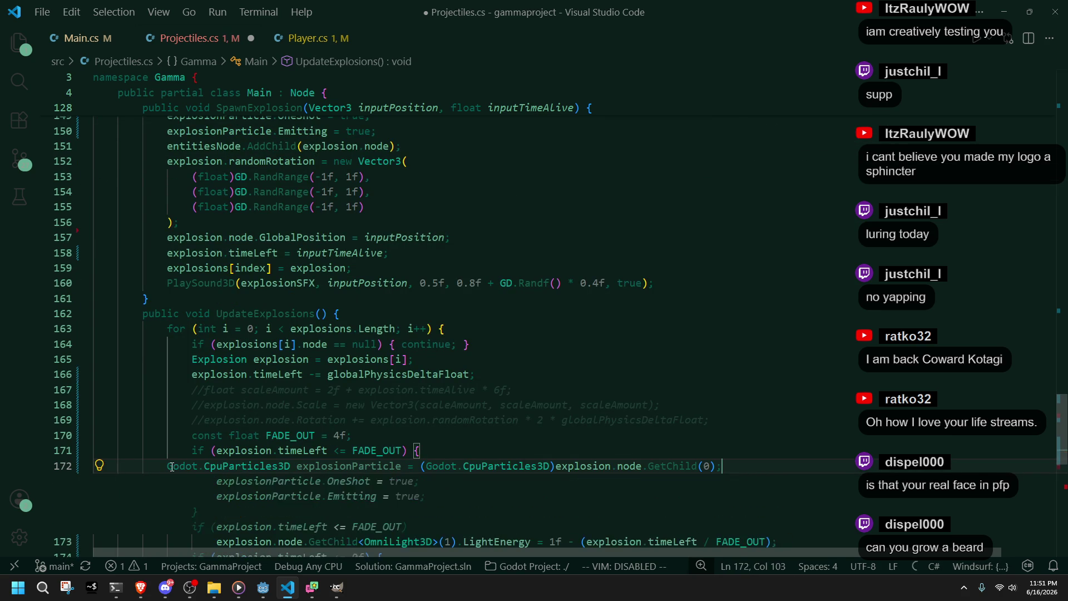
key(Home)
key(Tab)
key(Tab)
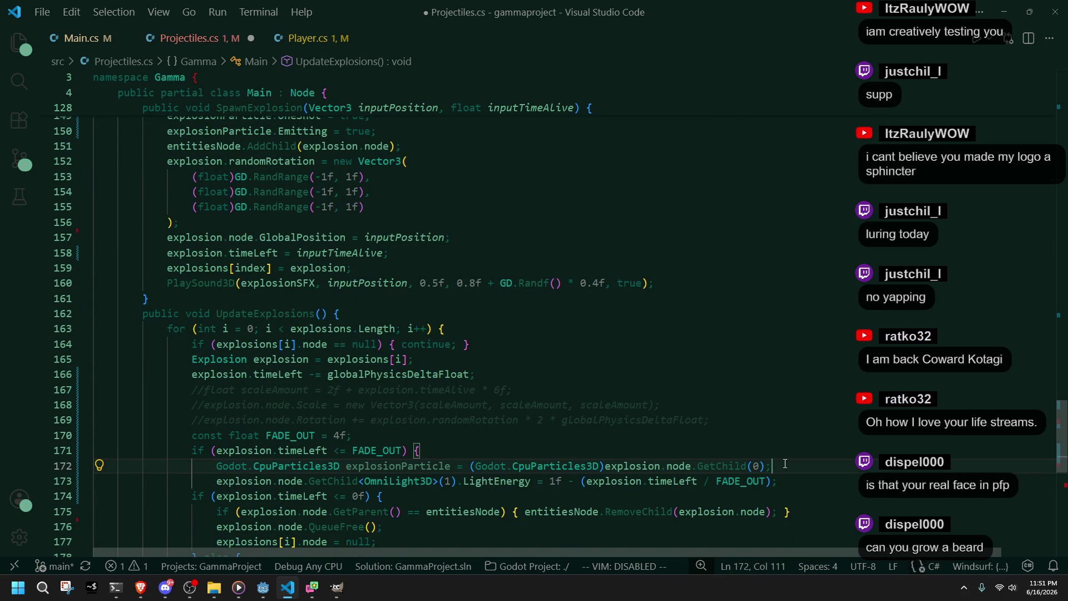
Step: Start line 173 as explosionParticle.Mesh.mater and look at the SurfaceSetMaterial suggestion
key(Return)
key(Tab)
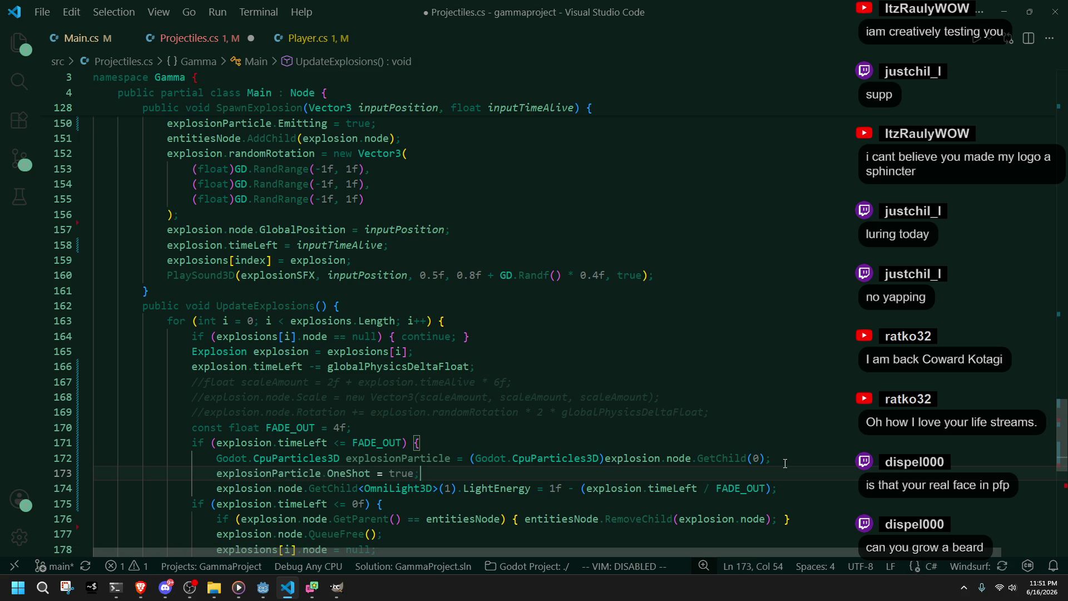
key(BackSpace)
key(BackSpace)
key(BackSpace)
key(BackSpace)
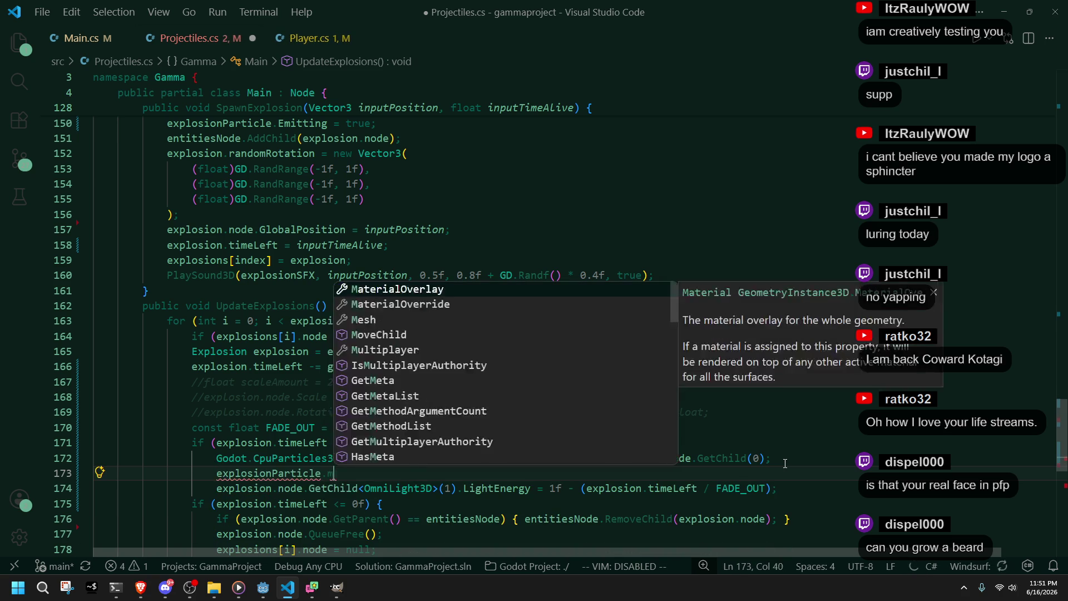
text(Mesh)
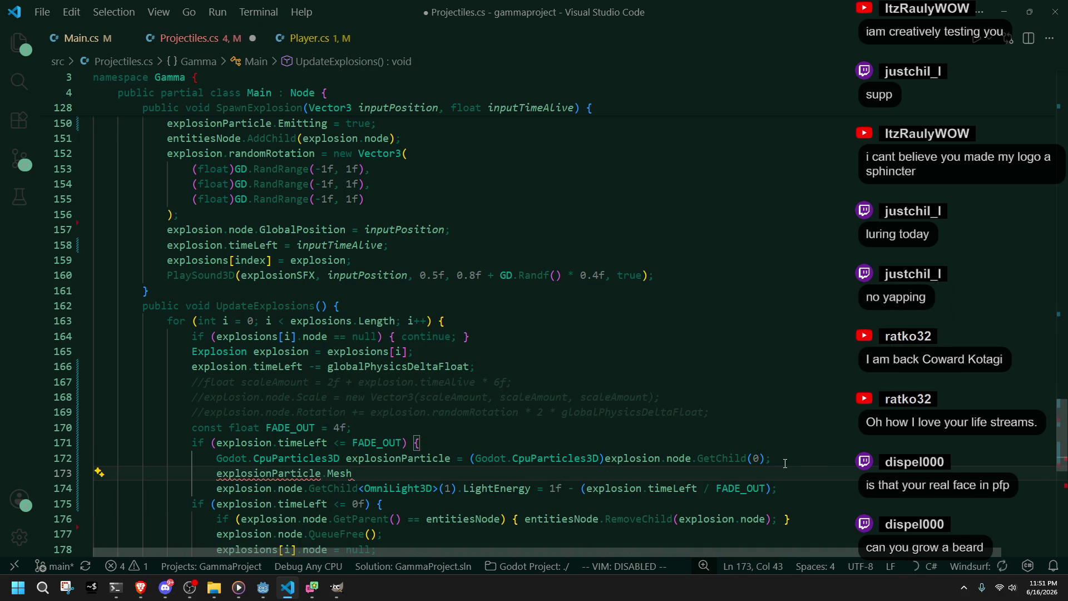
text(.mater)
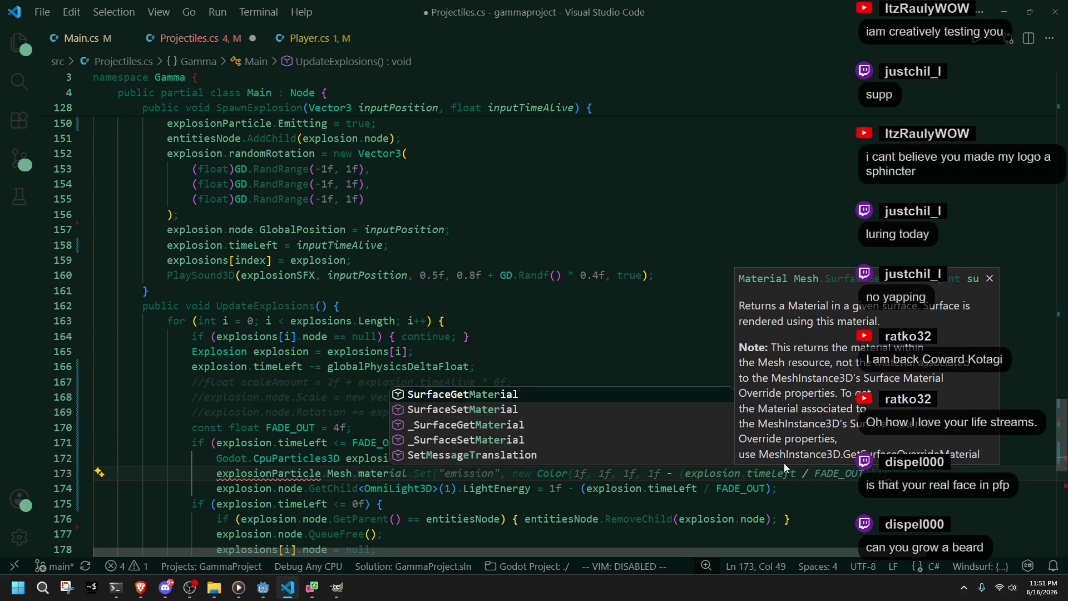
key(Down)
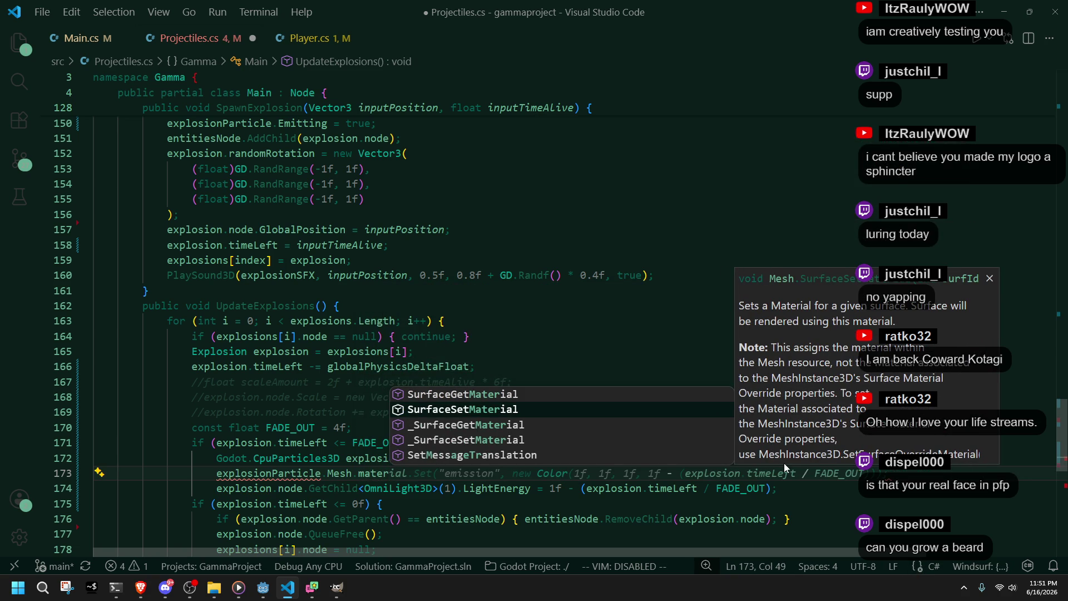
key(BackSpace)
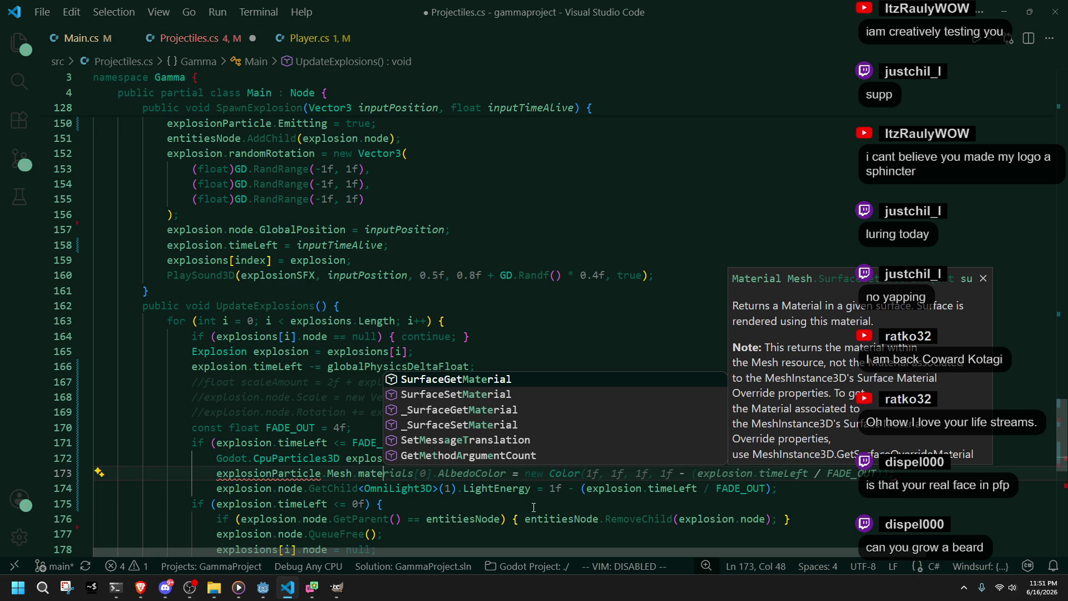
key(Escape)
Step: Try other Mesh members, then trim line 173 back to explosionParticle.Mesh
scroll(485, 509, down, 1)
key(BackSpace)
key(BackSpace)
key(BackSpace)
key(BackSpace)
text(co)
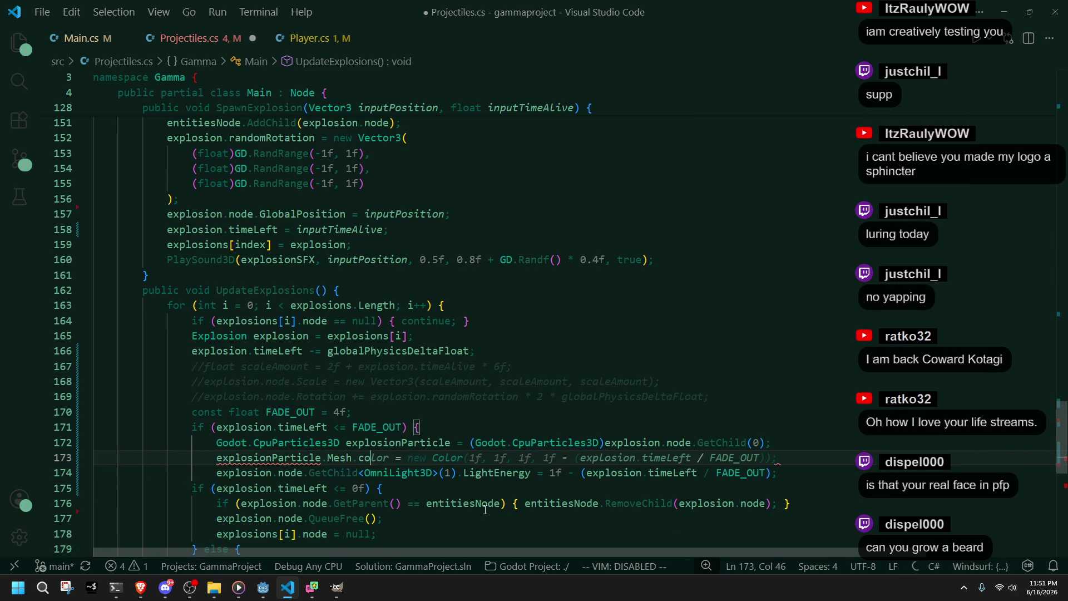
text(co)
text(e)
key(BackSpace)
key(BackSpace)
key(BackSpace)
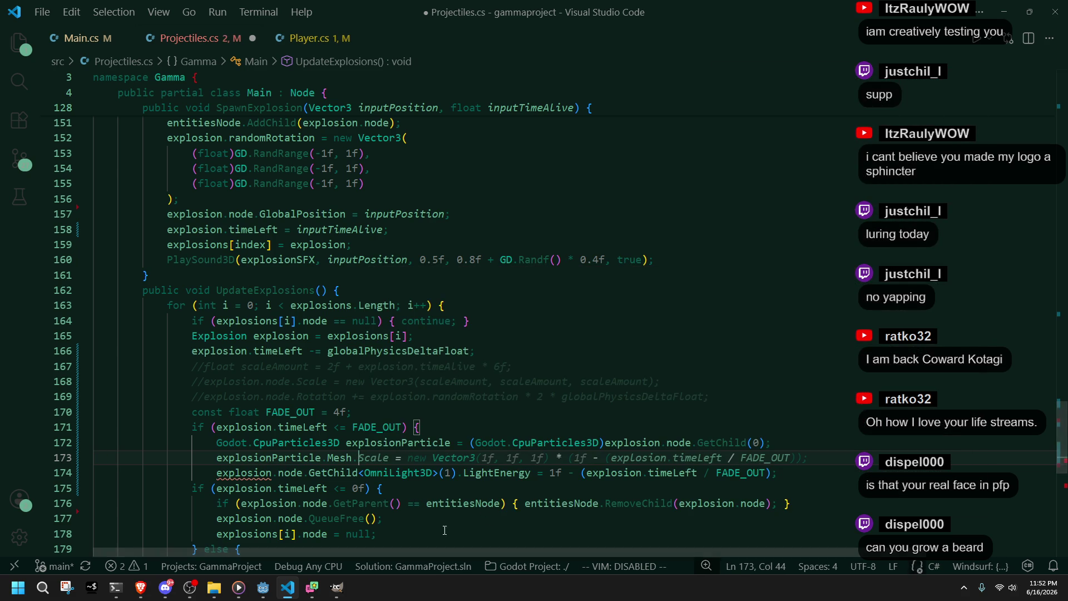
text(mod)
key(BackSpace)
key(BackSpace)
key(BackSpace)
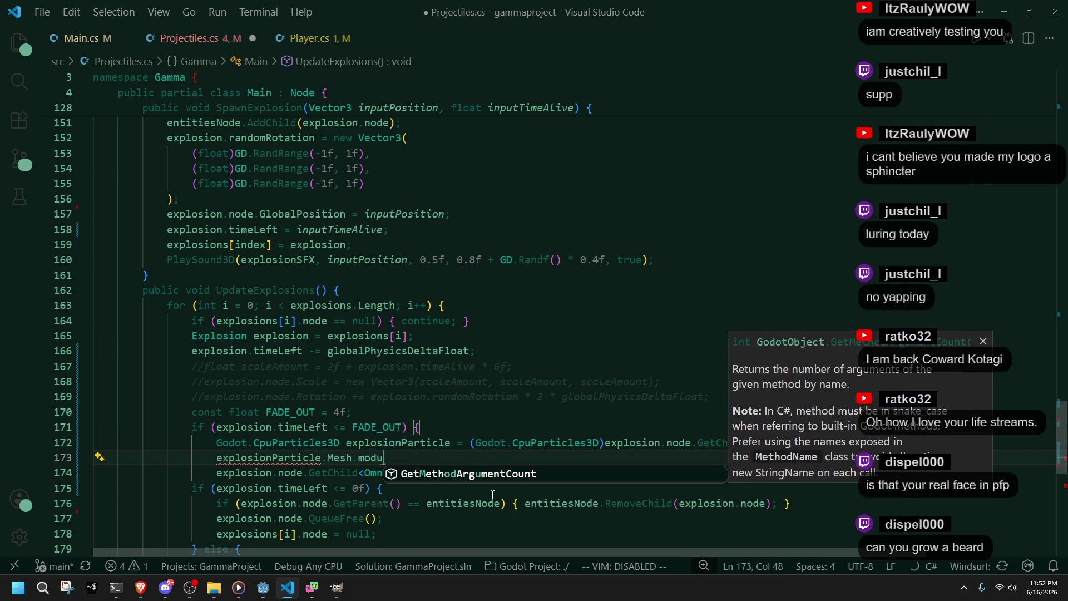
text(h.)
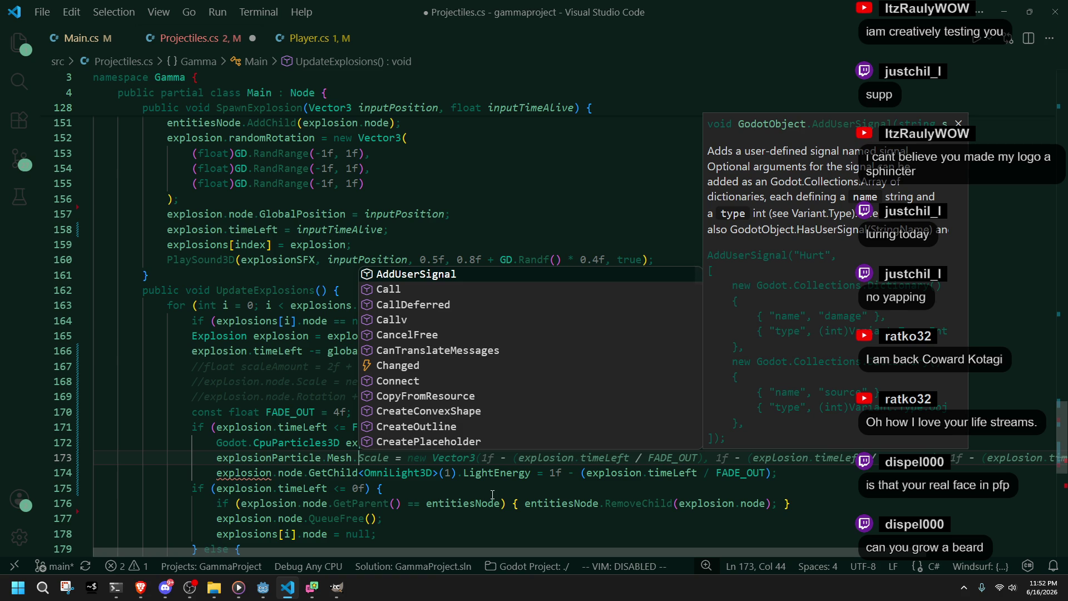
key(Escape)
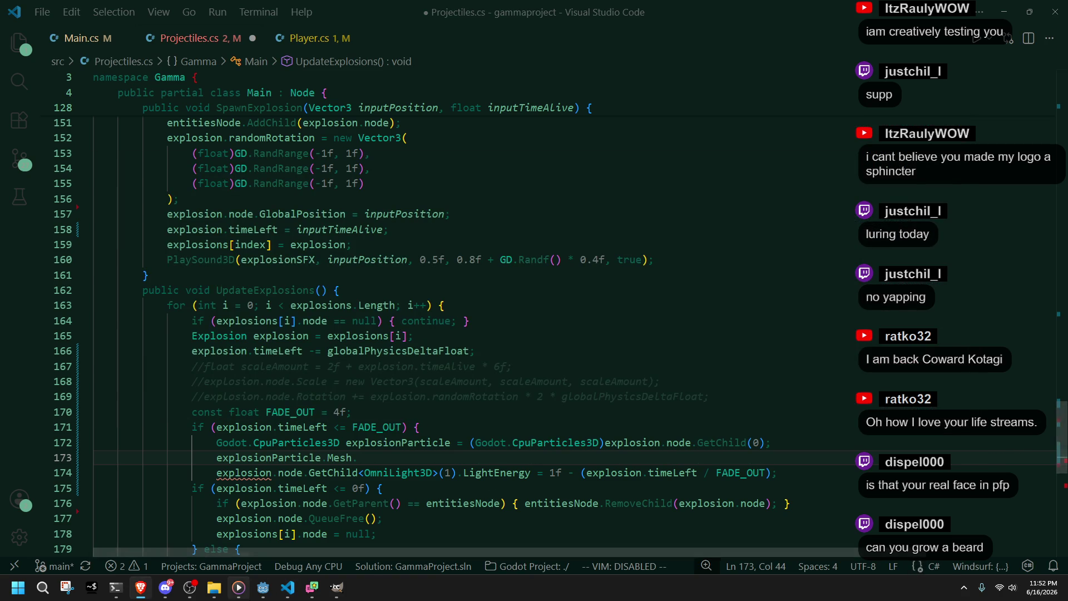
click(269, 596)
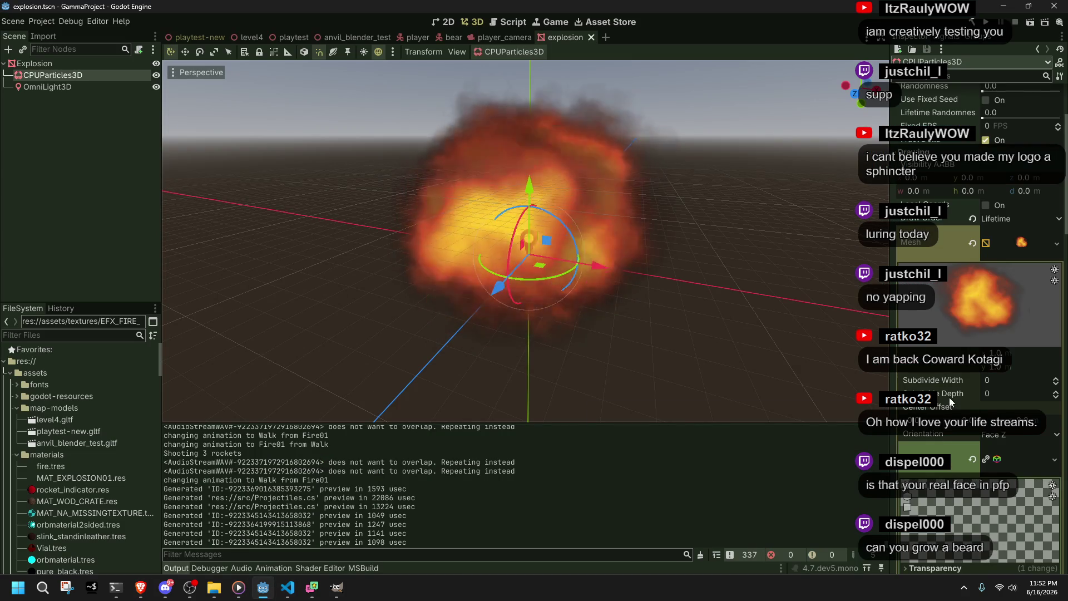
Step: Scroll the CPUParticles3D Inspector down to the material's Albedo colour and fire Texture
scroll(948, 397, down, 5)
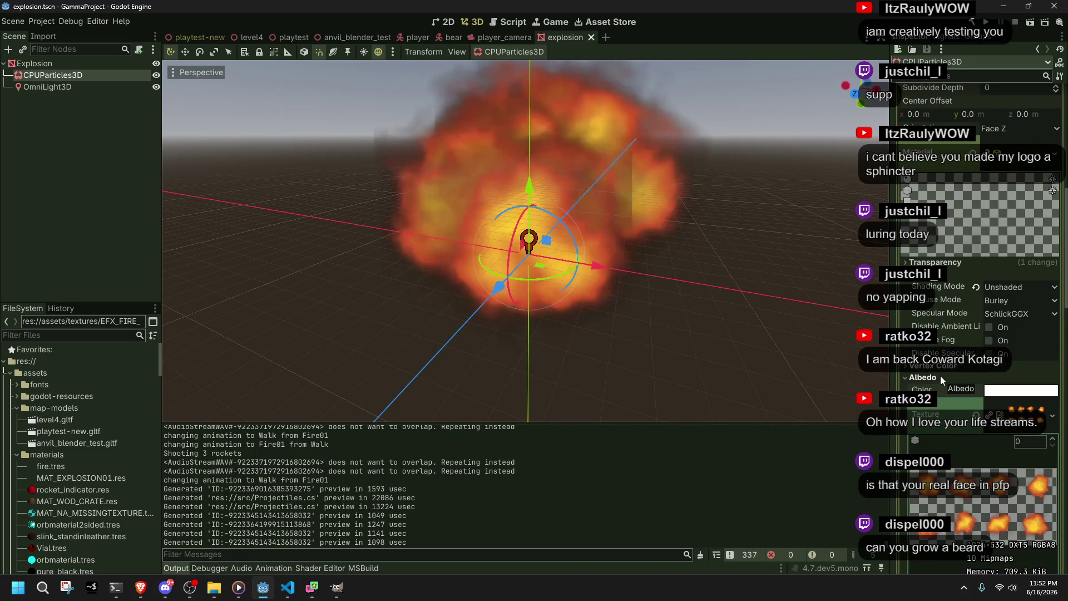
scroll(939, 375, down, 8)
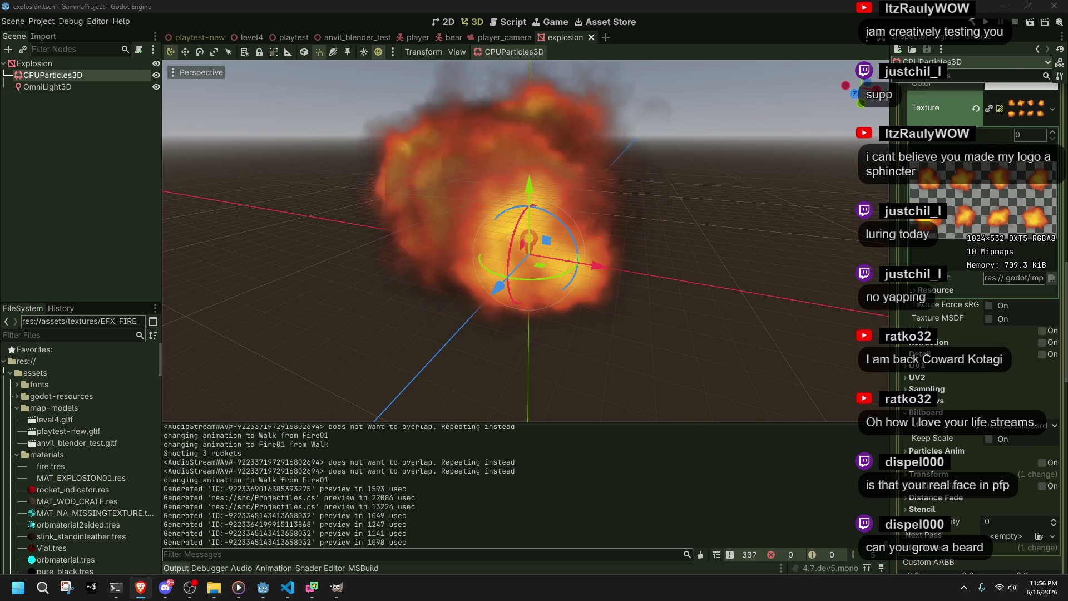
click(715, 241)
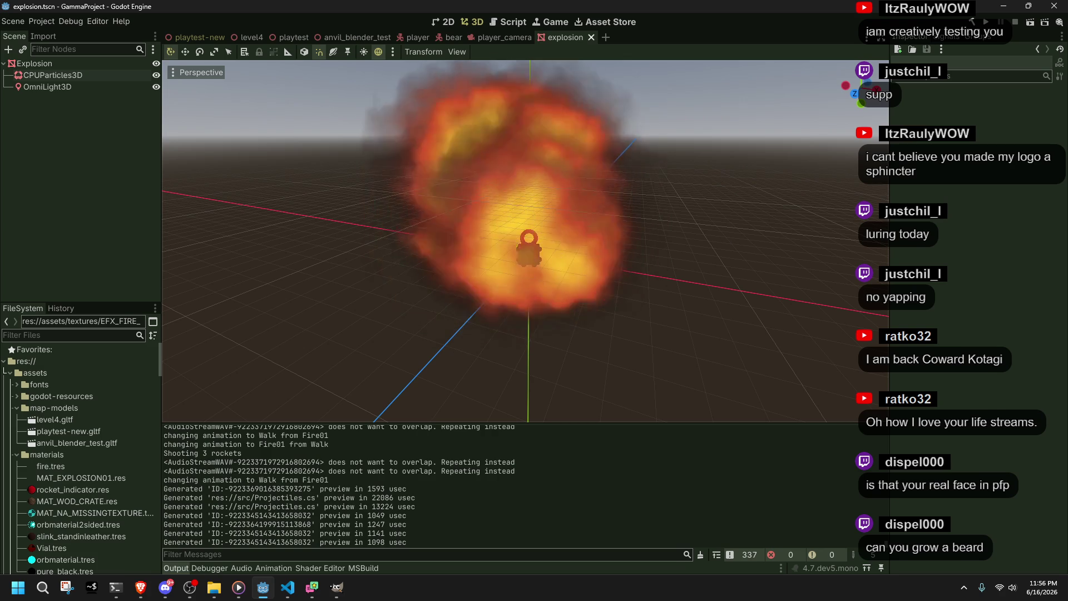
key(alt+Tab)
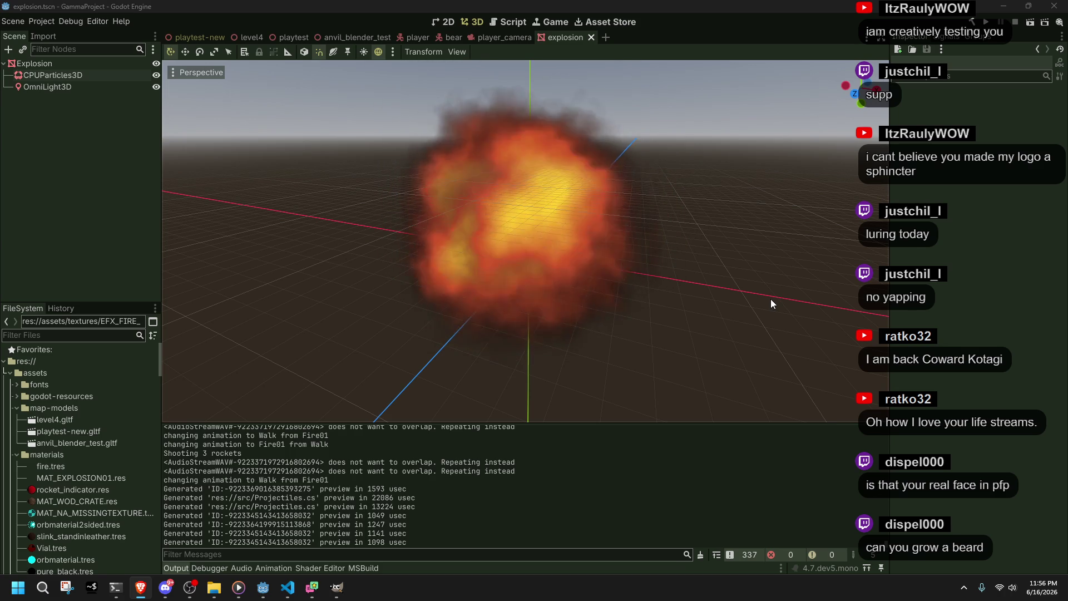
click(56, 73)
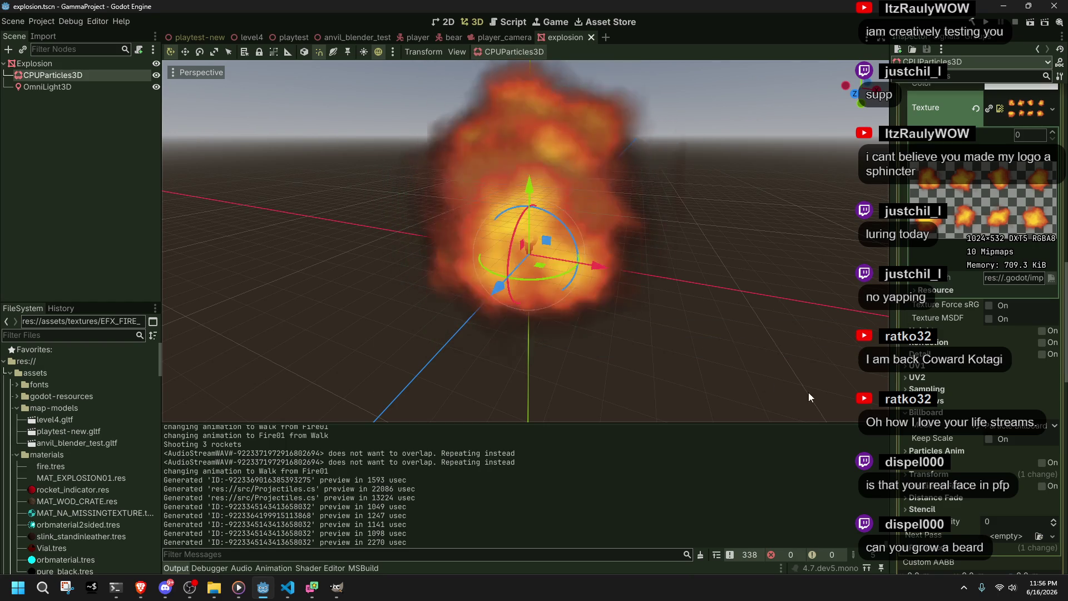
Step: Review the explosion particle settings and adjust the geometry transparency value
scroll(952, 410, up, 5)
scroll(952, 410, down, 10)
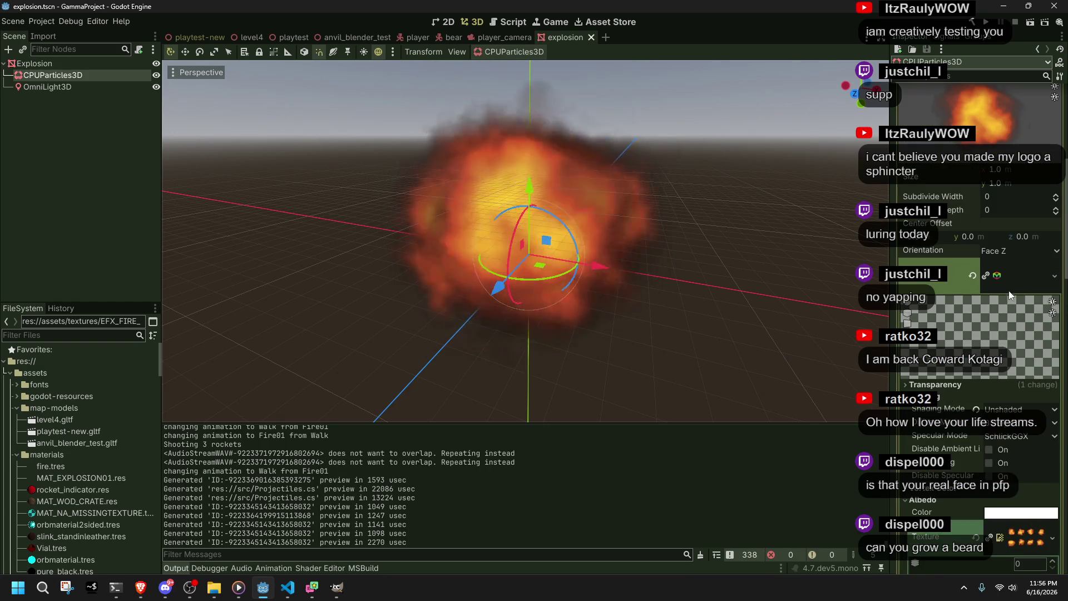
scroll(948, 395, up, 3)
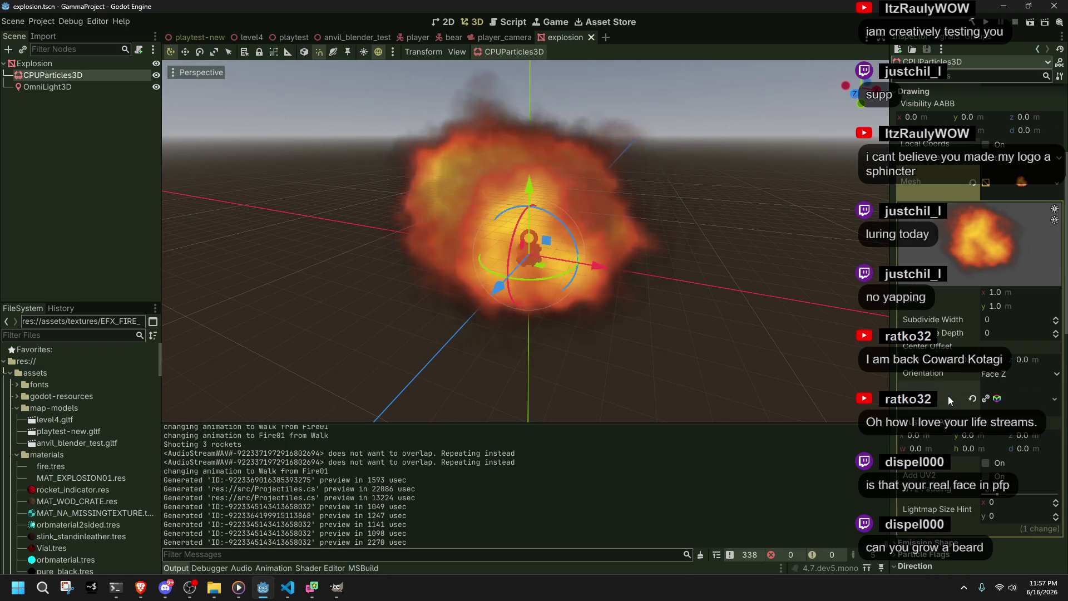
scroll(946, 396, down, 5)
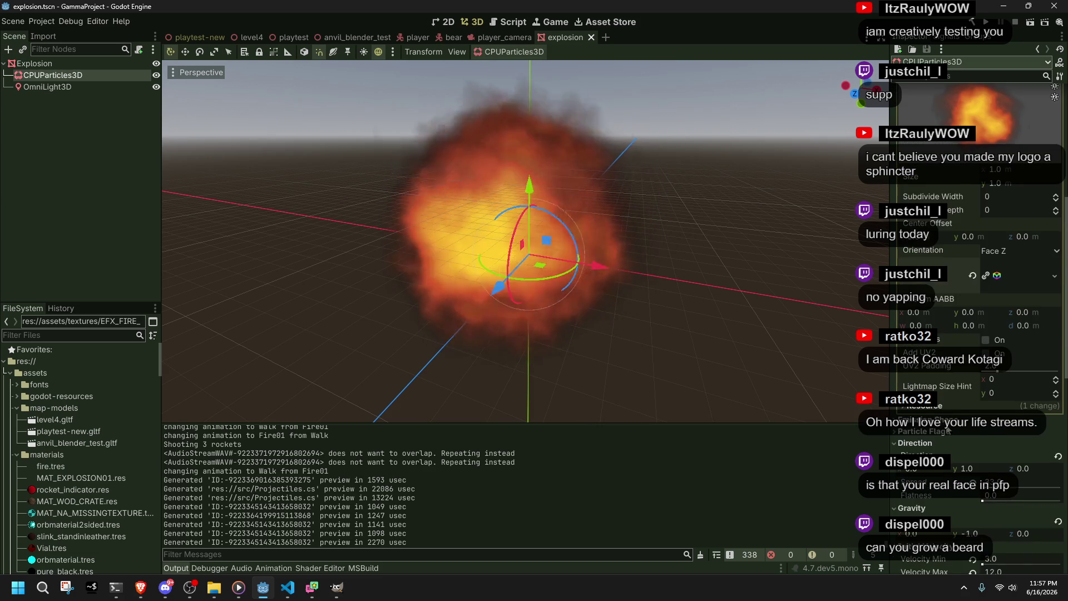
scroll(947, 430, down, 7)
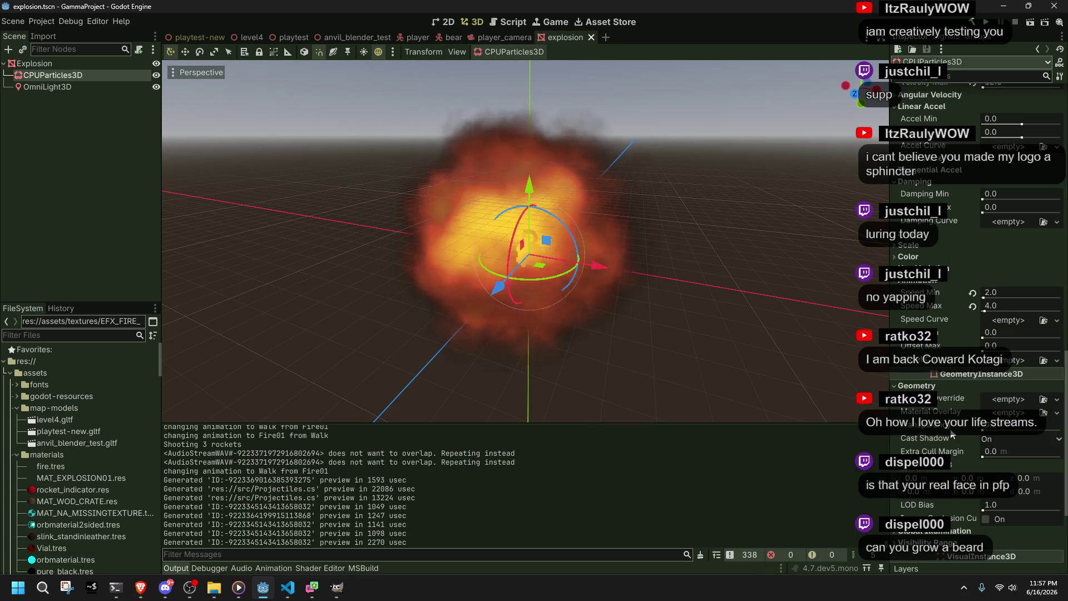
drag(983, 433, 1014, 439)
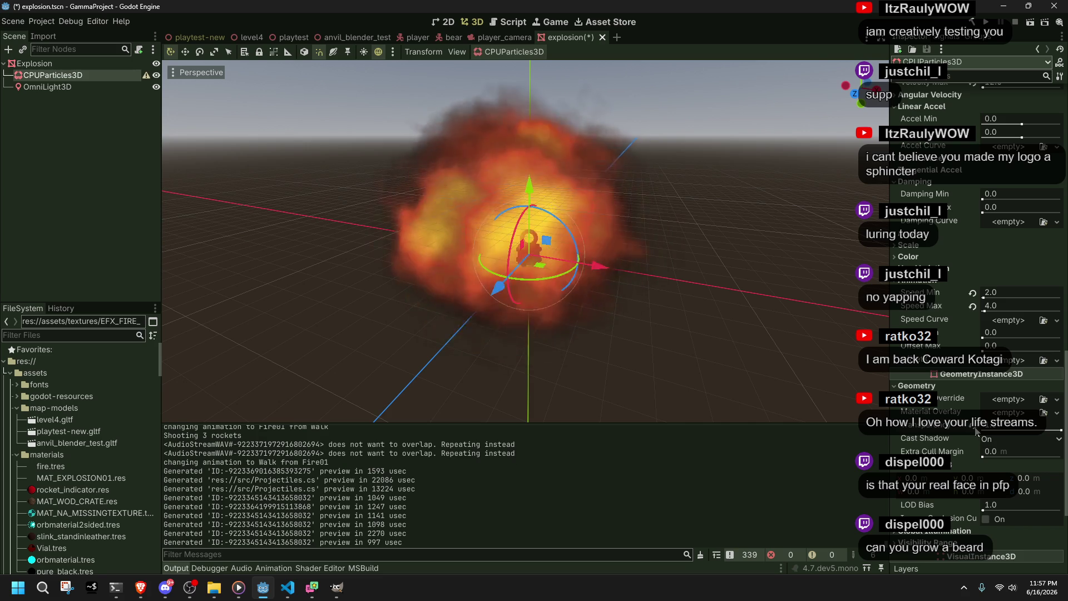
scroll(973, 445, down, 3)
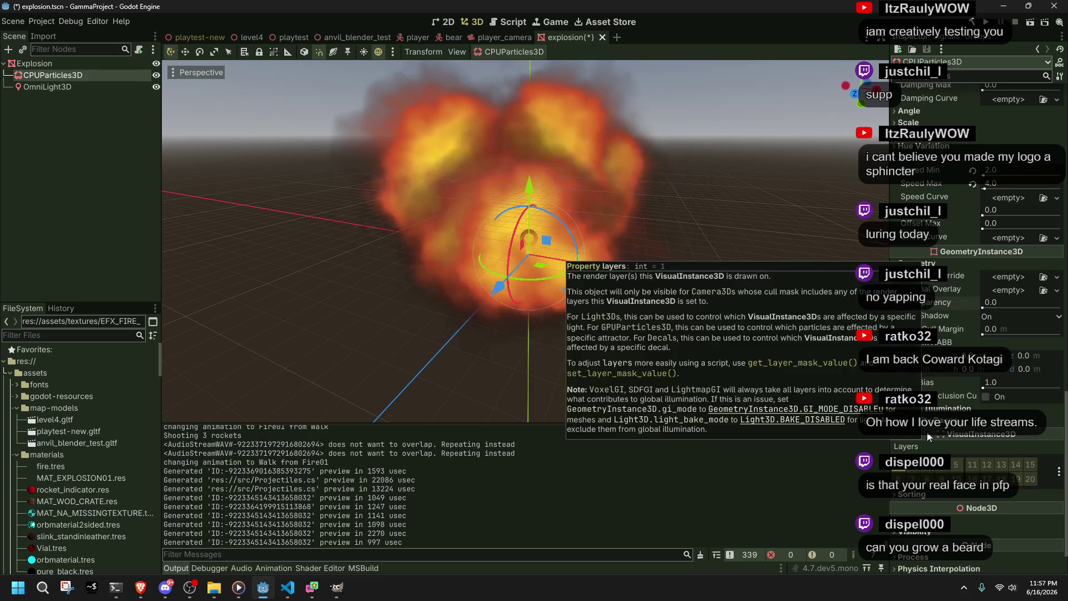
scroll(949, 497, down, 1)
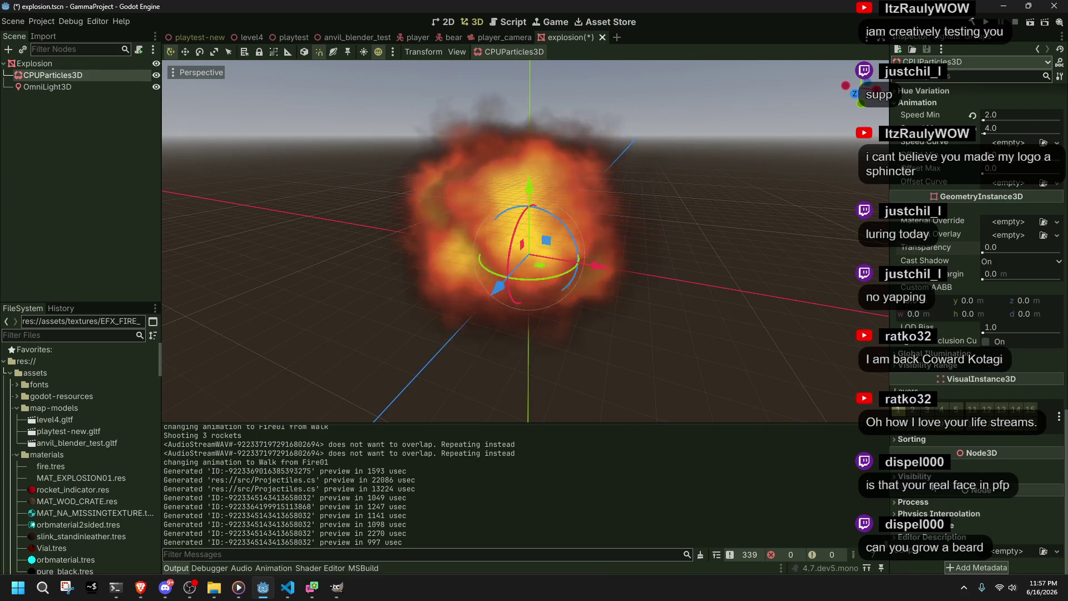
Step: Collapse the Visibility section and bring up Projectiles.cs in VS Code
click(932, 477)
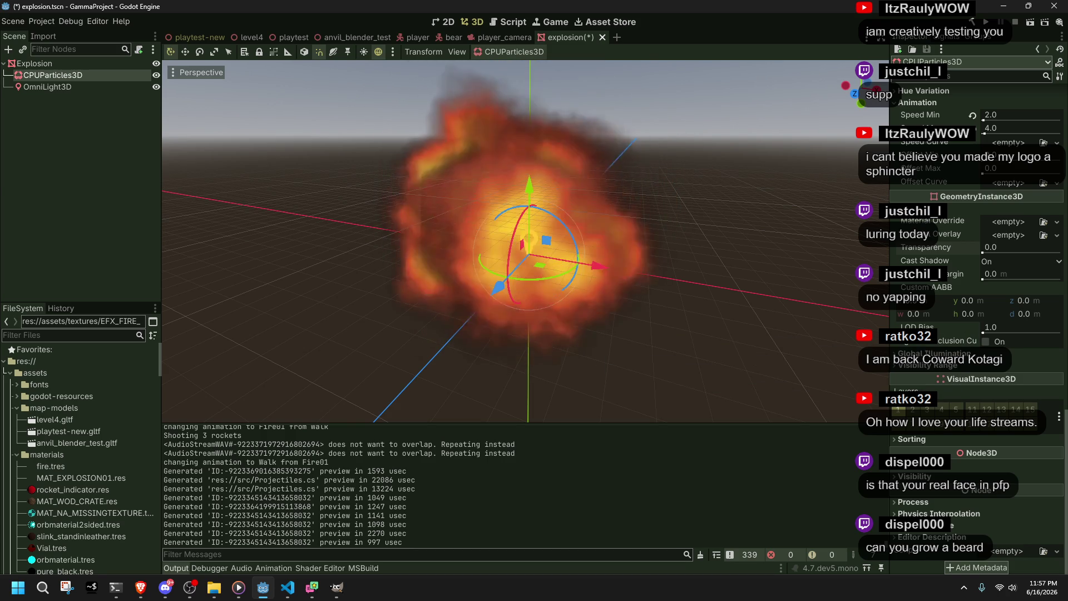
key(alt+Tab)
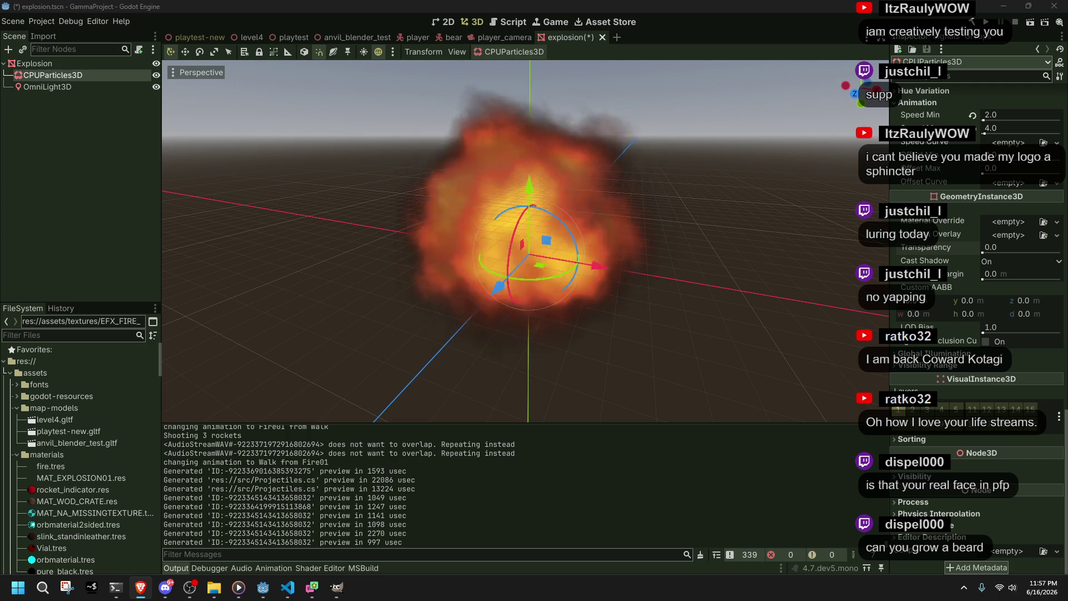
click(290, 585)
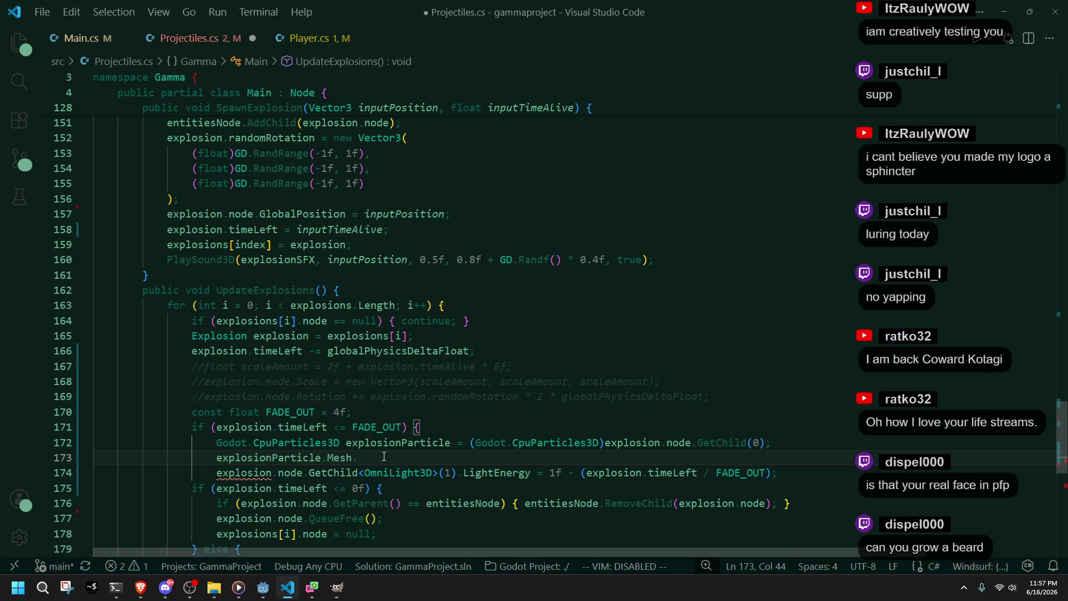
Step: Replace 'Mesh.' on line 173 with 'color' and read the ColorRamp documentation
key(BackSpace)
key(BackSpace)
key(BackSpace)
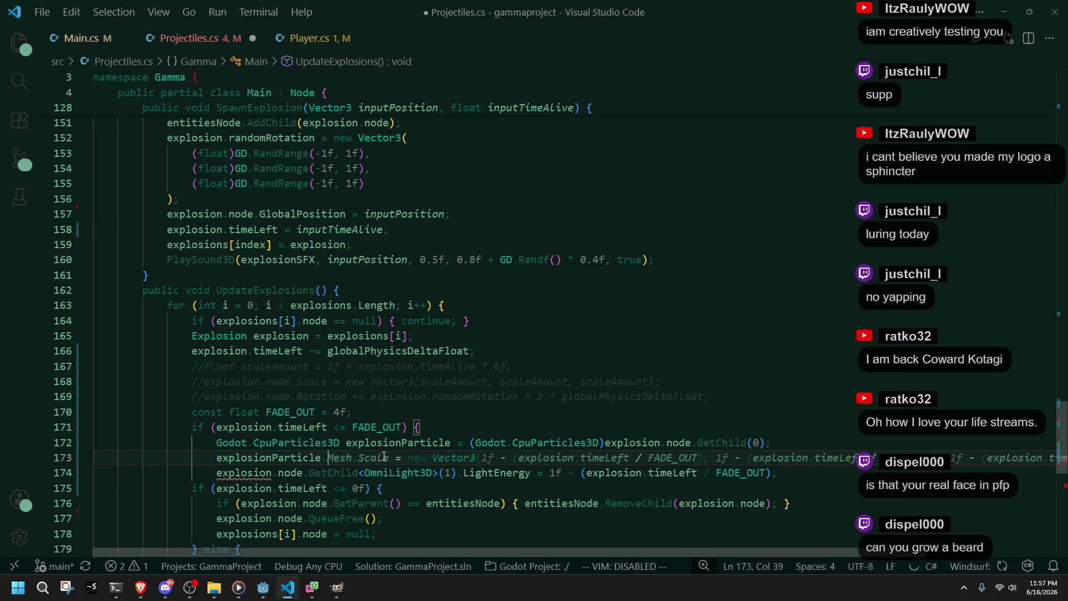
text(color)
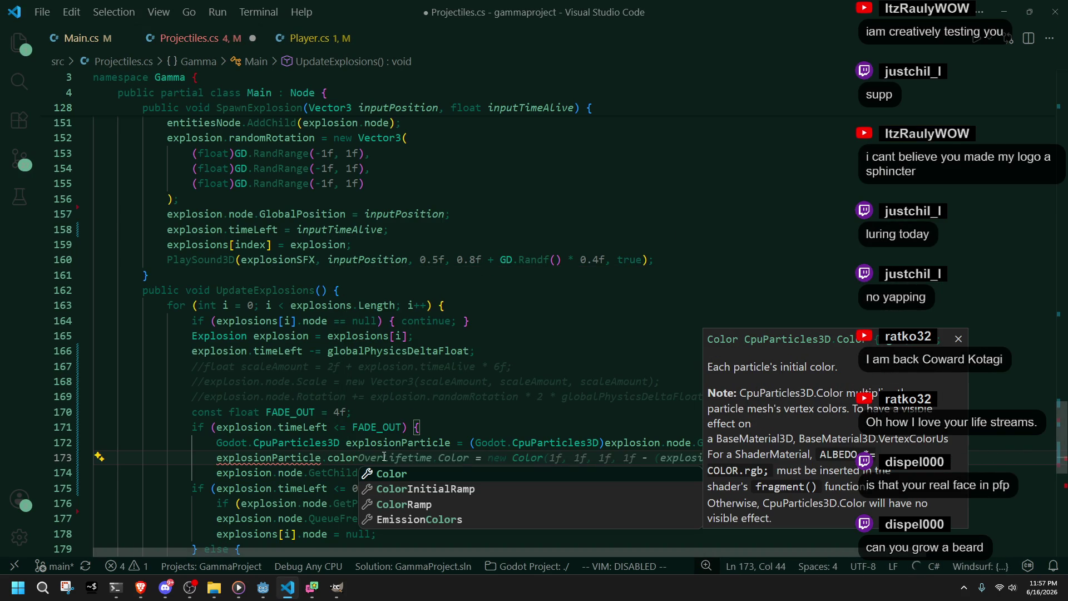
key(Down)
key(Down)
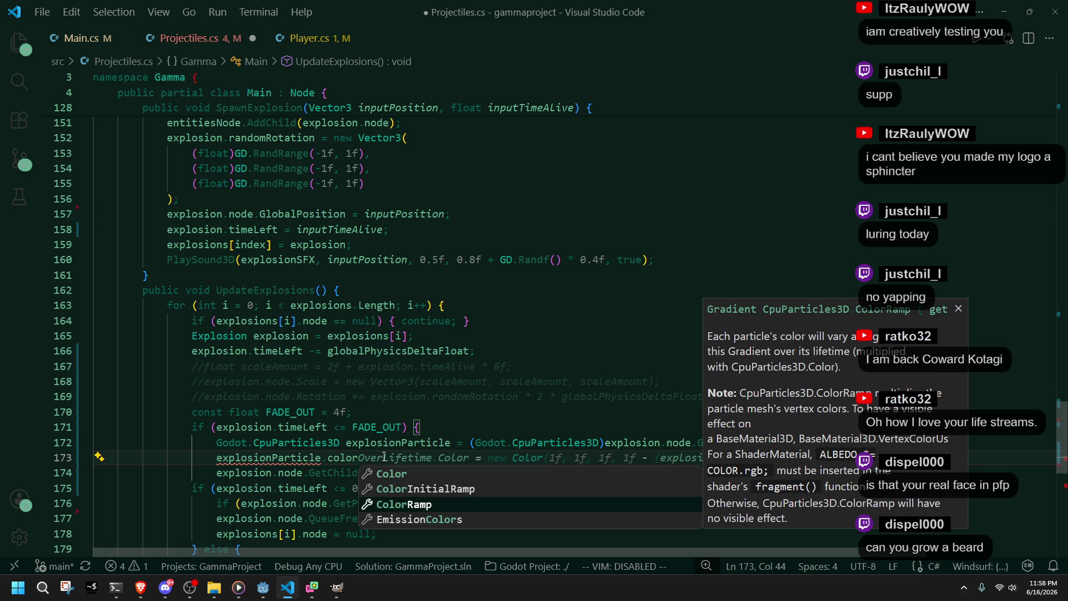
mouse_move(336, 588)
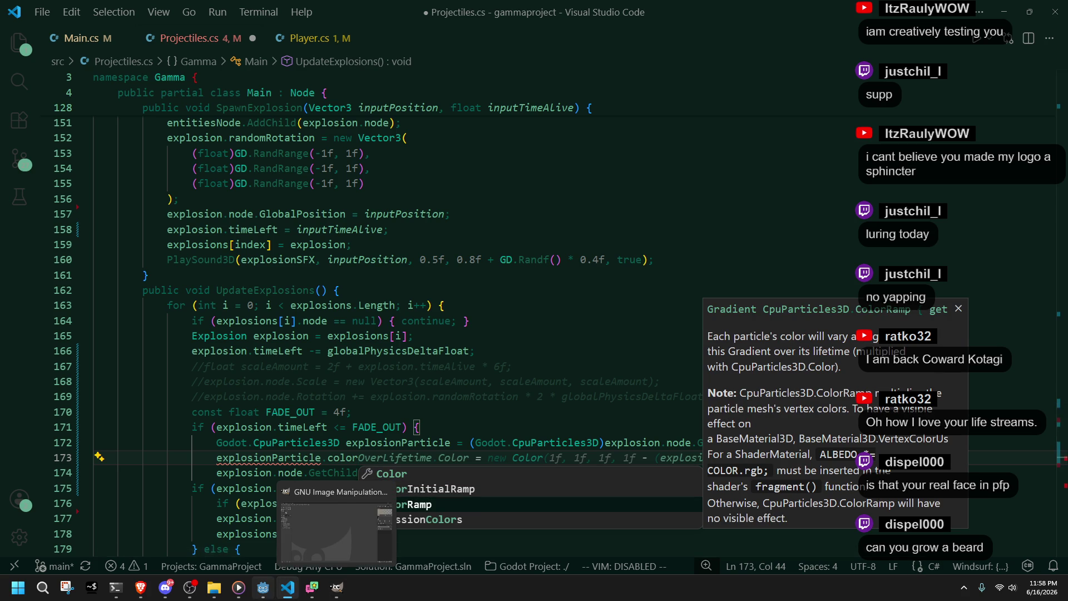
click(263, 588)
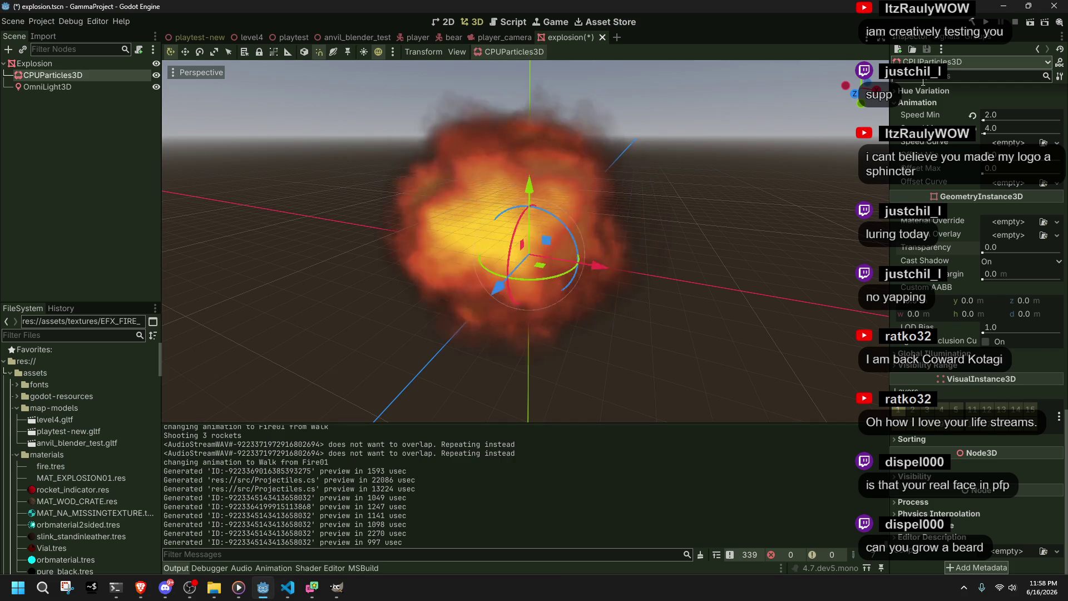
Step: Filter the inspector for 'color' and try pinker base colours before keeping white
text(color)
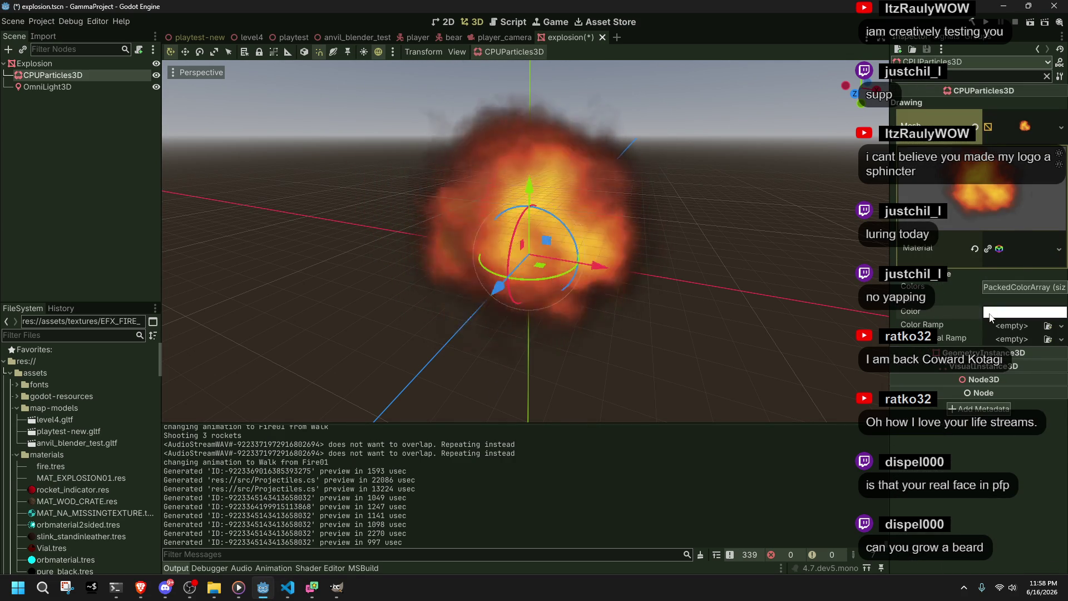
click(989, 316)
click(951, 219)
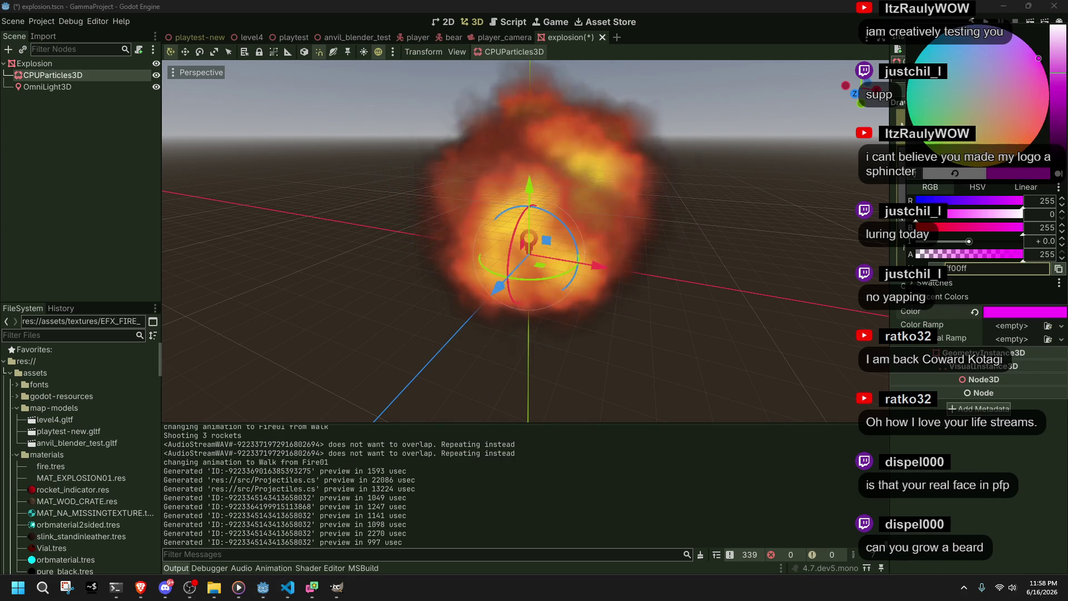
click(969, 218)
click(974, 312)
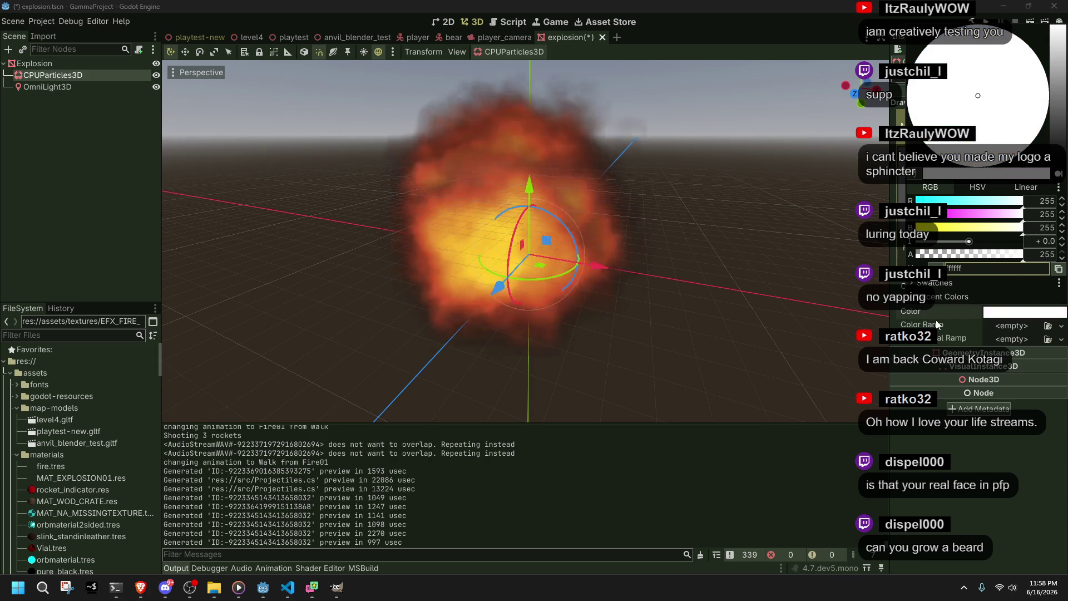
Step: Assign a New Gradient as the Color Ramp and expand it
click(994, 320)
click(1006, 327)
click(1016, 344)
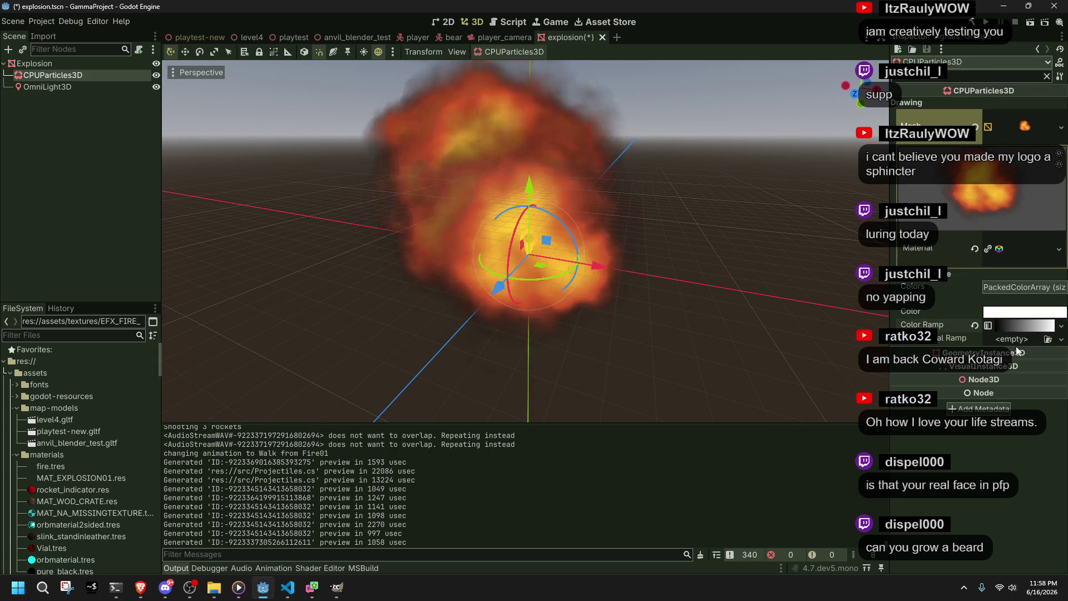
click(1008, 325)
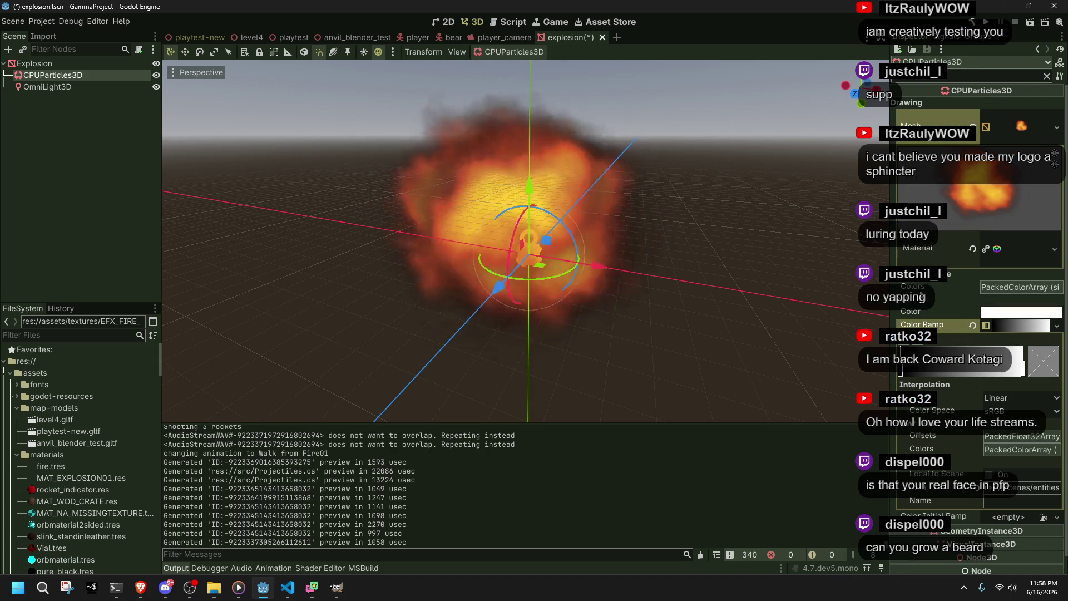
Step: Make the gradient's end stop fully transparent and move it to the ramp's right end
scroll(758, 248, down, 2)
scroll(756, 253, up, 1)
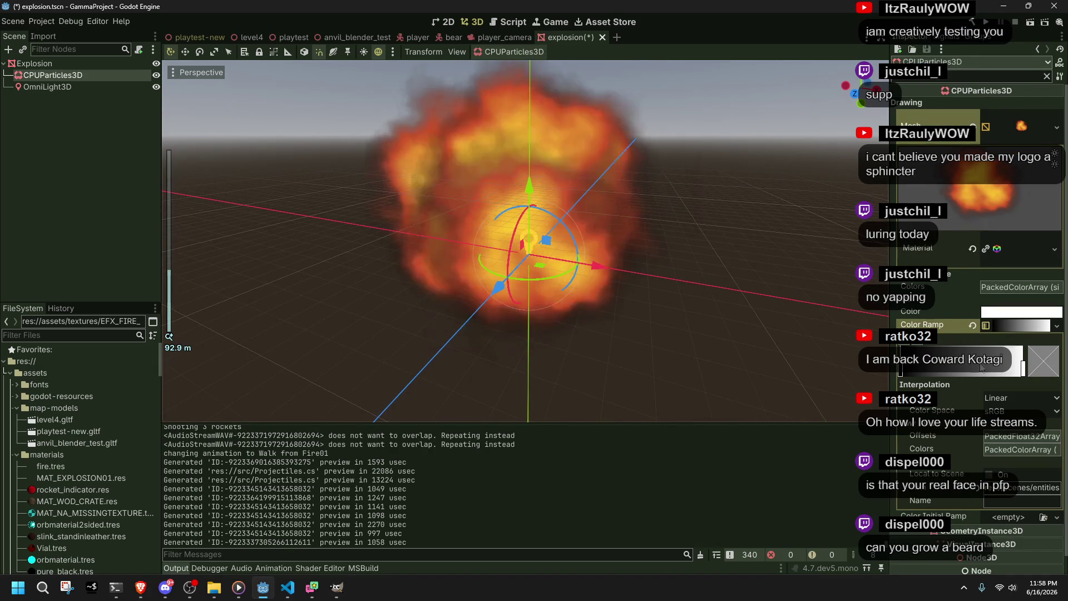
click(1023, 367)
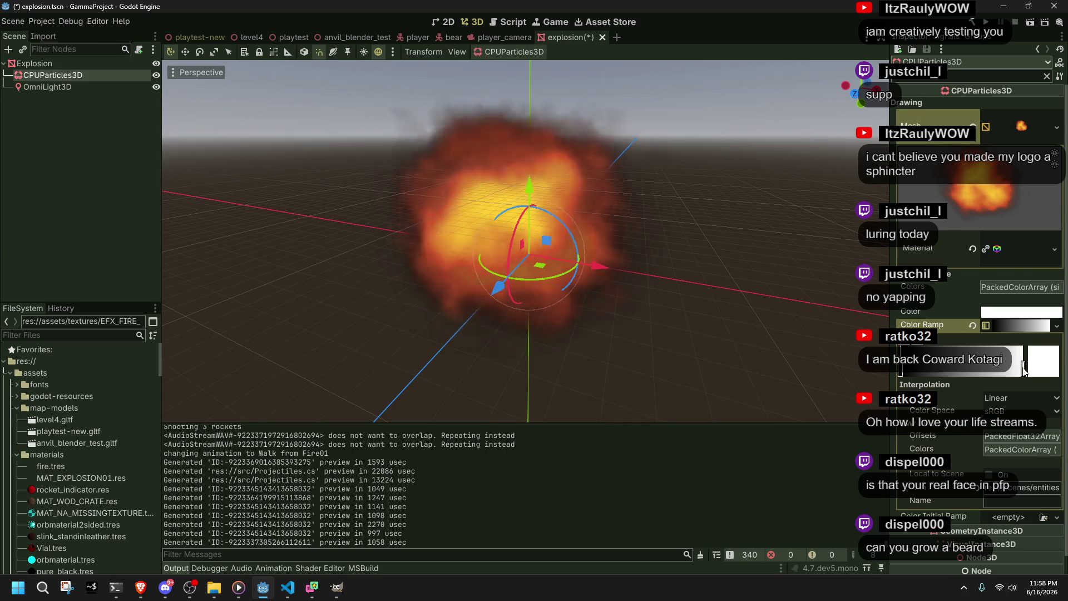
click(1042, 365)
drag(1014, 295, 771, 308)
click(771, 304)
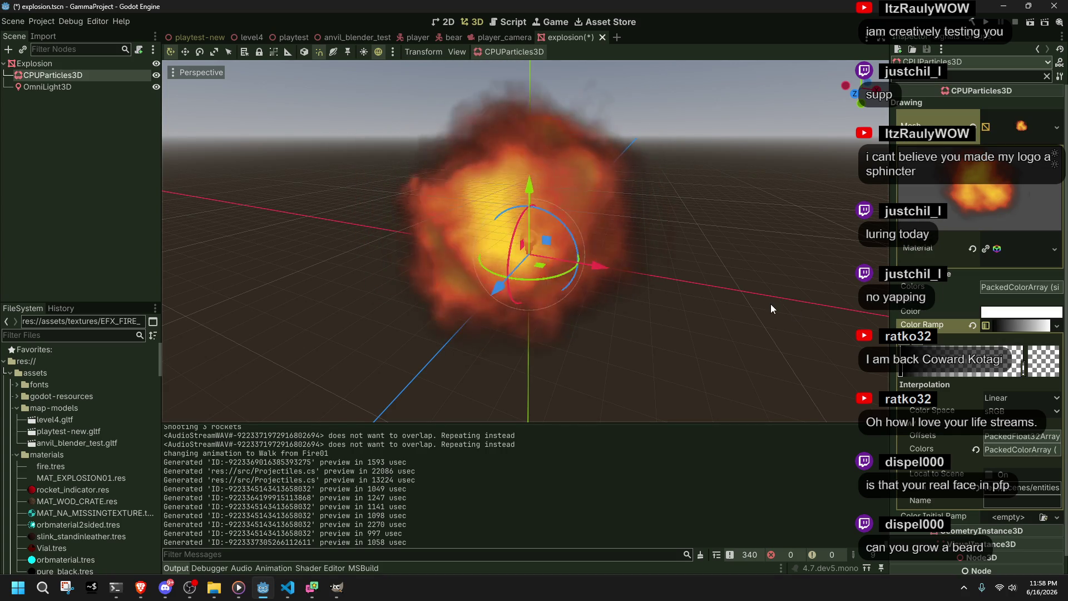
mouse_move(901, 370)
mouse_down()
mouse_move(1056, 373)
mouse_move(988, 370)
mouse_up()
click(900, 370)
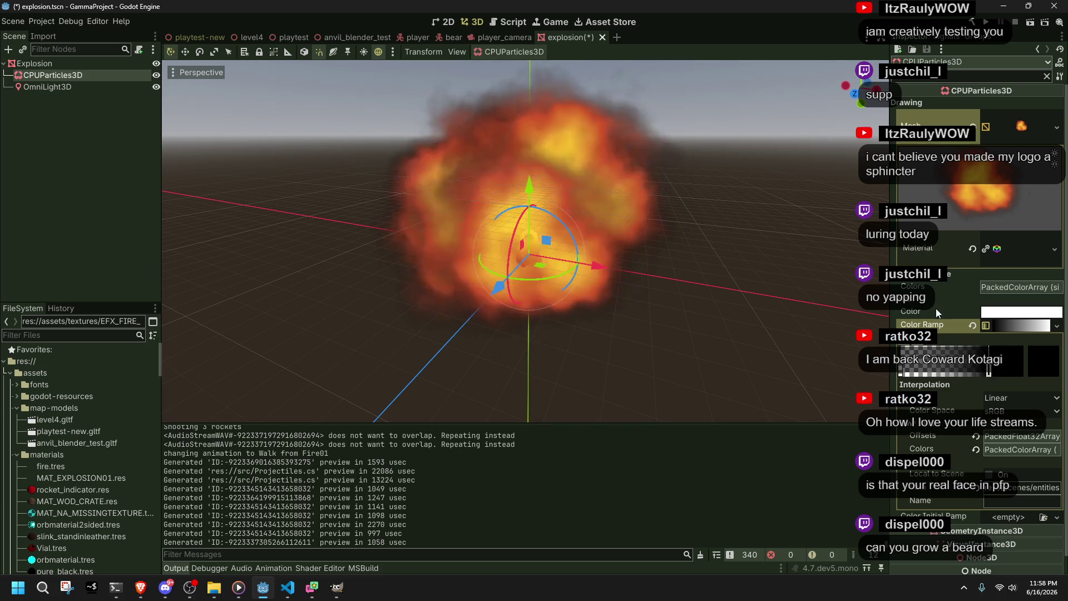
click(1012, 287)
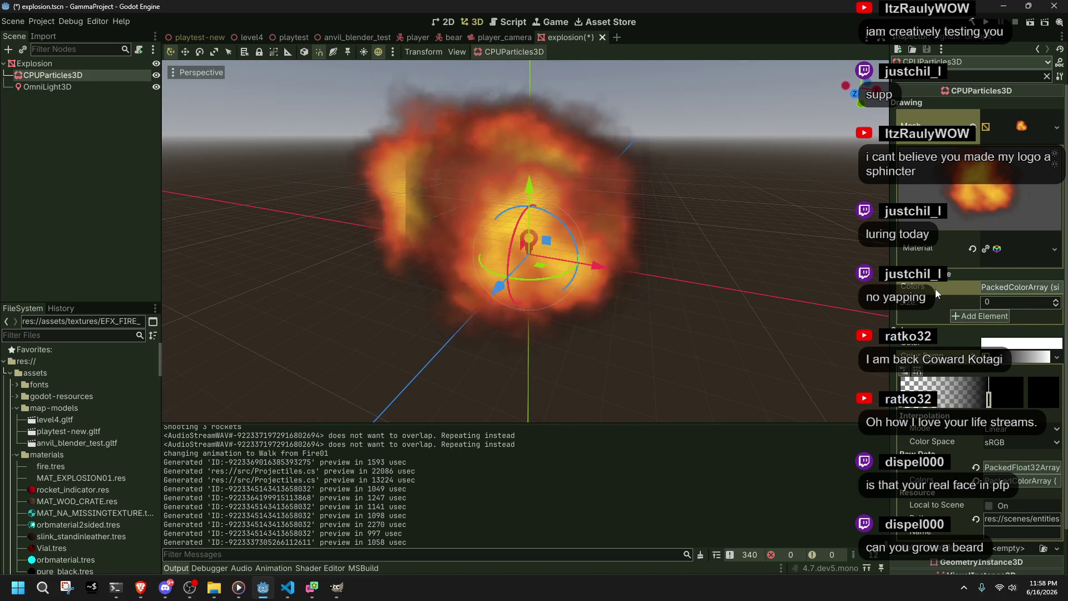
click(984, 284)
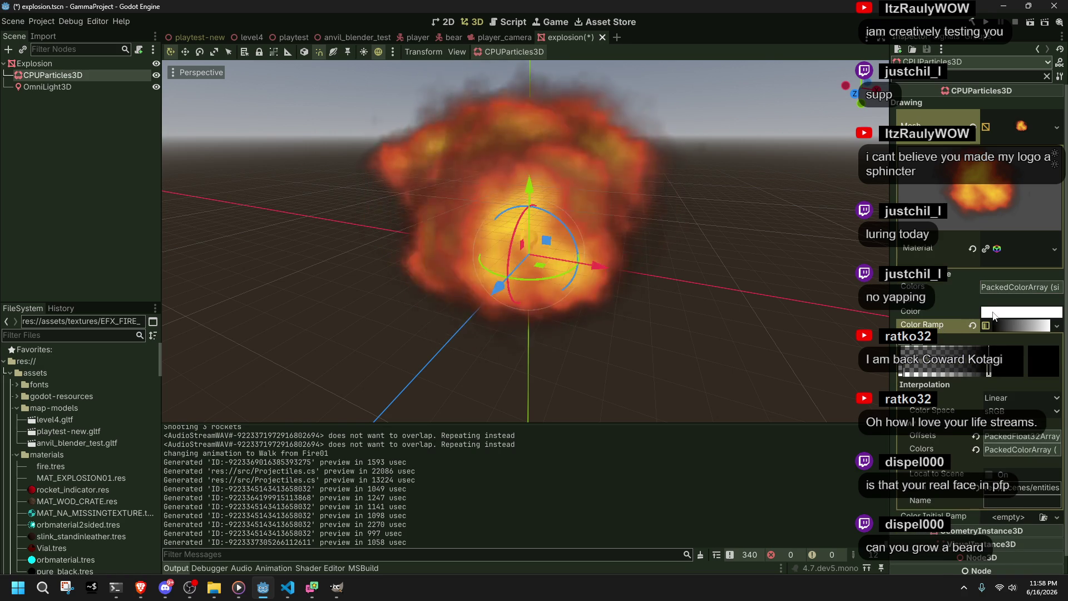
Step: Cancel a trial transparent base colour, move a stop to the left edge, and clear the filter
click(996, 313)
drag(953, 255, 885, 255)
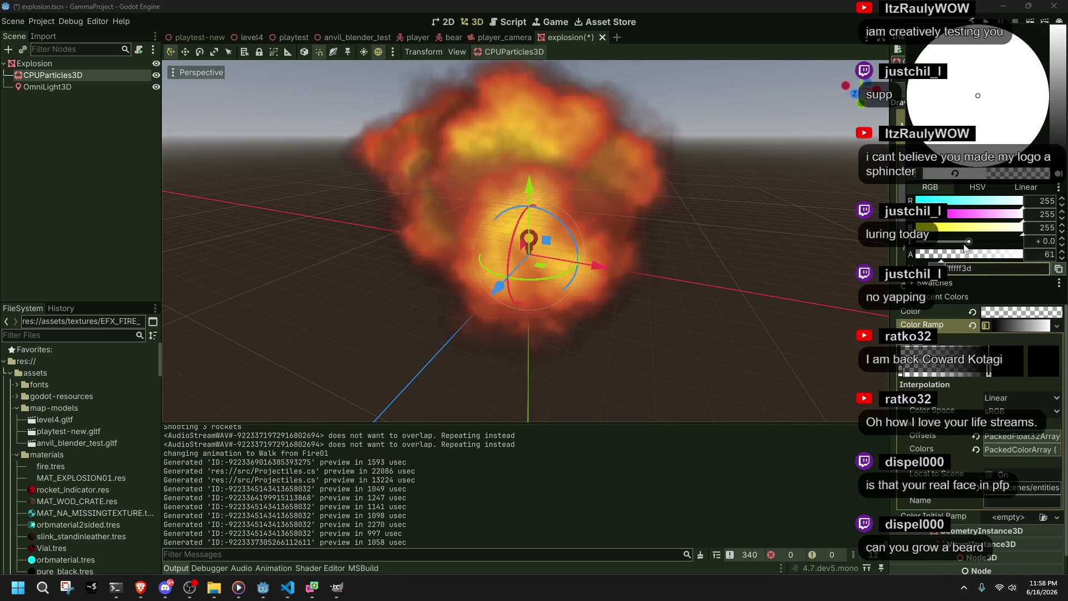
key(Escape)
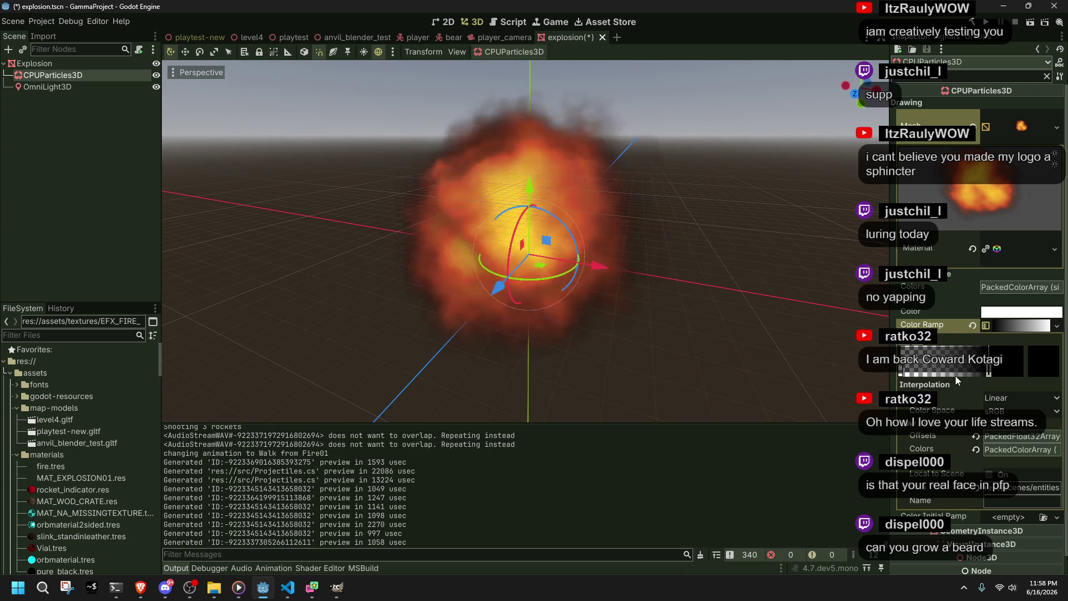
click(1012, 325)
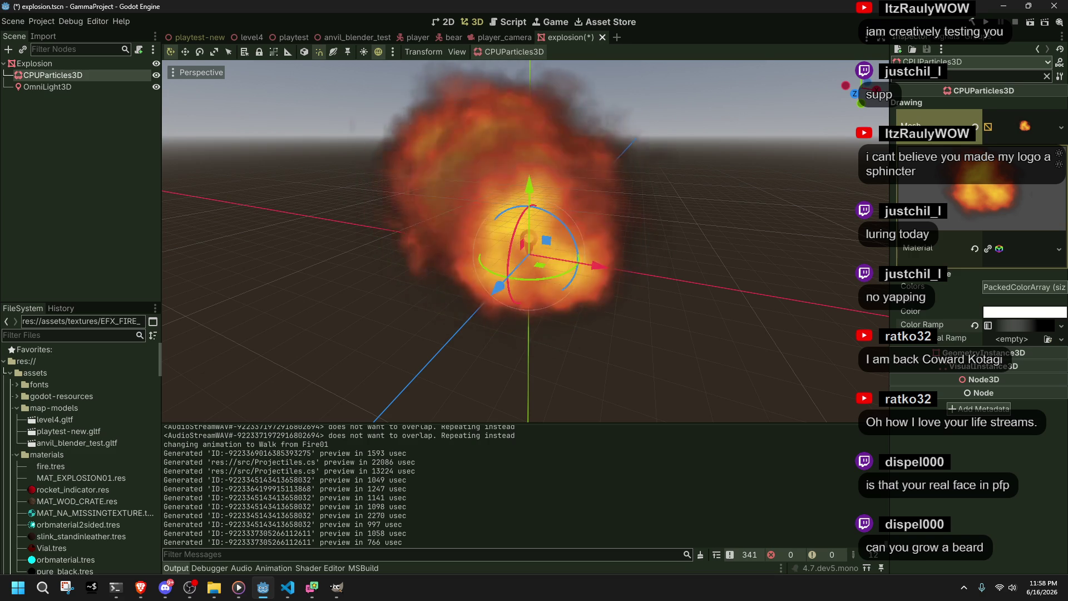
click(1027, 323)
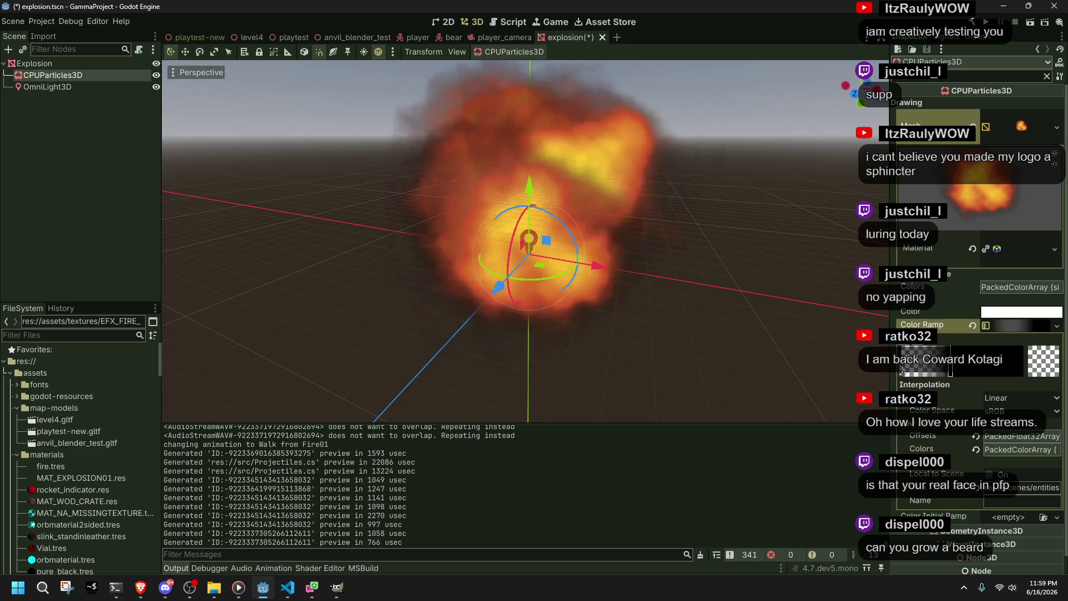
drag(956, 372, 864, 362)
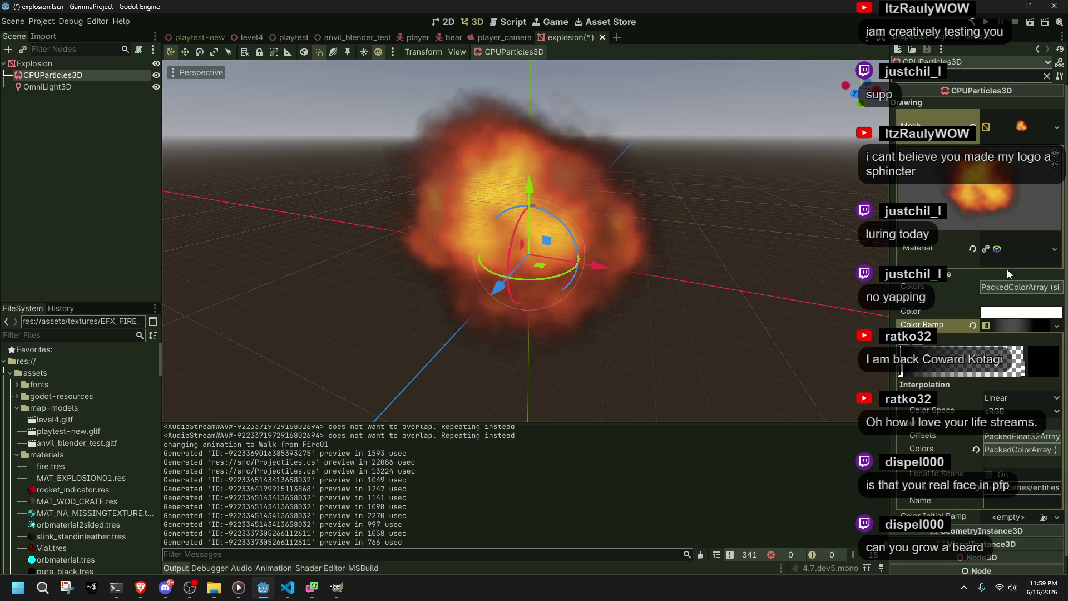
scroll(1028, 119, down, 3)
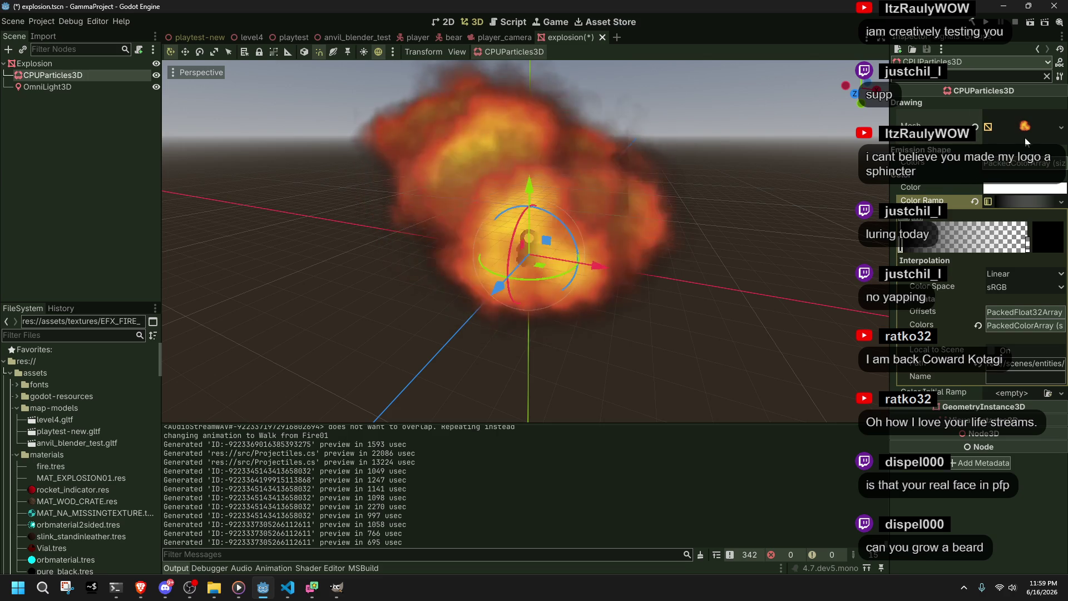
scroll(843, 212, down, 1)
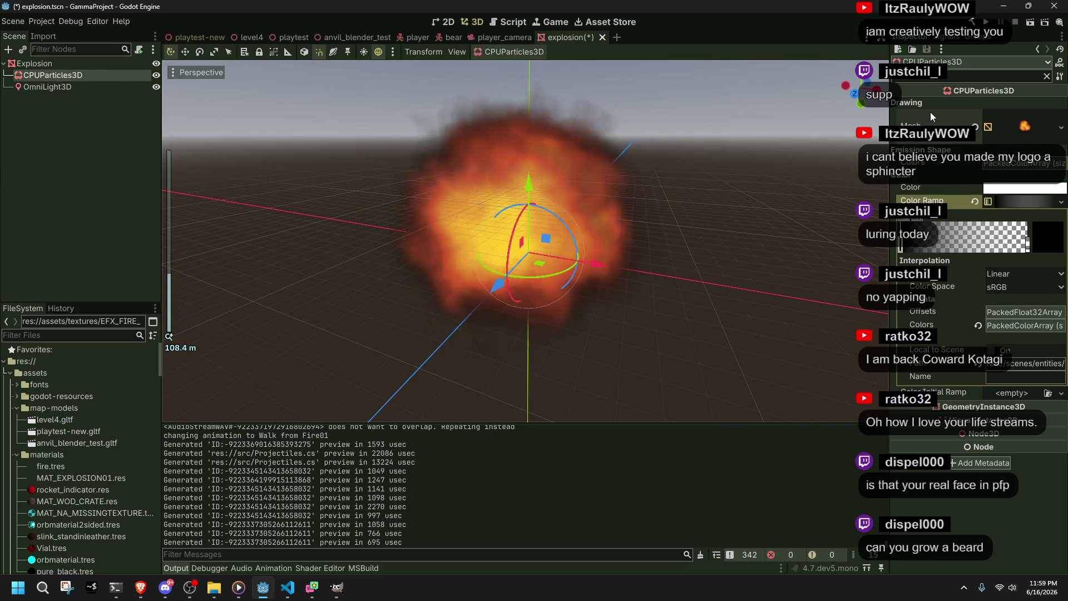
click(1046, 76)
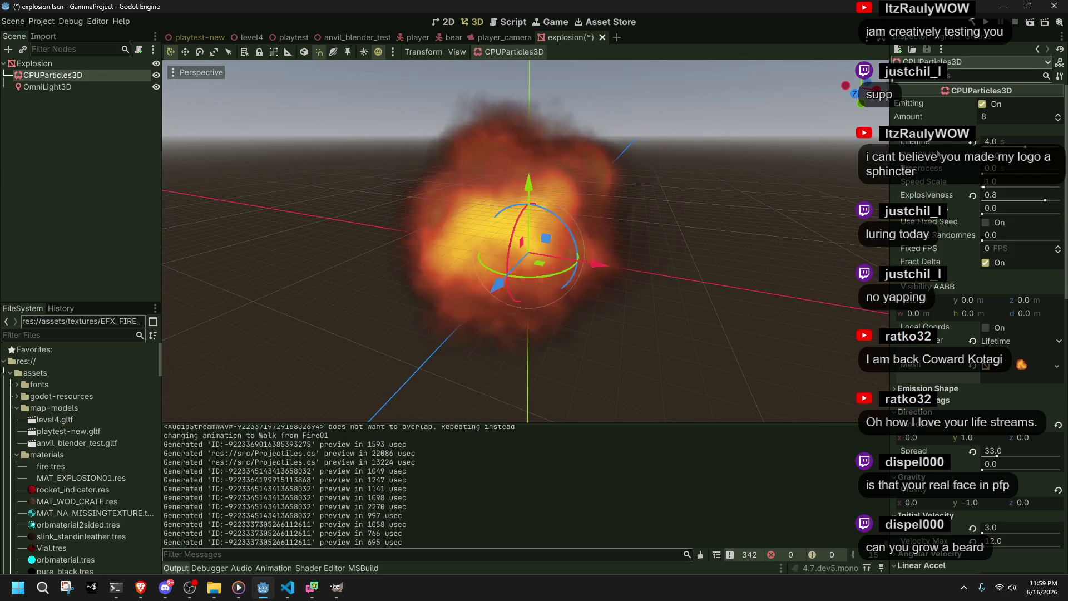
Step: Set the particle Amount from 8 to 1 and orbit to watch the explosion
scroll(576, 190, up, 5)
drag(576, 190, 629, 226)
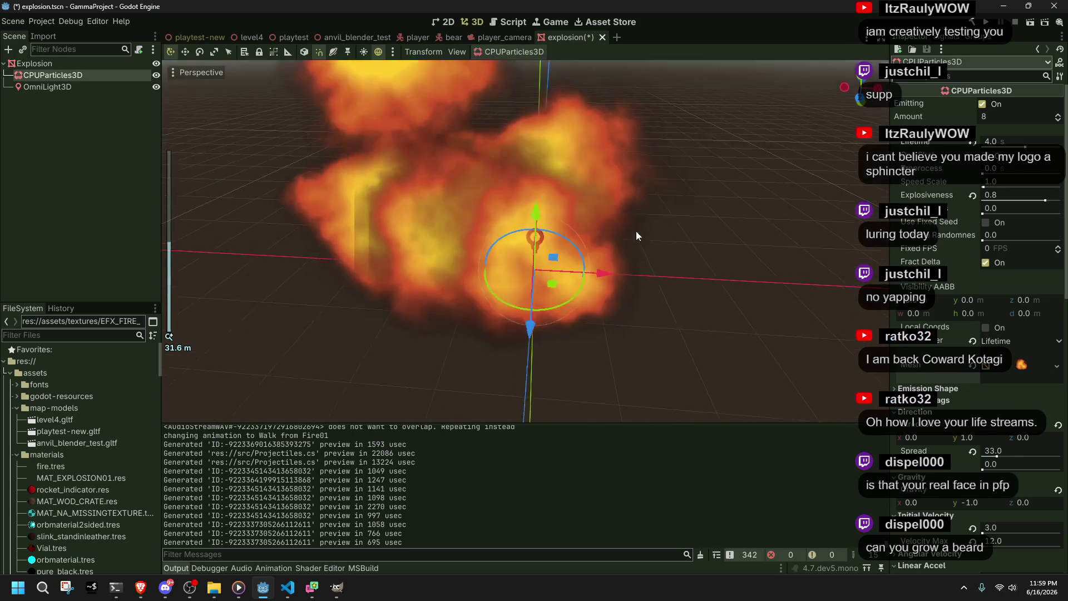
click(994, 116)
text(1)
key(Return)
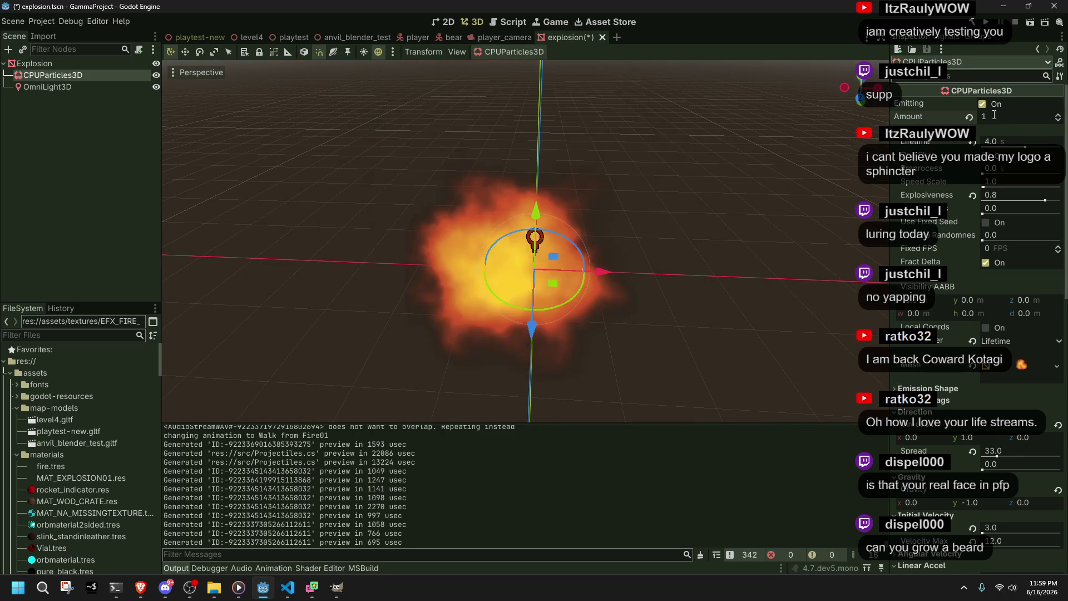
scroll(522, 273, up, 3)
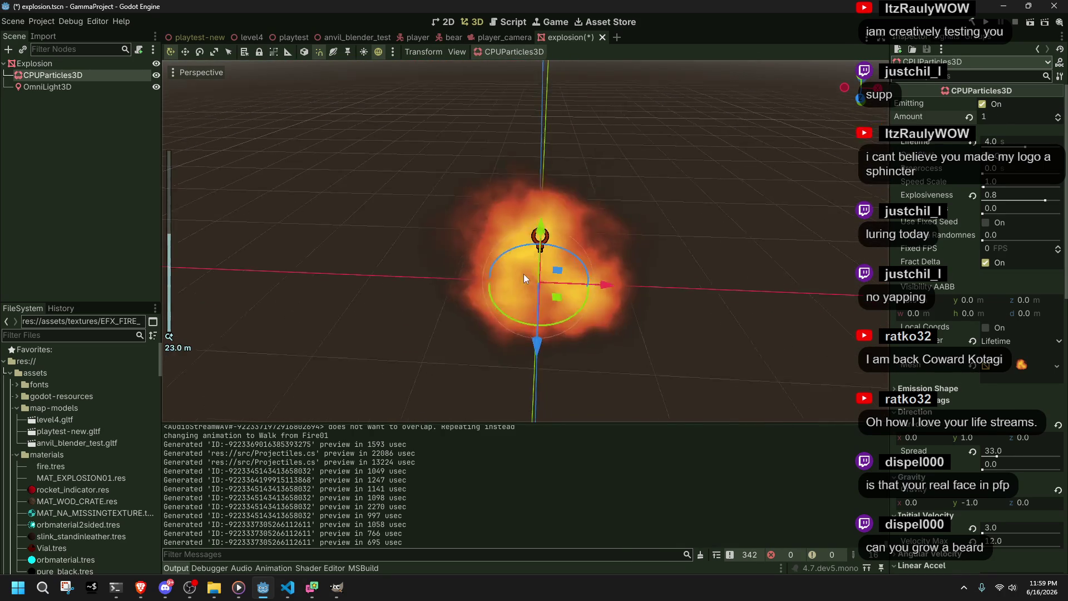
scroll(534, 272, down, 5)
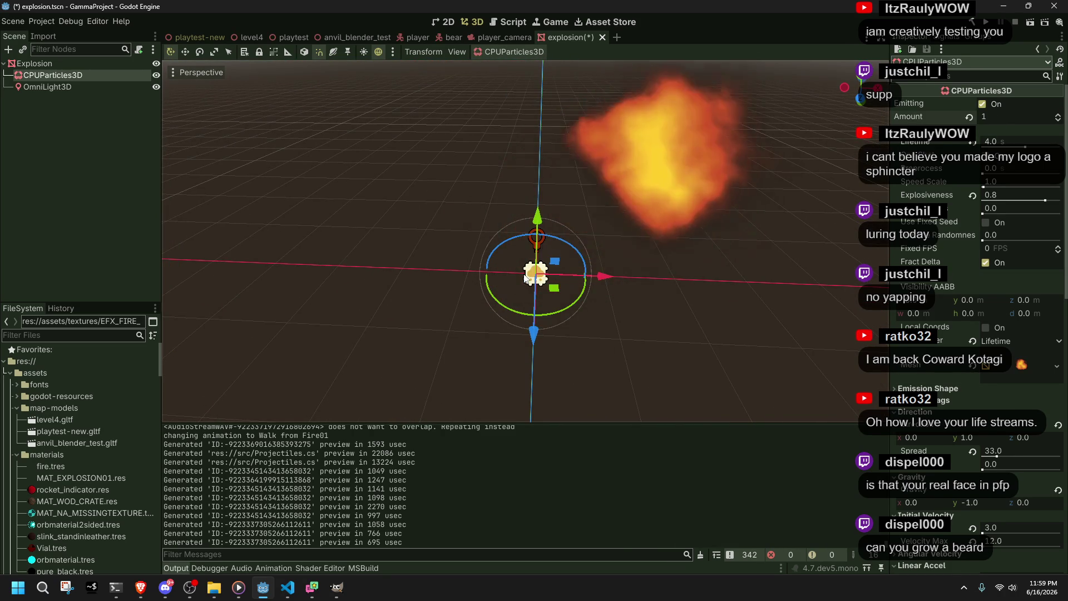
mouse_move(539, 268)
mouse_down()
mouse_move(787, 282)
mouse_move(803, 121)
mouse_move(636, 224)
mouse_move(622, 266)
mouse_up()
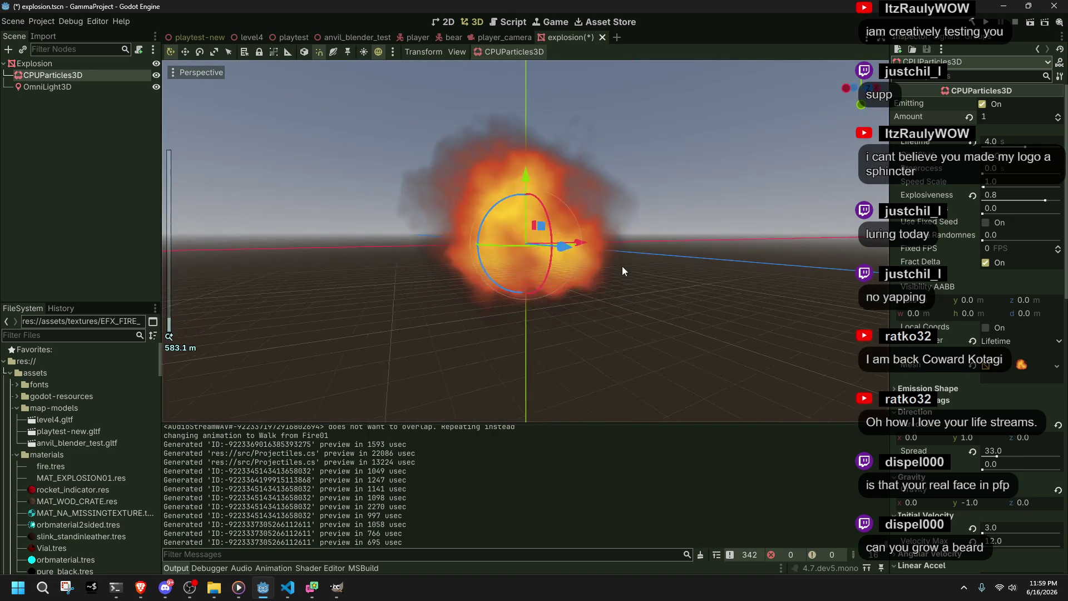
scroll(634, 305, up, 20)
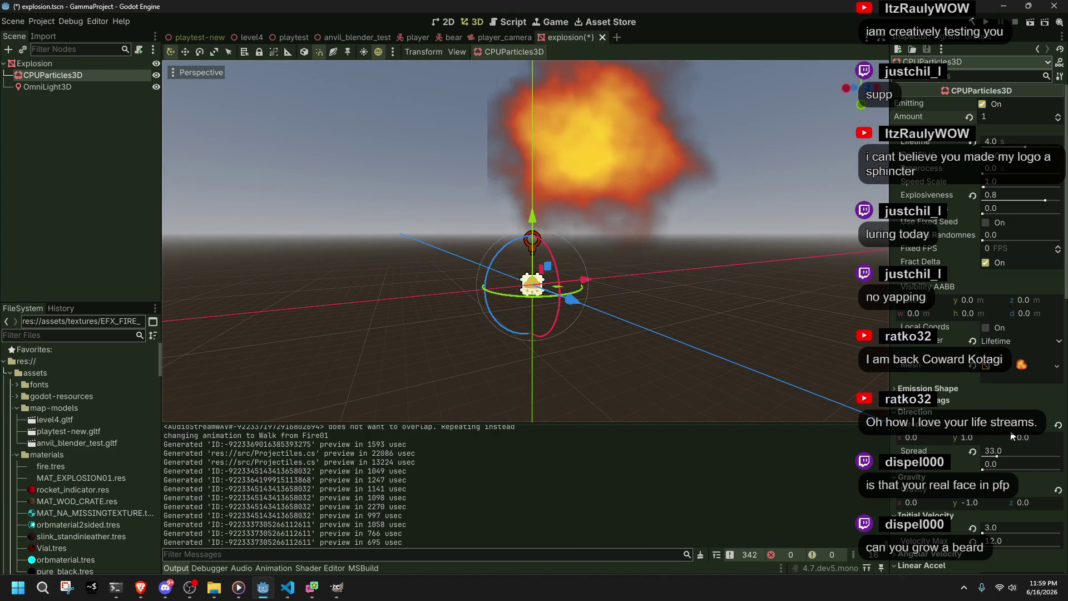
scroll(979, 311, down, 10)
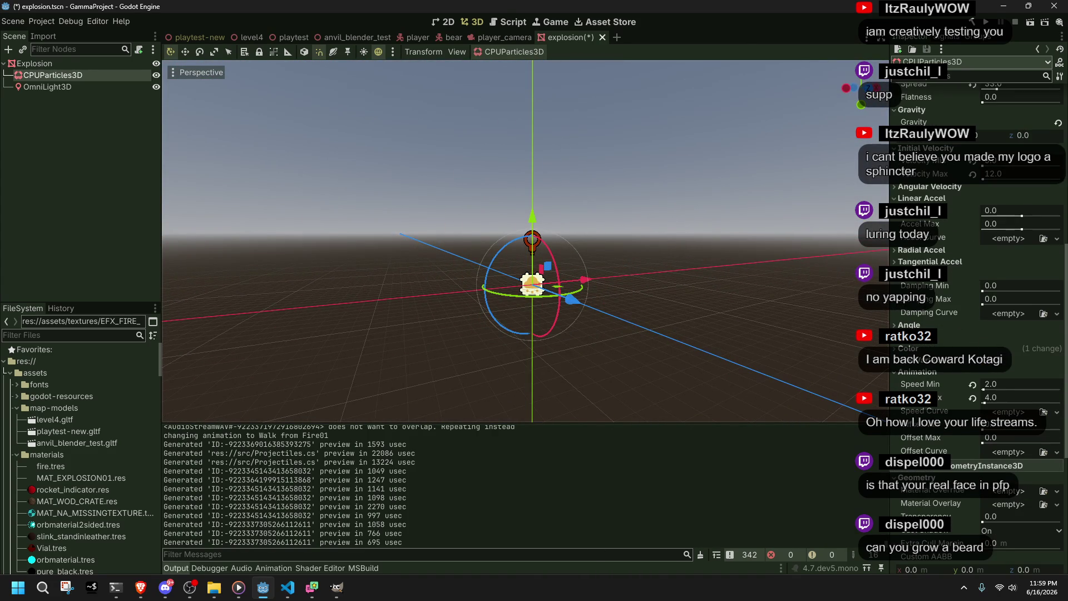
Step: Set the Color Ramp's interpolation mode and switch its colour space to Linear sRGB
scroll(979, 312, down, 10)
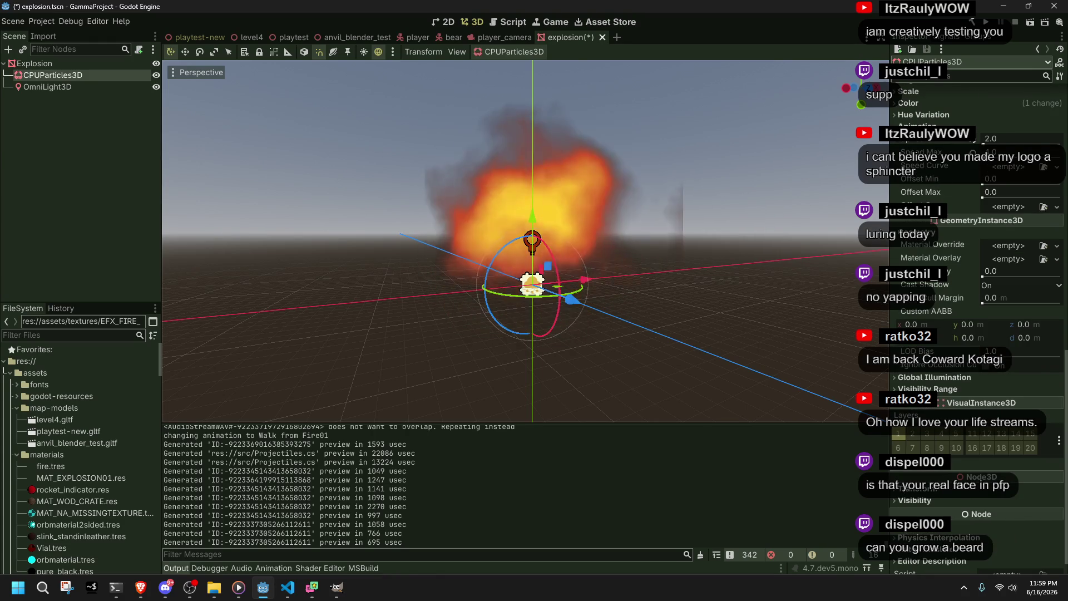
scroll(979, 311, down, 2)
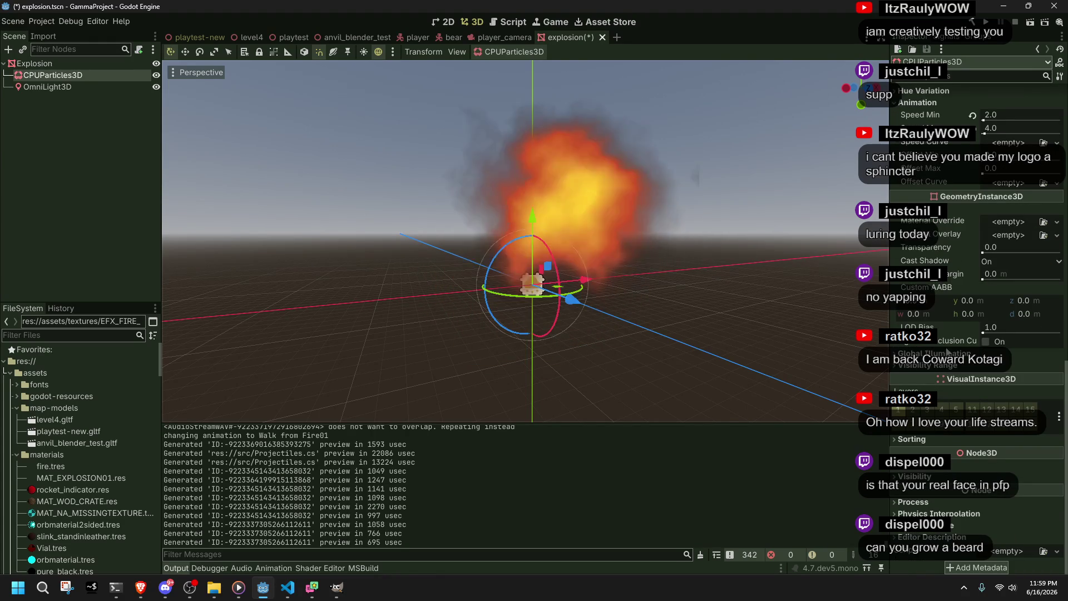
scroll(920, 289, up, 3)
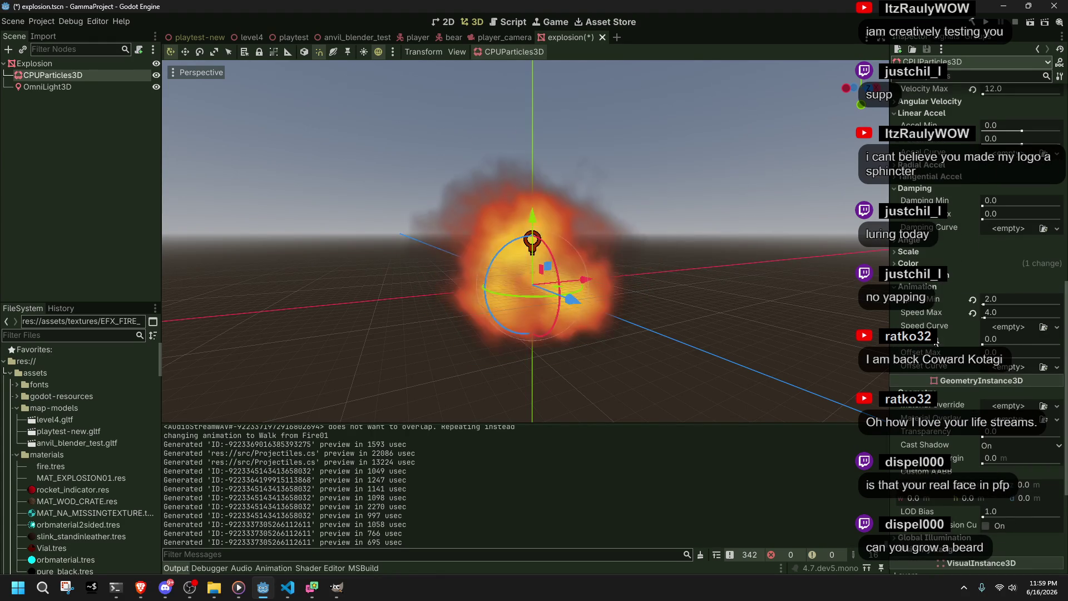
click(920, 286)
click(908, 263)
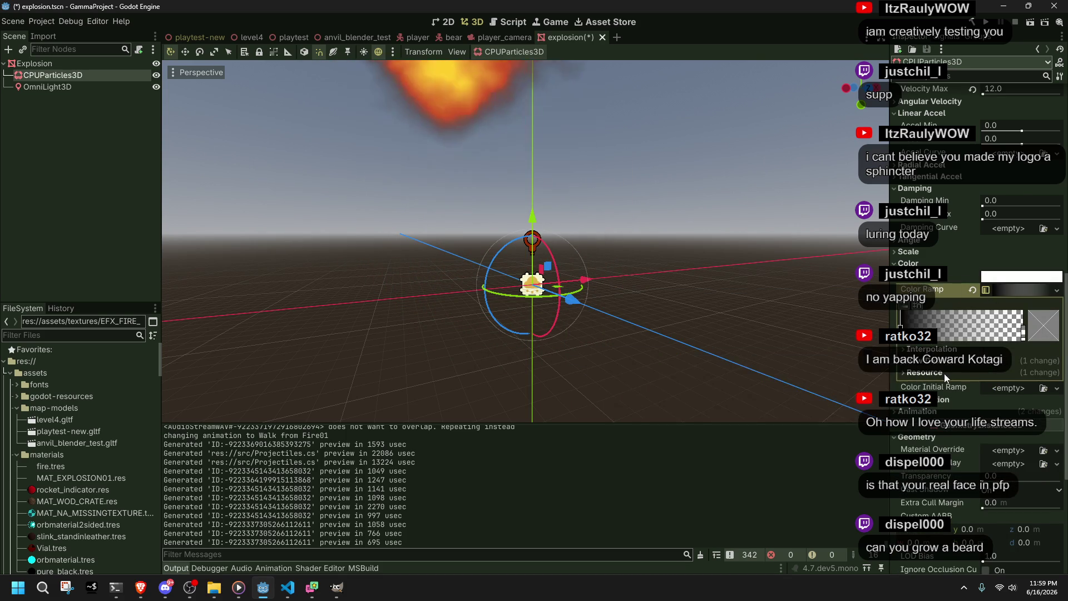
click(926, 349)
click(1013, 362)
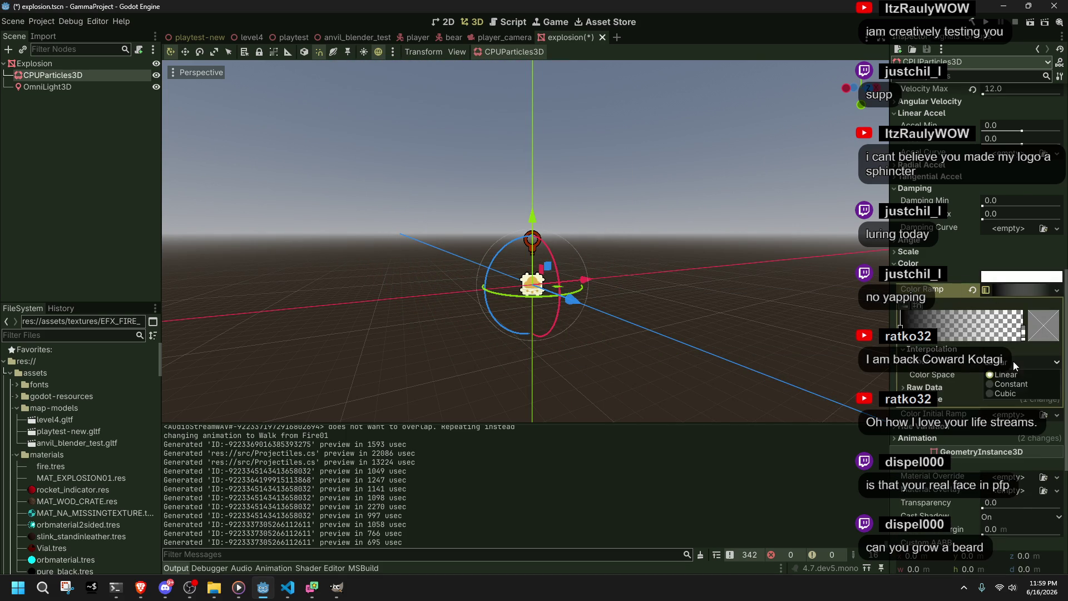
click(1013, 393)
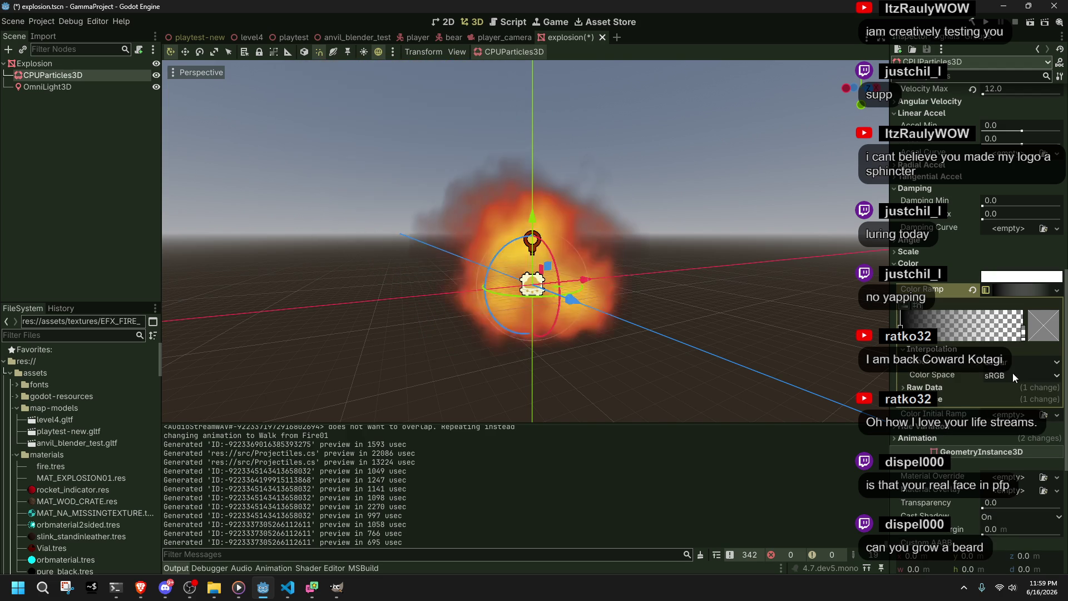
click(1021, 377)
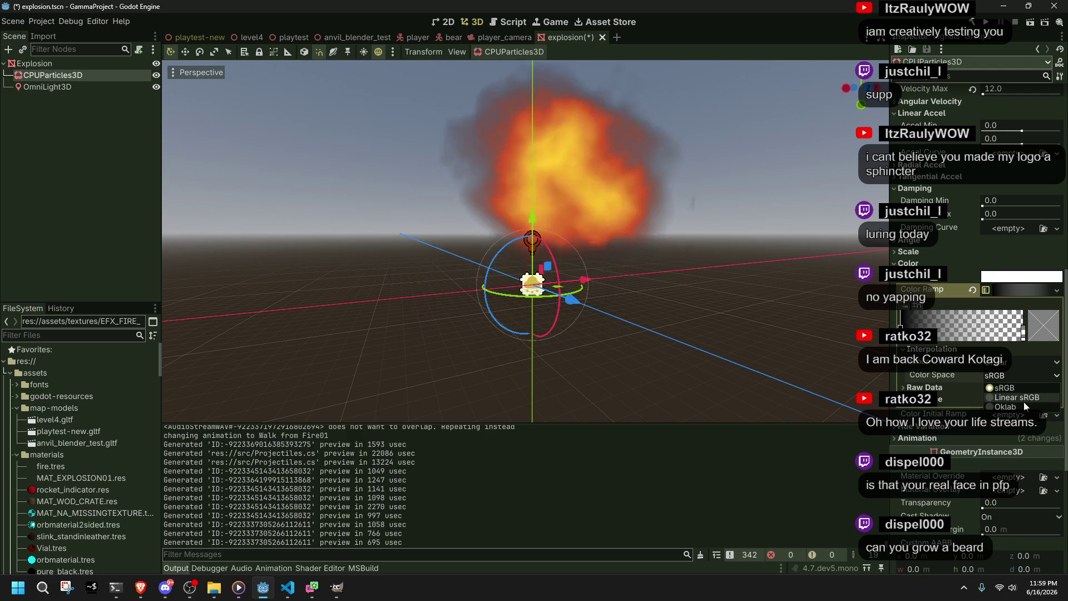
click(1009, 396)
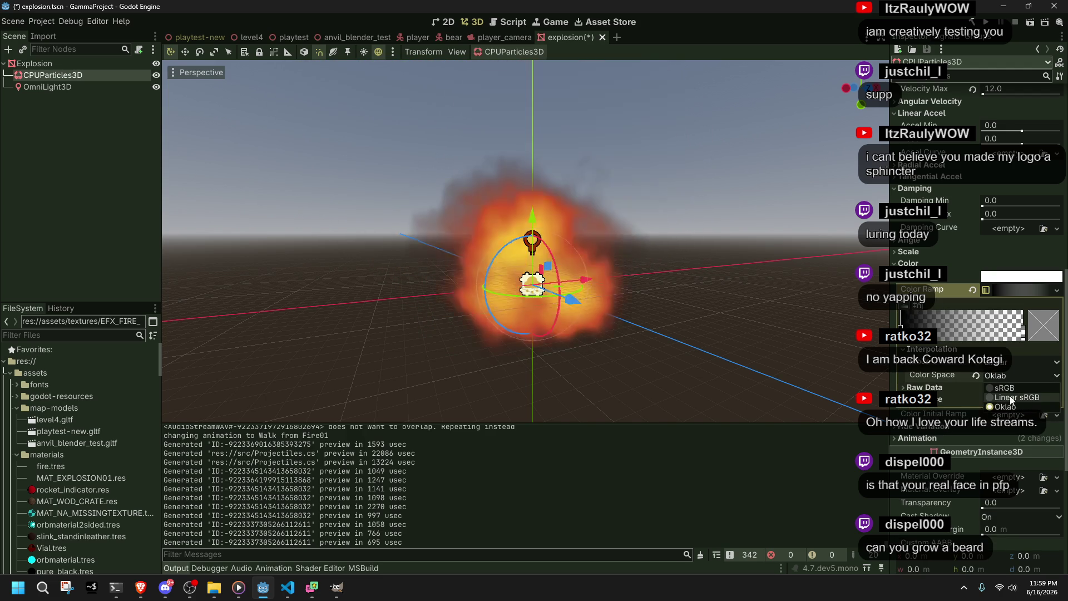
Step: Add a black stop to the ramp and drag the transparent stop to the end
scroll(677, 285, up, 2)
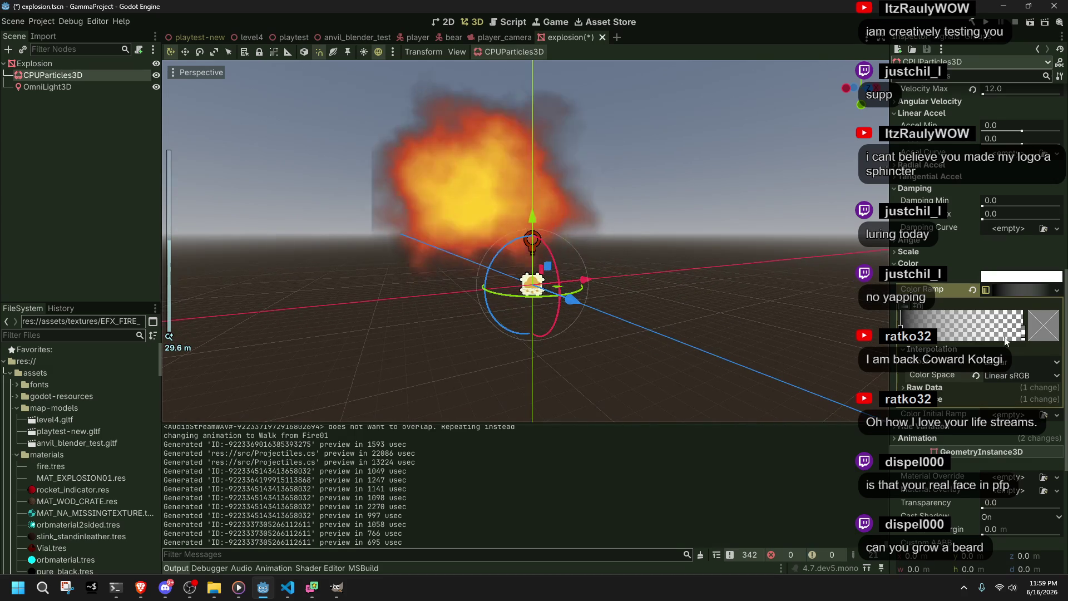
drag(1024, 333, 968, 332)
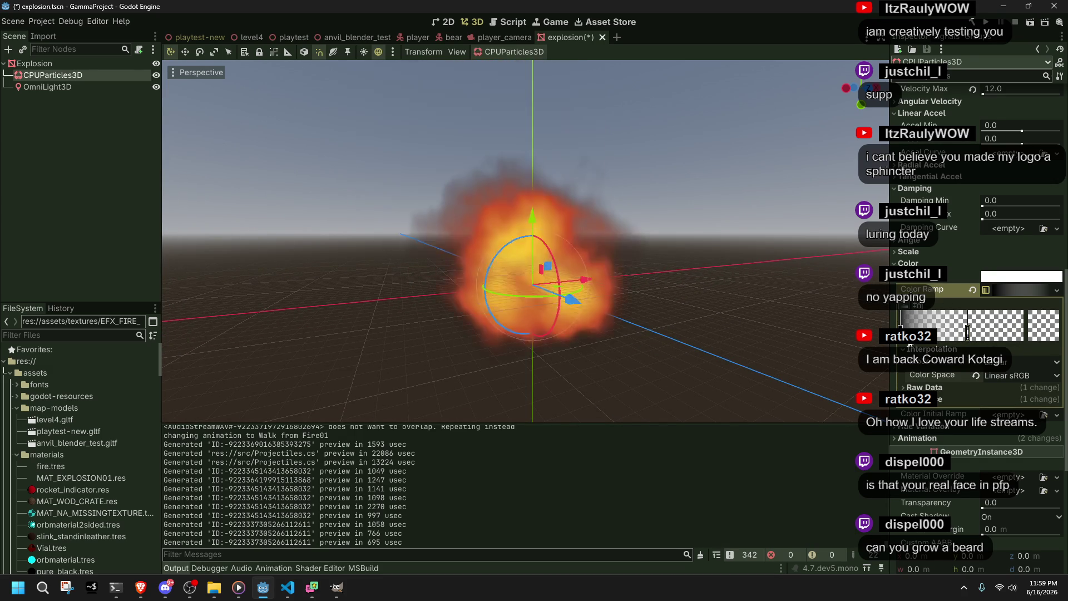
drag(901, 332, 950, 332)
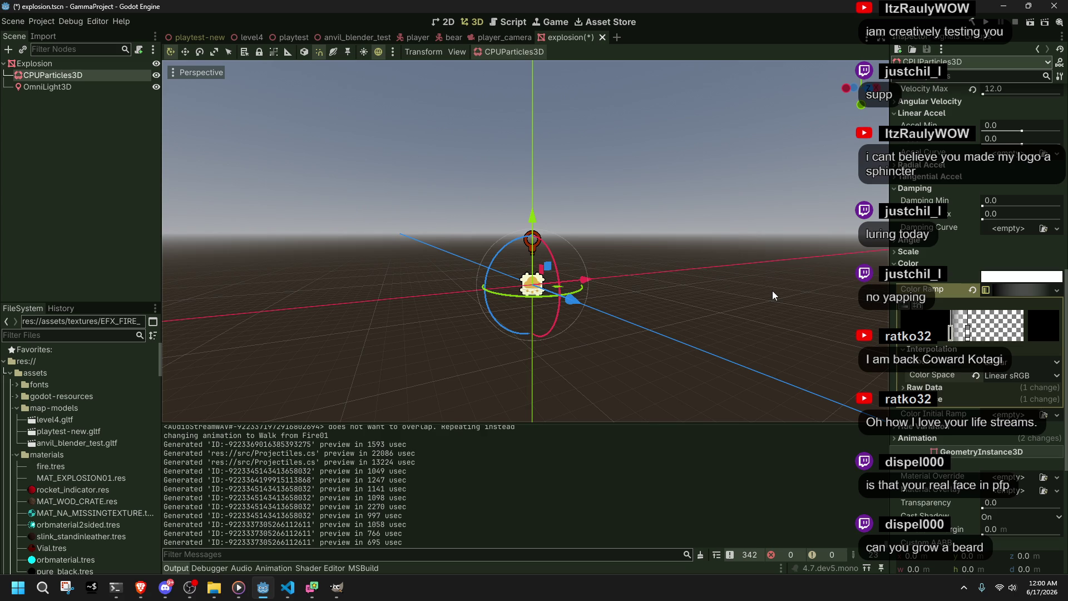
scroll(772, 290, up, 2)
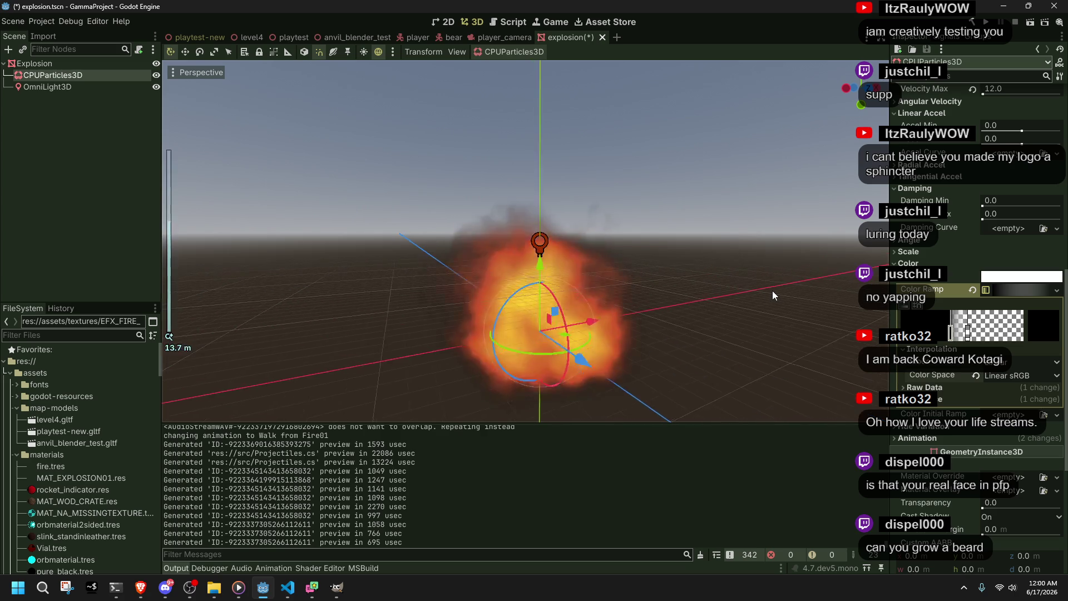
drag(967, 332, 1031, 340)
drag(950, 332, 940, 332)
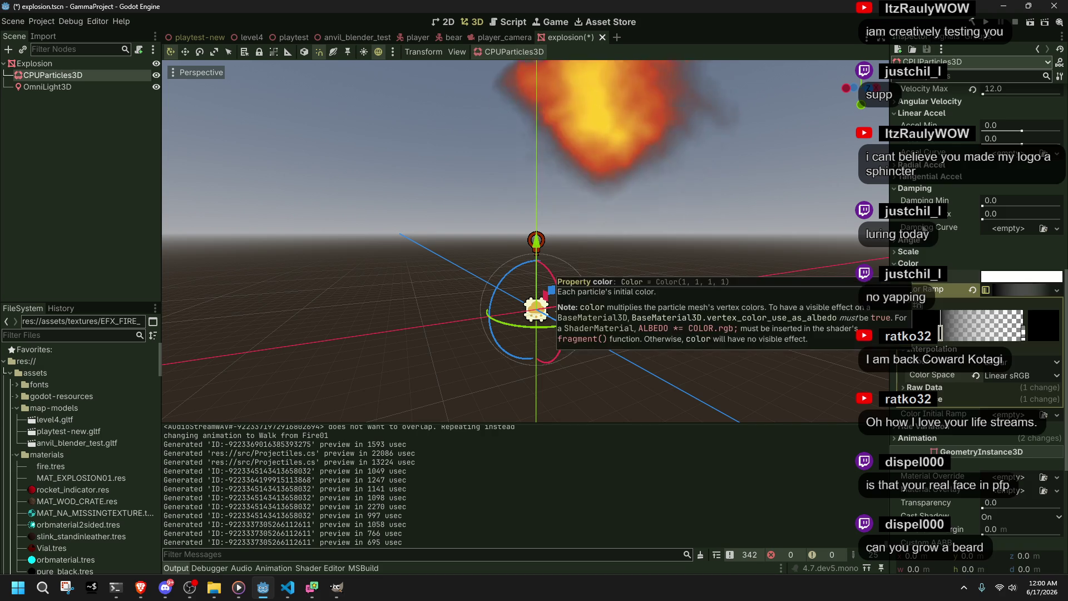
scroll(934, 283, up, 5)
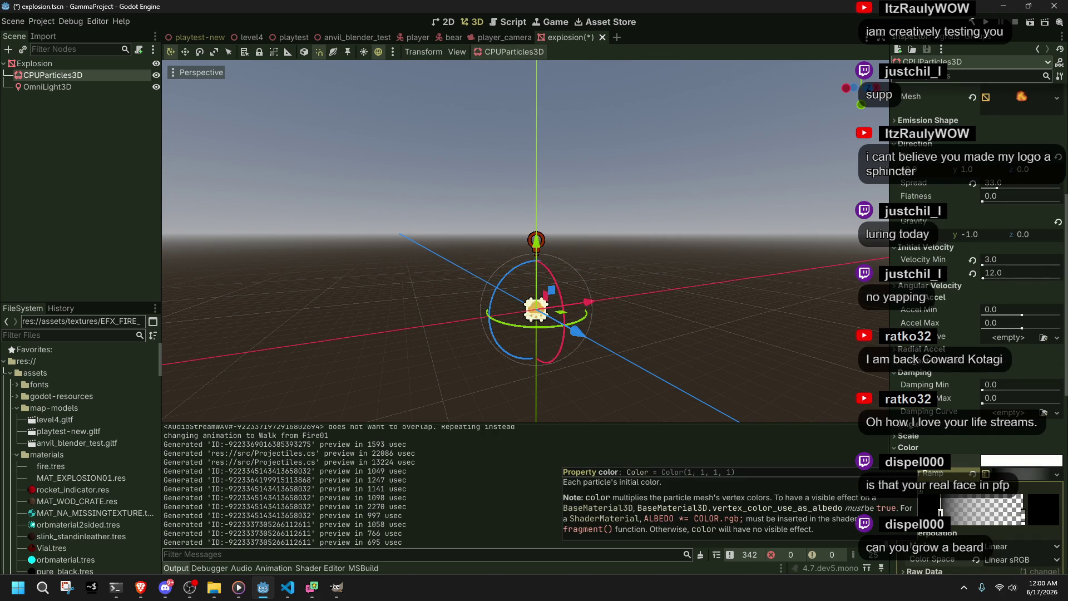
key(alt+Tab)
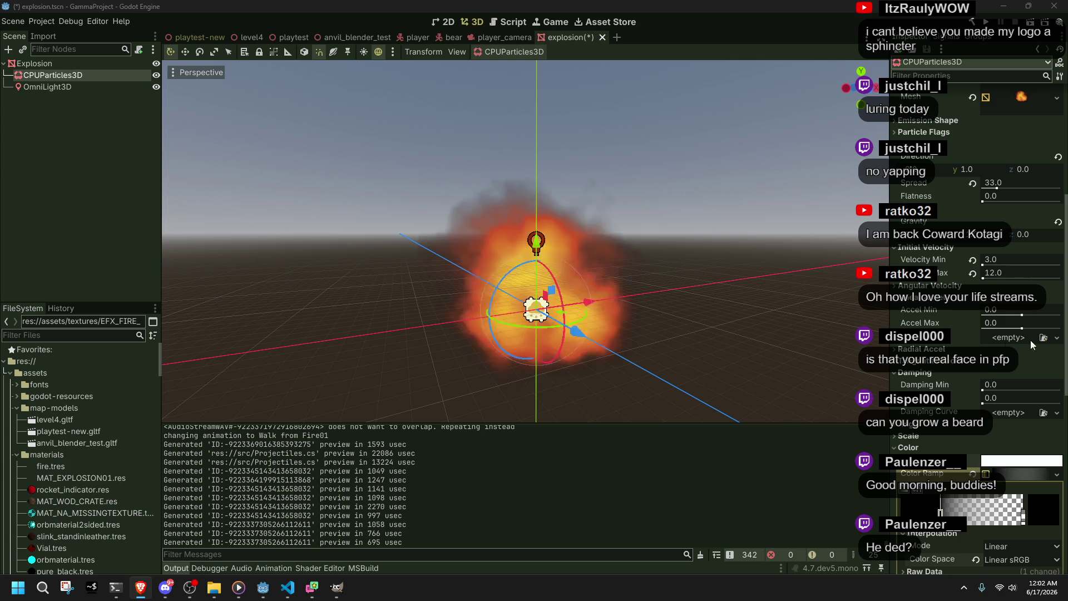
Step: Select CPUParticles3D and set its Amount to 8
click(571, 264)
scroll(588, 249, up, 3)
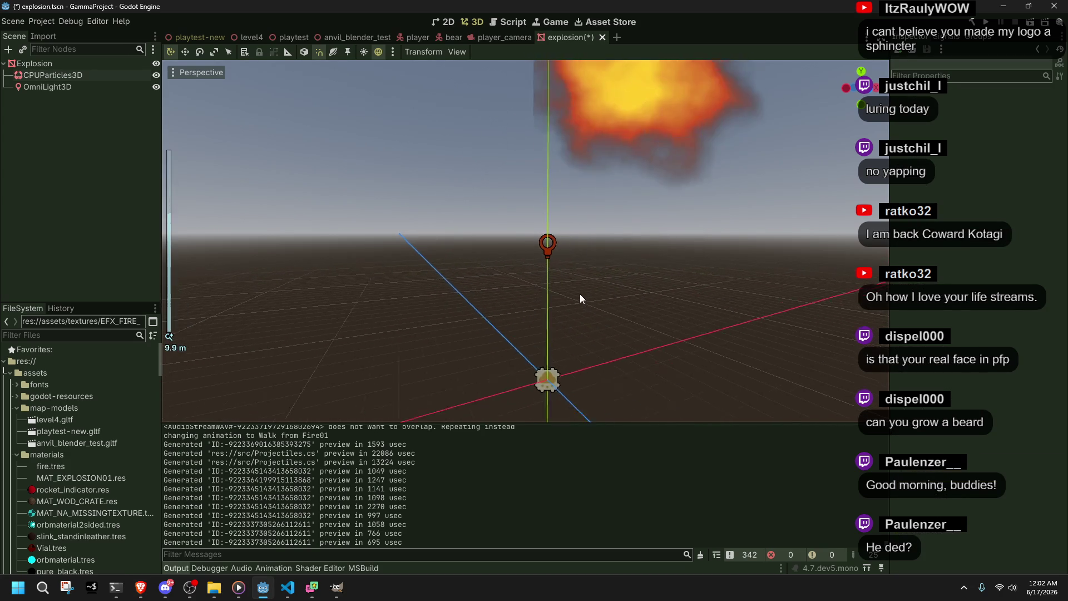
scroll(579, 291, down, 5)
mouse_move(524, 259)
mouse_down()
mouse_move(338, 193)
mouse_move(542, 279)
mouse_up()
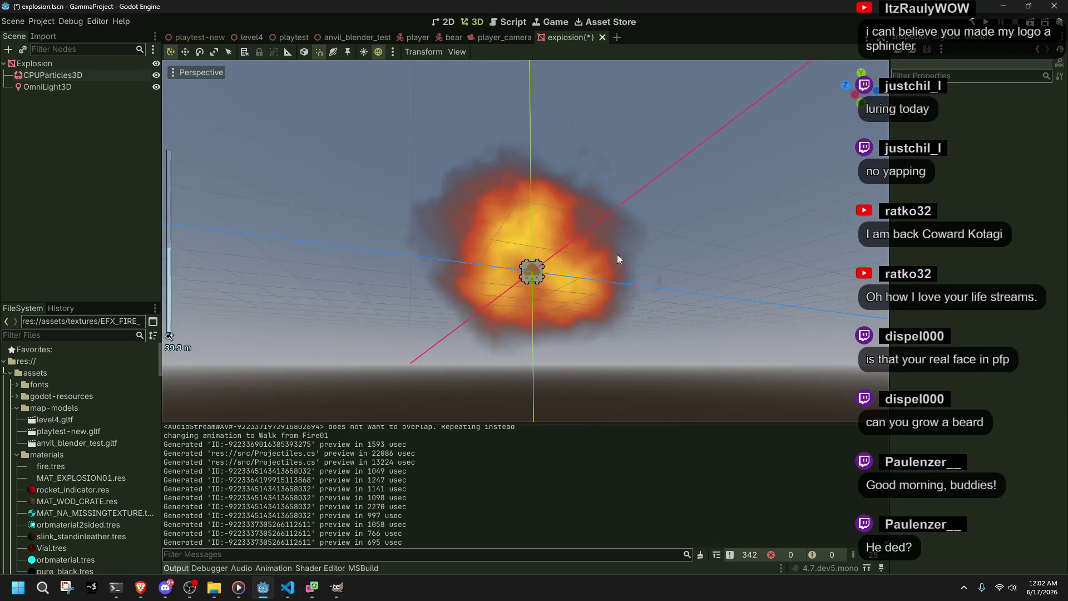
mouse_move(616, 258)
mouse_down()
mouse_move(603, 234)
mouse_move(685, 311)
mouse_up()
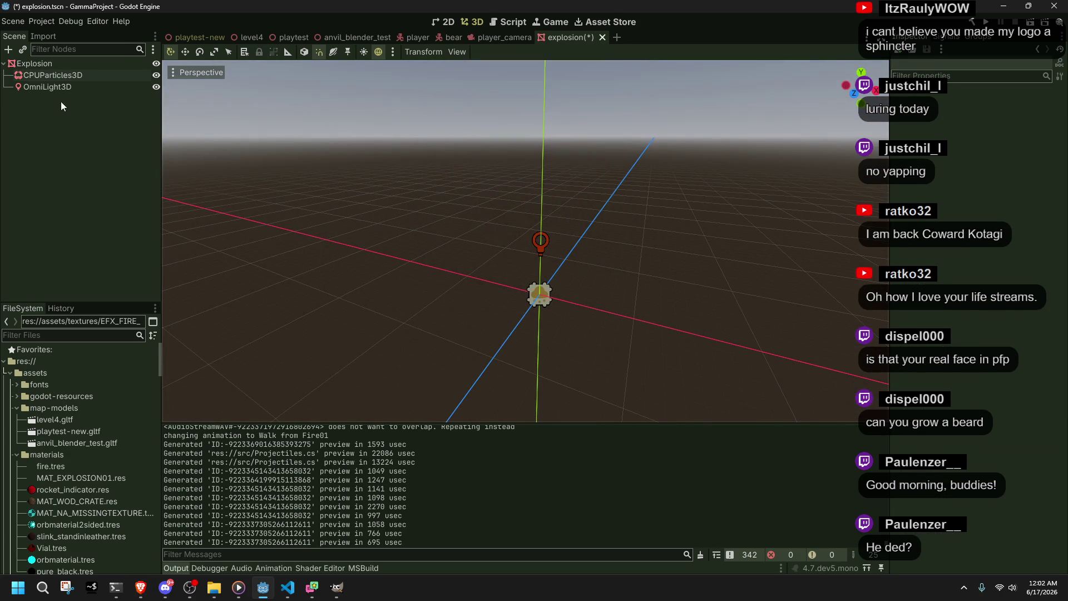
click(54, 78)
scroll(946, 191, up, 5)
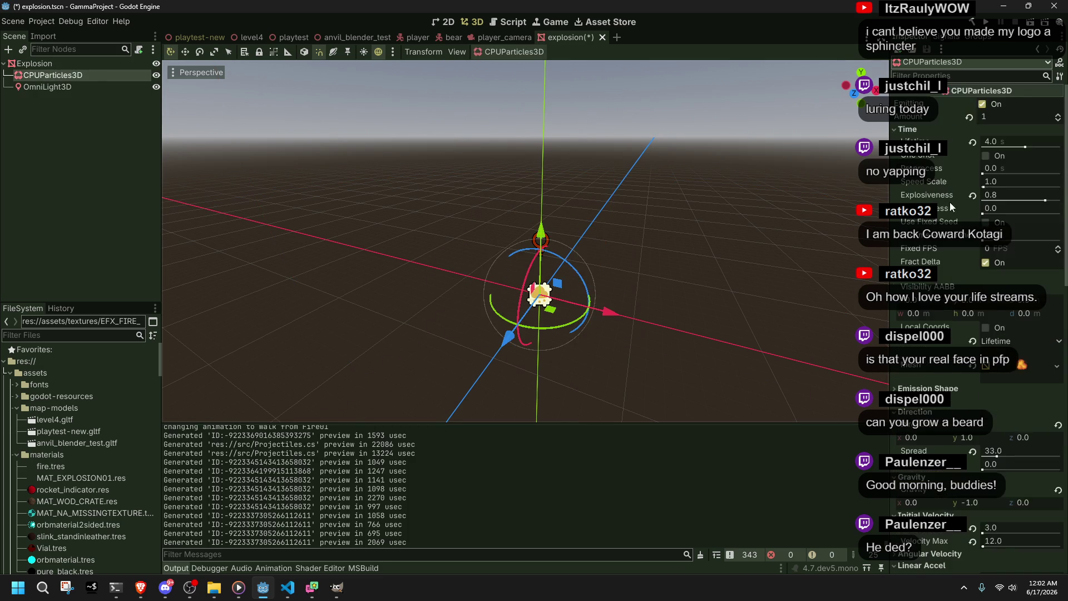
click(1001, 117)
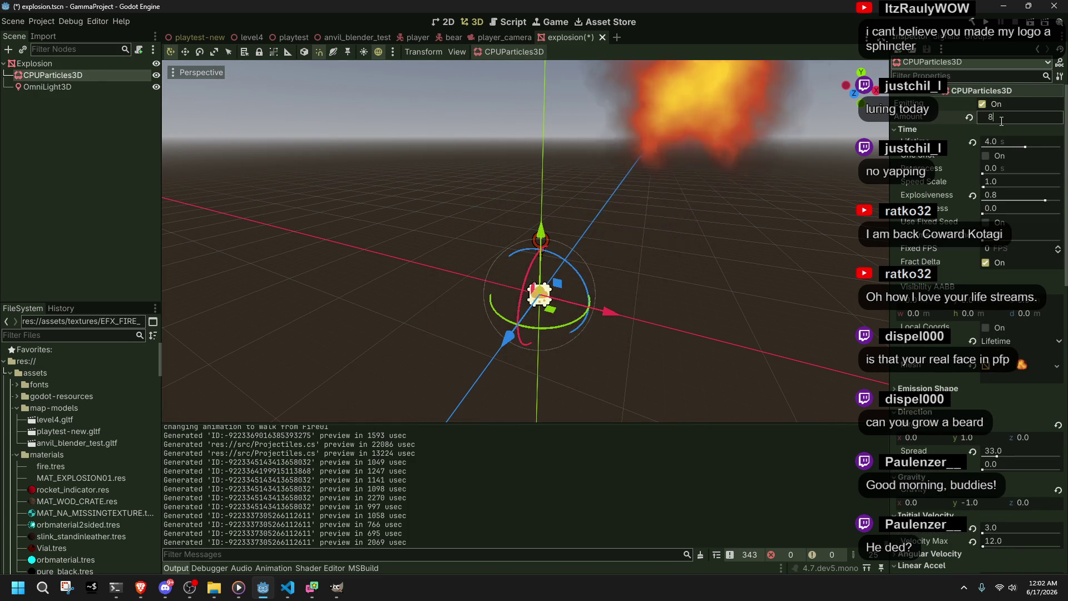
text(8)
key(Return)
Step: Orbit around the 8-particle fireball, reselect CPUParticles3D and open its Draw Order choices
click(657, 241)
scroll(611, 253, up, 1)
drag(616, 214, 747, 243)
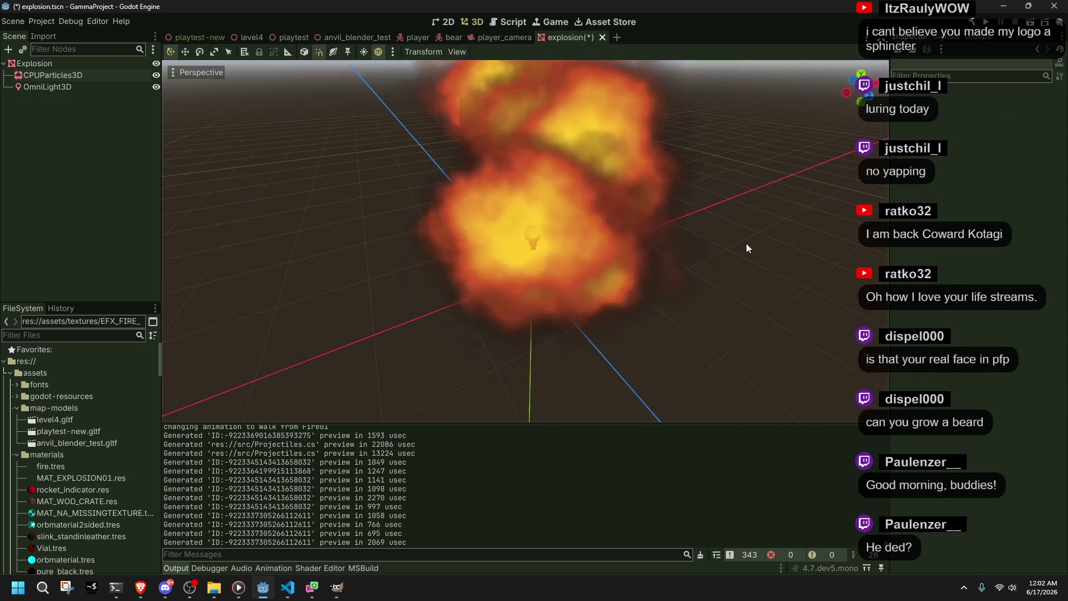
click(39, 86)
click(39, 76)
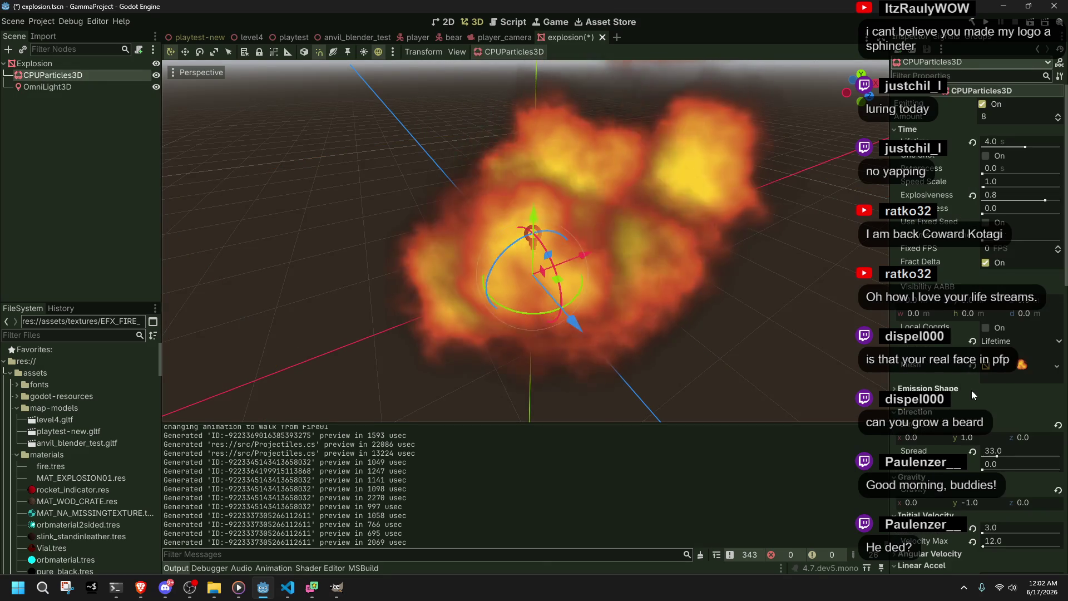
click(1001, 341)
Step: Change the explosion particles' Draw Order to Index, then bring the YouTube browser over the editor
click(1001, 353)
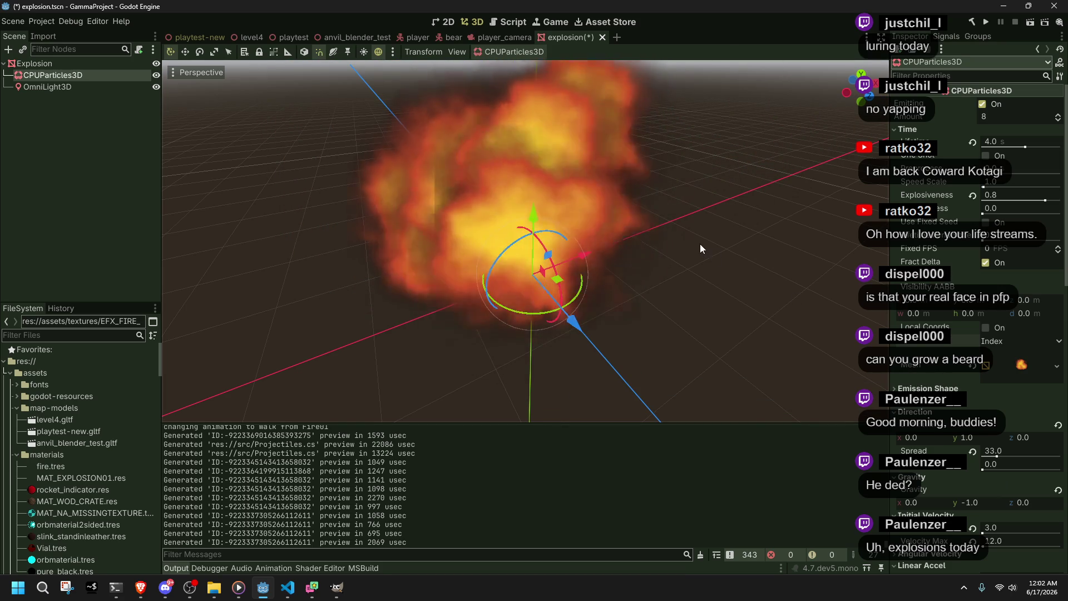
mouse_move(656, 322)
mouse_down()
mouse_move(298, 204)
mouse_move(278, 200)
mouse_move(278, 240)
mouse_up()
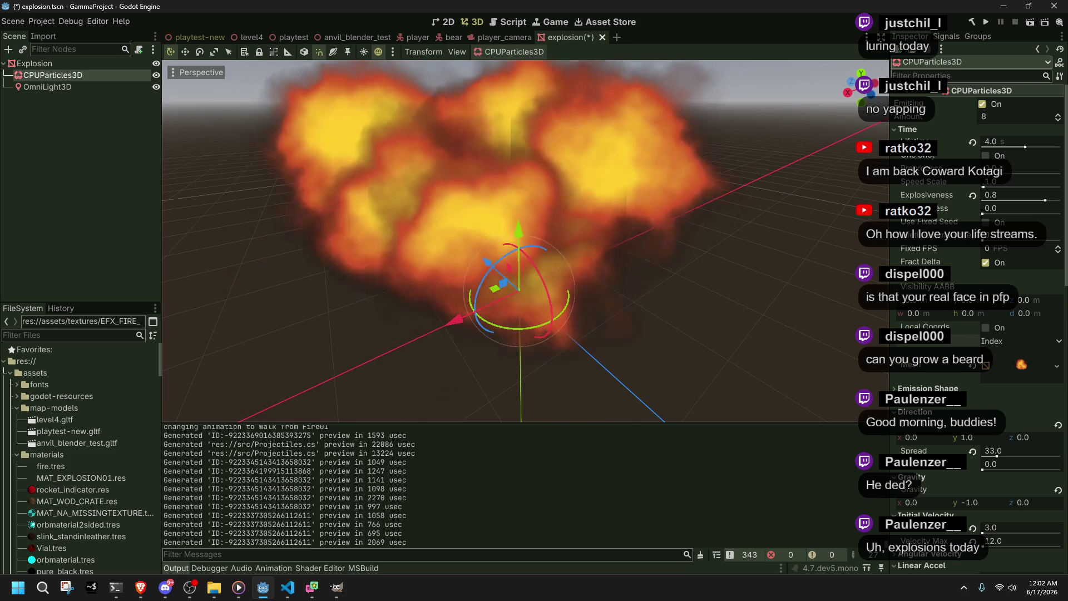
key(alt+Tab)
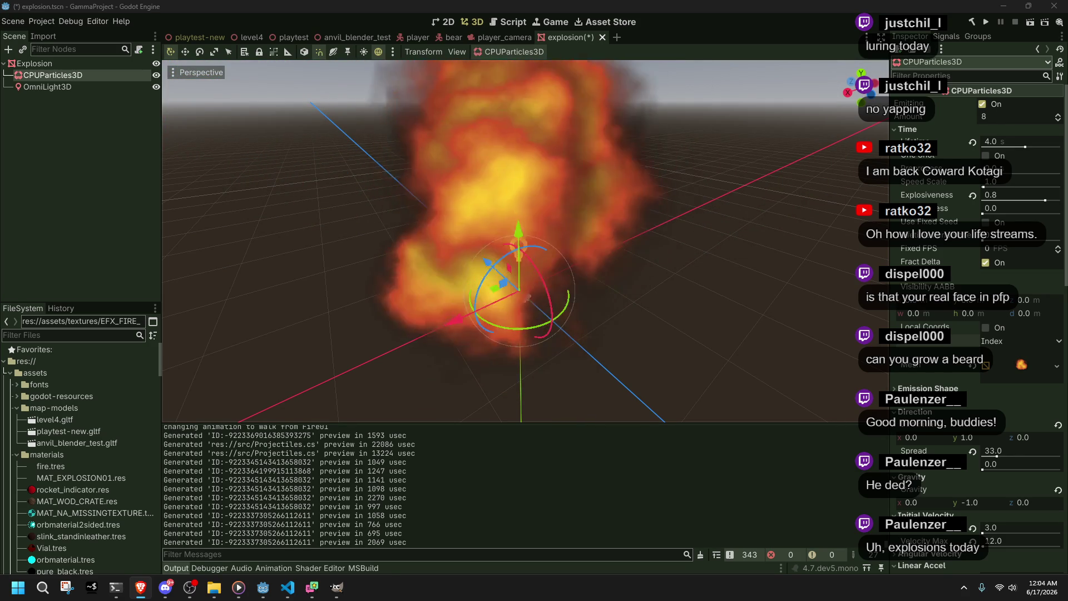
key(alt+Tab)
drag(355, 108, 345, 104)
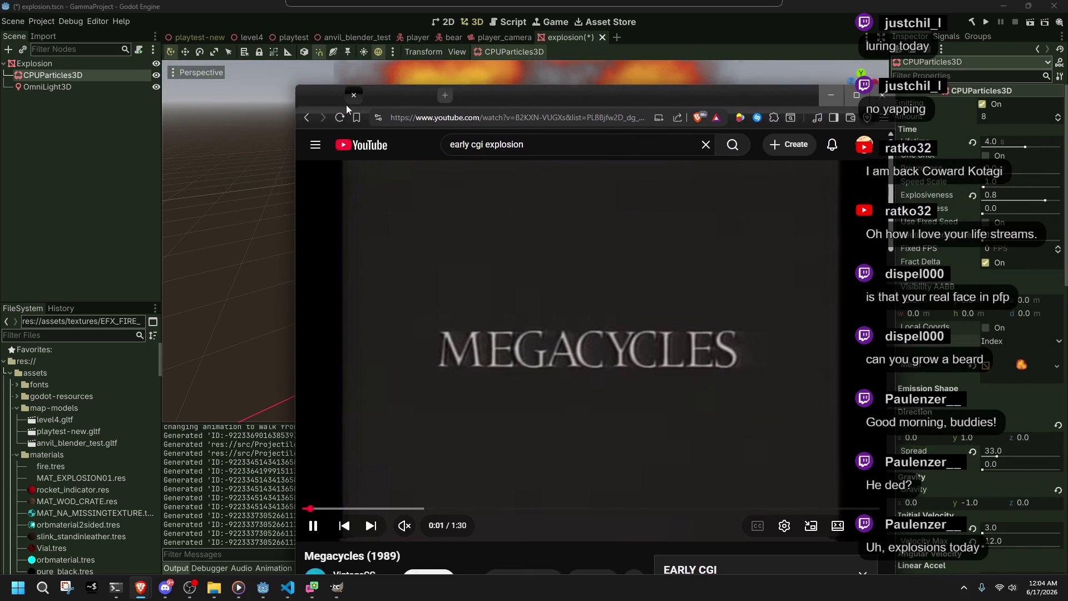
Step: Raise the browser window and skip the Megacycles video ahead to 1:05
drag(578, 91, 576, 52)
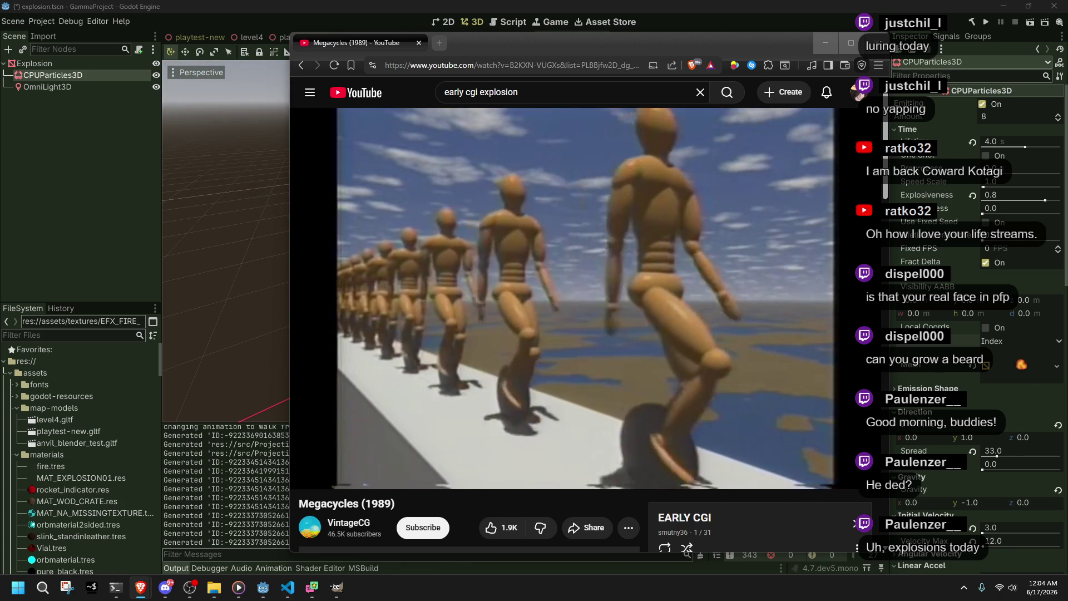
mouse_move(413, 408)
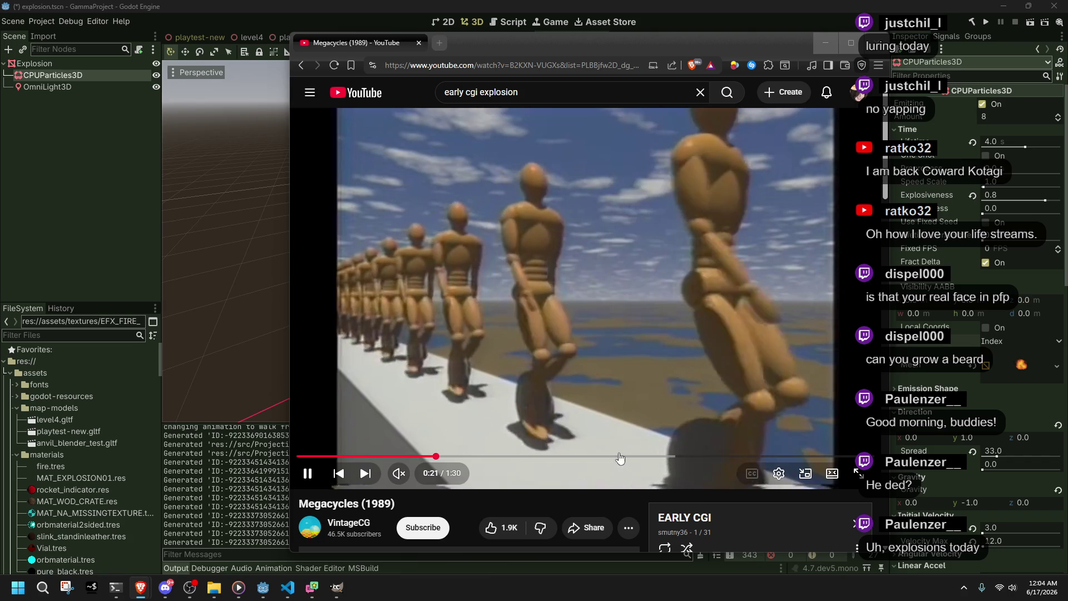
drag(622, 456, 722, 457)
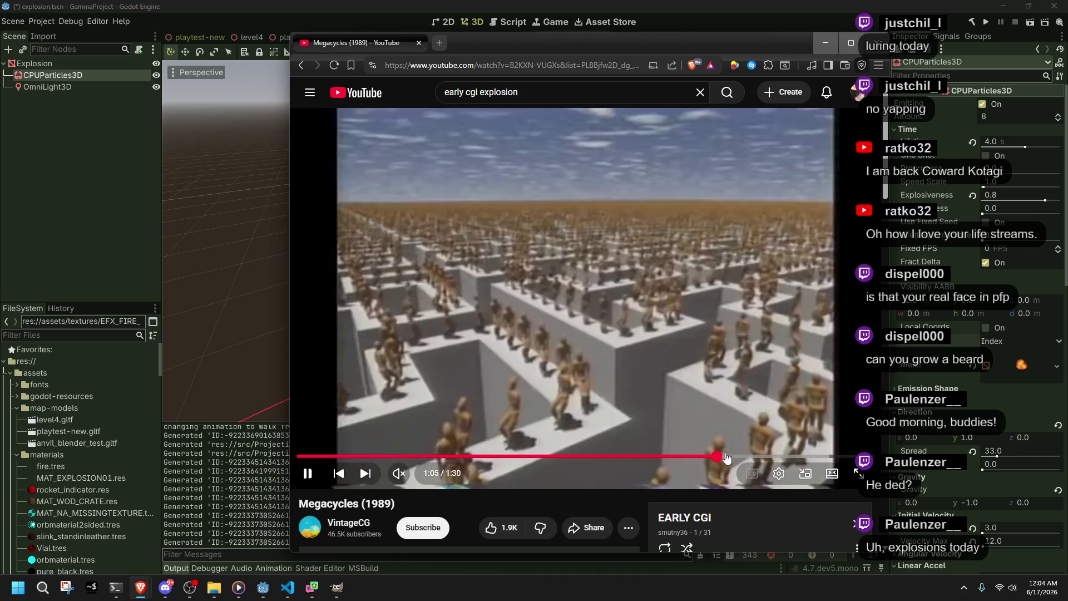
scroll(722, 457, down, 4)
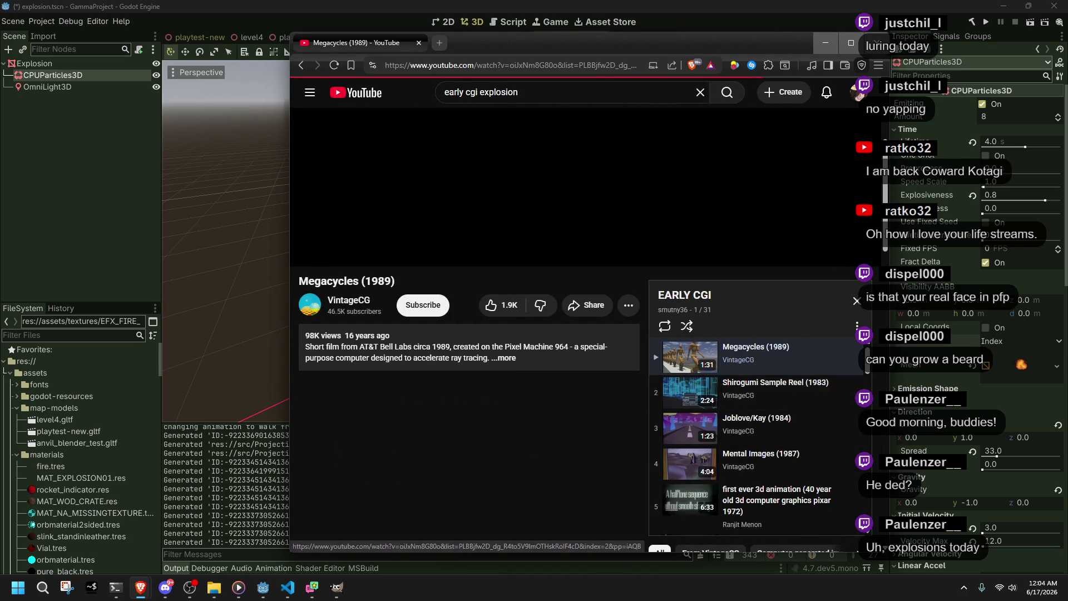
Step: Play Shirogumi Sample Reel (1983) from the EARLY CGI playlist and pause it at 1:56
click(773, 390)
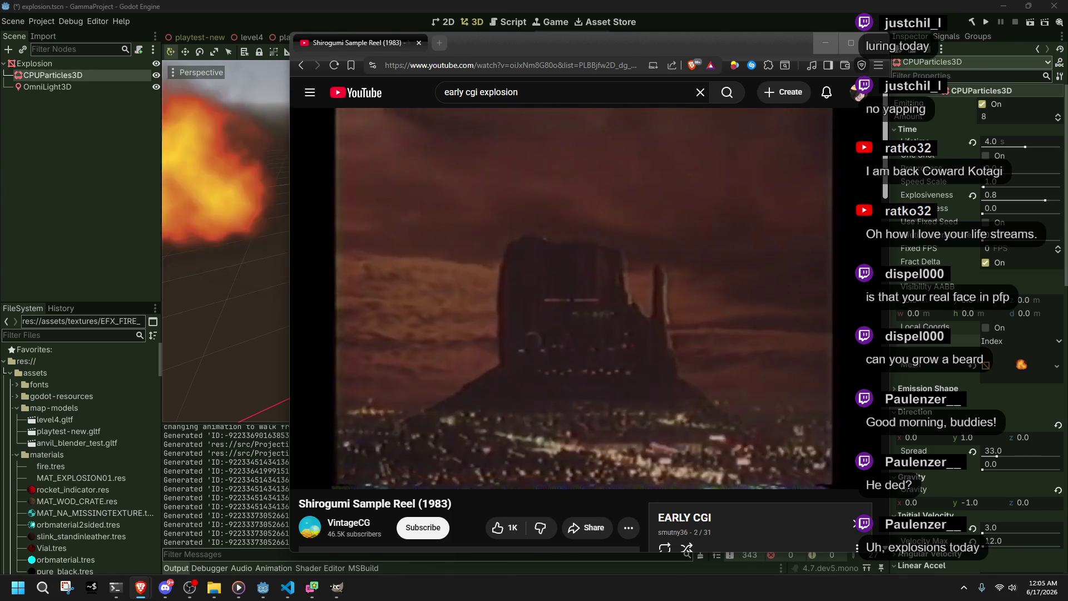
right_click(499, 464)
click(503, 462)
drag(585, 445, 765, 460)
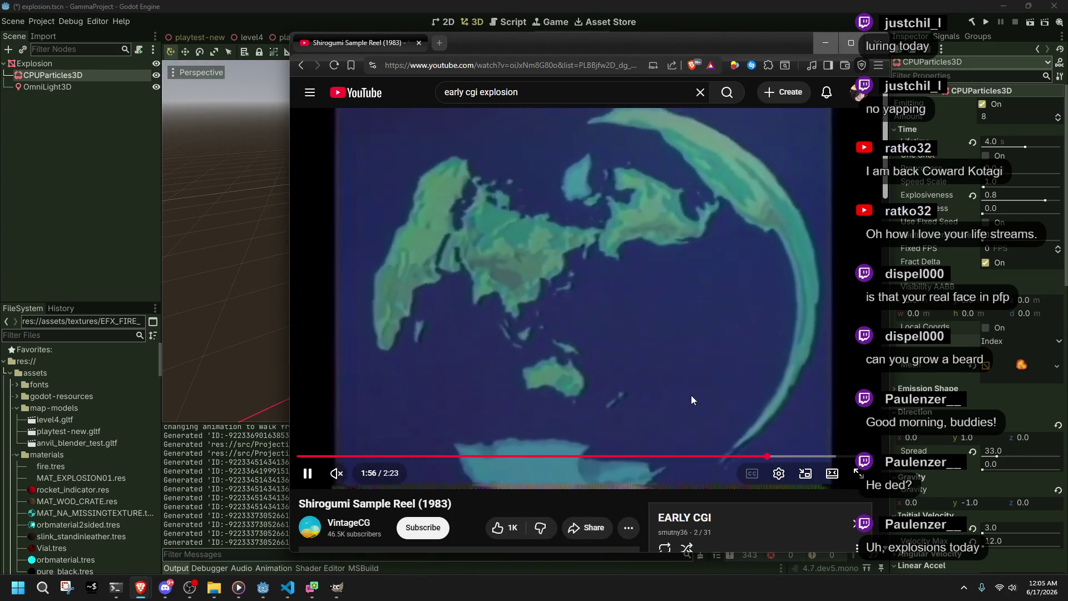
click(690, 395)
scroll(691, 395, down, 4)
scroll(664, 407, down, 1)
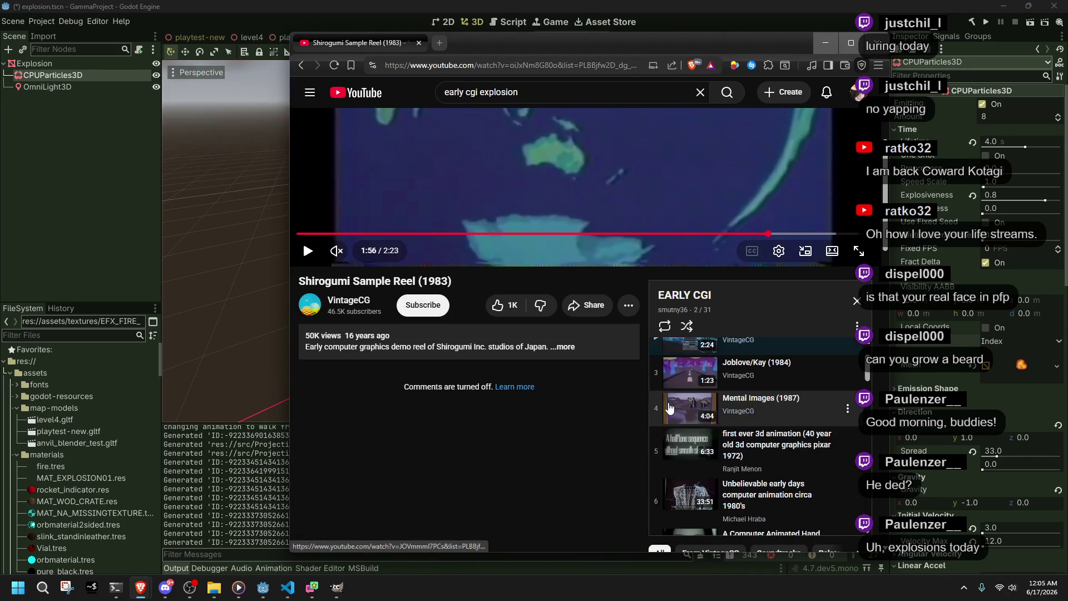
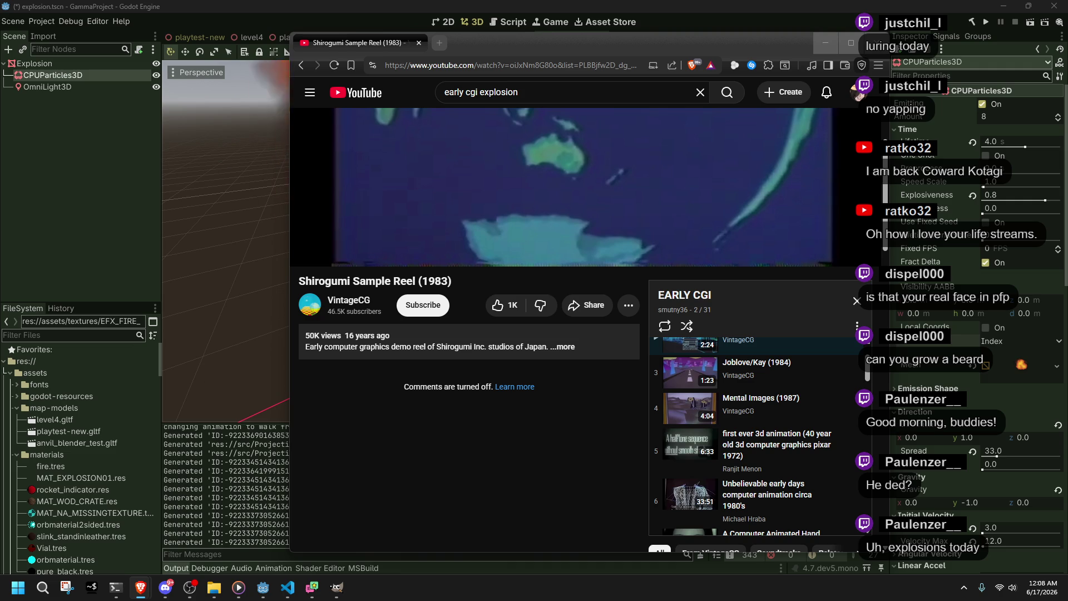
Step: Leave the Shirogumi Sample Reel video and bring the Godot explosion scene to the front
mouse_move(303, 240)
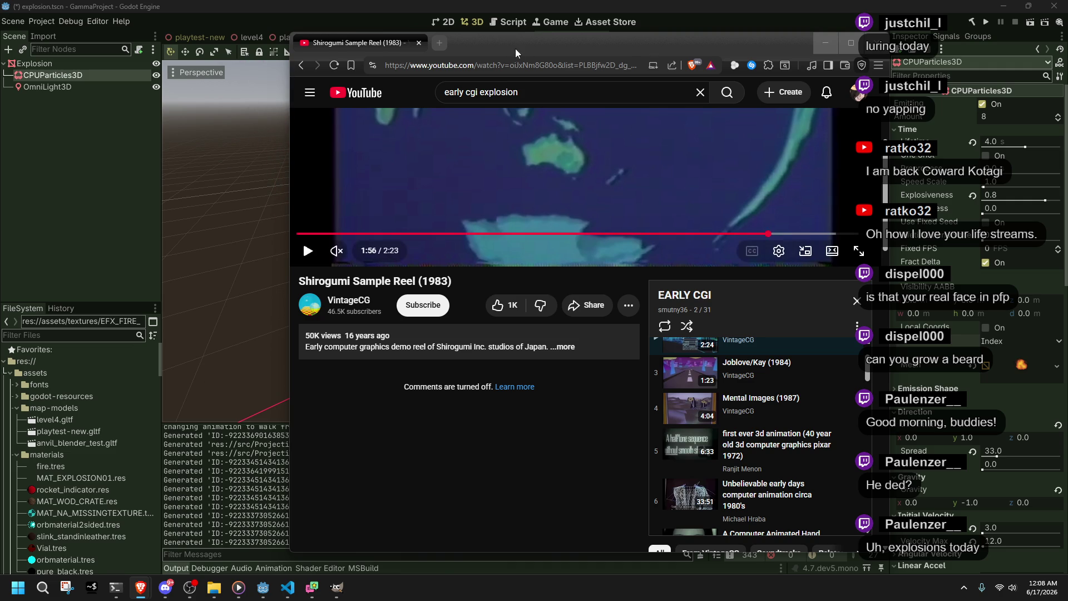
key(alt+Tab)
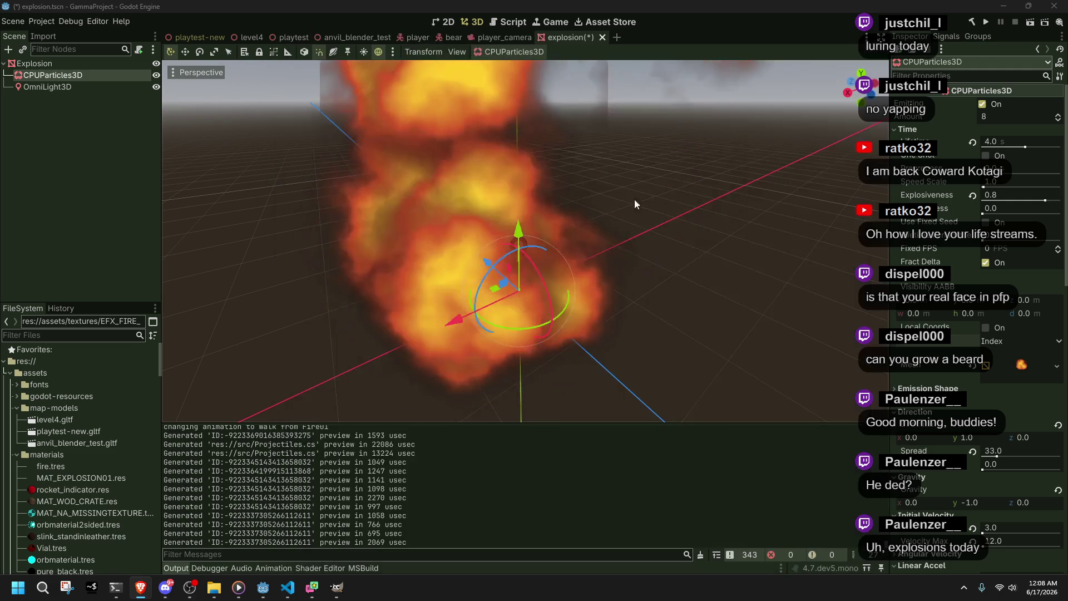
Step: Orbit to a low view of the explosion and run the project, which fails to build with a Projectiles.cs error
click(658, 275)
mouse_move(522, 263)
mouse_down()
mouse_move(670, 169)
mouse_move(495, 169)
mouse_move(626, 279)
mouse_move(434, 276)
mouse_move(672, 267)
mouse_move(425, 226)
mouse_move(293, 225)
mouse_up()
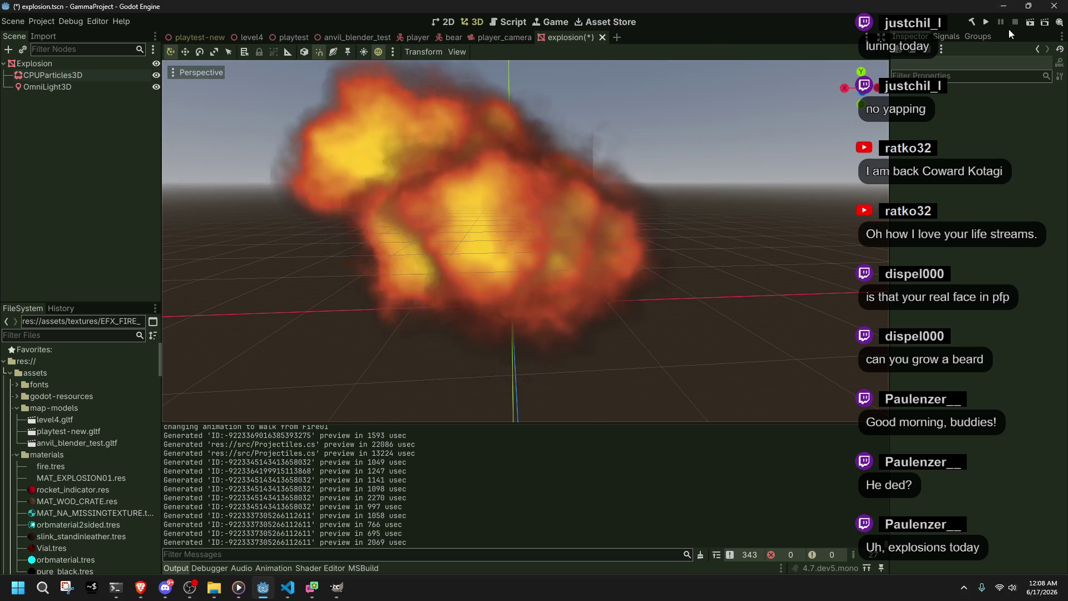
click(987, 22)
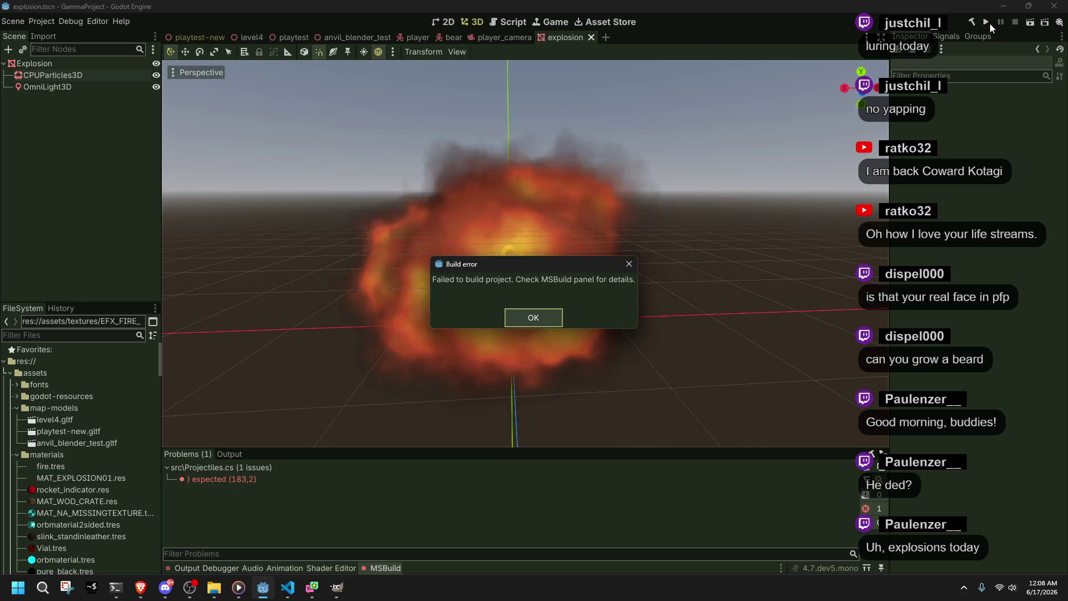
click(533, 317)
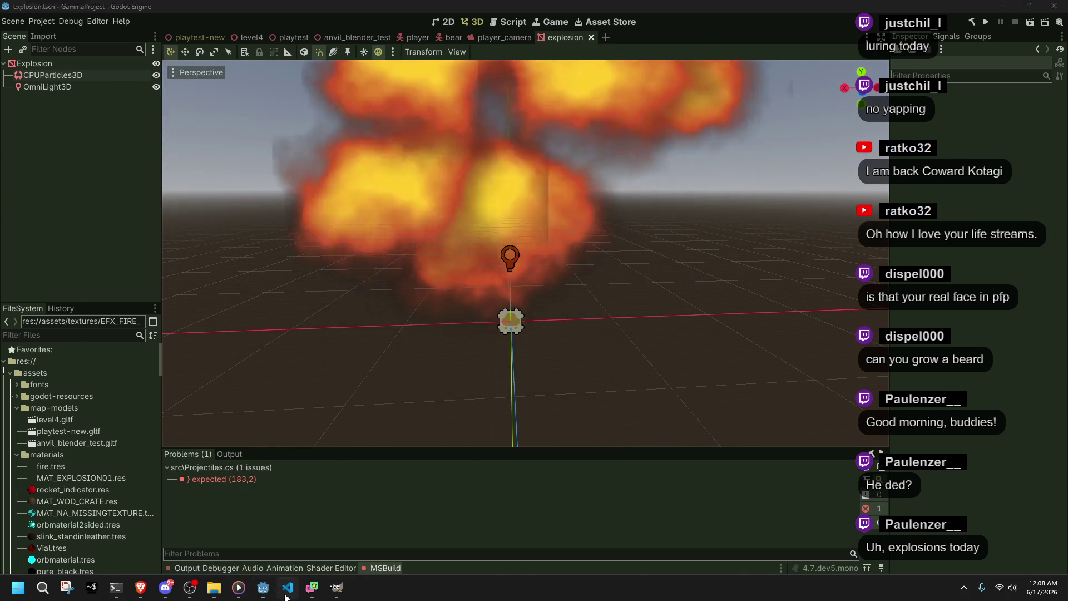
click(285, 595)
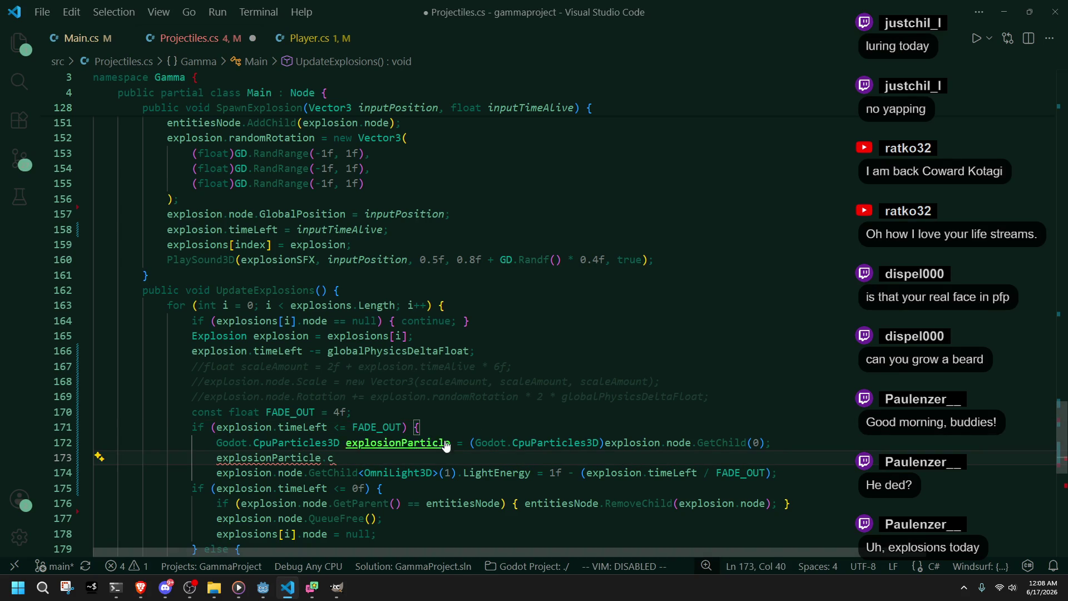
Step: Browse IntelliSense's explosionParticle property suggestions, then dismiss them
text(olor)
key(BackSpace)
key(BackSpace)
key(BackSpace)
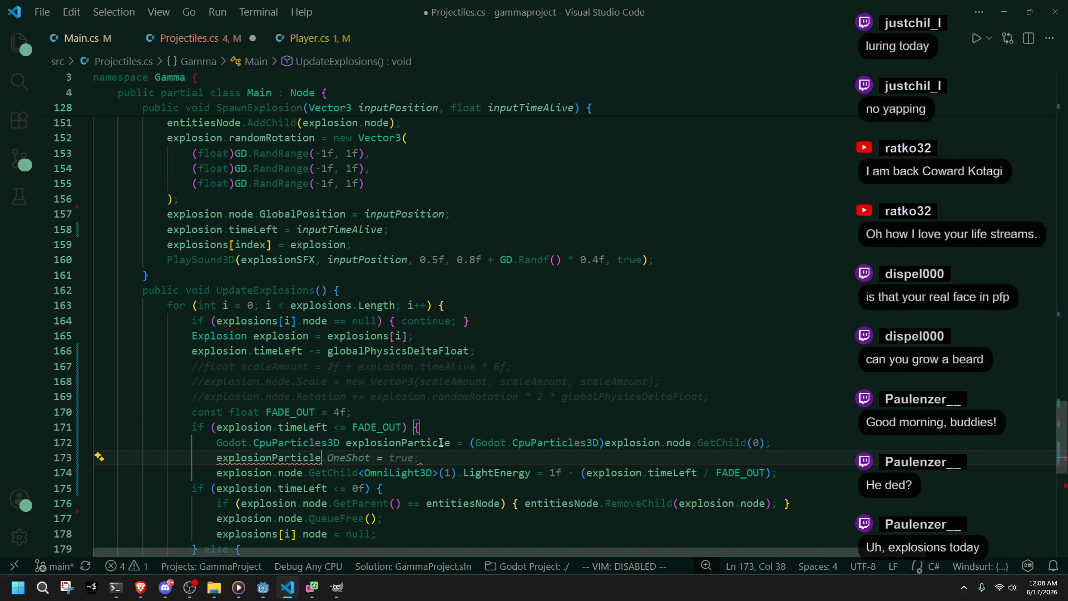
text(.)
key(Down)
key(Down)
key(Down)
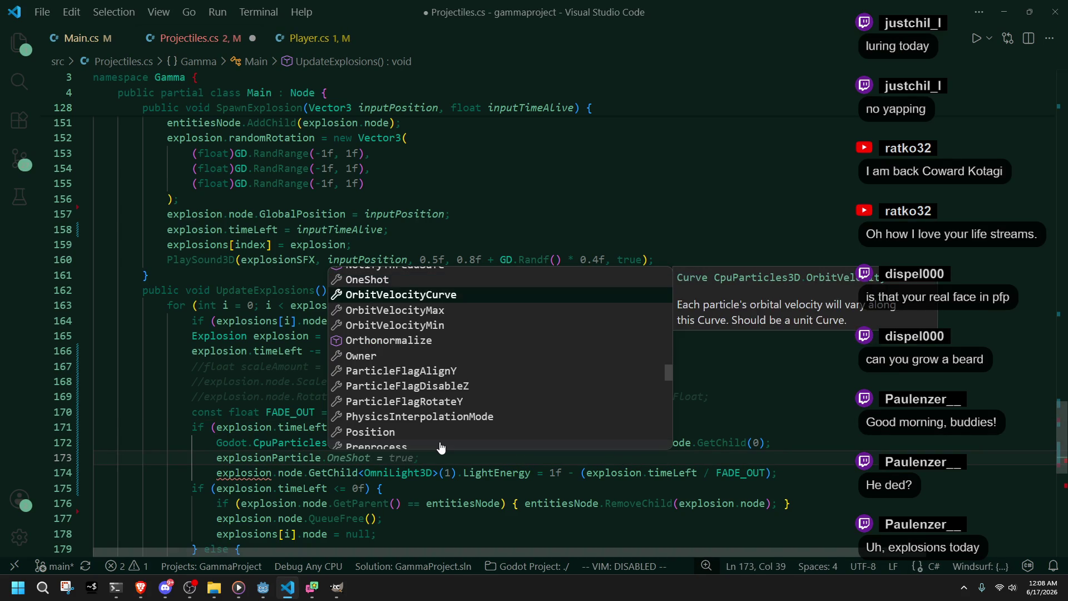
key(Up)
key(Up)
key(Up)
key(Up)
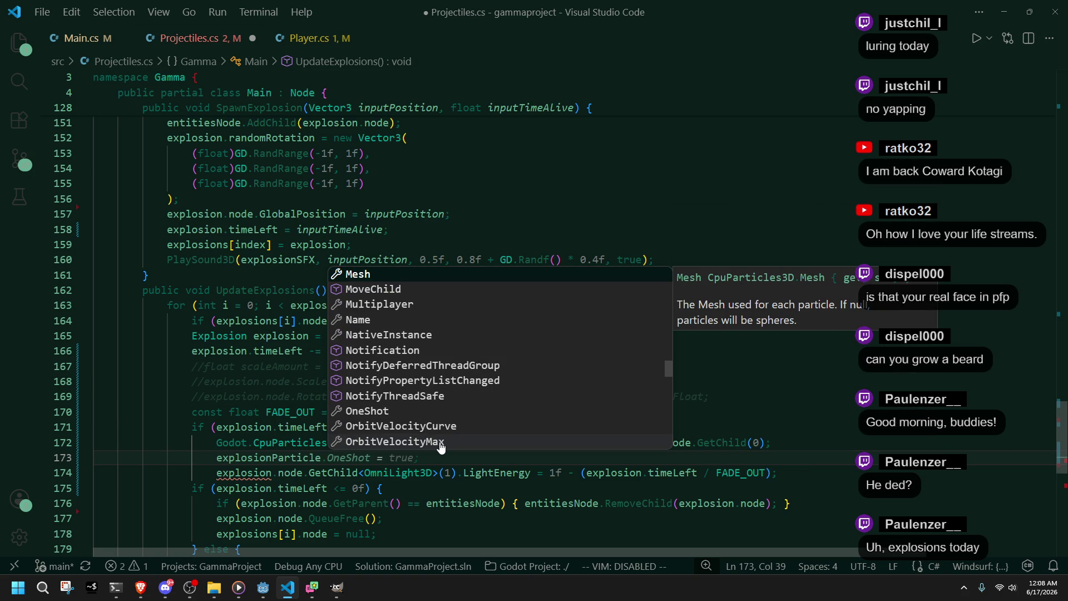
key(Escape)
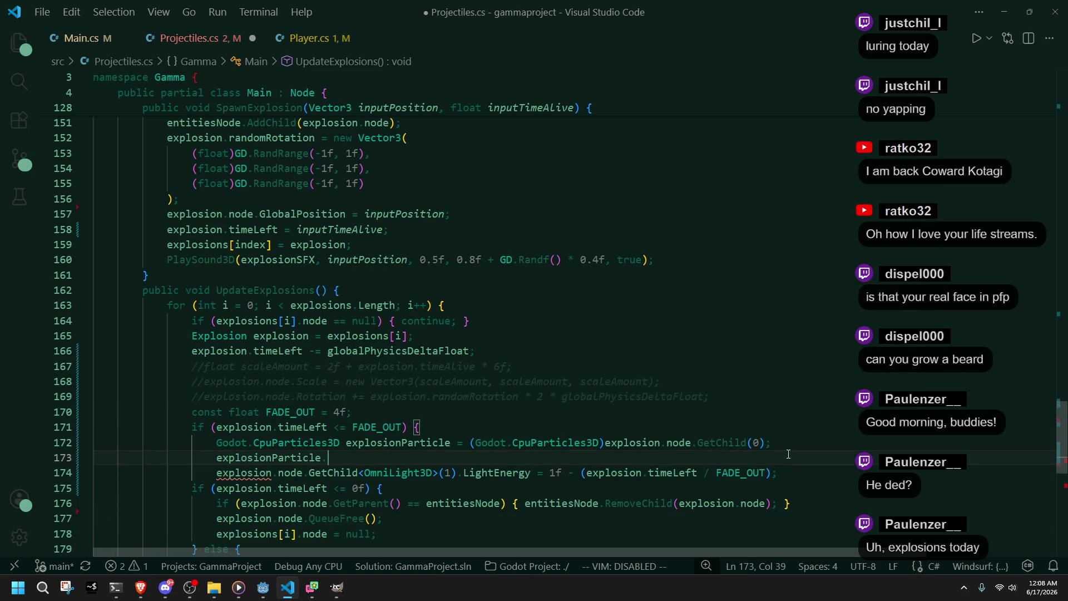
Step: Delete the unfinished line 173 and save Projectiles.cs
key(ctrl+BackSpace)
key(ctrl+BackSpace)
key(ctrl+BackSpace)
key(ctrl+s)
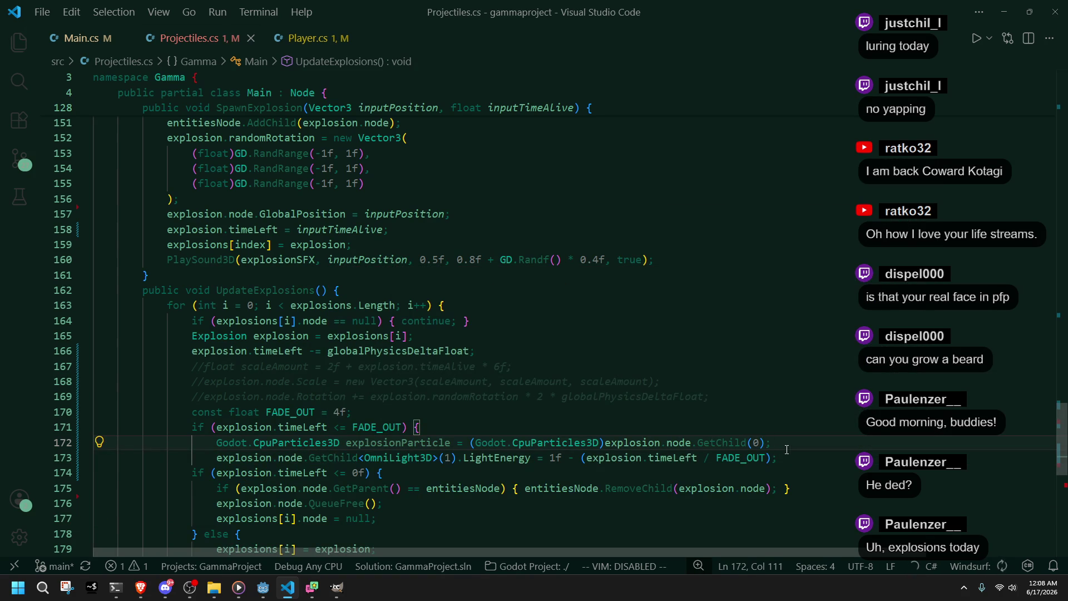
click(263, 587)
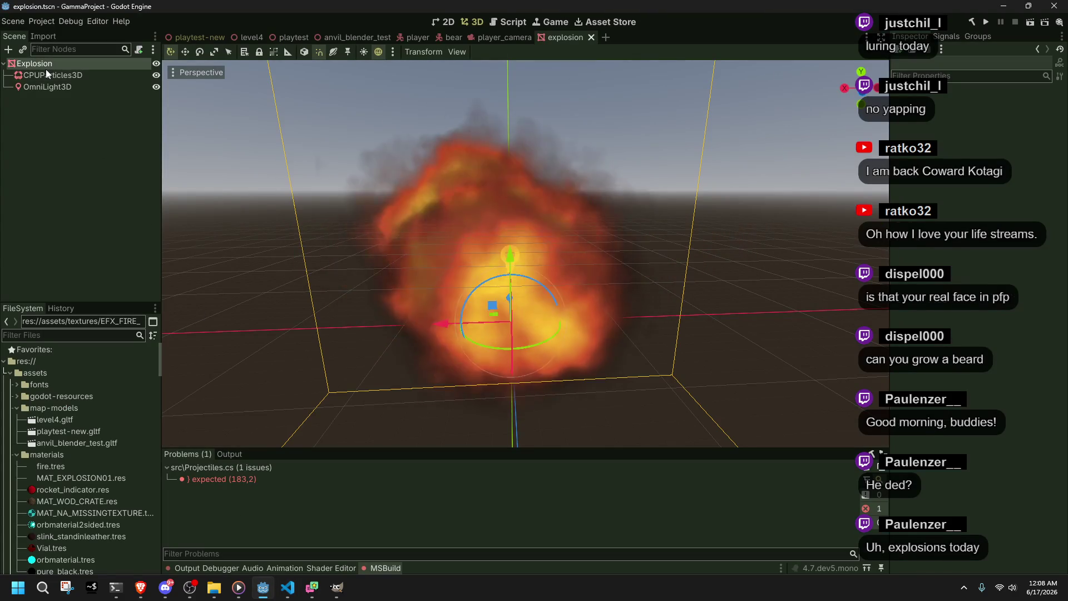
Step: Review the Explosion node's properties in the Inspector
click(45, 68)
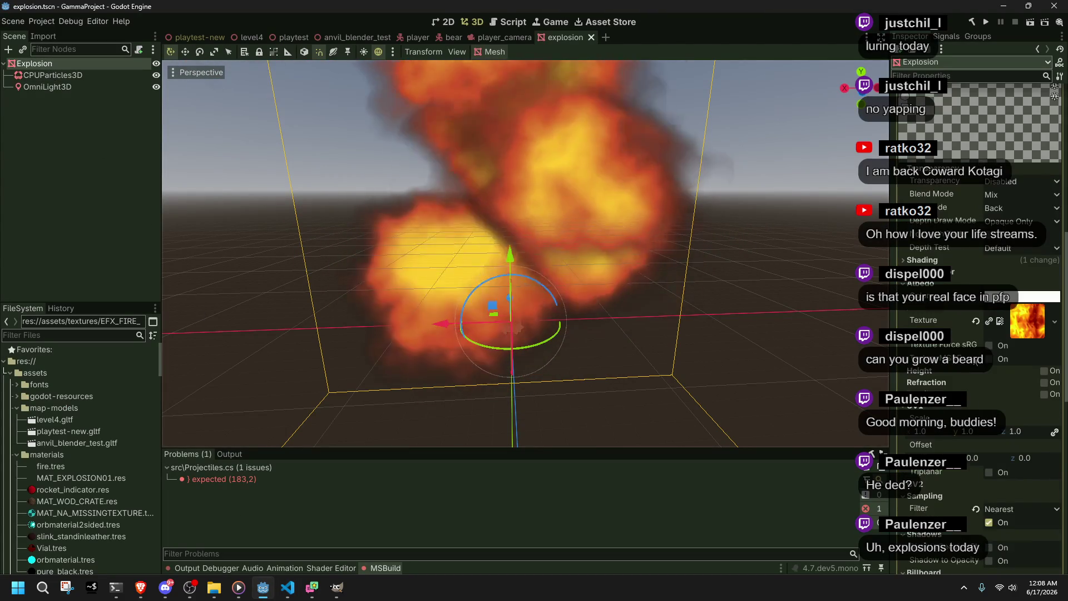
scroll(939, 325, down, 7)
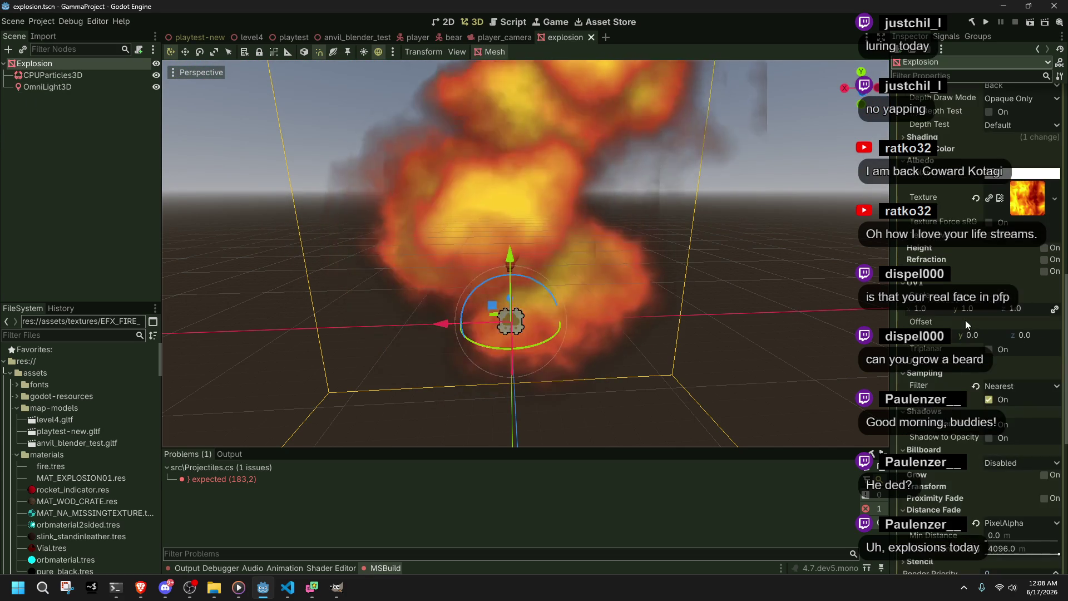
scroll(965, 320, up, 5)
scroll(960, 335, up, 3)
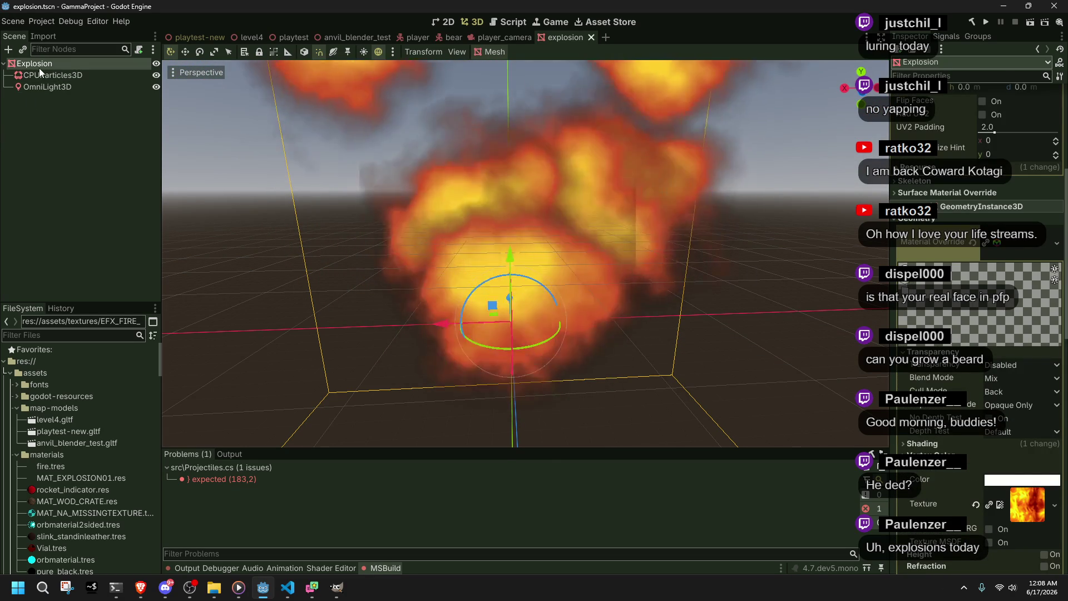
Step: Expand the CPUParticles3D QuadMesh material to review its settings, including distance fade
click(56, 75)
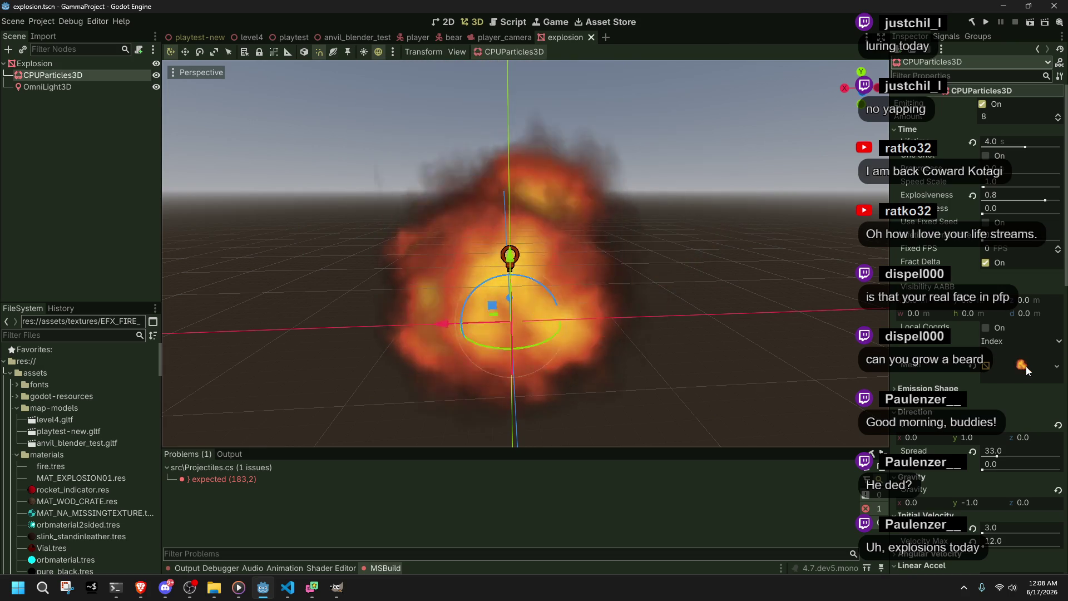
click(1023, 365)
click(1016, 215)
scroll(978, 278, down, 5)
scroll(945, 436, down, 3)
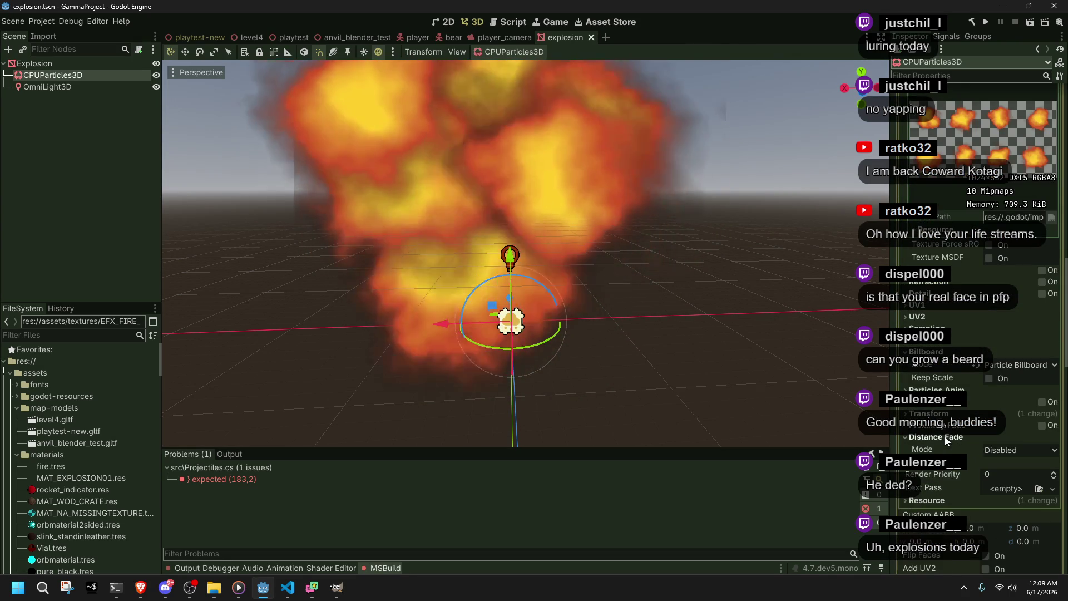
scroll(945, 436, up, 8)
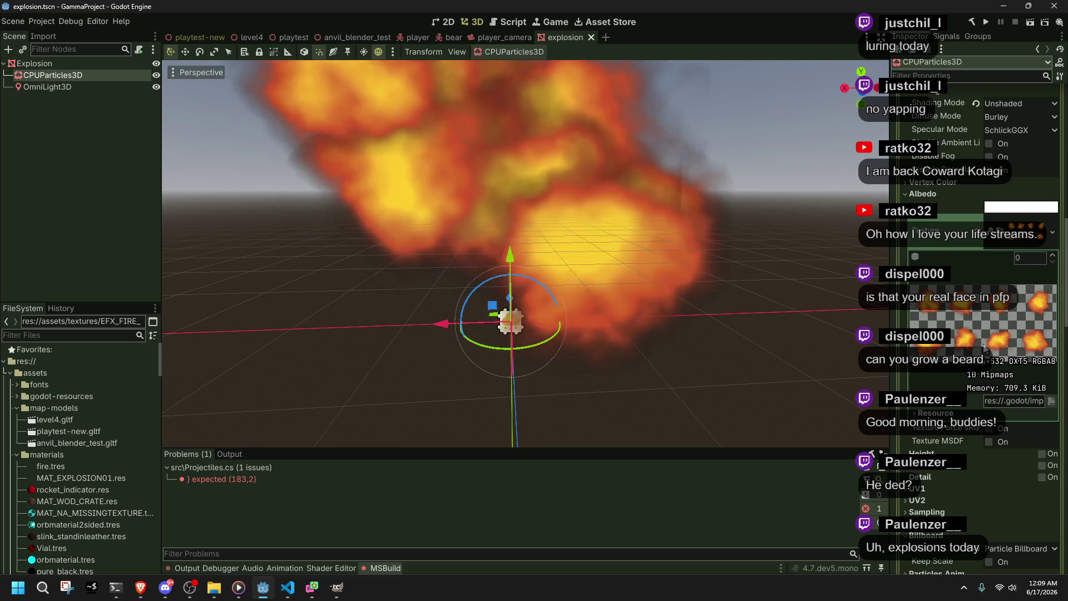
scroll(983, 349, up, 8)
scroll(972, 386, up, 5)
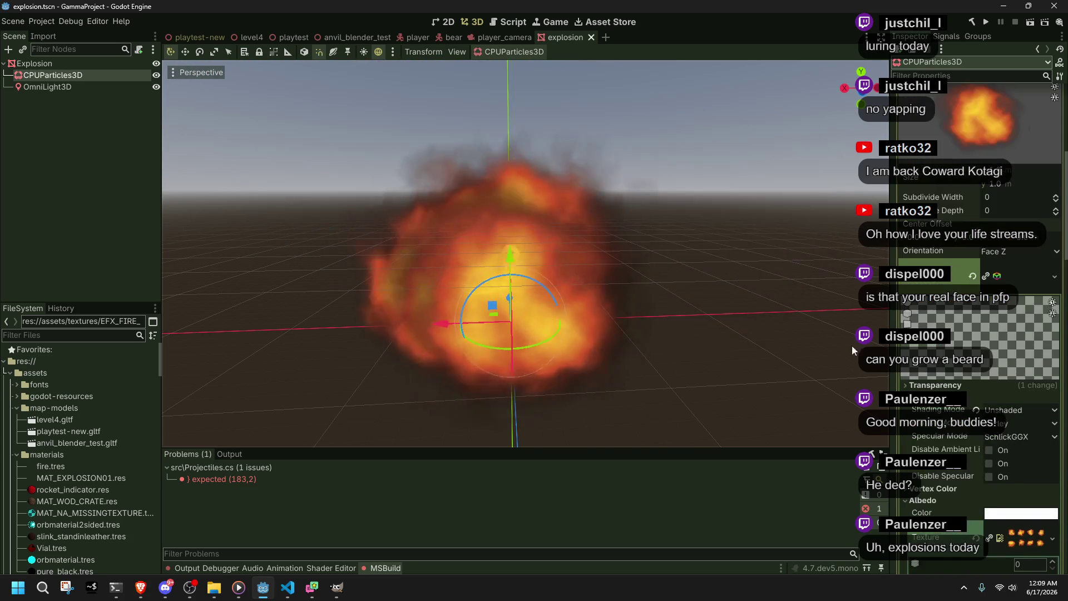
click(284, 568)
click(289, 588)
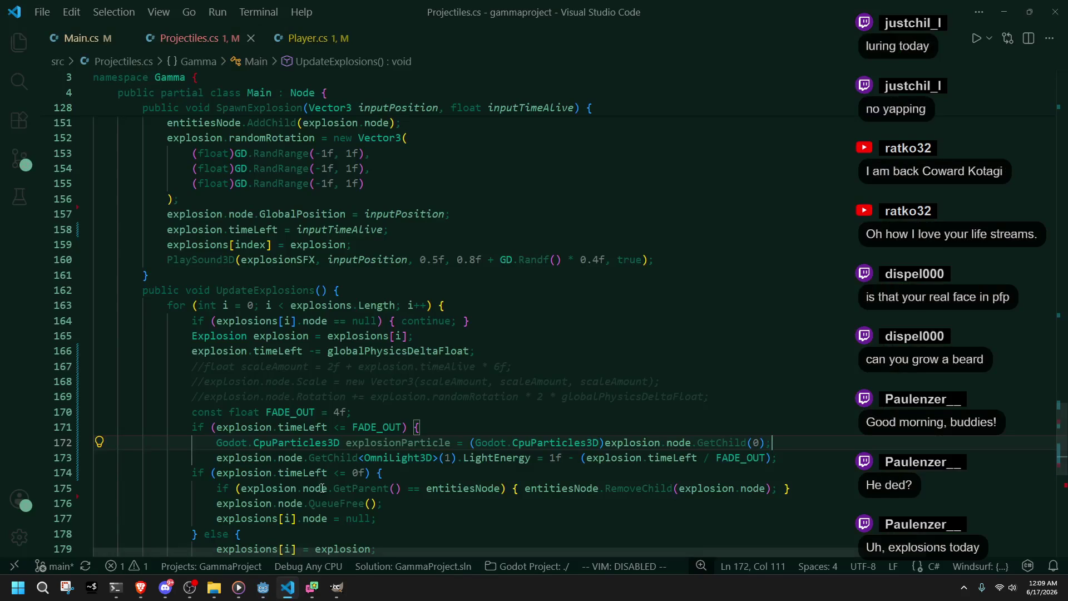
Step: On a new line 173, type explosionParticle.Mesh.mater and insert the _SurfaceSetMaterial method
key(Return)
text(explosionParticle.)
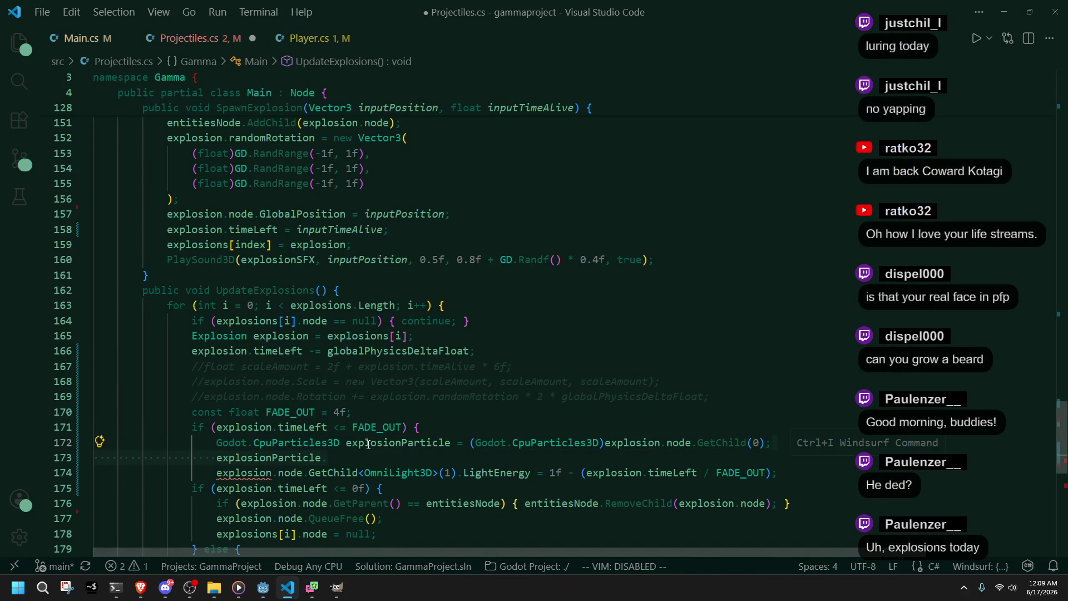
text(Mesh)
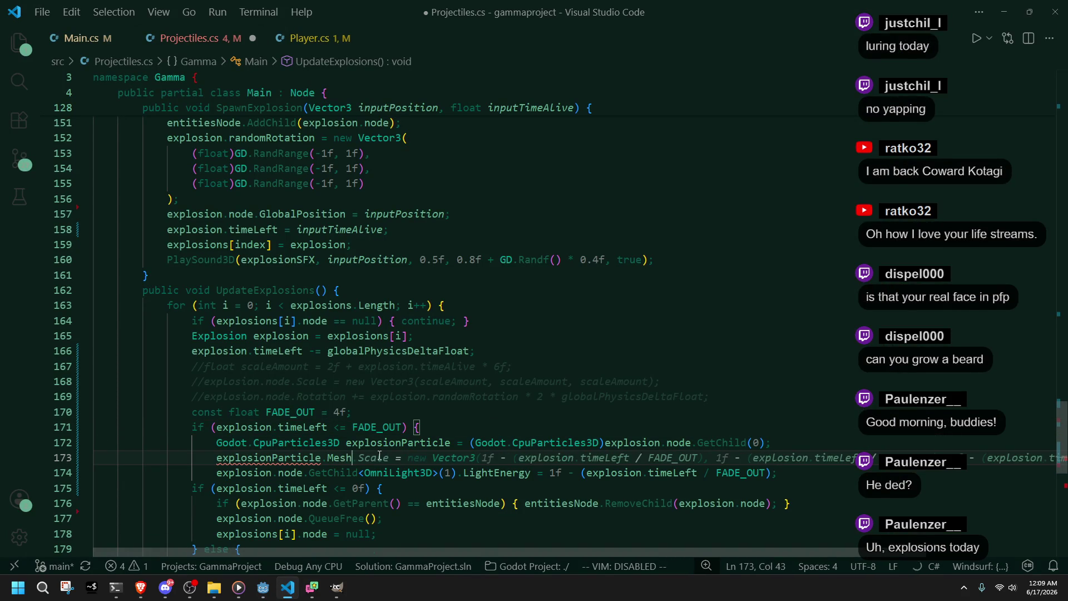
text(.mater)
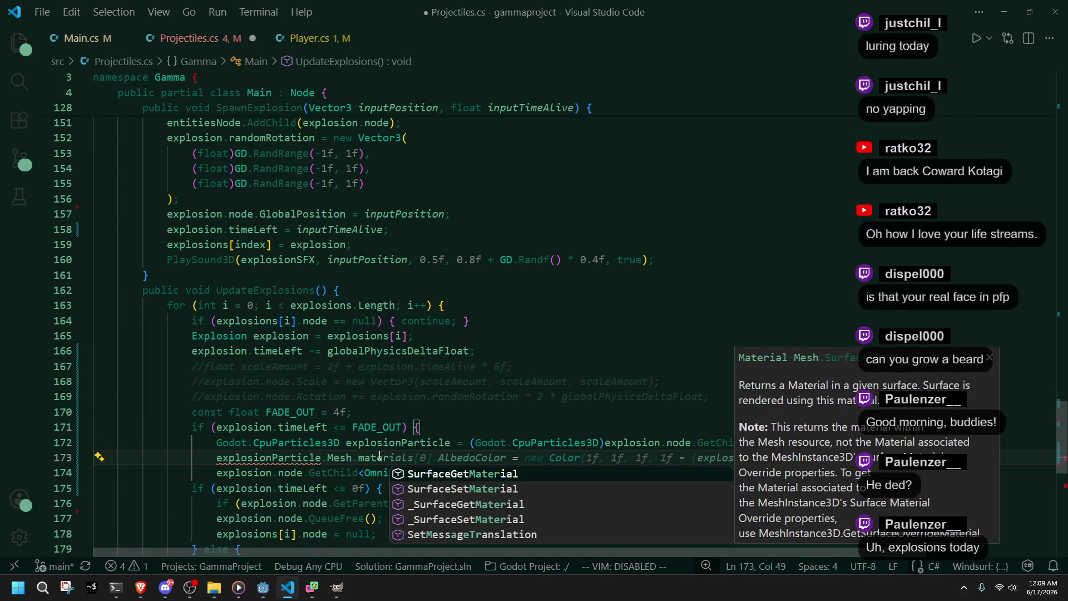
key(Down)
key(Down)
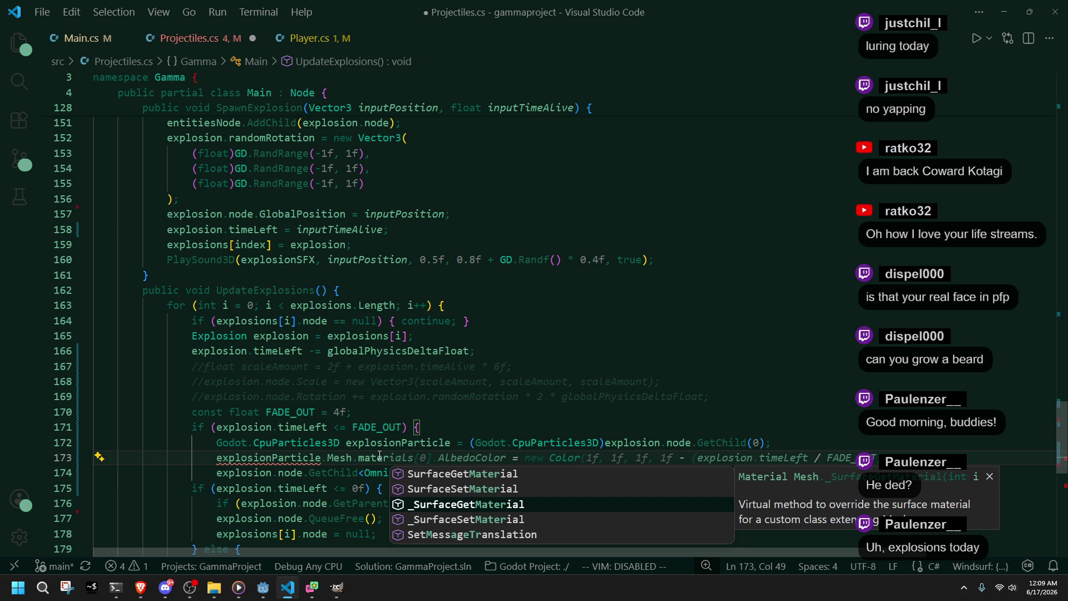
key(Up)
key(Up)
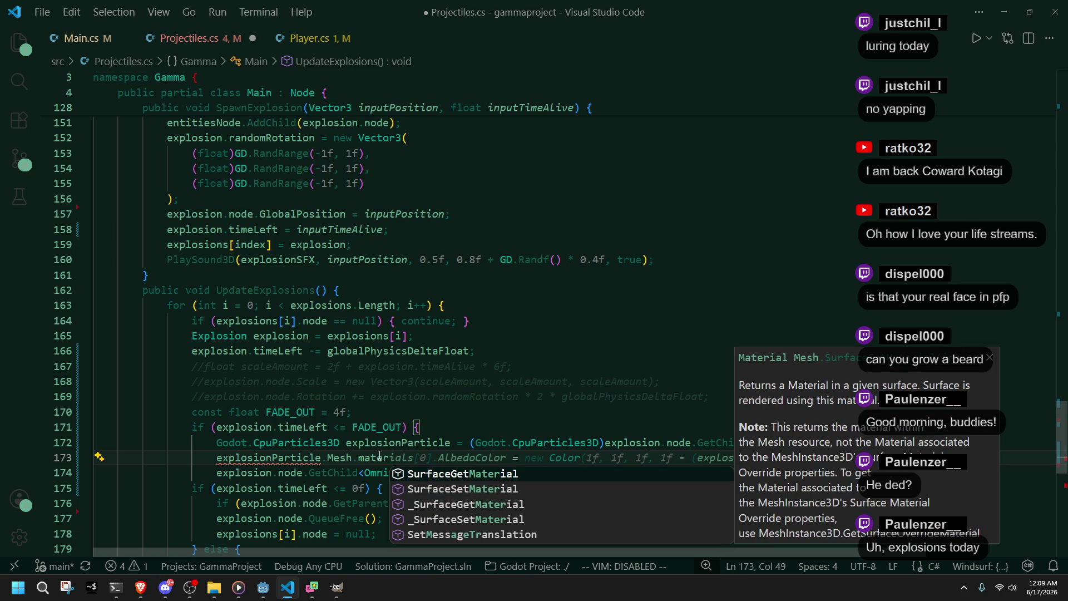
key(Down)
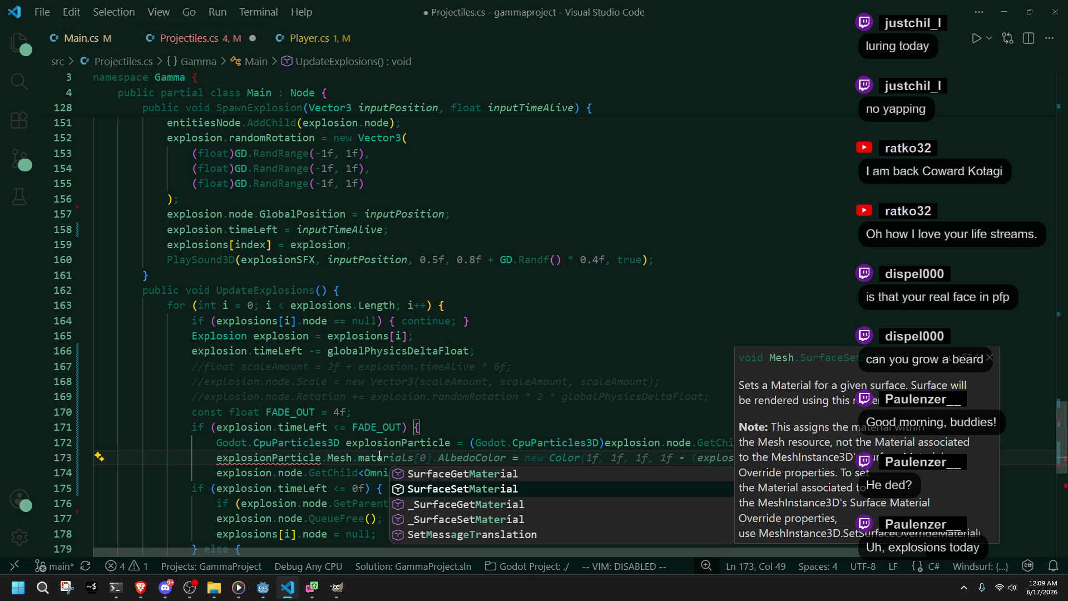
key(Down)
key(Down)
key(Return)
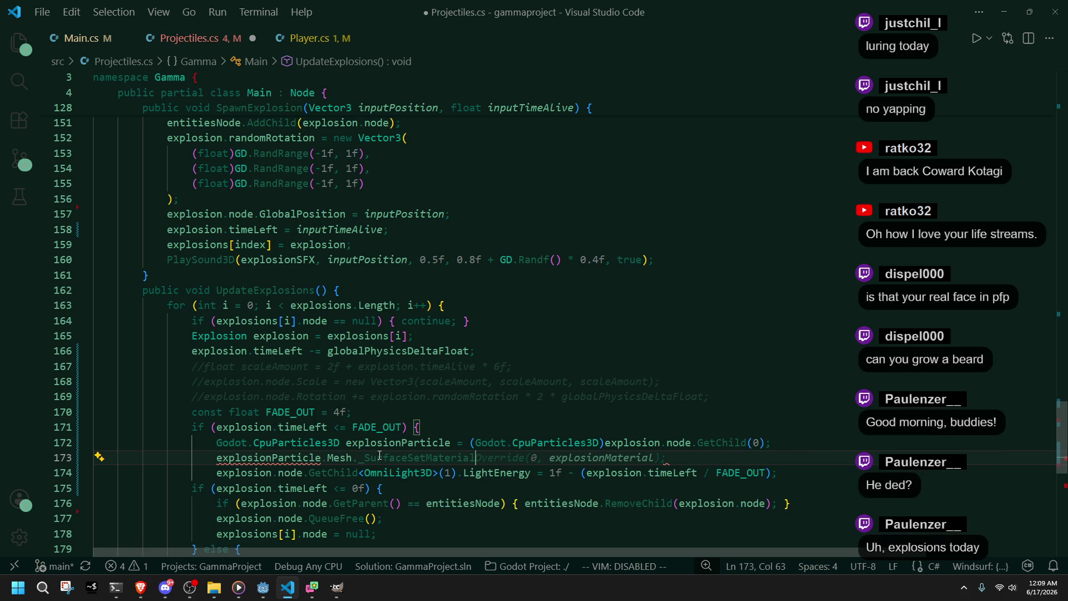
Step: Finish the call with (); and check the error reported on it
key(ctrl+space)
text(();)
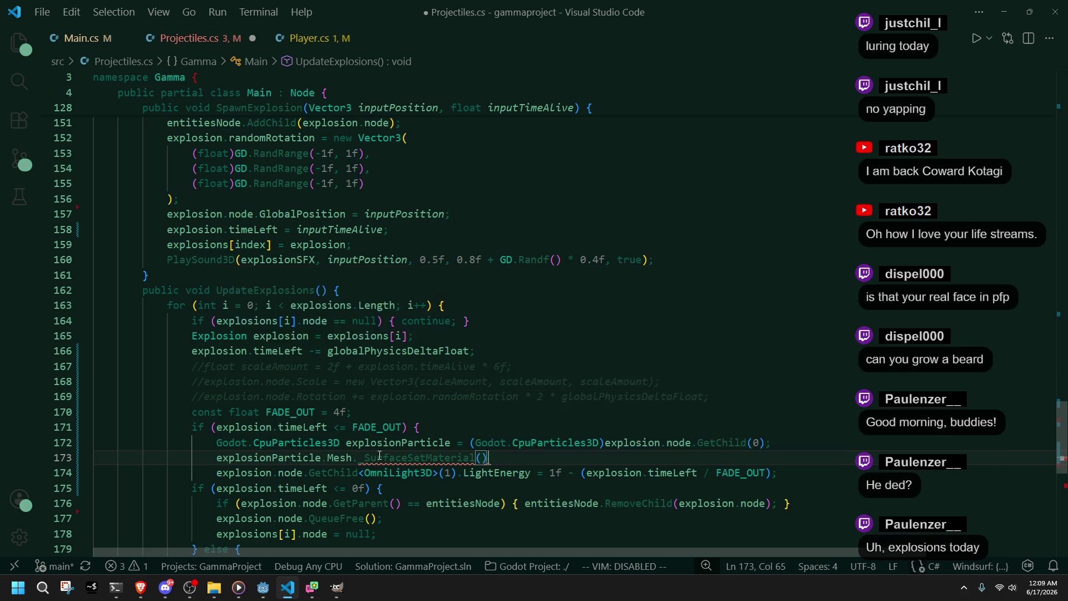
click(421, 503)
mouse_move(388, 454)
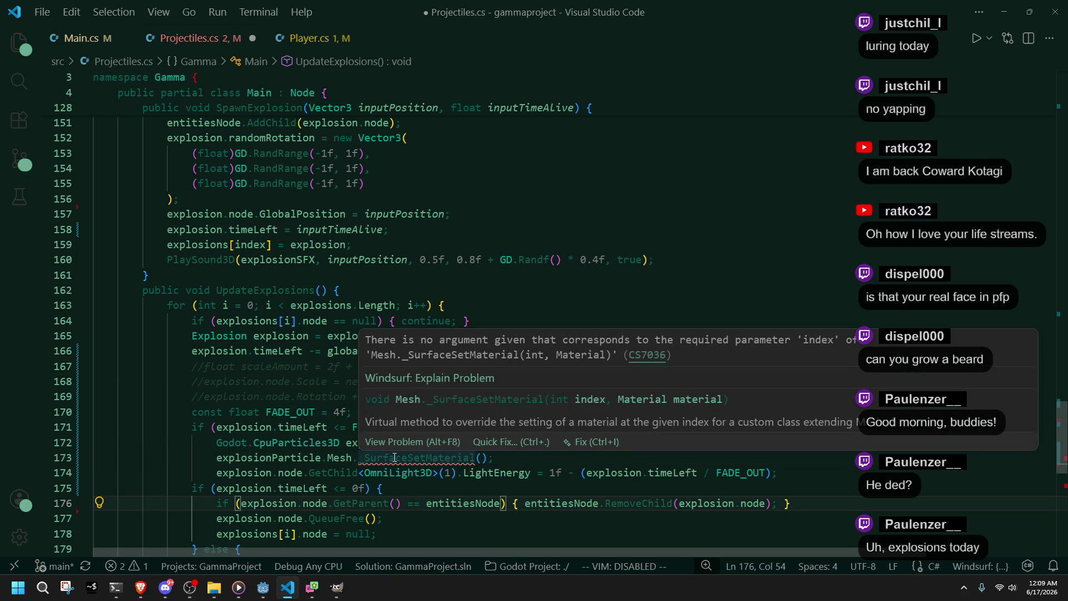
key(alt+Tab)
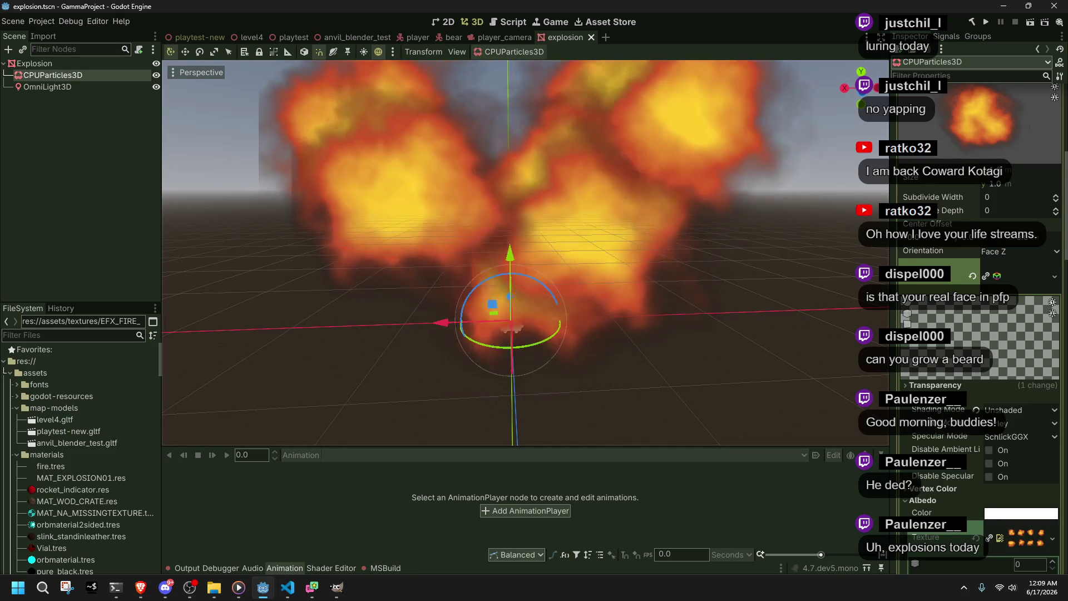
Step: Collapse the material's Shading section and confirm Distance Fade is PixelAlpha
scroll(979, 300, down, 3)
click(934, 335)
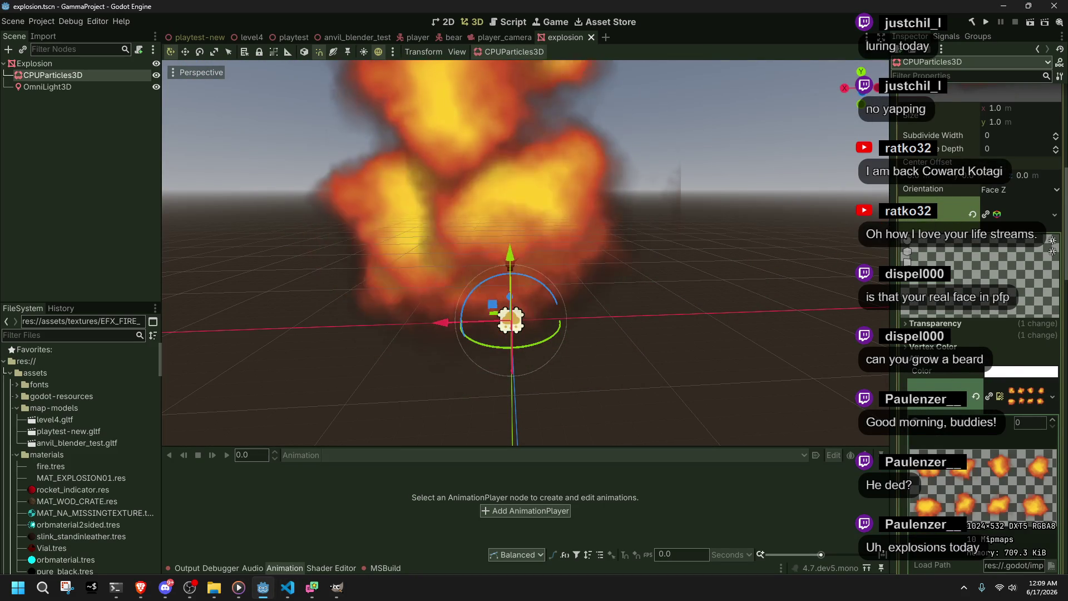
scroll(950, 206, down, 5)
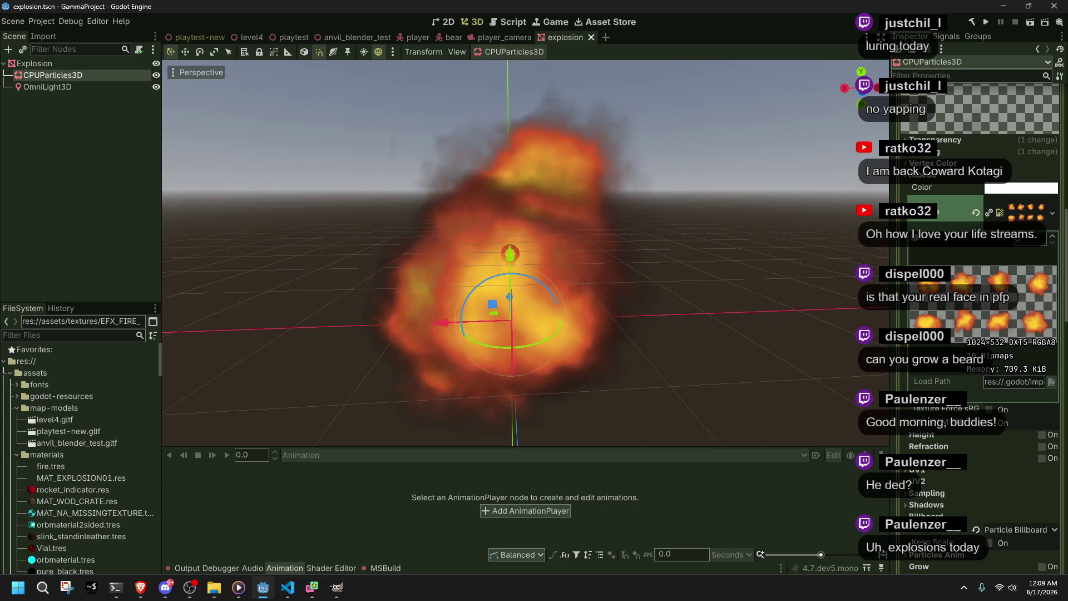
scroll(945, 263, down, 7)
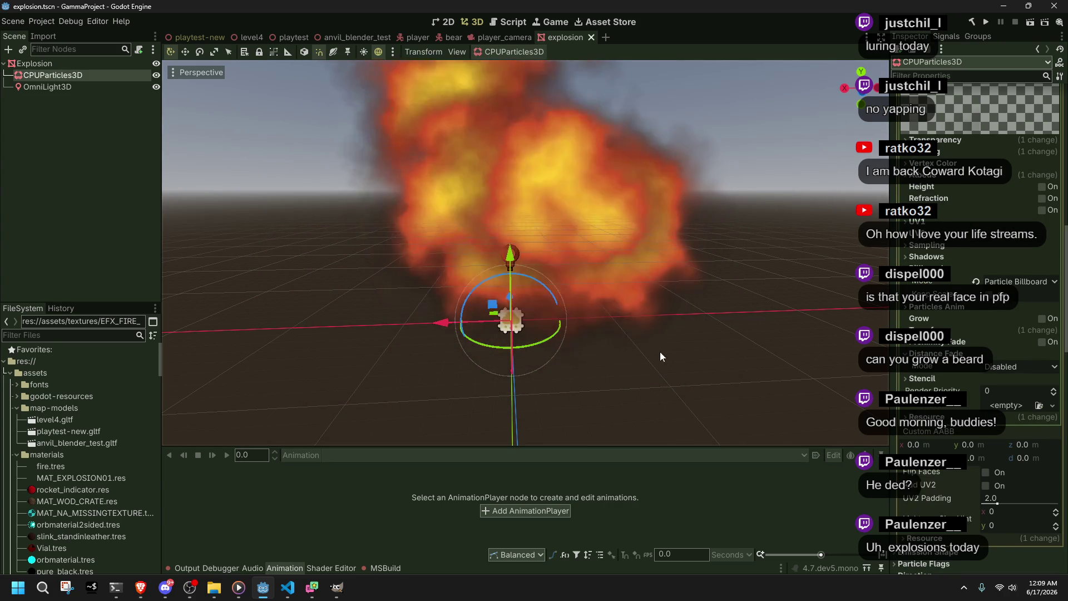
Step: Select the Explosion root node and orbit the viewport around the effect
click(33, 64)
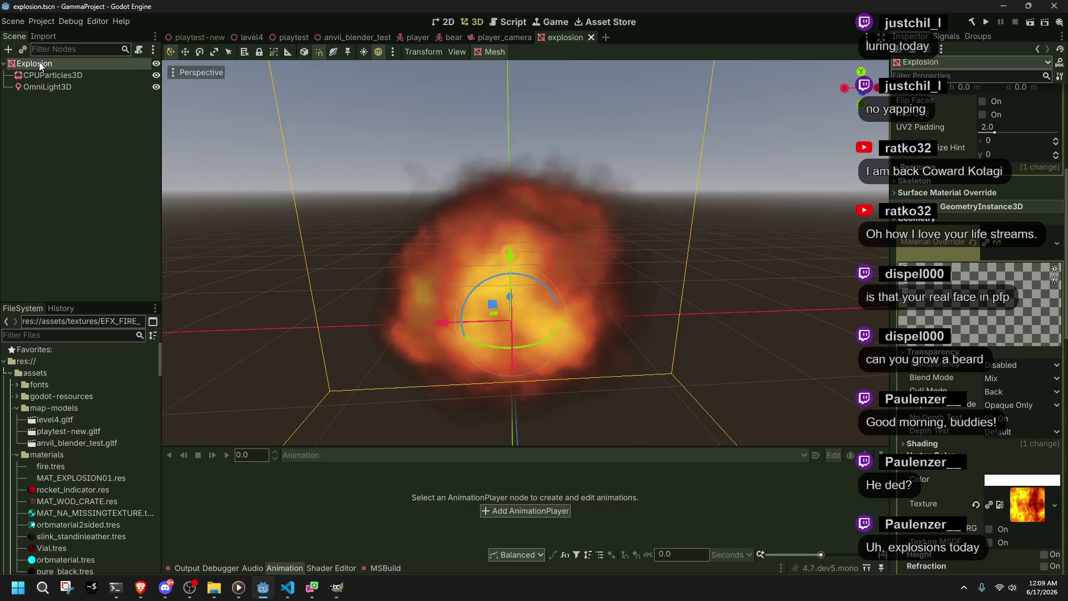
scroll(976, 334, up, 5)
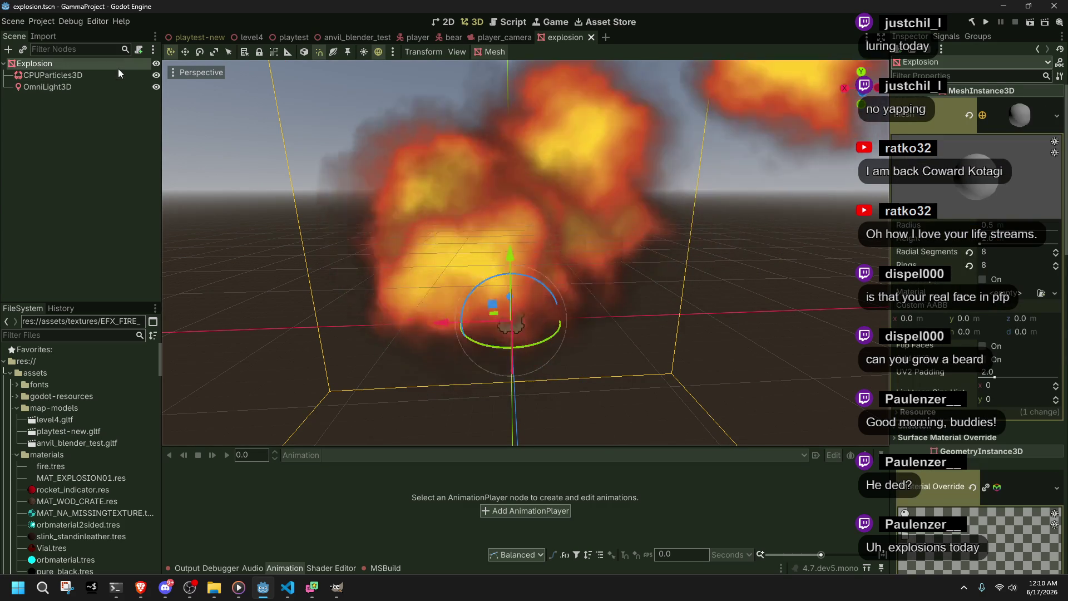
scroll(976, 334, down, 4)
scroll(507, 368, up, 3)
mouse_move(507, 368)
mouse_down()
mouse_move(546, 312)
mouse_move(753, 358)
mouse_move(867, 401)
mouse_up()
scroll(992, 445, down, 6)
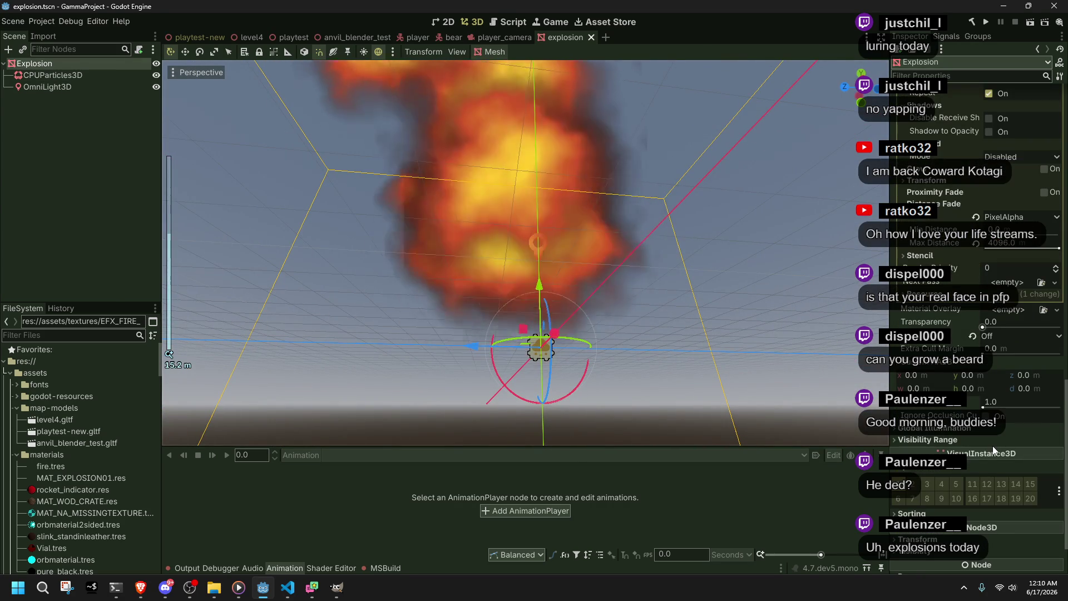
scroll(989, 435, up, 4)
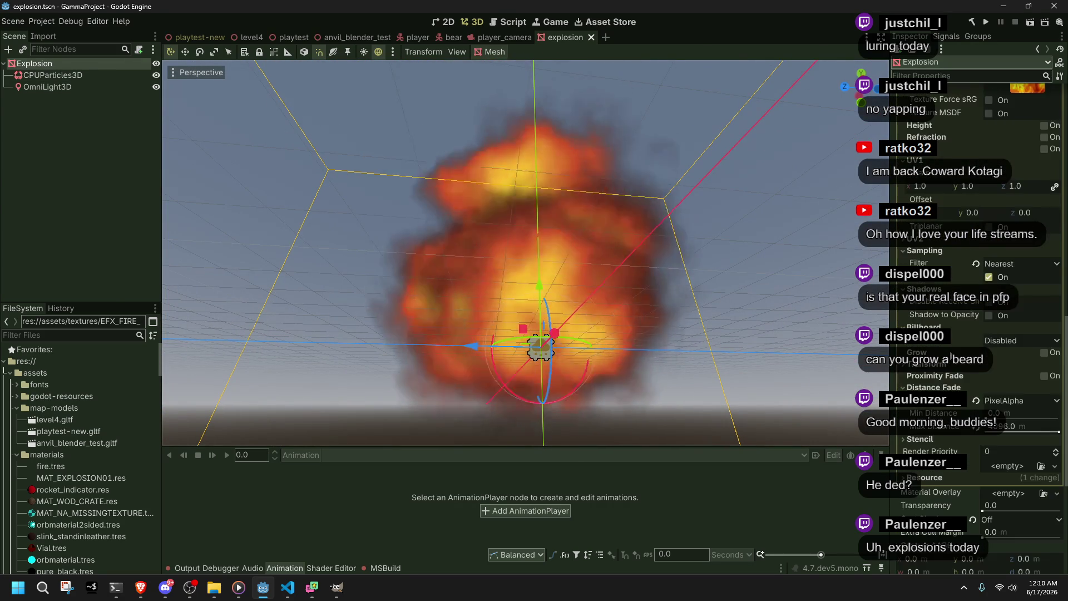
mouse_move(806, 339)
mouse_down()
mouse_move(756, 325)
mouse_move(626, 345)
mouse_move(596, 377)
mouse_up()
scroll(525, 341, up, 3)
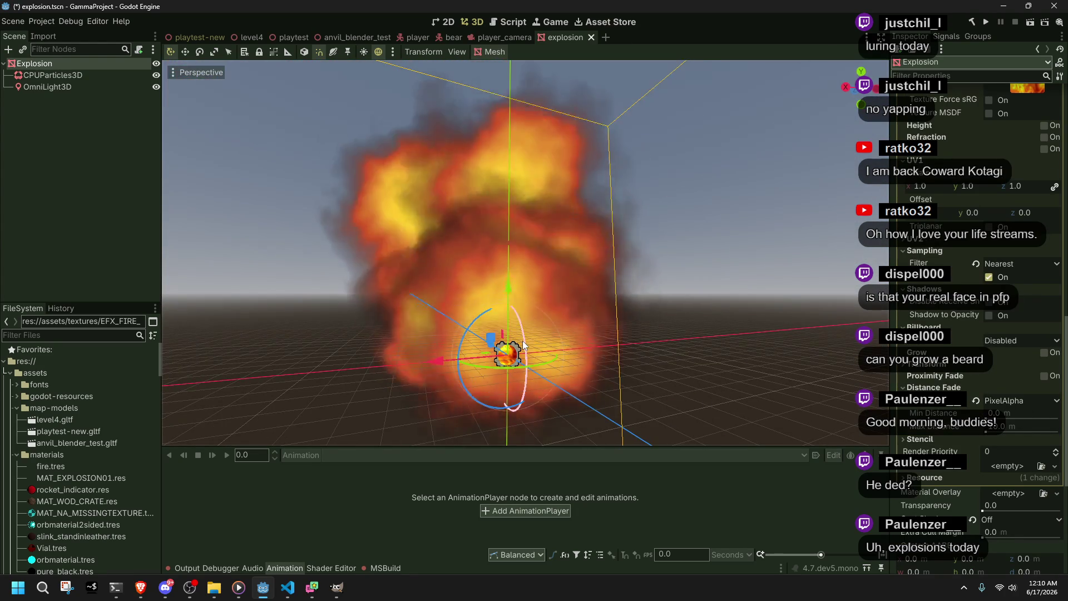
Step: Save the explosion scene
key(alt+Tab)
key(alt+Tab)
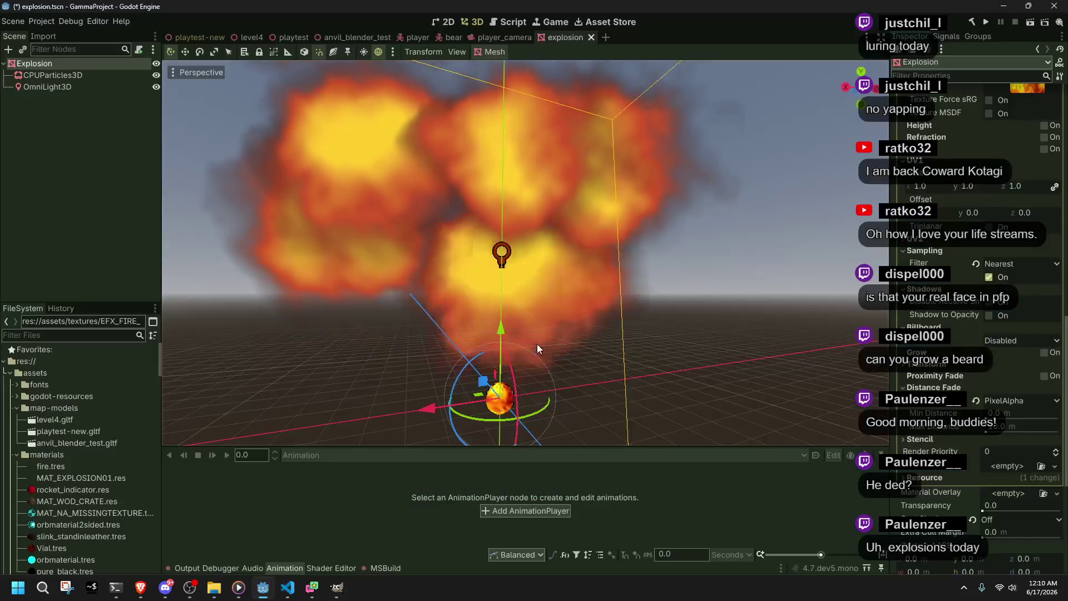
key(ctrl+s)
scroll(936, 408, up, 5)
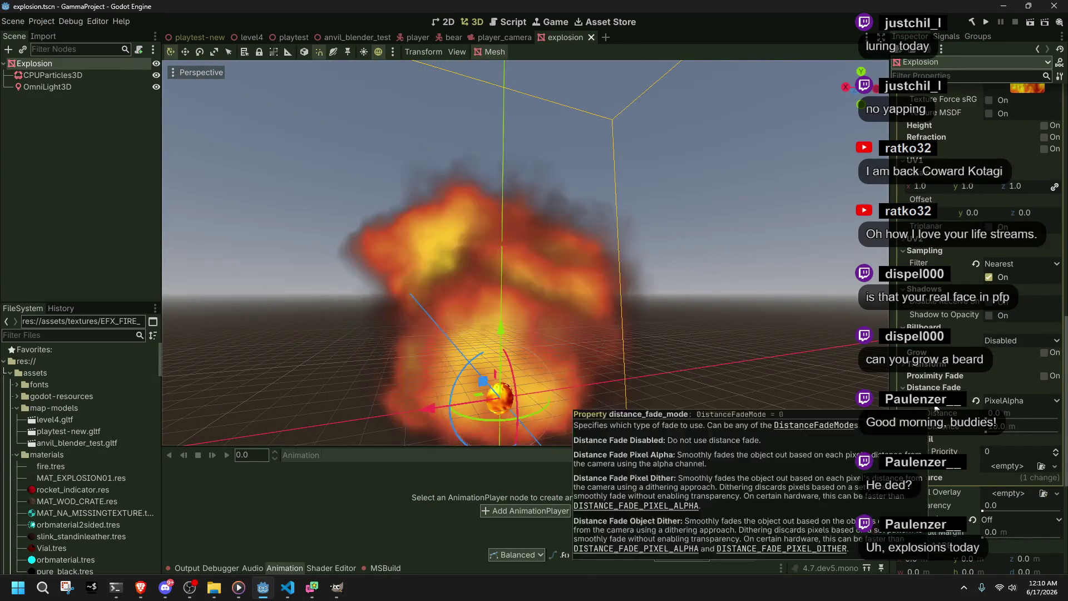
scroll(935, 407, up, 10)
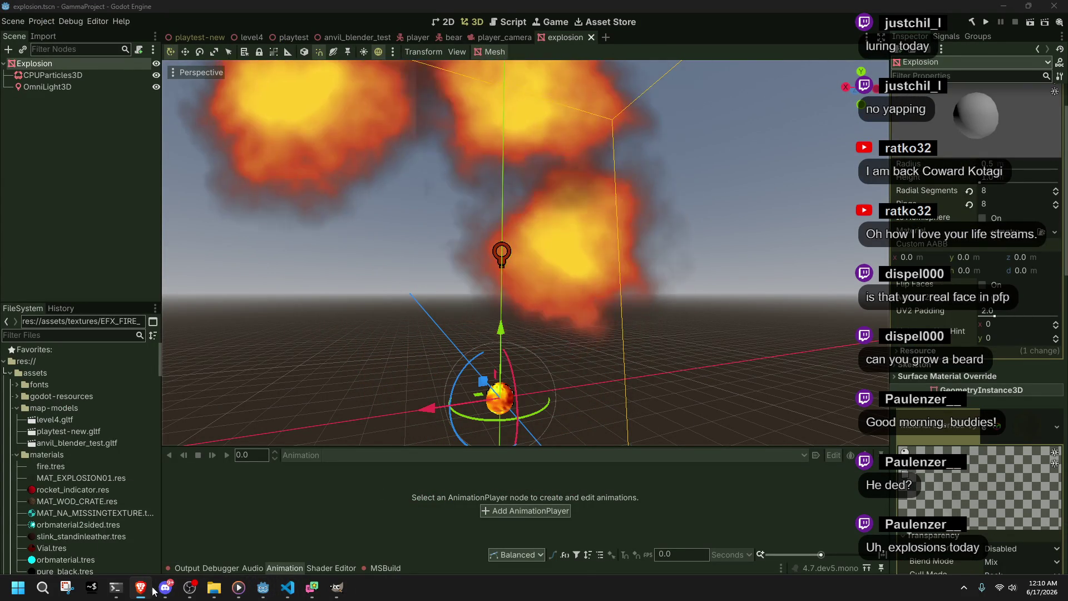
click(288, 590)
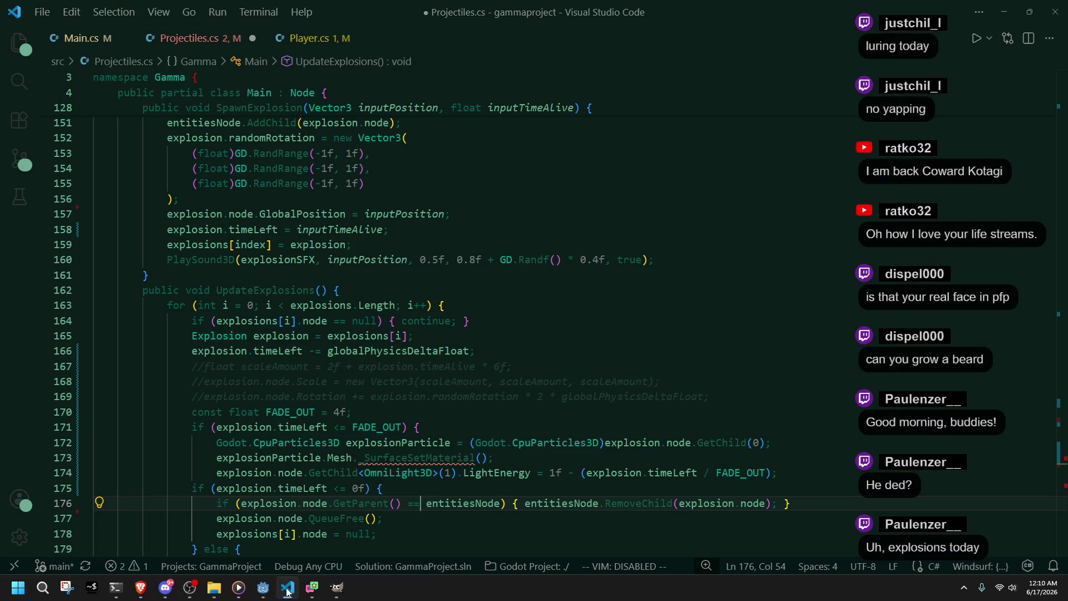
Step: Delete the CpuParticles3D and Mesh material lines from UpdateExplosions
click(487, 477)
click(795, 459)
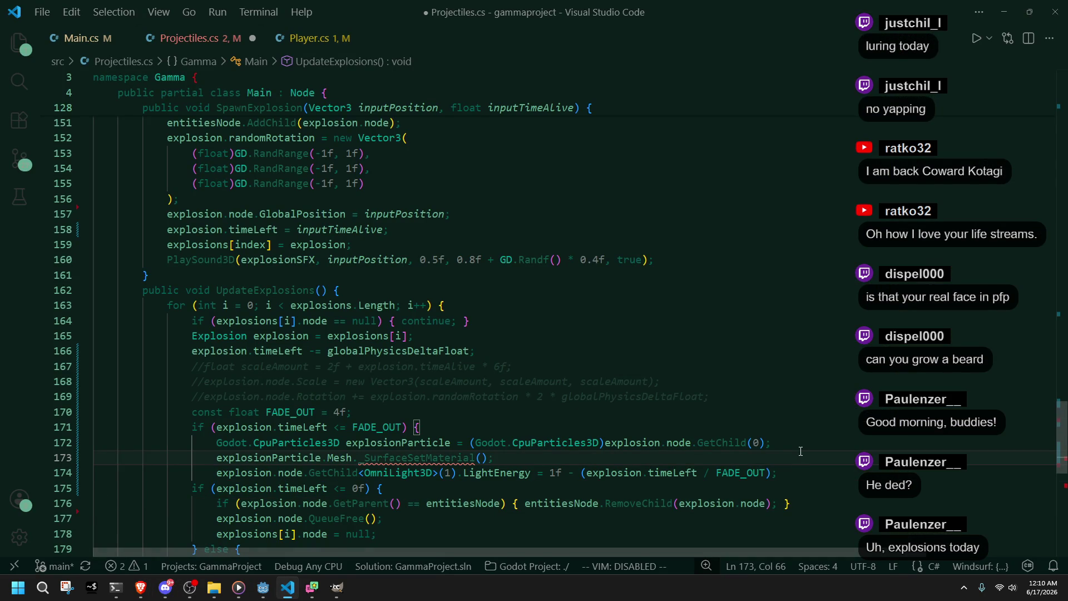
key(BackSpace)
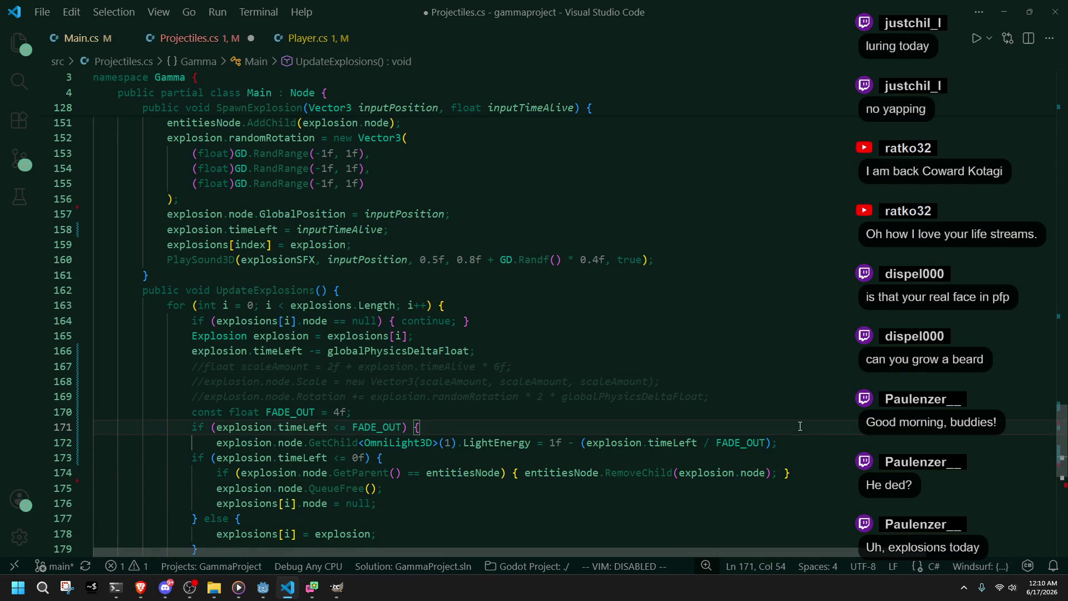
key(Return)
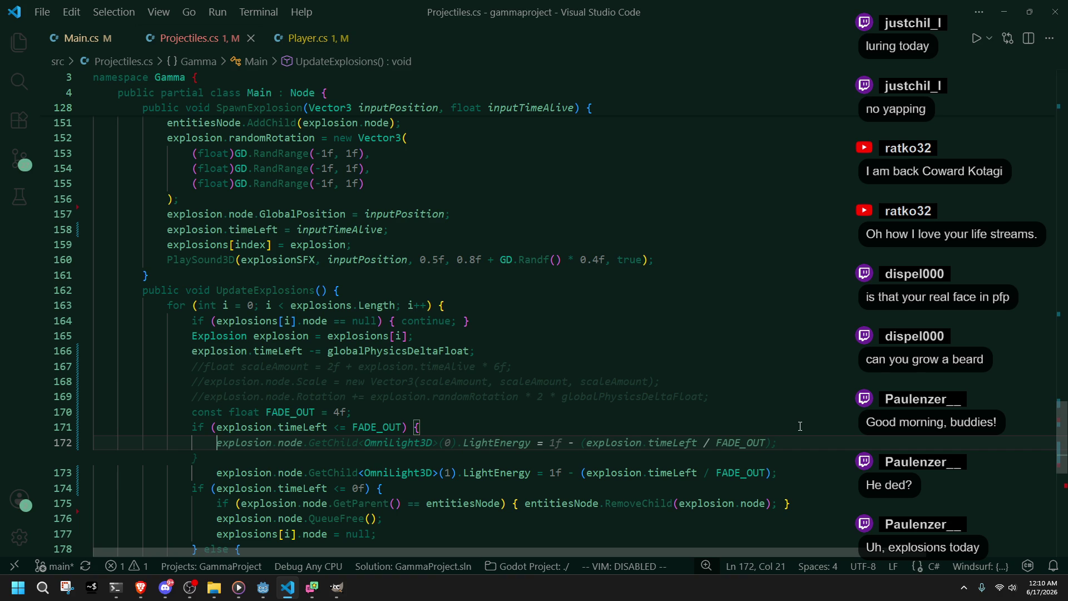
click(800, 426)
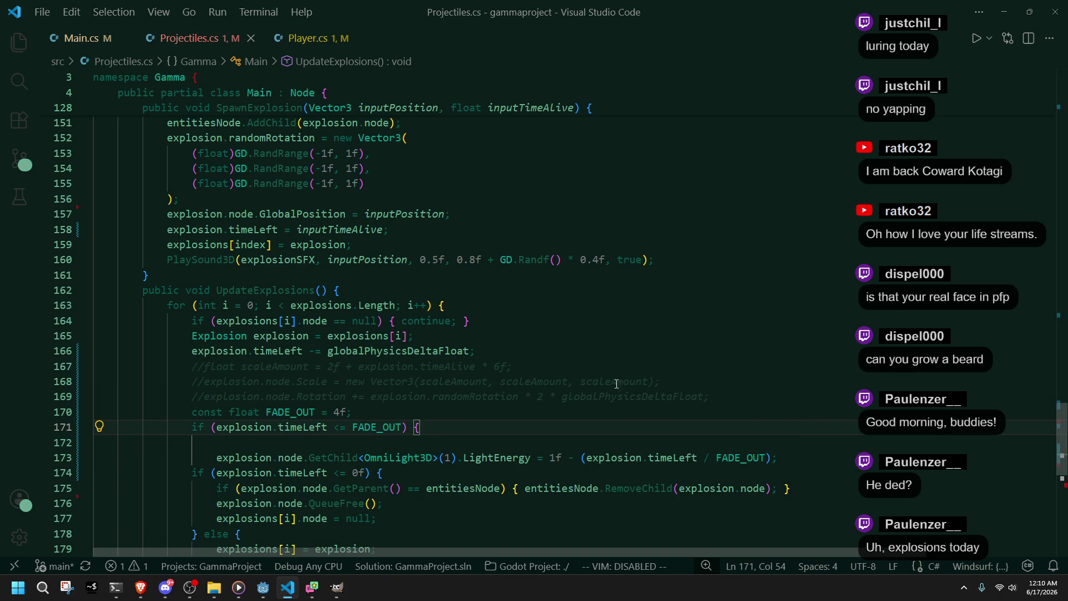
key(Down)
text(ex)
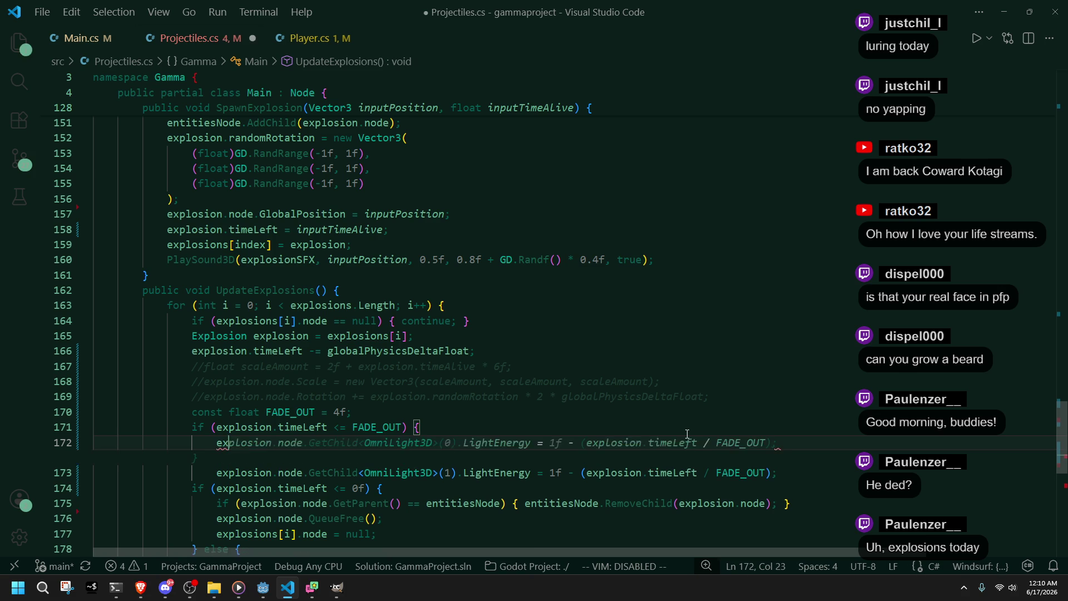
text(plosion.node)
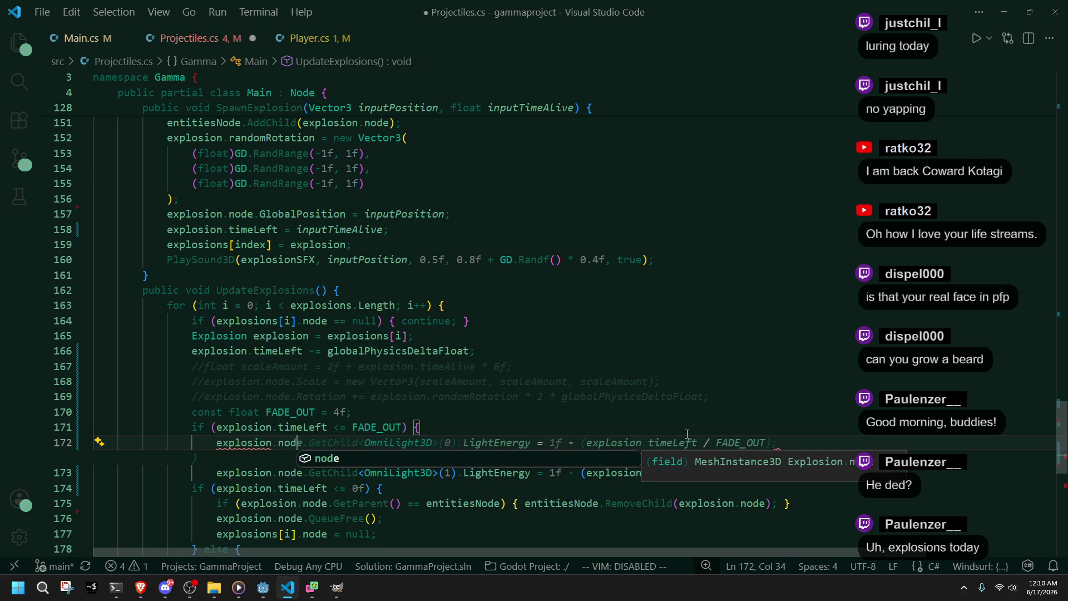
key(BackSpace)
key(BackSpace)
key(BackSpace)
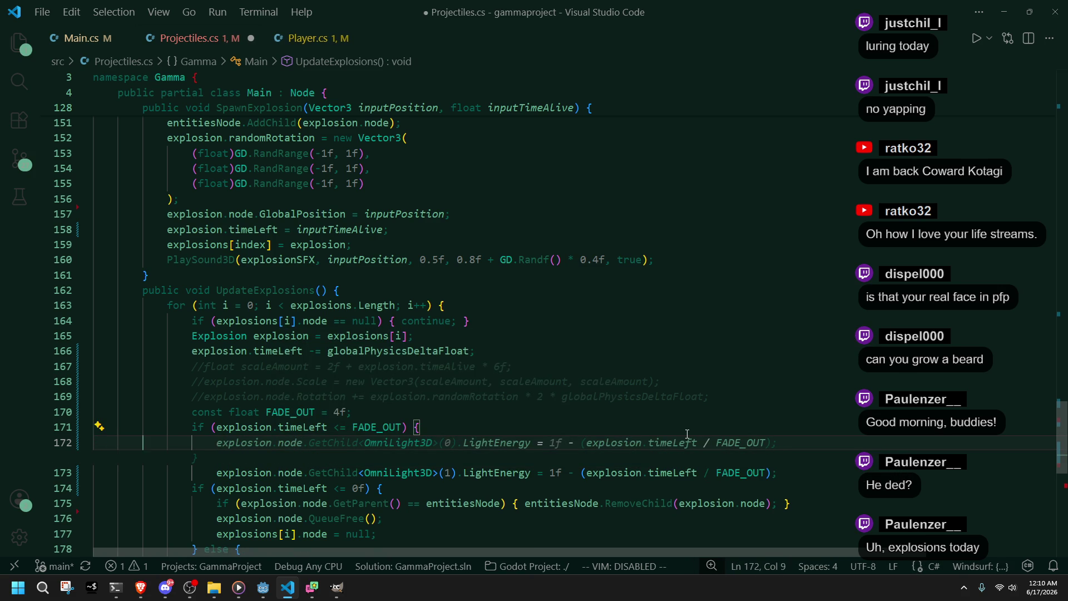
key(BackSpace)
key(BackSpace)
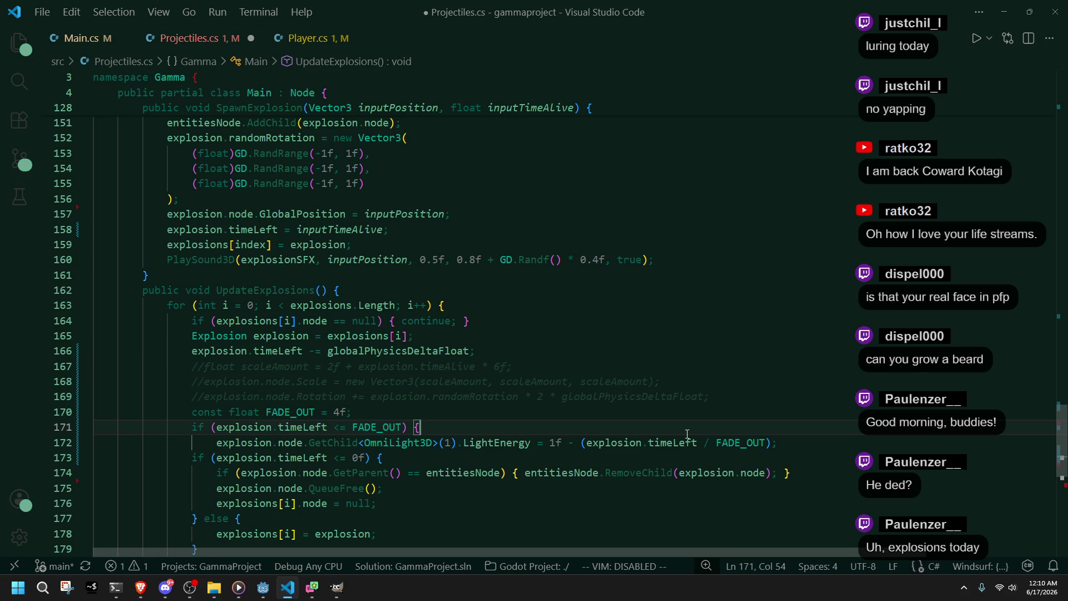
Step: Insert an empty if (explosion.timeLeft > FADE_OUT) block above the fade-out check
click(627, 410)
click(747, 400)
key(Down)
key(Return)
text(if)
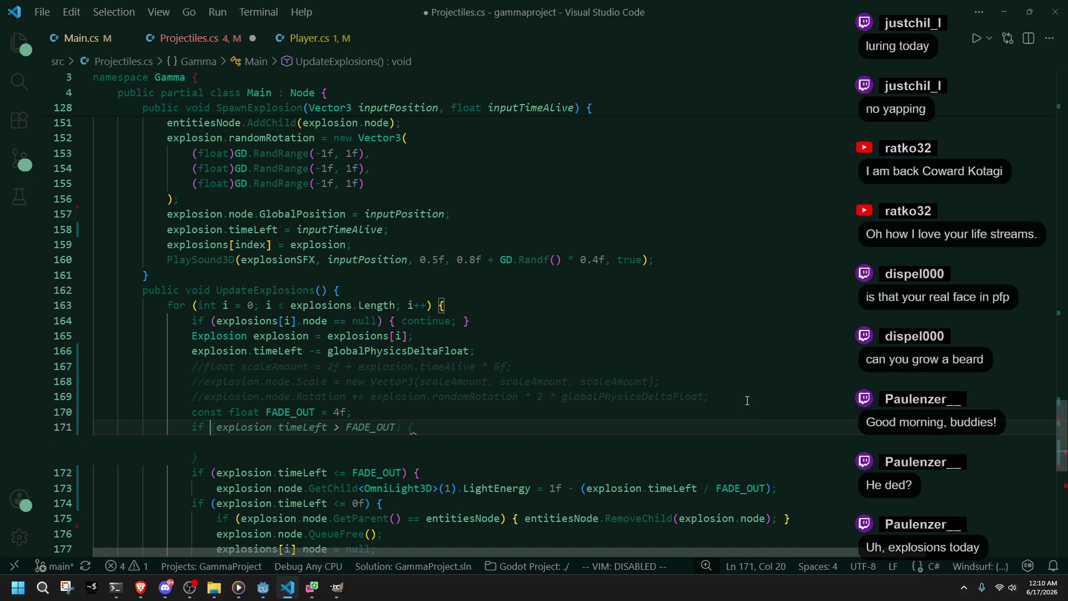
key(Tab)
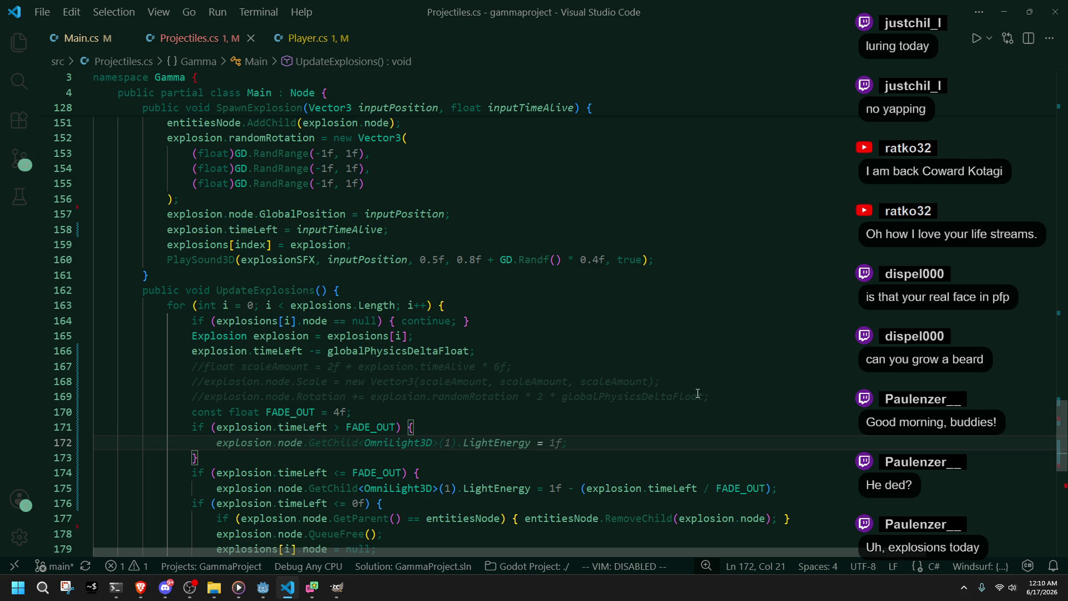
Step: Paste the commented Scale and Rotation lines into the new block and uncomment them
drag(731, 396, 733, 371)
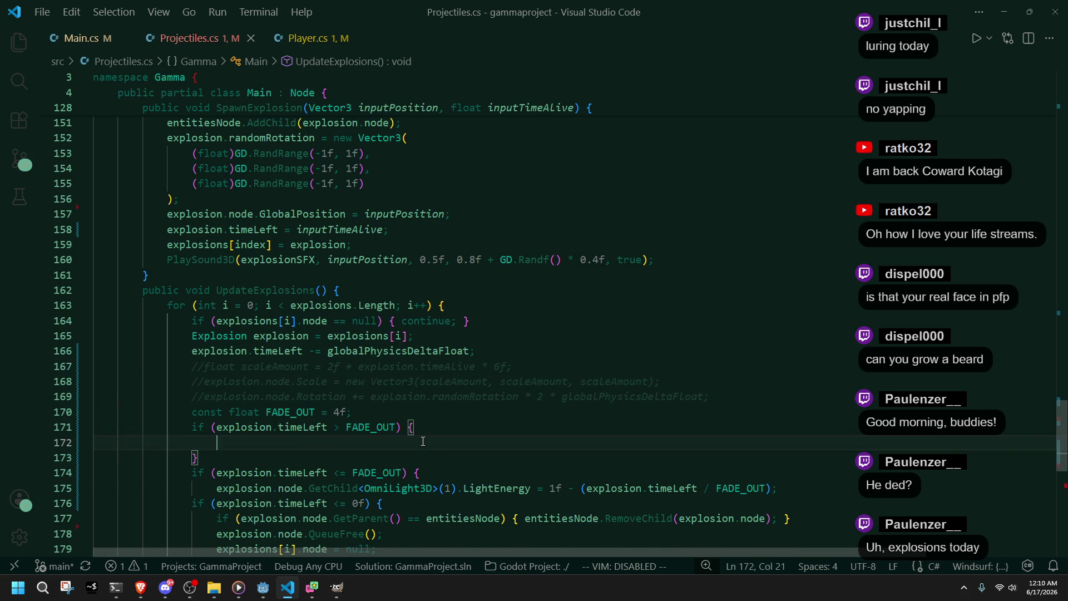
text(//explosion.node.Scale = new Vector3(scaleAmount, scaleAmount, scaleAmount);                 //explosion.node.Rotation += explosion.randomRotation * 2 * globalPhysicsDeltaFloat;)
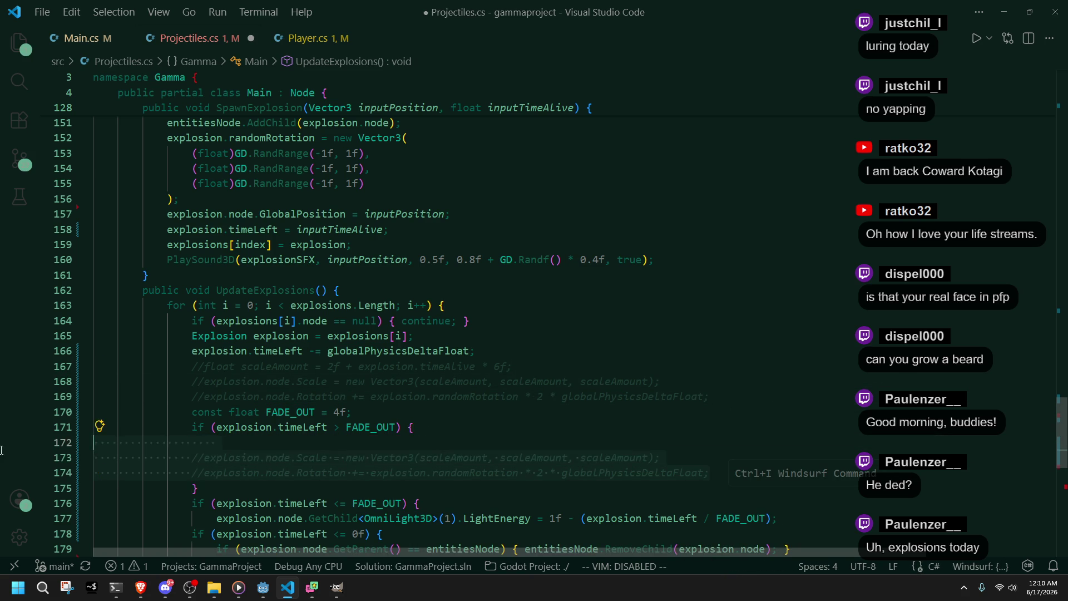
key(shift+Tab)
key(Tab)
key(Tab)
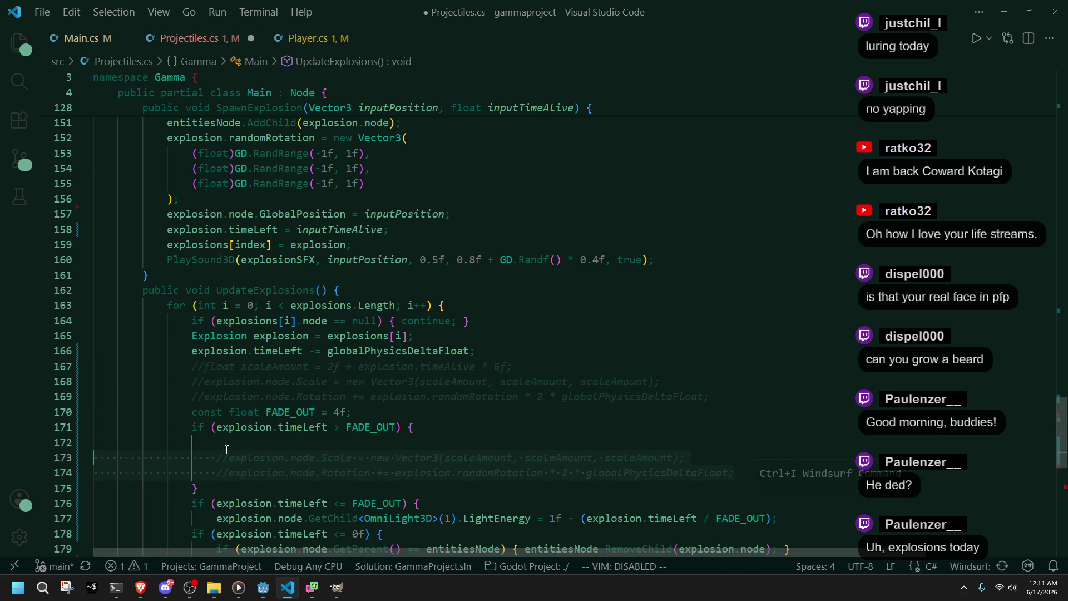
key(ctrl+slash)
key(Down)
key(ctrl+slash)
click(234, 442)
key(ctrl+shift+k)
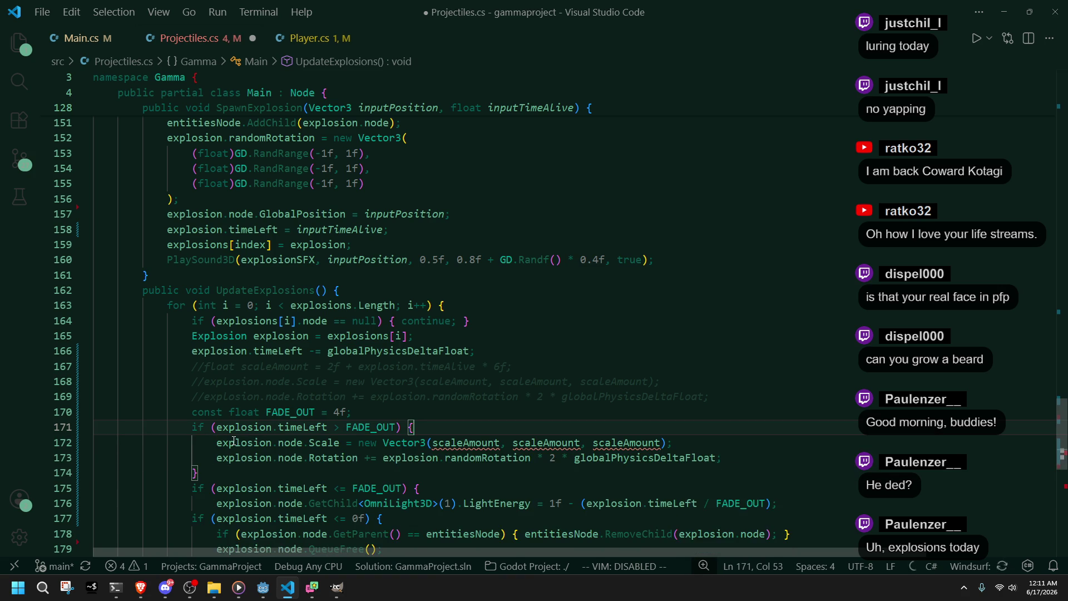
Step: Uncomment scaleAmount, base it on timeLeft instead of timeAlive, and save Projectiles.cs
click(288, 358)
click(204, 366)
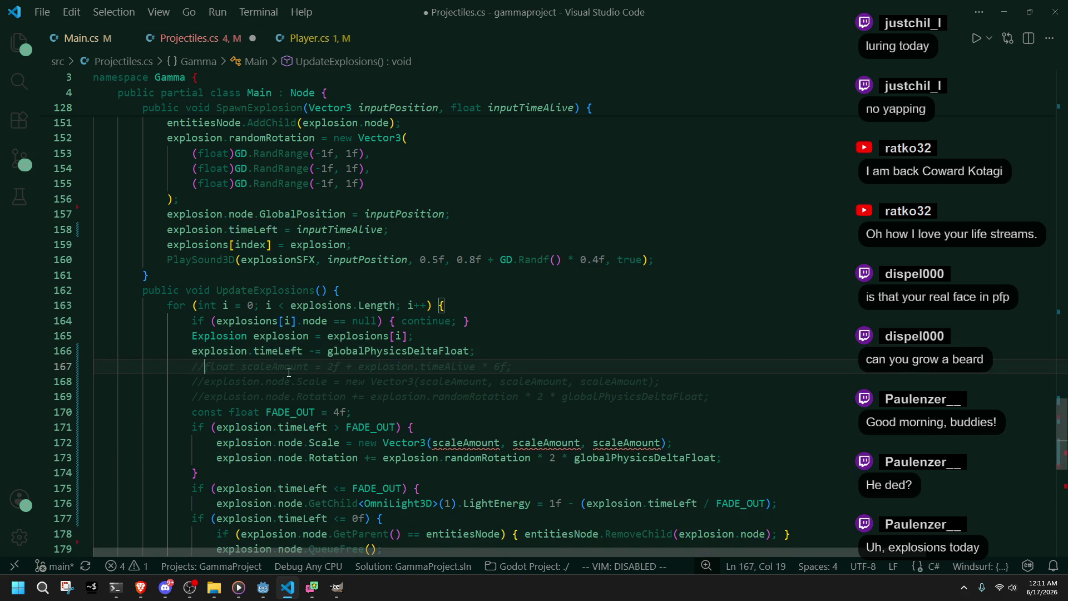
key(BackSpace)
key(ctrl+s)
click(439, 410)
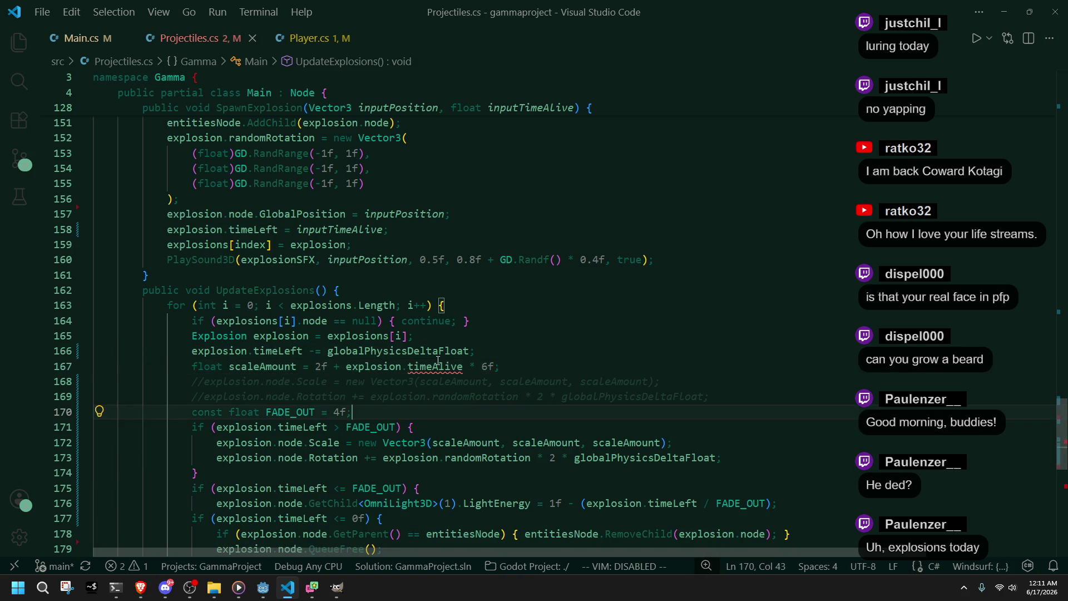
key(BackSpace)
key(BackSpace)
key(BackSpace)
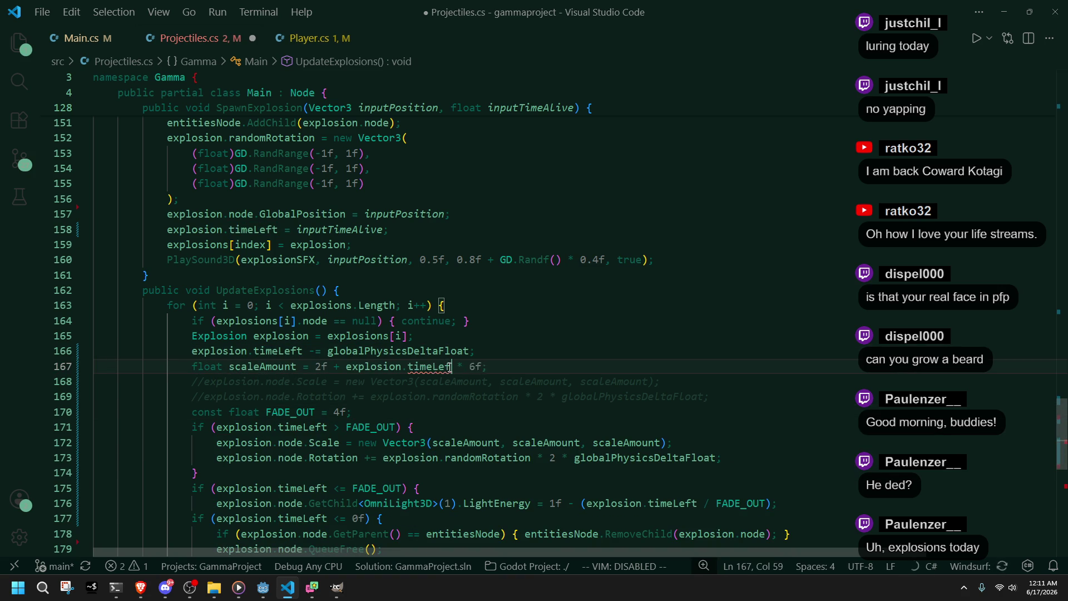
text(t)
click(445, 443)
click(324, 443)
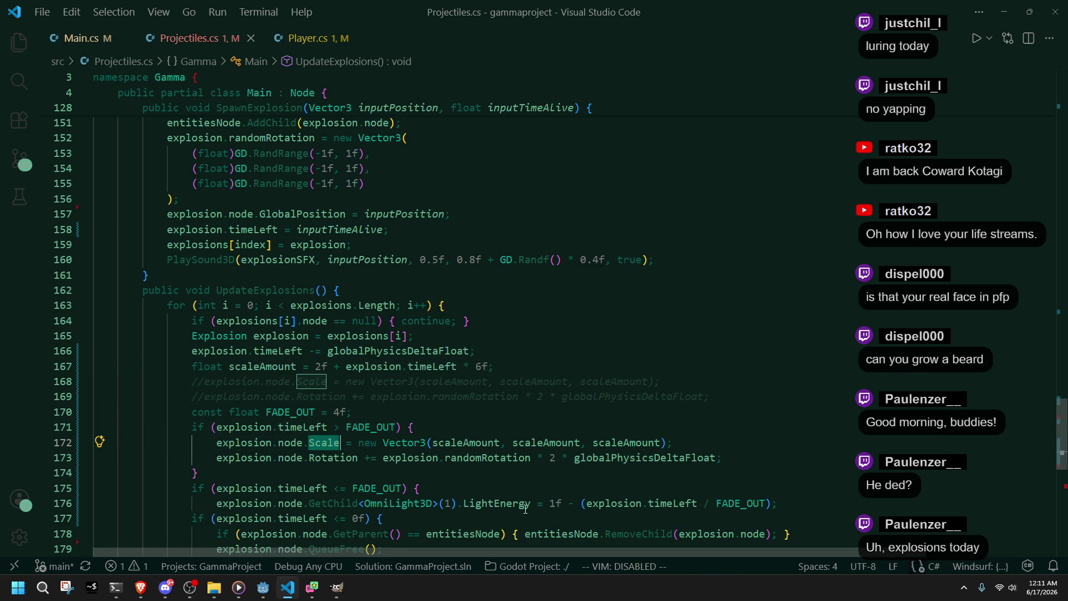
click(435, 478)
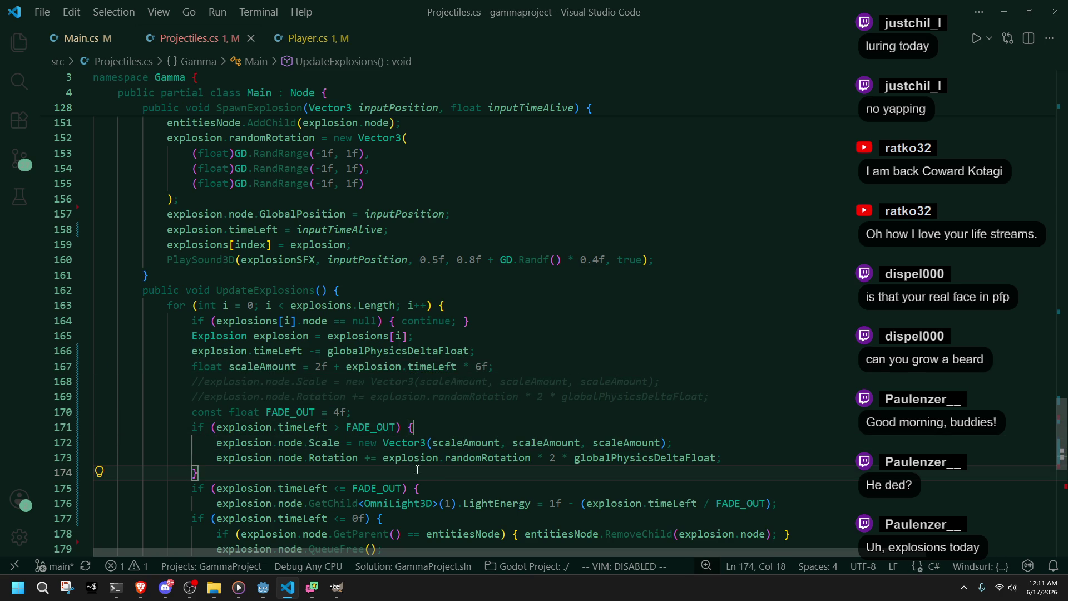
click(341, 442)
click(263, 587)
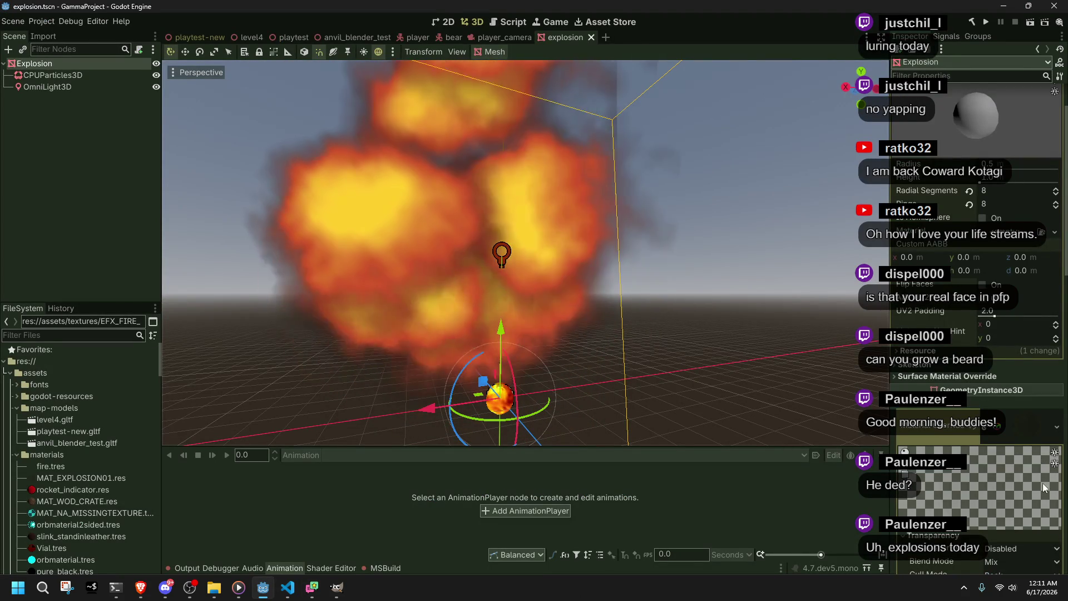
Step: Run the game again; dismiss the build failure reporting ')' expected at 187,2
scroll(923, 344, down, 10)
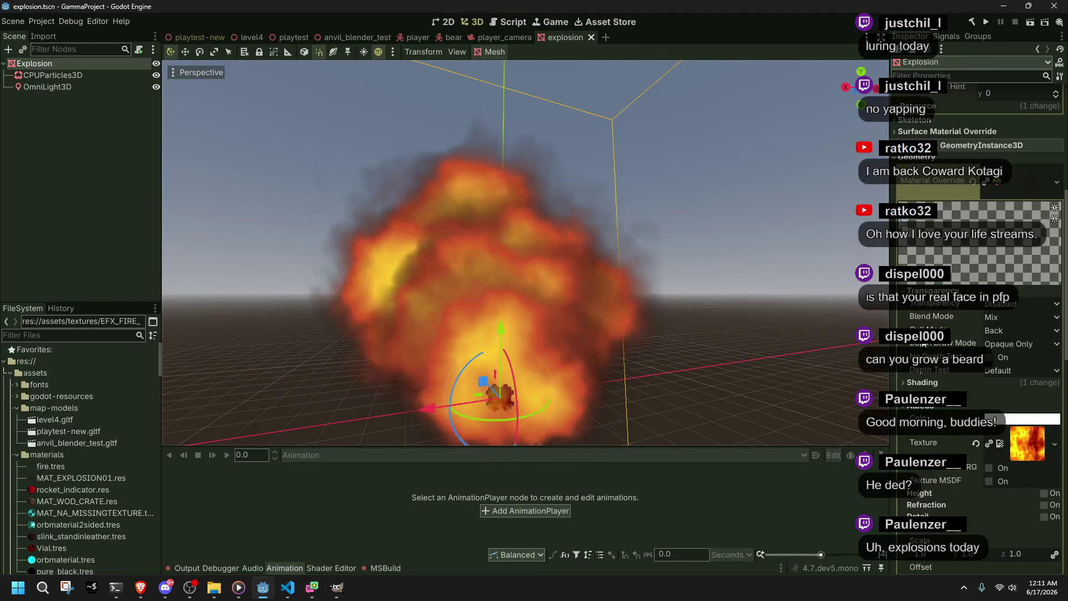
click(986, 23)
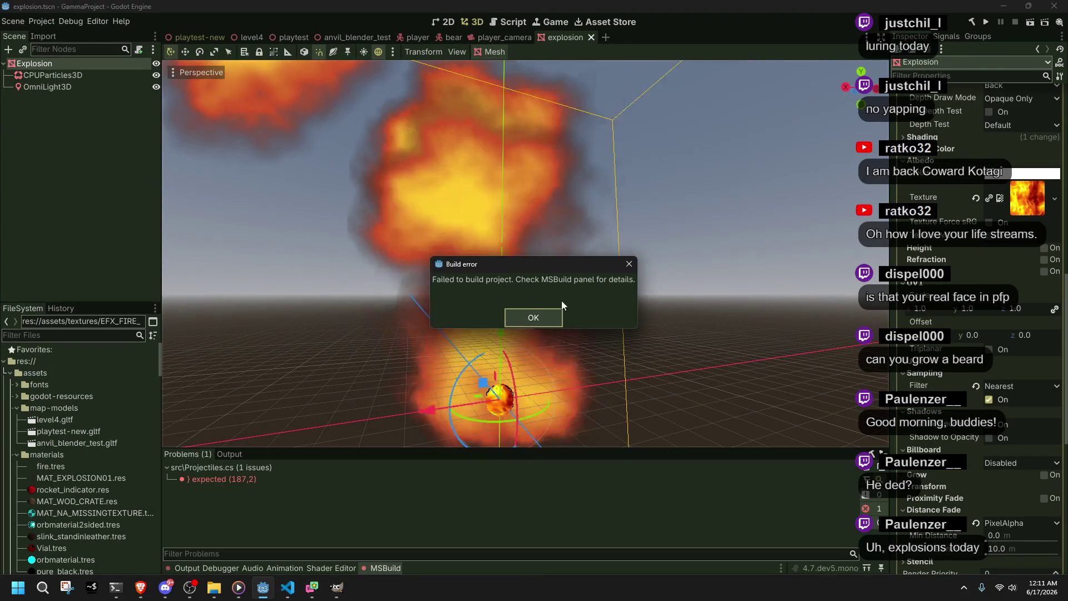
click(534, 317)
key(alt+Tab)
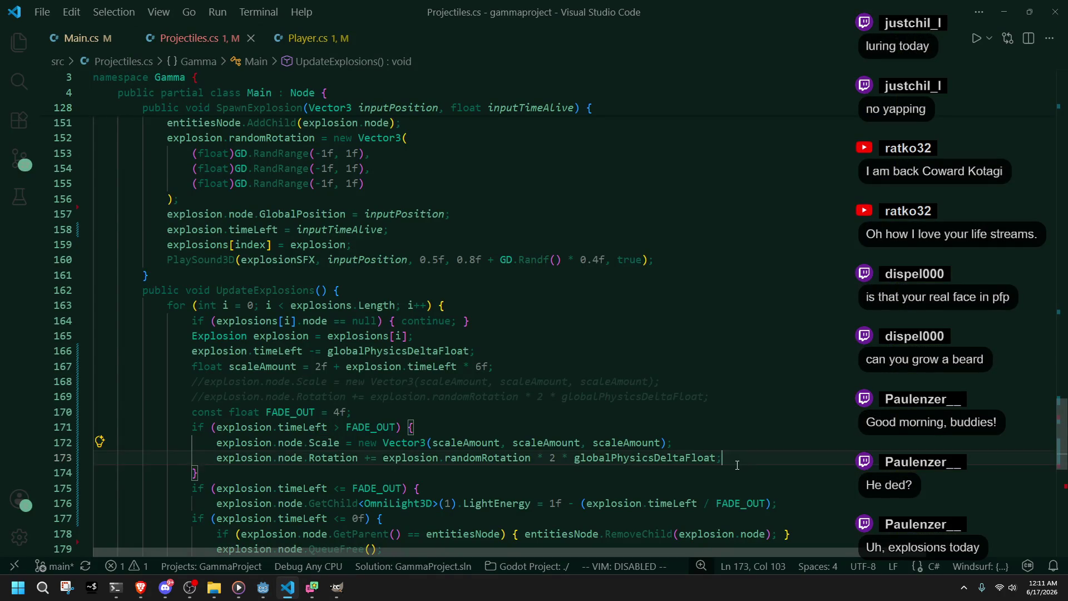
Step: Trace the brace pairs in UpdateExplosions to find the unclosed light-fade block
scroll(737, 464, down, 3)
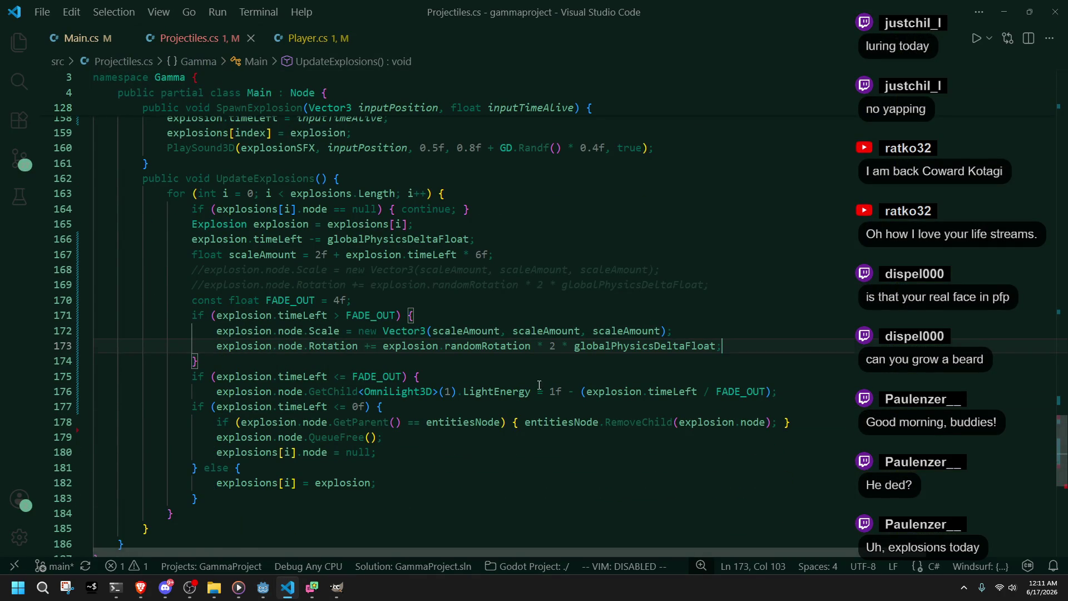
scroll(528, 374, up, 15)
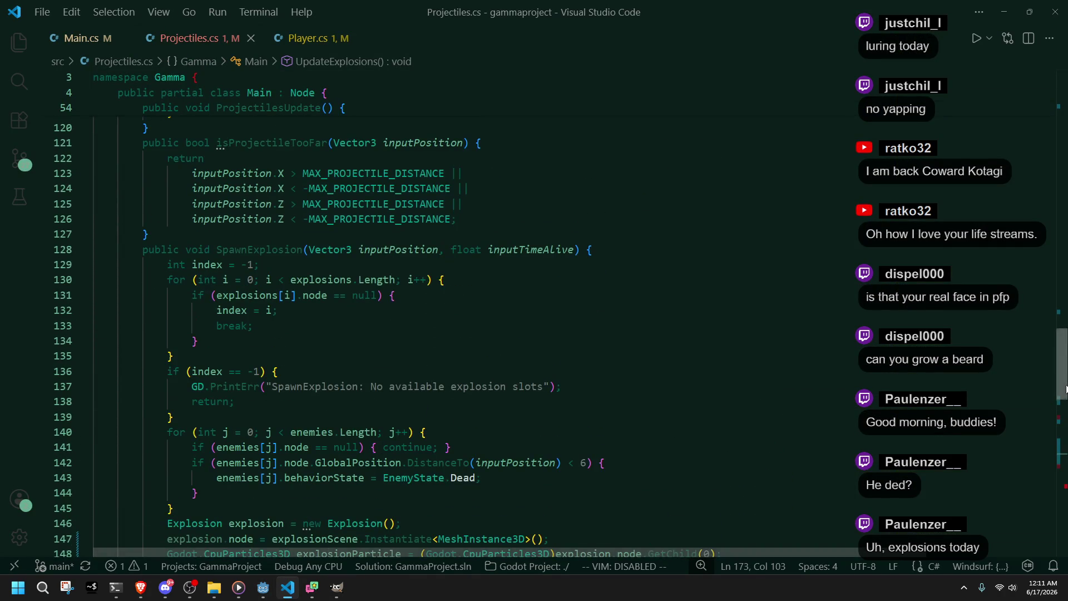
drag(1065, 388, 1065, 492)
click(623, 325)
click(488, 344)
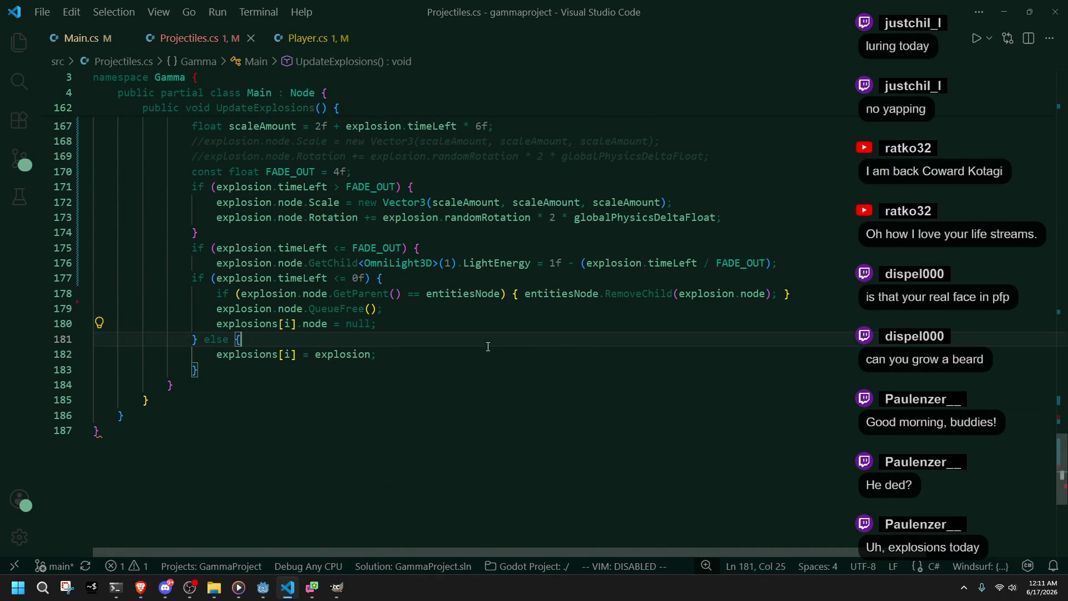
click(432, 280)
click(440, 230)
scroll(390, 245, up, 2)
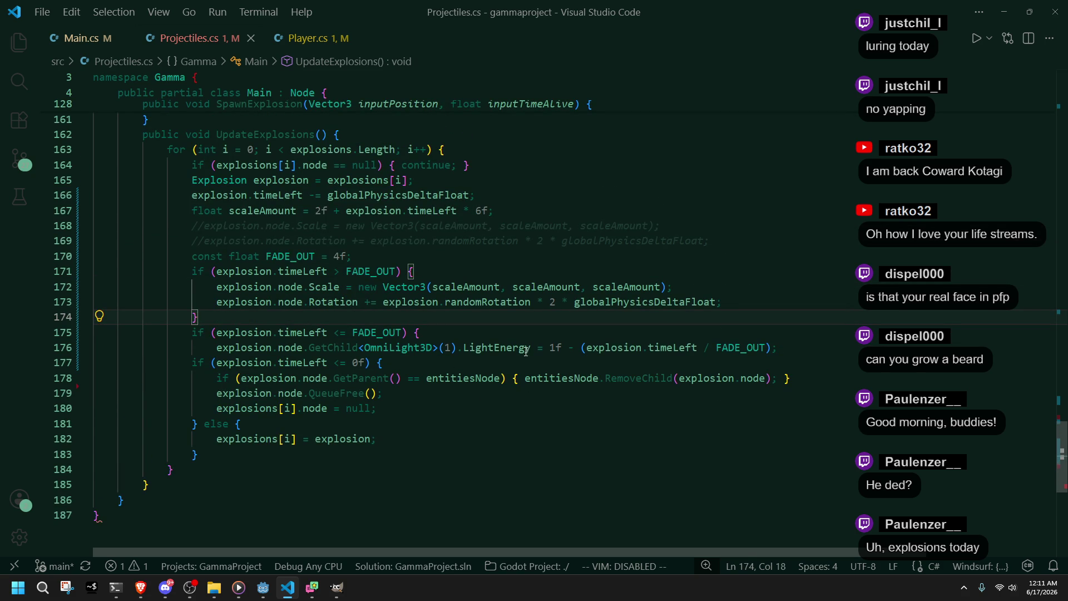
click(474, 271)
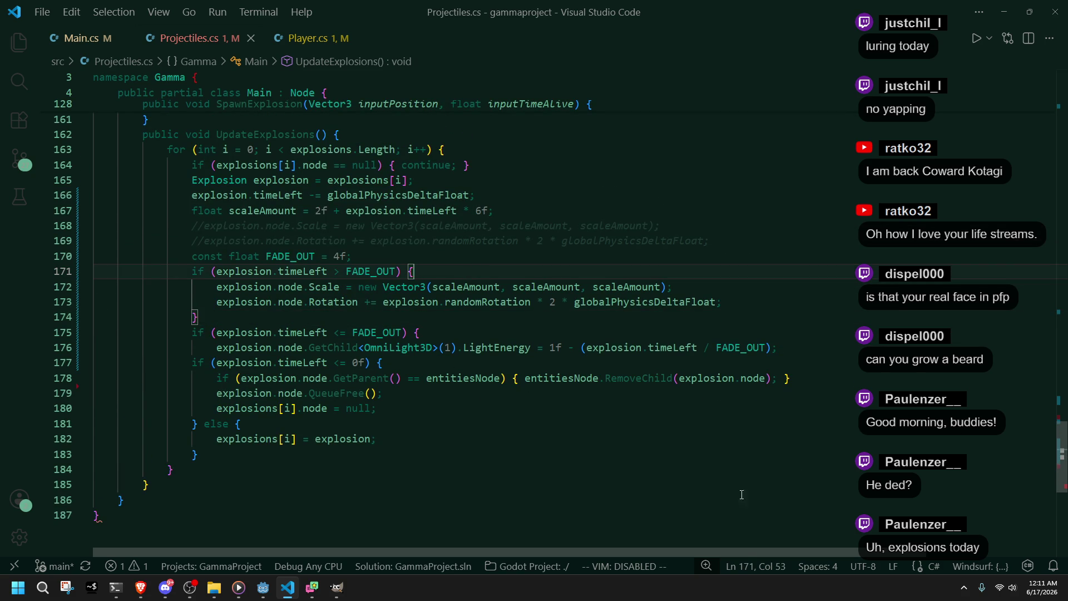
click(123, 522)
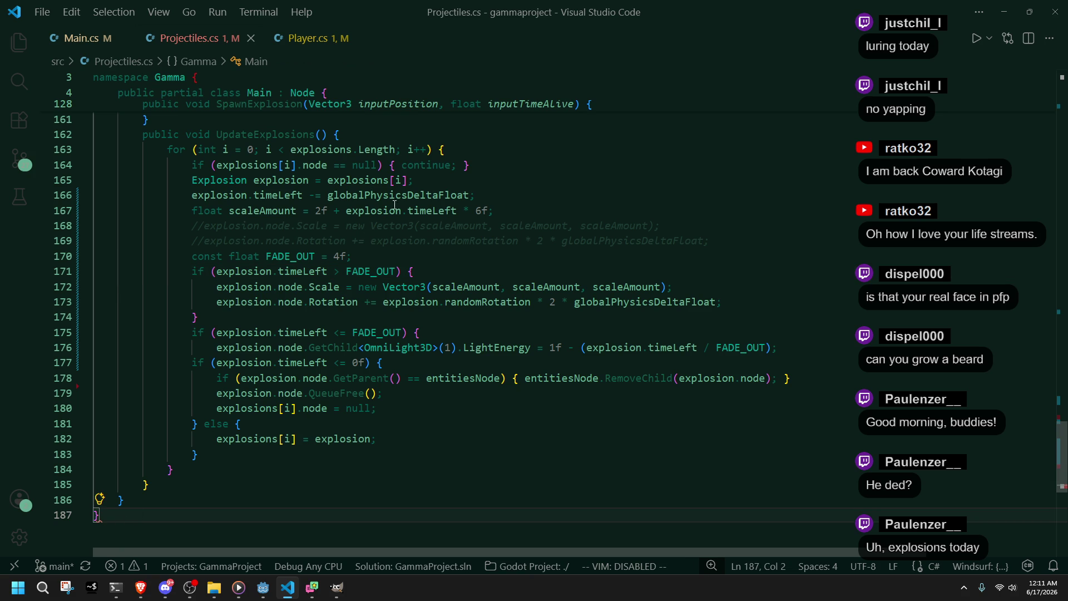
click(444, 150)
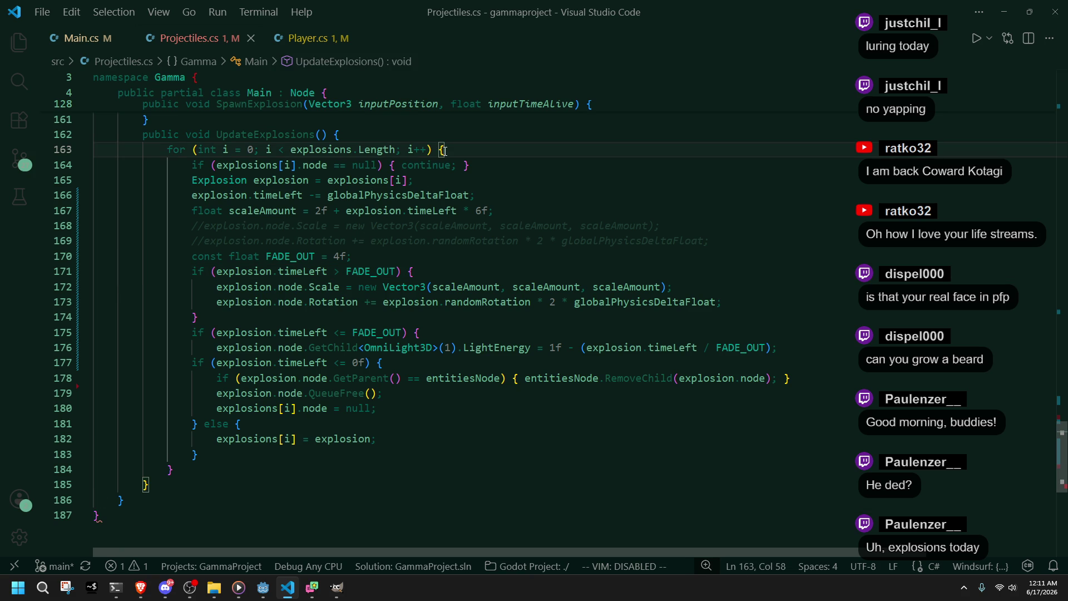
scroll(275, 494, up, 4)
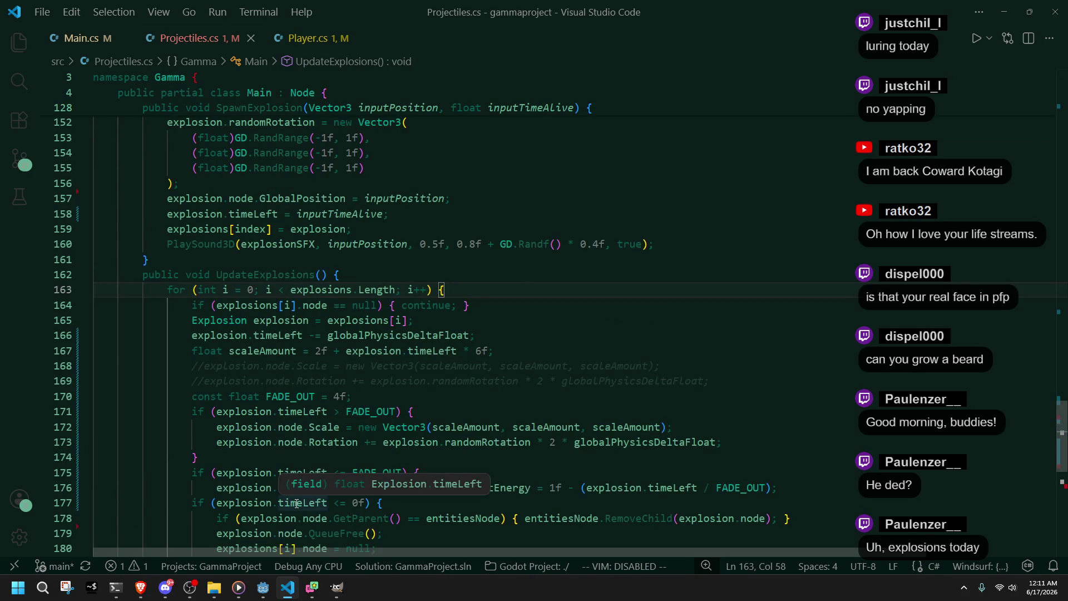
scroll(356, 390, down, 2)
click(412, 356)
click(416, 416)
scroll(437, 458, down, 1)
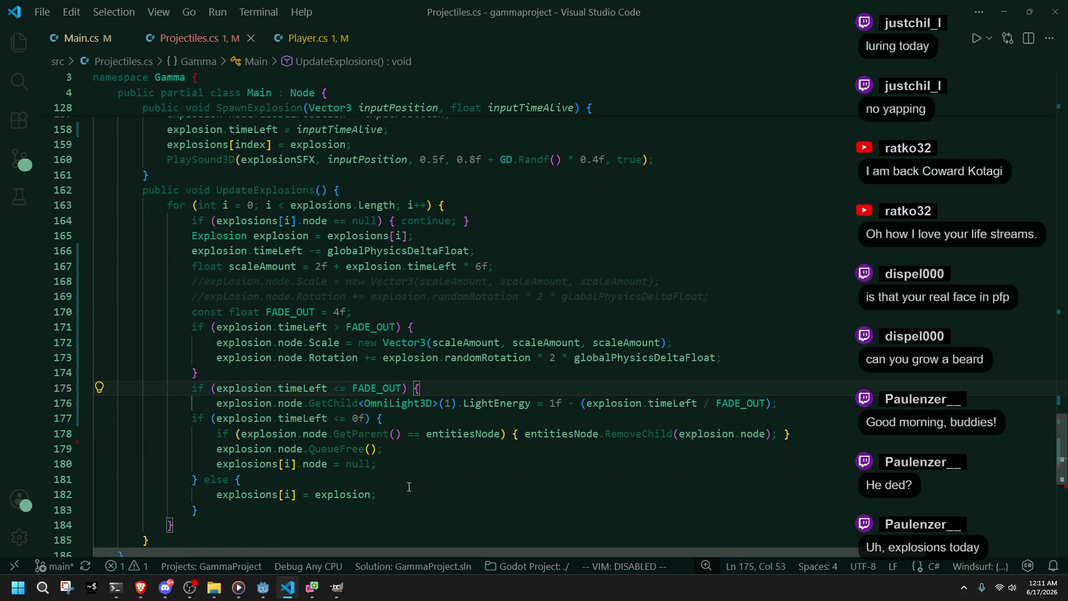
Step: Add the missing closing brace after the light-energy line at line 176
click(785, 405)
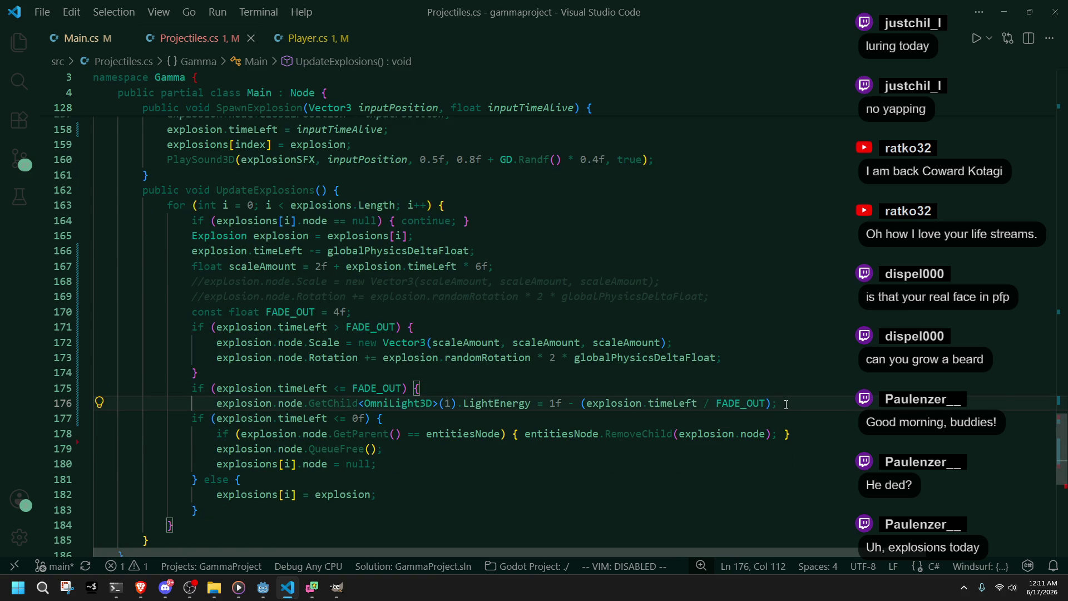
key(Return)
text(})
click(785, 404)
click(263, 587)
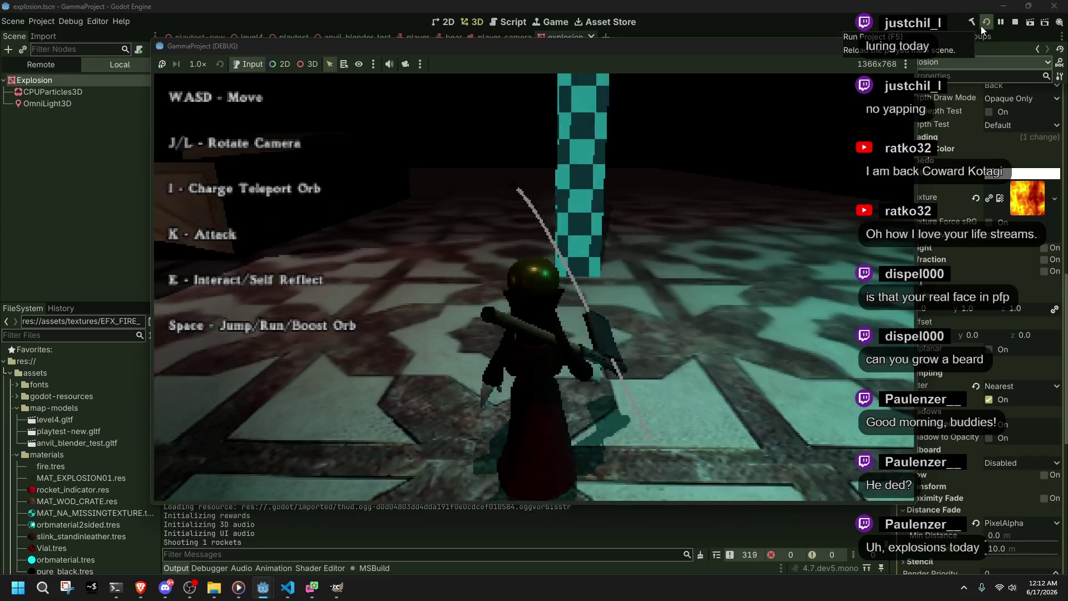
Step: Fire a rocket to test the explosion, stop the game, and switch back to the code
key(k)
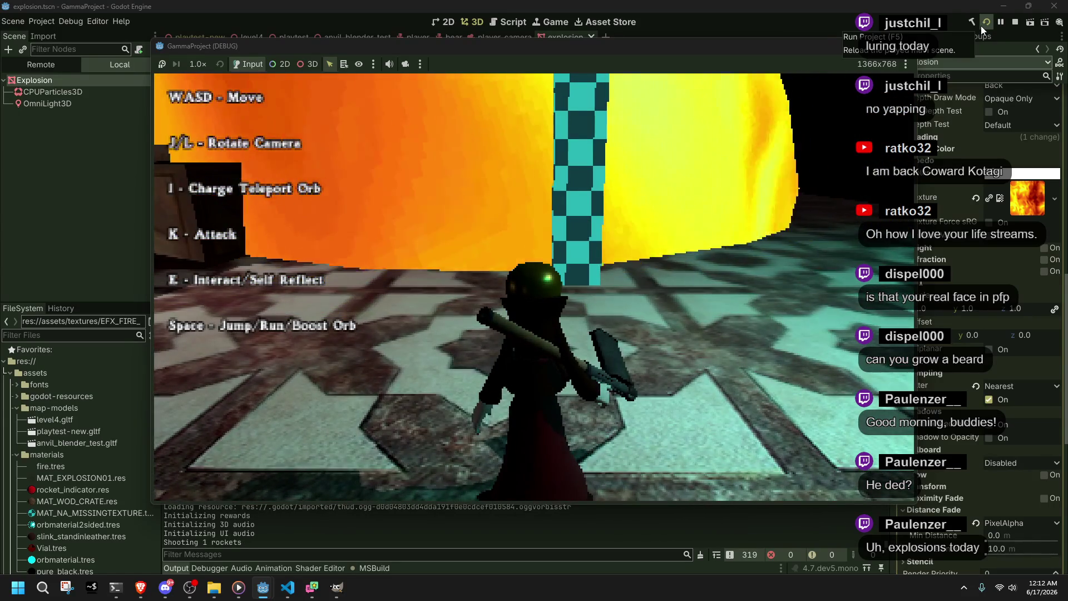
key(F8)
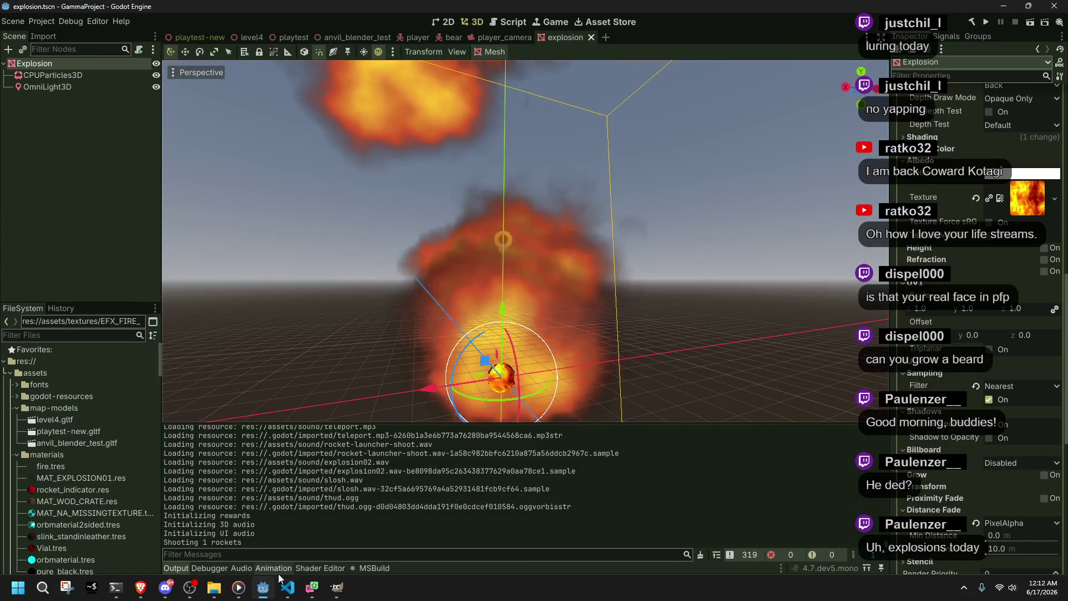
key(alt+Tab)
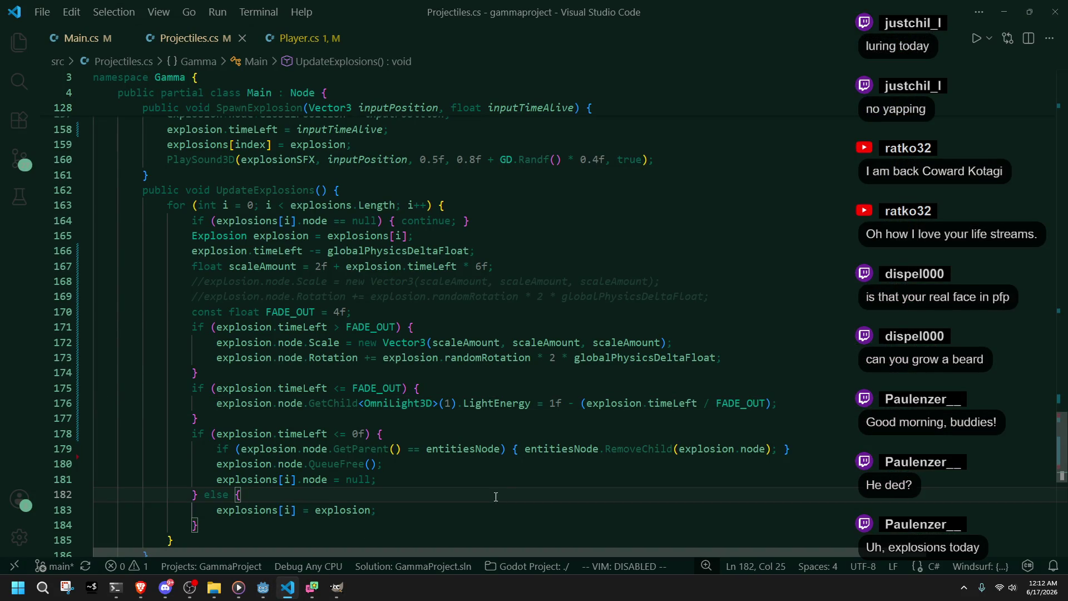
Step: Review the light-fade and scaling code, then comment out the scaleAmount declaration and save
click(431, 416)
click(426, 389)
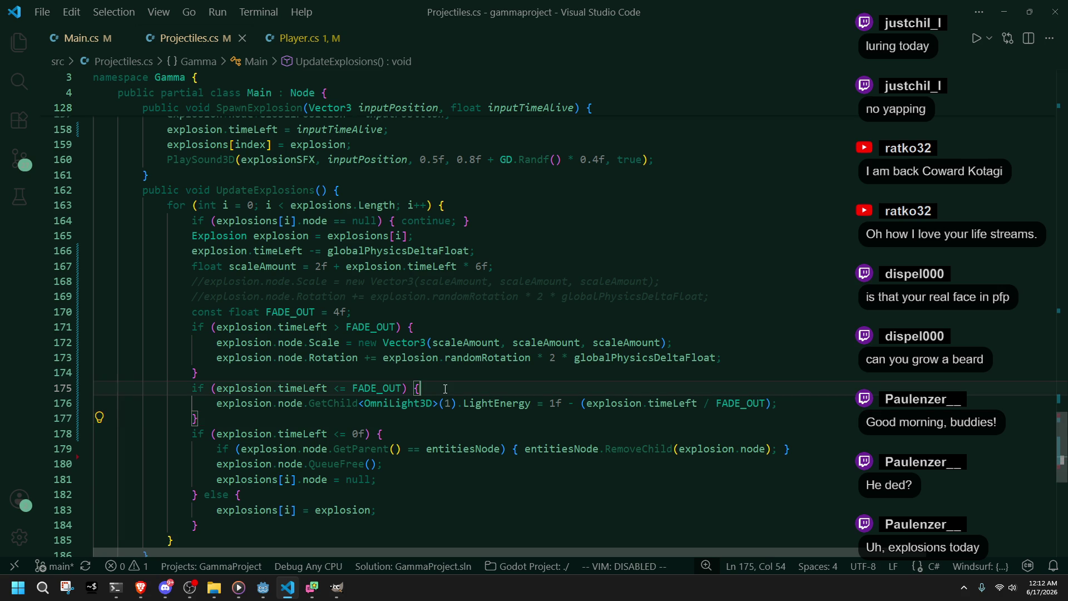
click(384, 389)
click(384, 420)
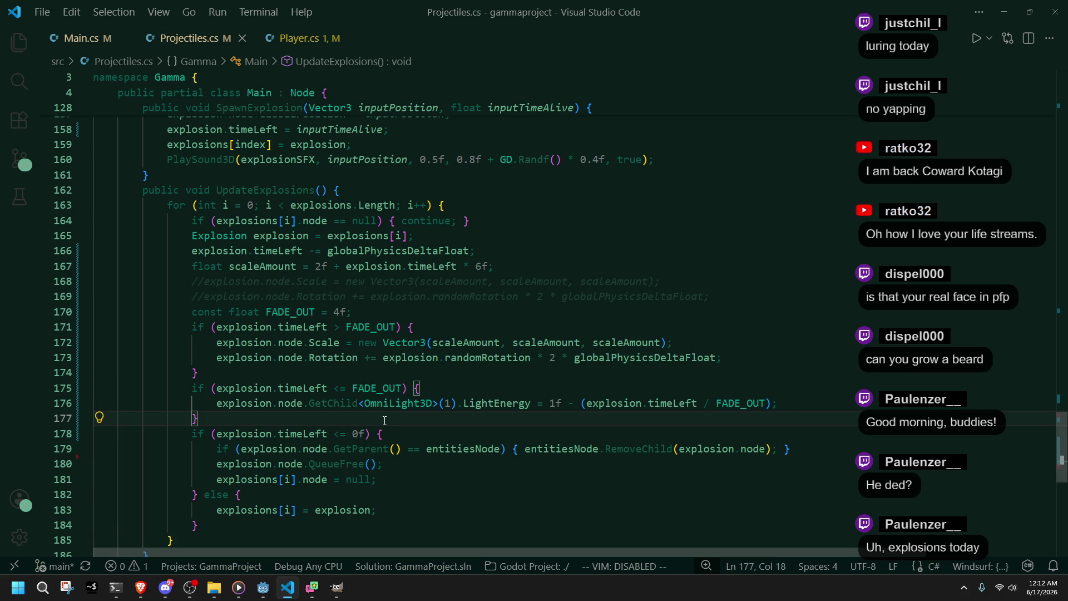
click(383, 380)
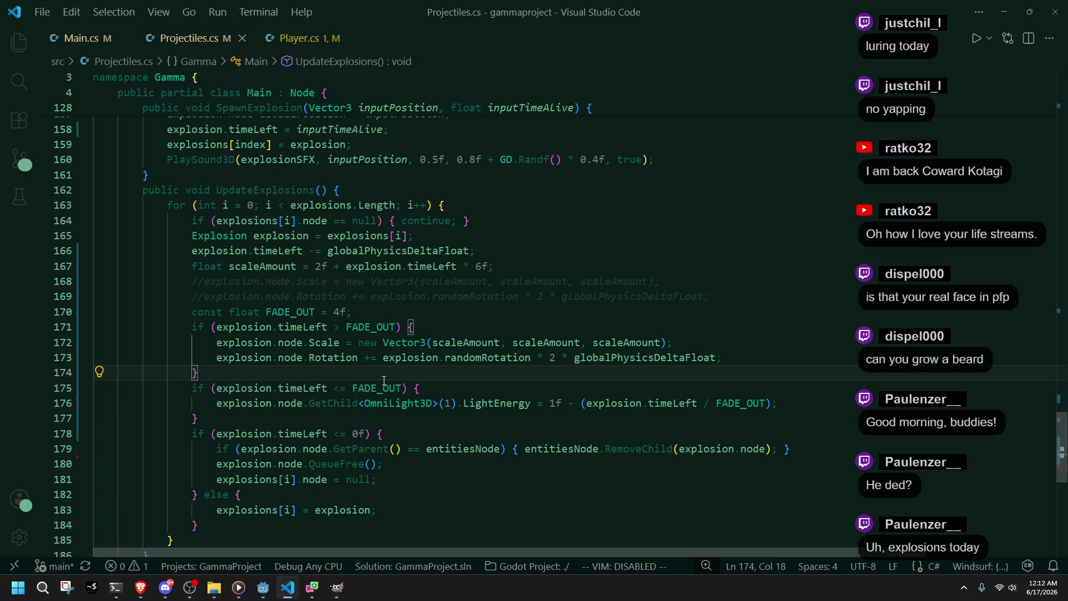
drag(682, 349, 691, 334)
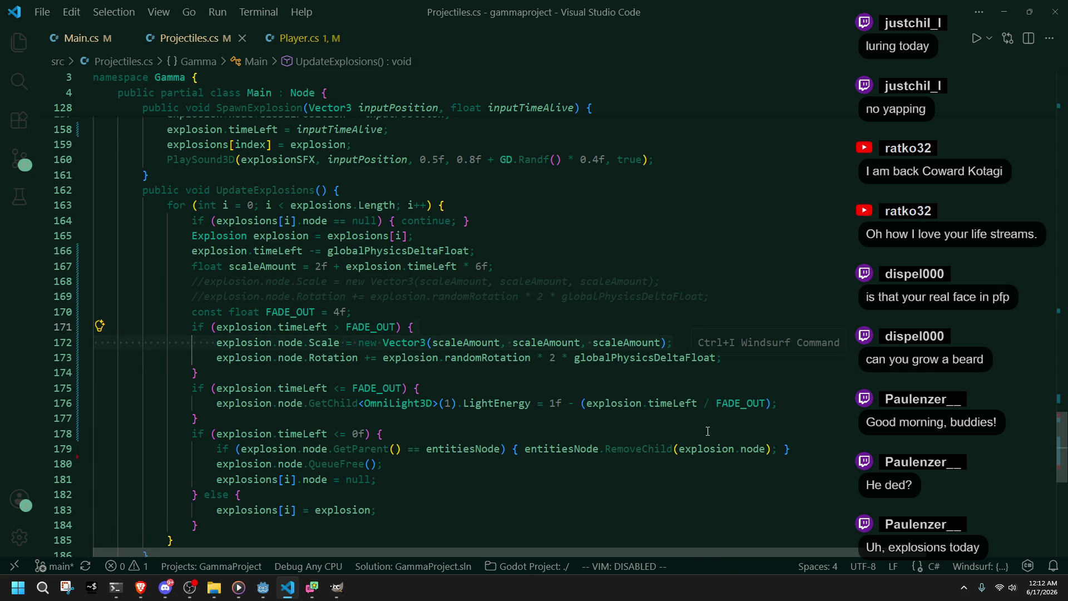
click(664, 422)
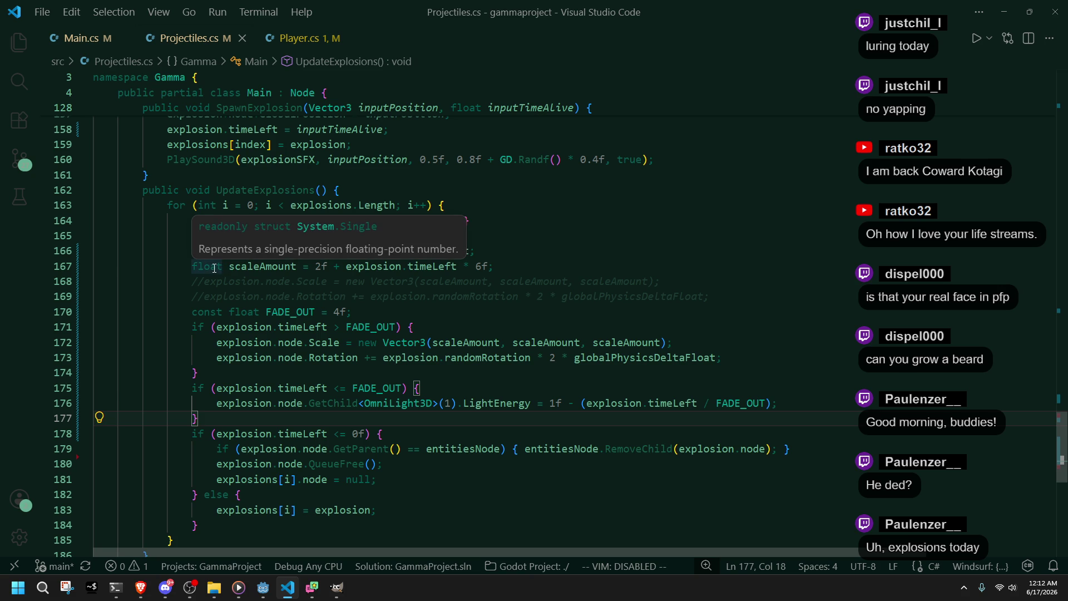
click(192, 266)
text(//)
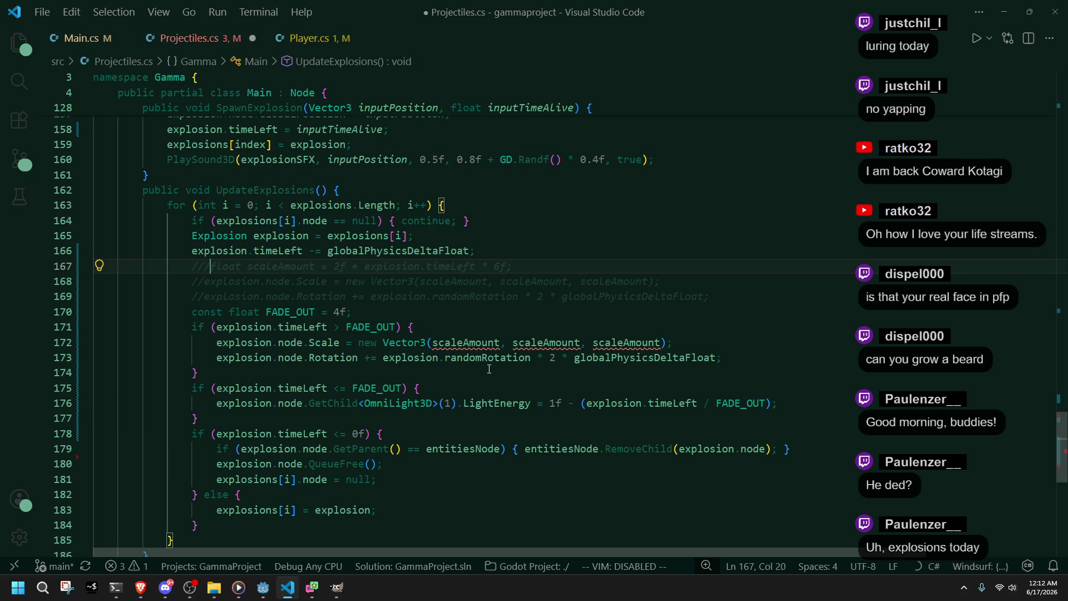
key(ctrl+s)
Step: Uncomment line 167 and delete the 2f term so scaleAmount is explosion.timeLeft * 6f, then save
click(499, 382)
click(667, 343)
drag(668, 344, 346, 341)
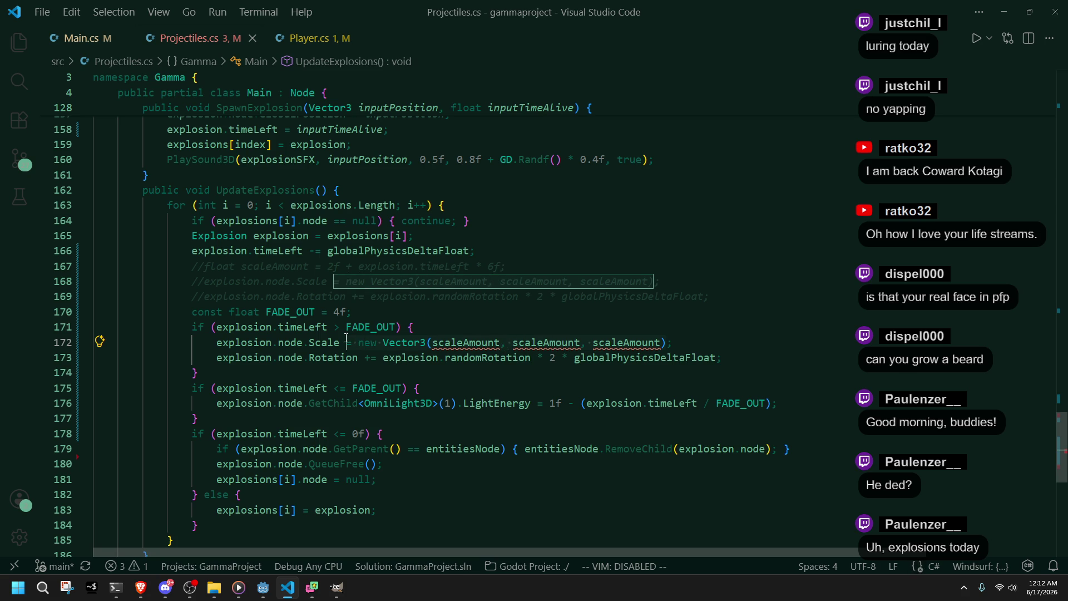
click(203, 265)
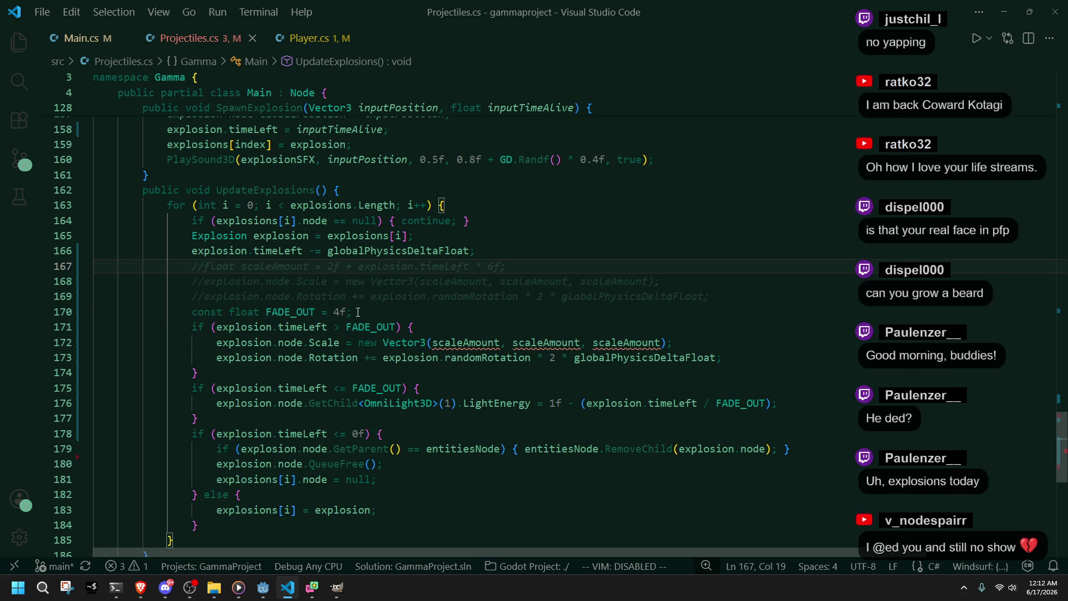
key(ctrl+slash)
click(430, 372)
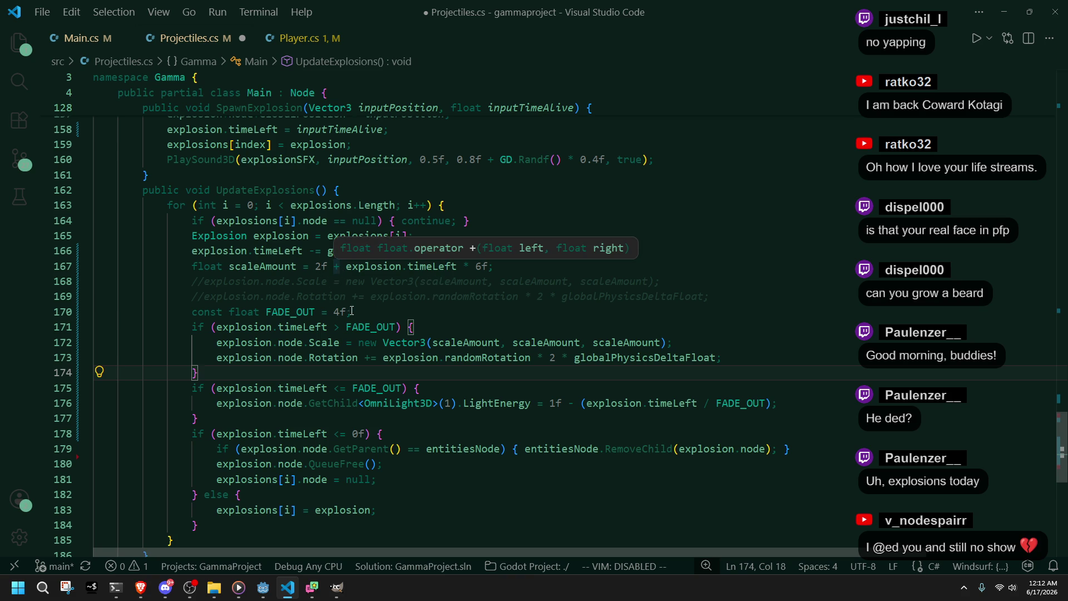
click(345, 268)
key(ctrl+BackSpace)
key(ctrl+BackSpace)
key(ctrl+s)
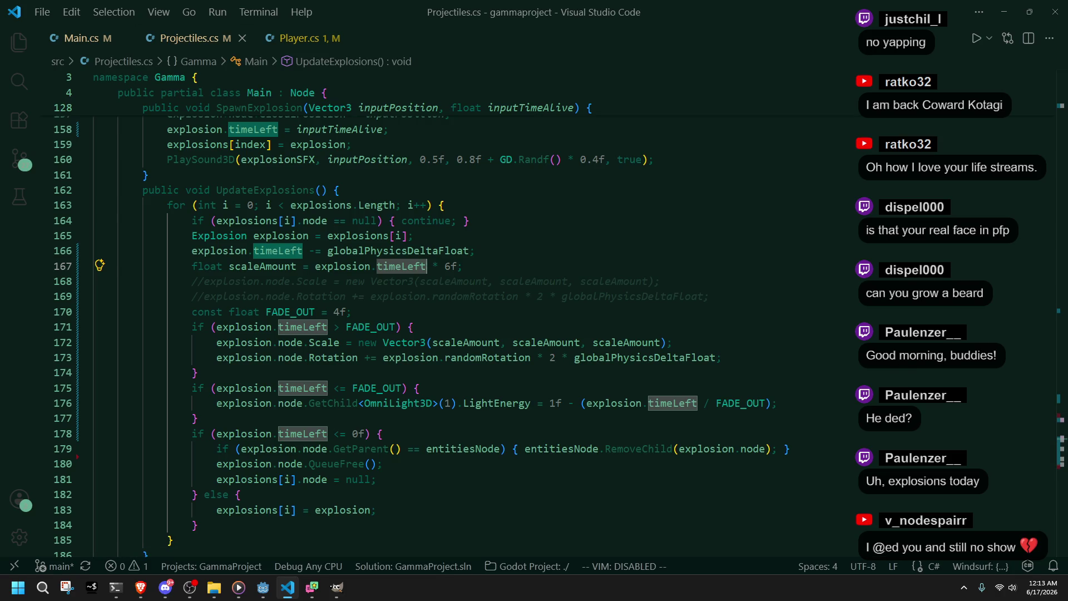
key(alt+Tab)
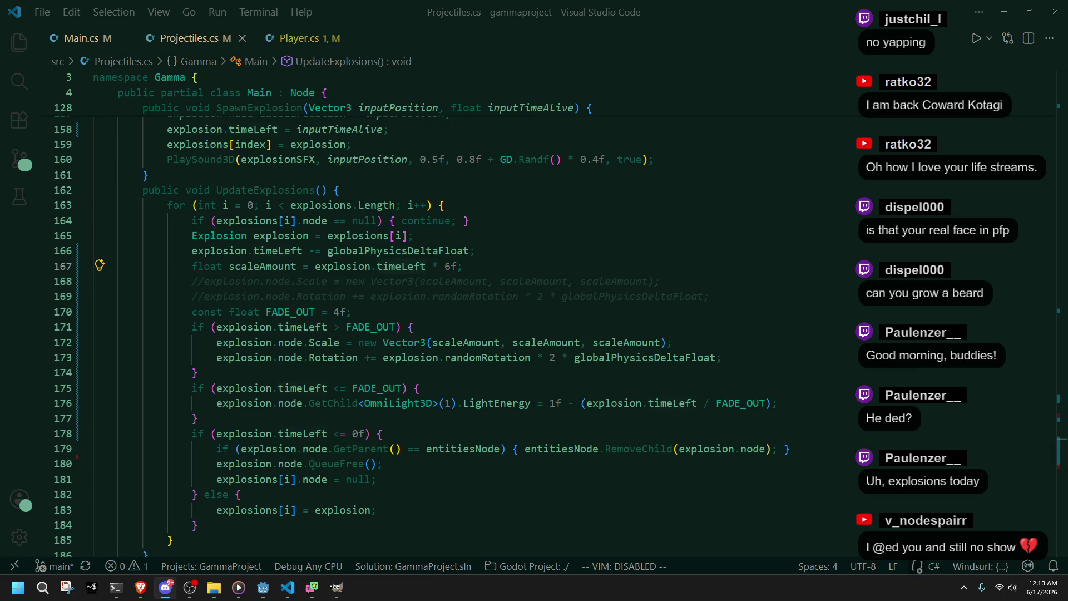
key(alt+Tab)
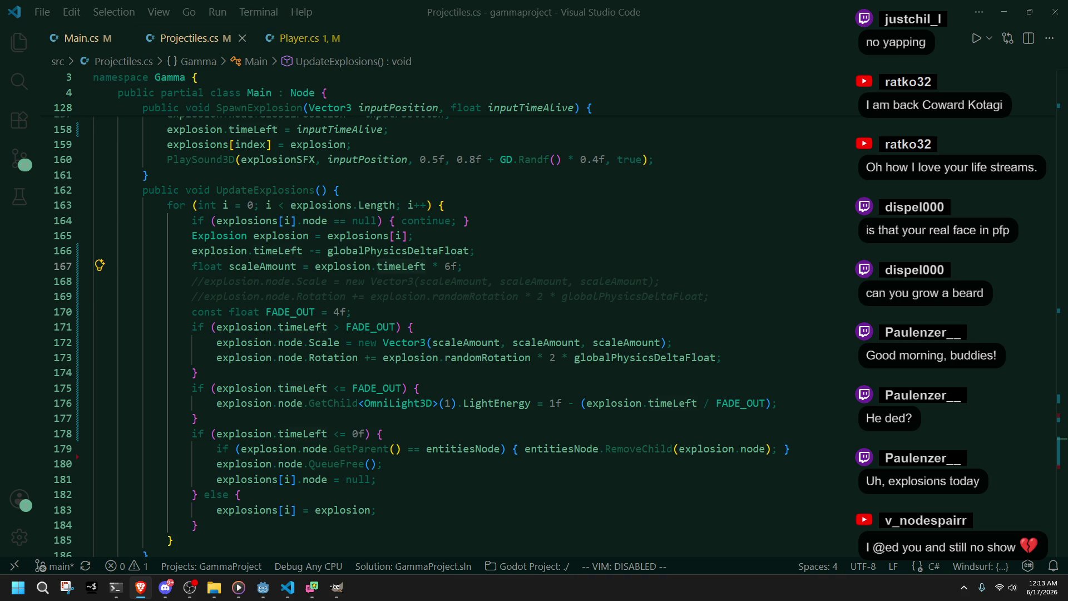
Step: Bring the Brave window with the YouTube stream to the front and pause the video
key(alt+Tab)
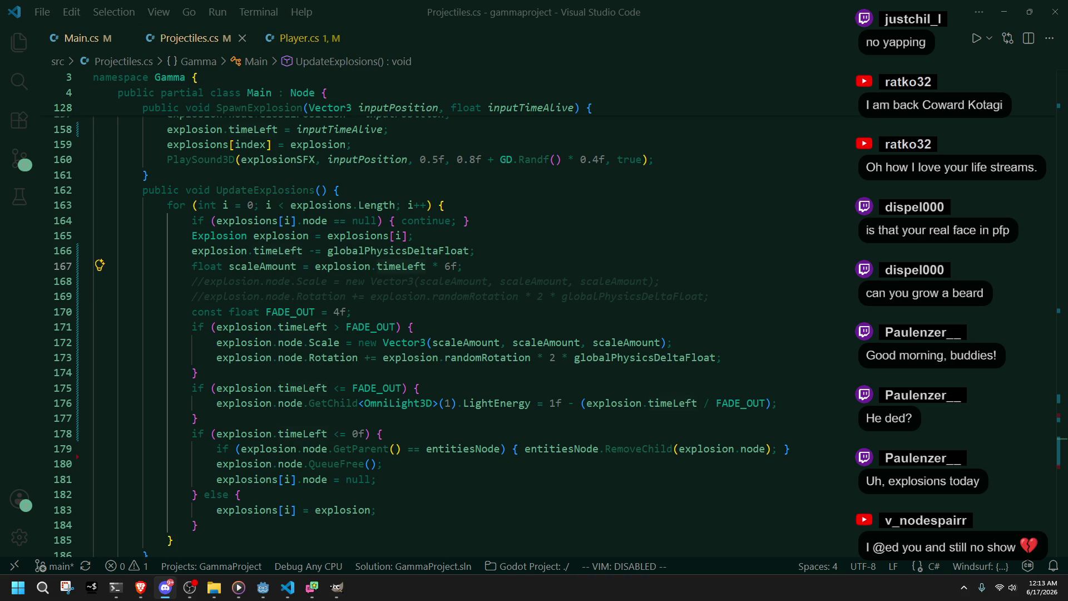
click(141, 587)
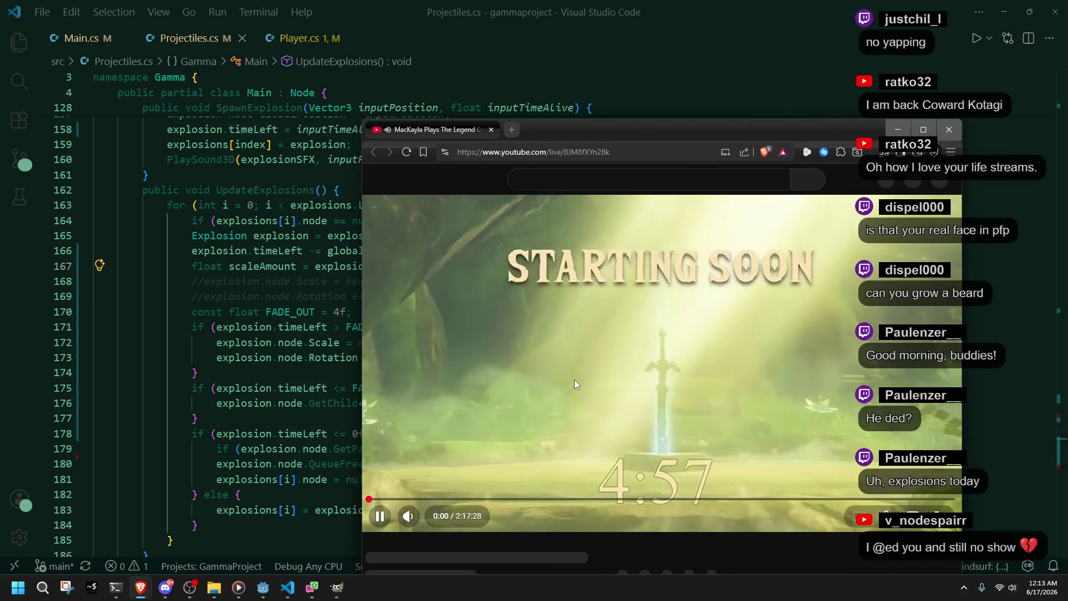
click(574, 379)
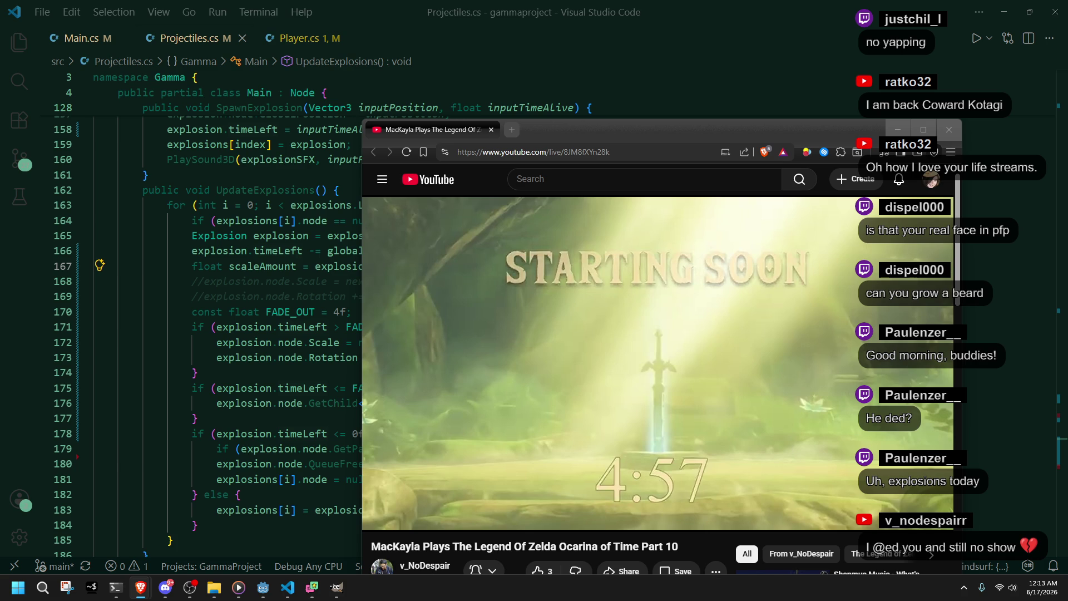
Step: Move the YouTube stream window higher on screen, then close it
drag(585, 125, 582, 76)
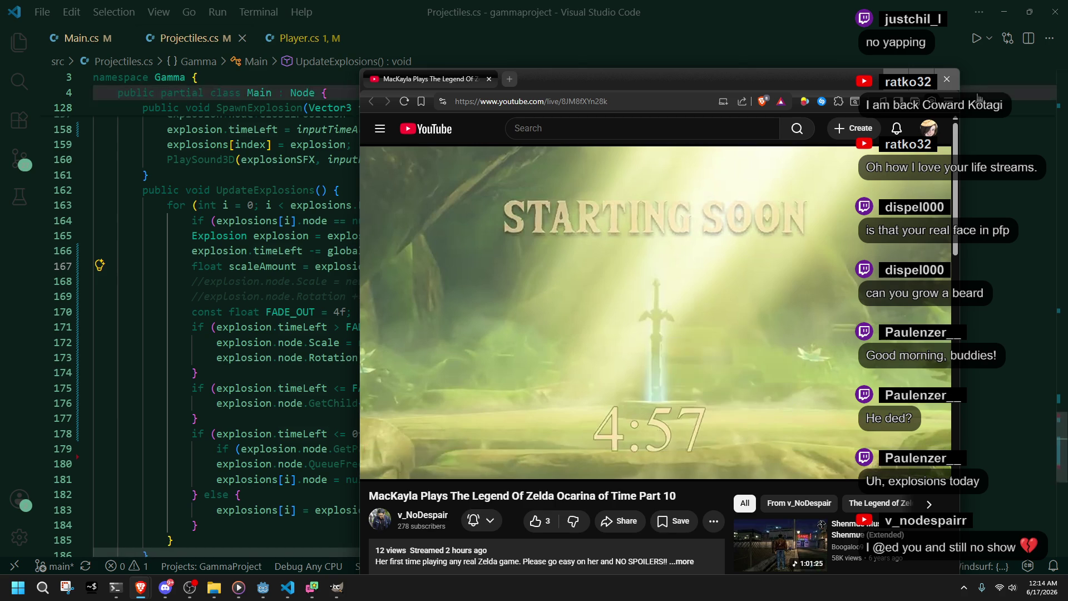
click(947, 80)
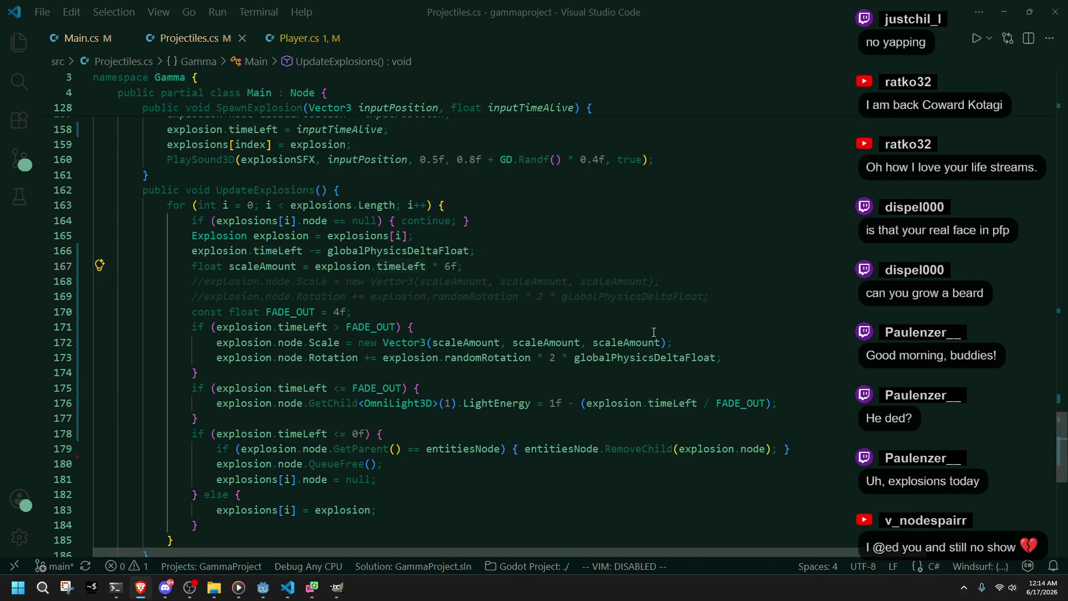
Step: Replace line 167's scaleAmount expression with 0 + (explosion.timeLeft) and save Projectiles.cs
click(686, 332)
click(807, 340)
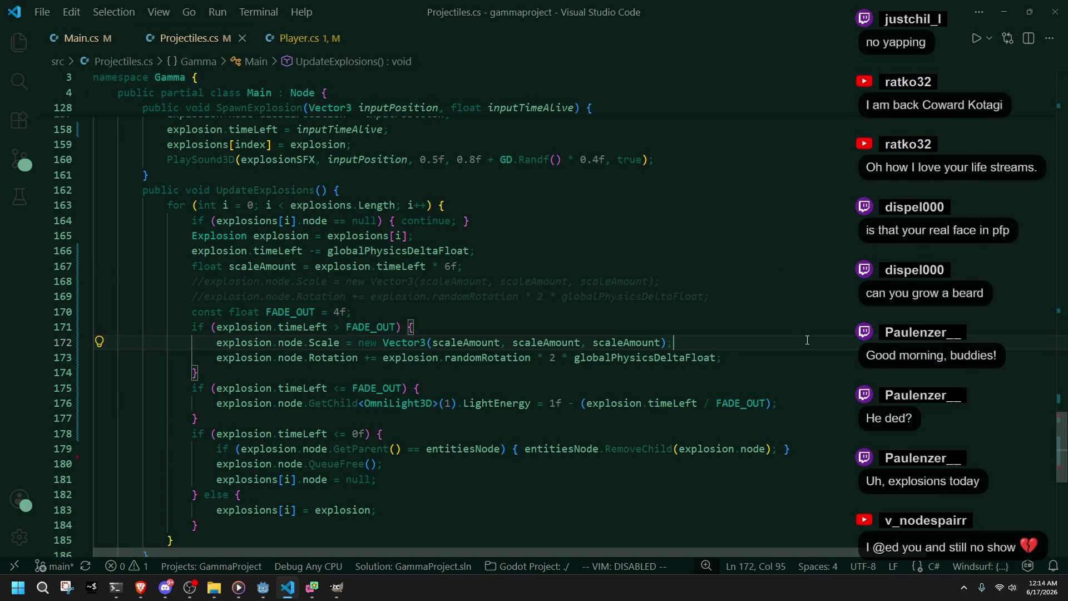
click(547, 315)
double_click(266, 265)
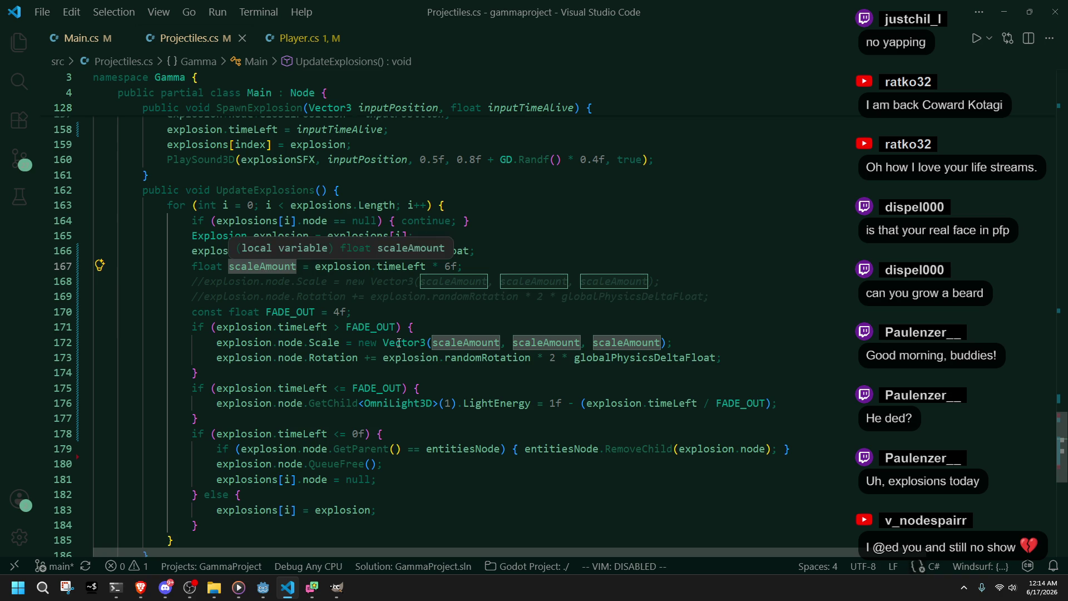
click(445, 266)
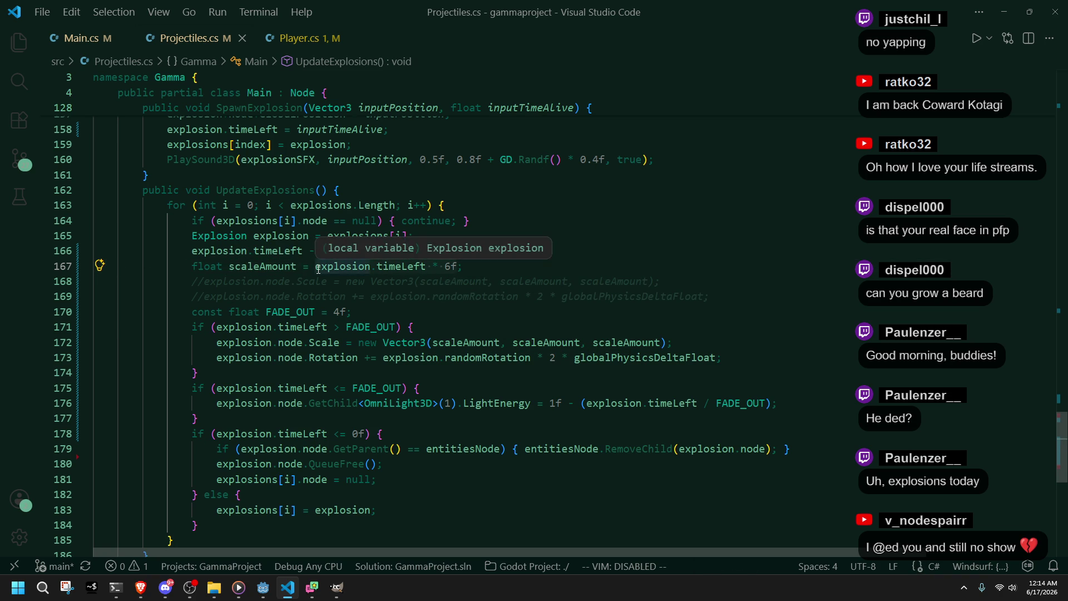
key(shift+End)
text(0)
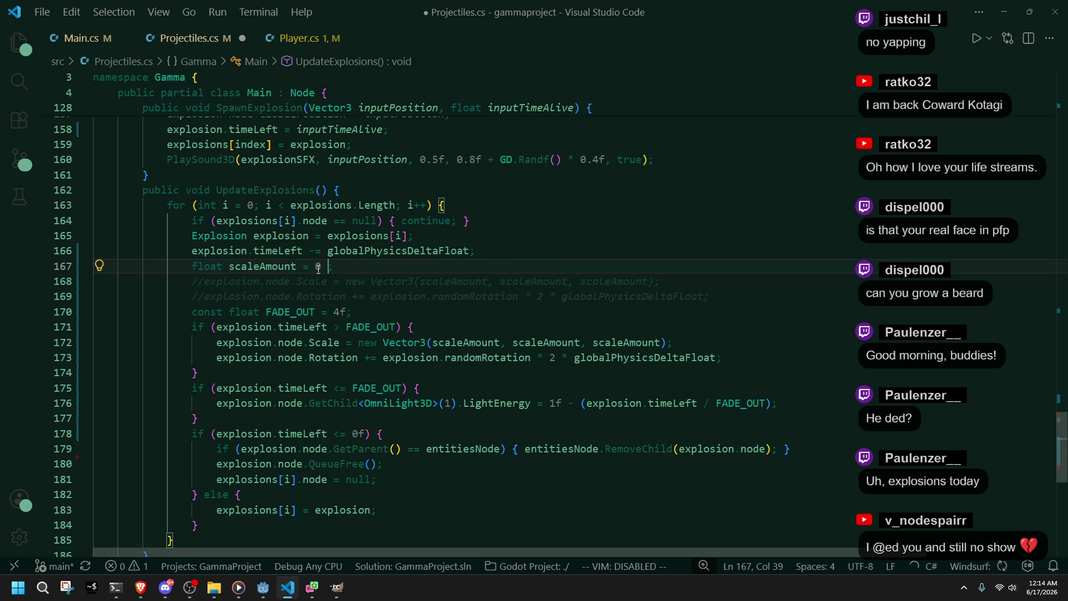
key(Tab)
click(490, 267)
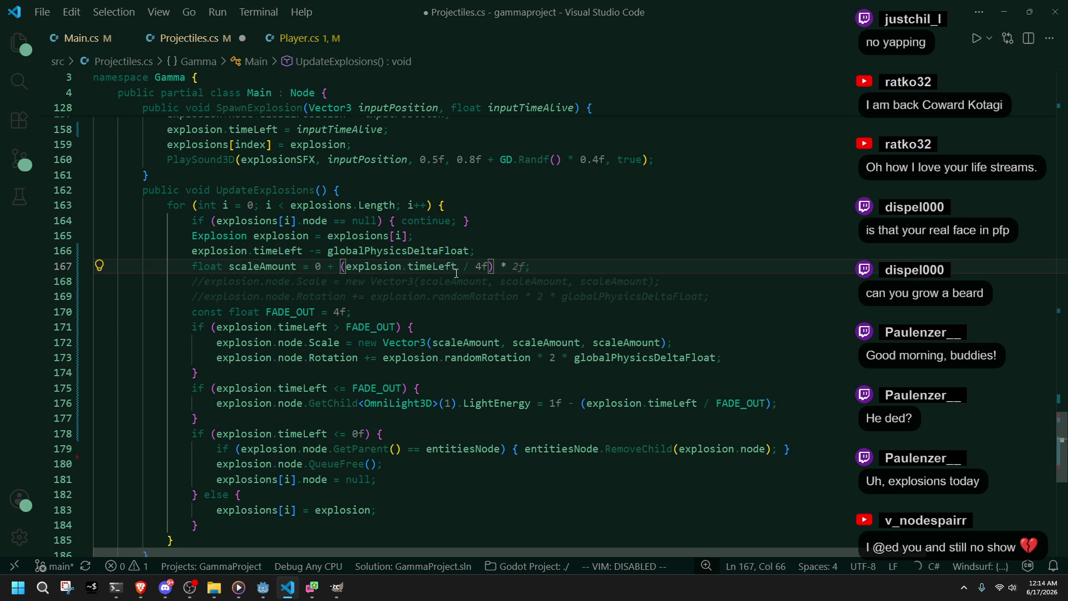
key(Left)
key(BackSpace)
key(BackSpace)
key(BackSpace)
click(550, 312)
key(ctrl+s)
Step: Check where timeLeft and randomRotation are used, then switch to the Godot editor
click(692, 403)
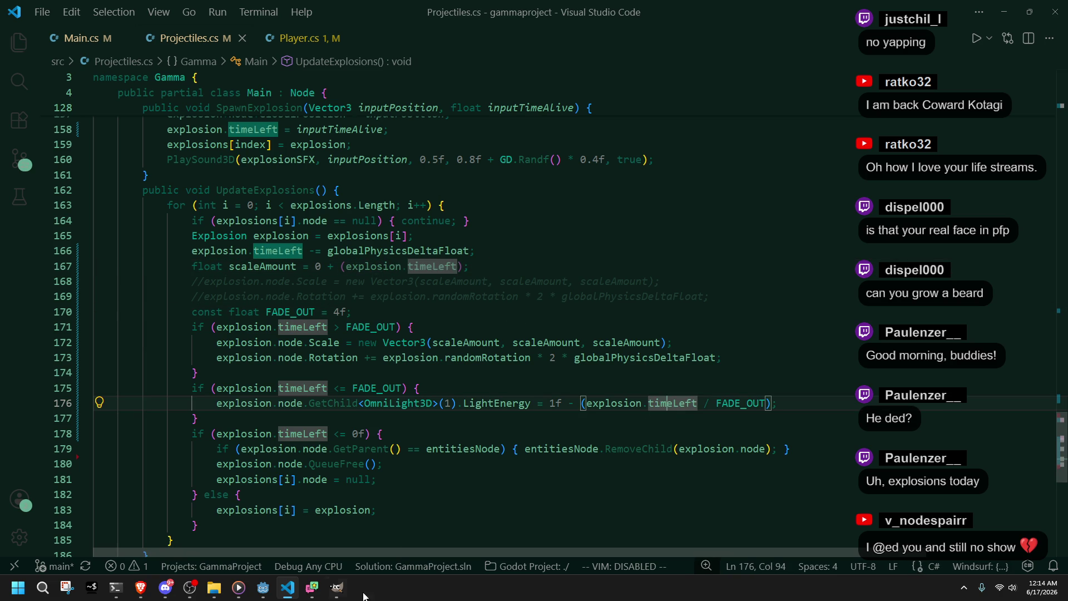
click(265, 589)
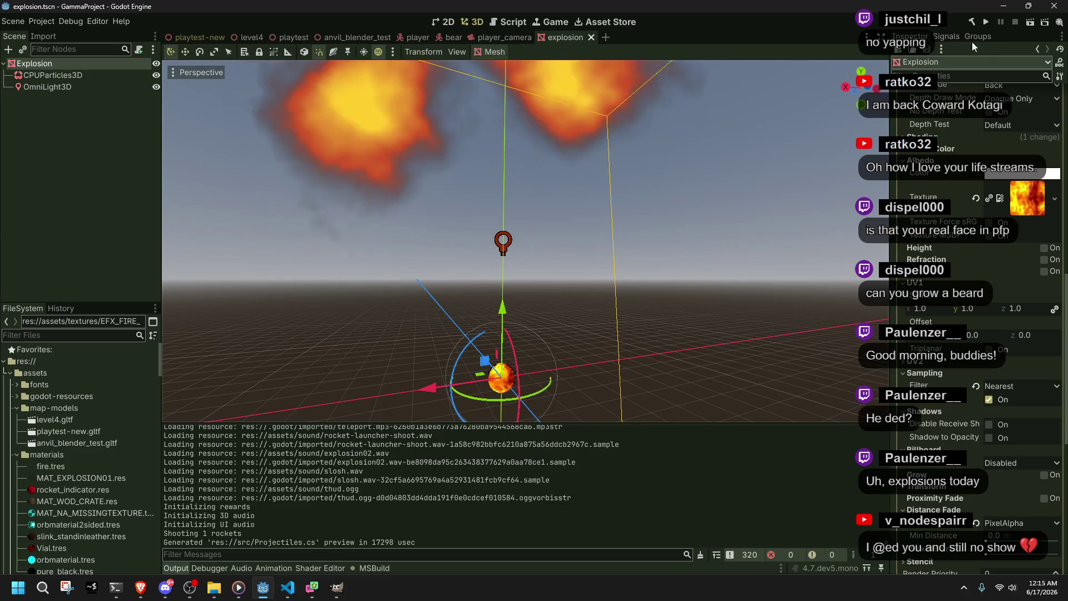
key(alt+Tab)
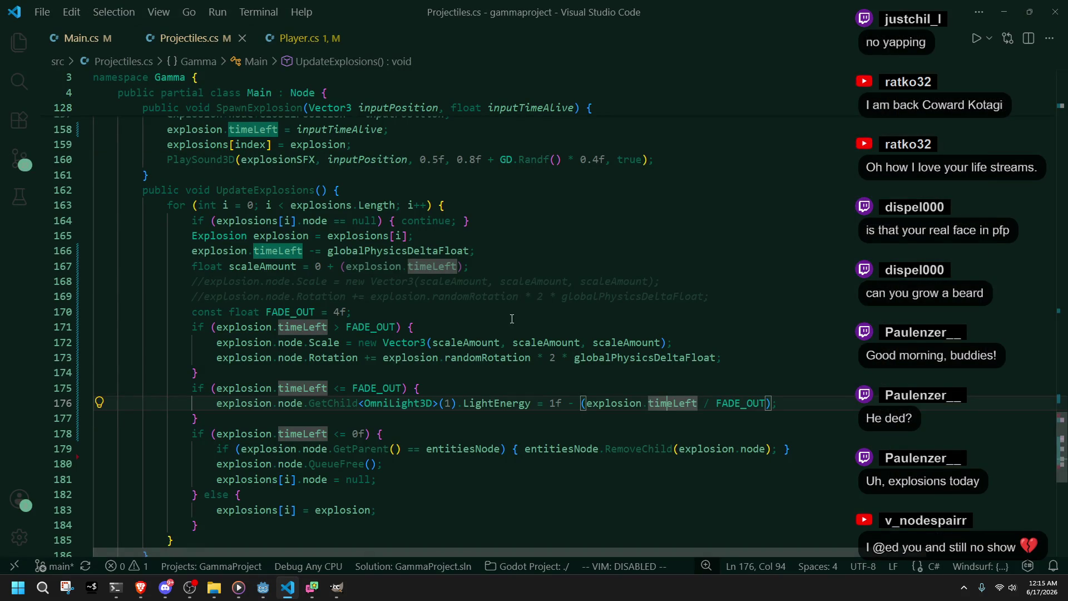
double_click(475, 359)
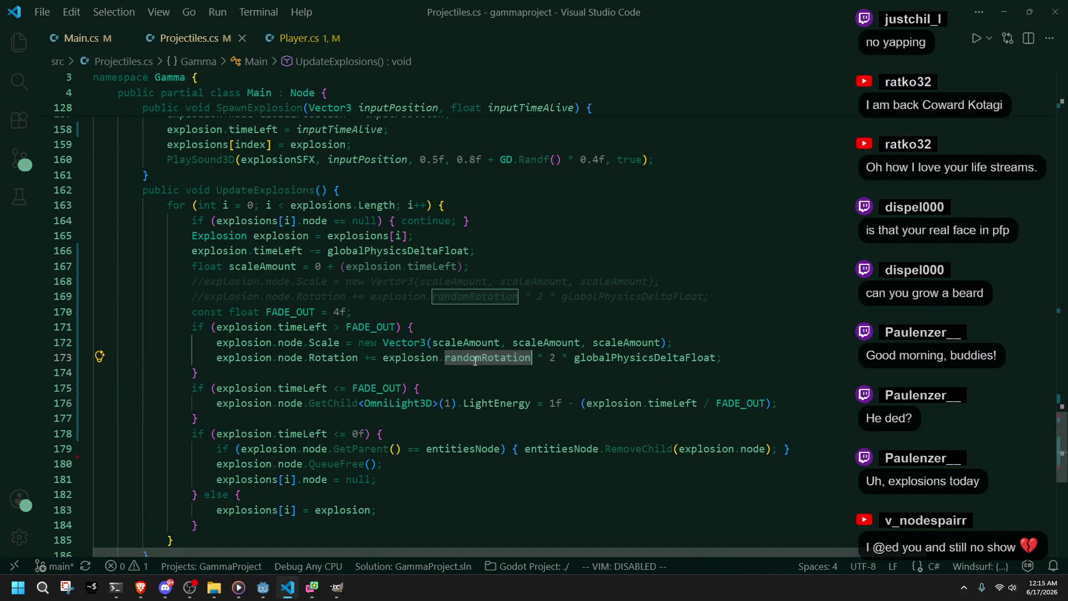
click(533, 372)
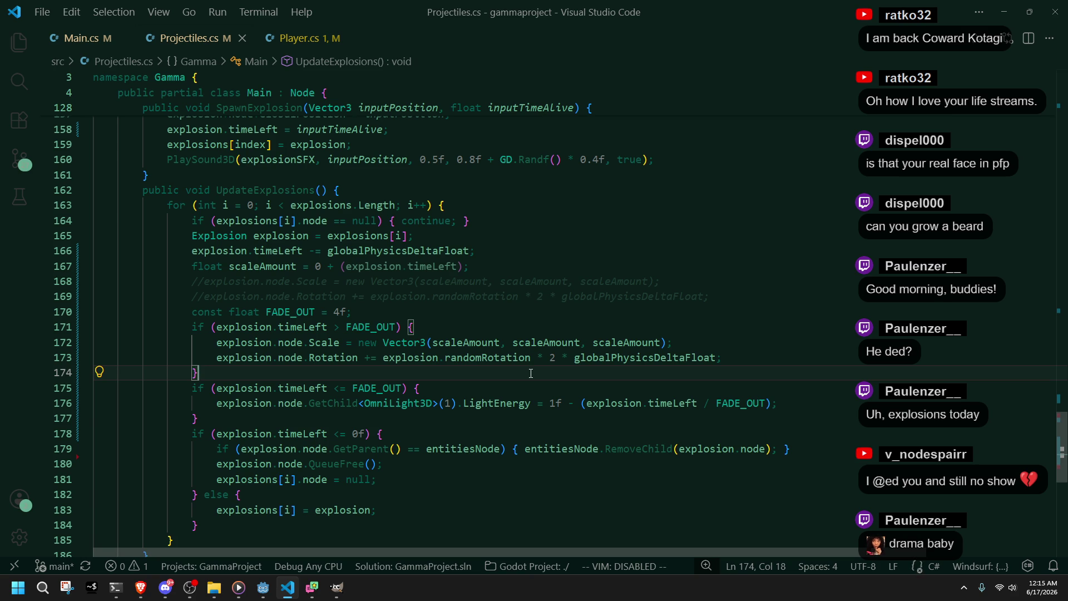
key(alt+Tab)
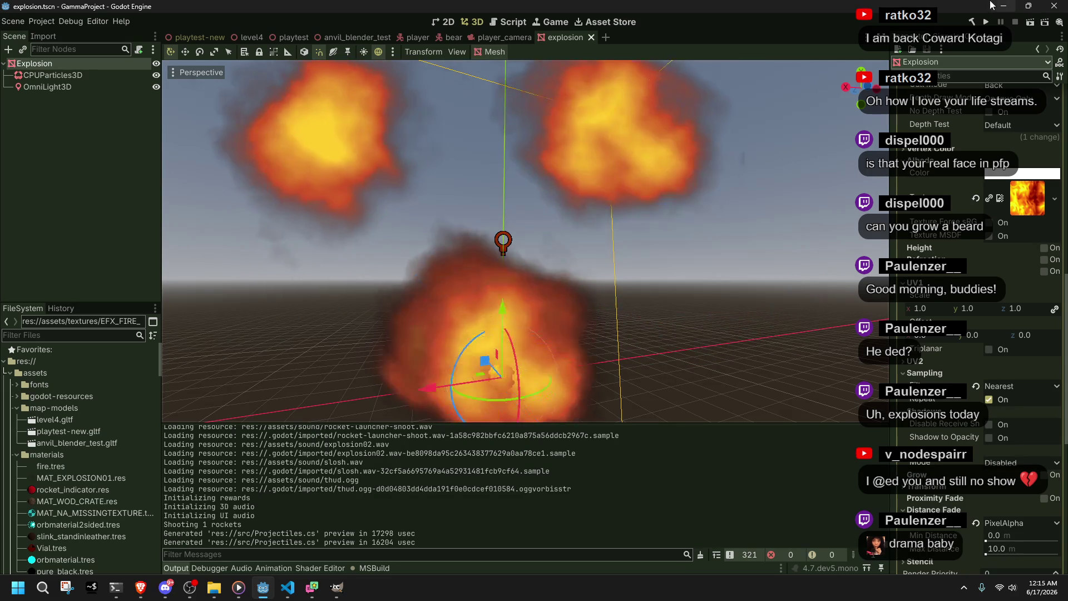
Step: Run the game, climb onto the crate, fire a rocket to watch the explosion, then close it
click(990, 22)
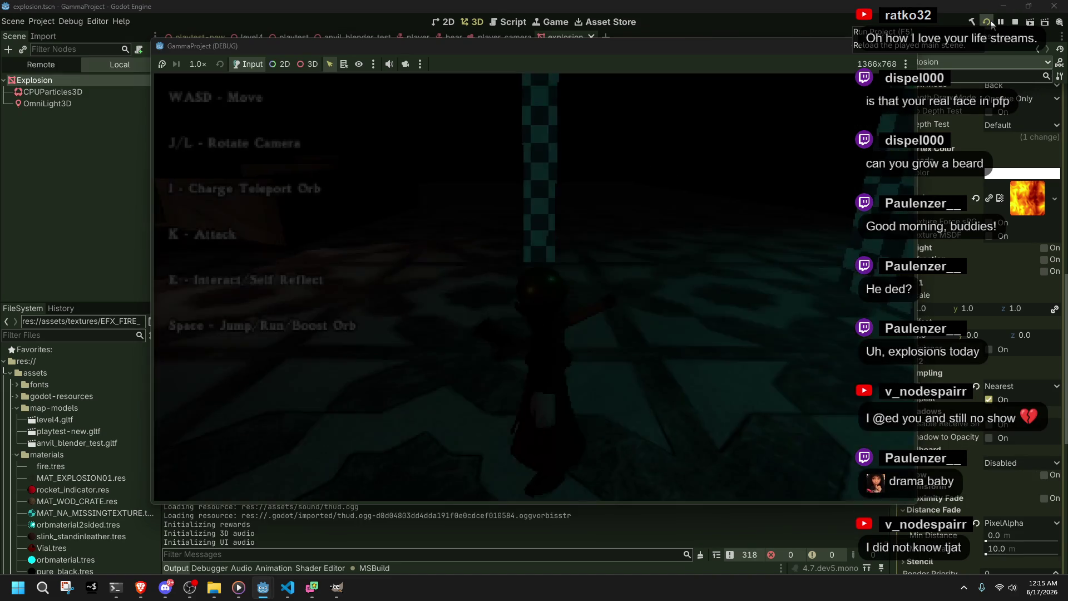
key(w)
key(l)
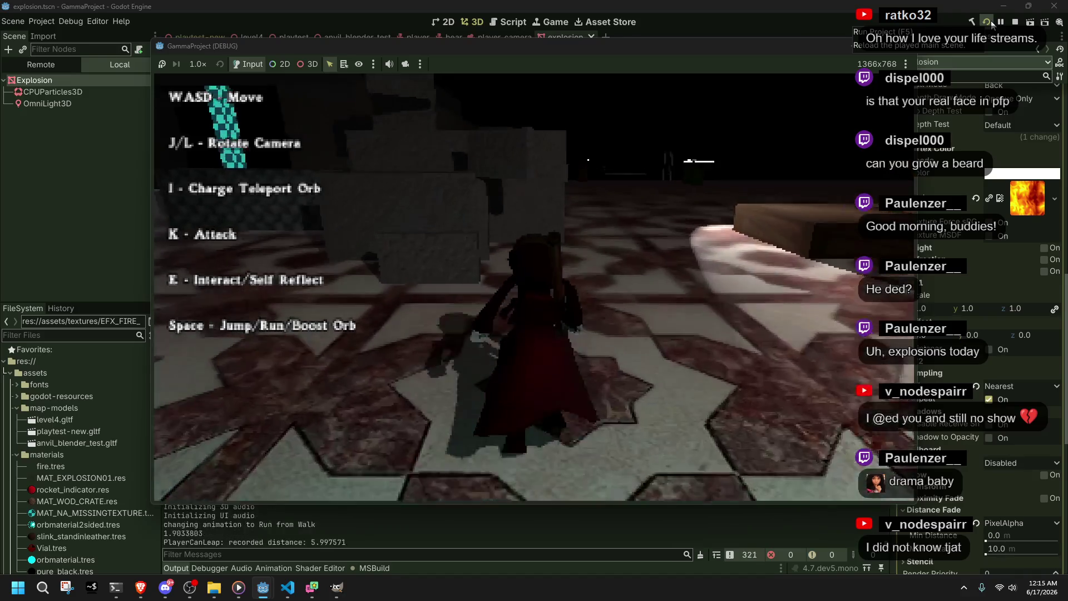
key(w)
key(w)
key(w)
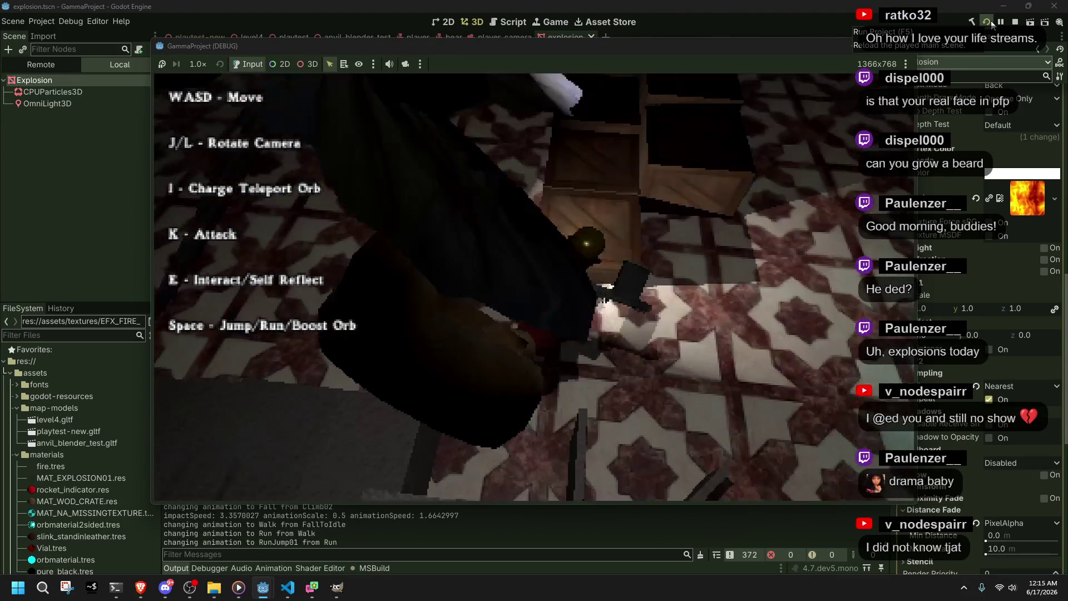
key(space)
key(w)
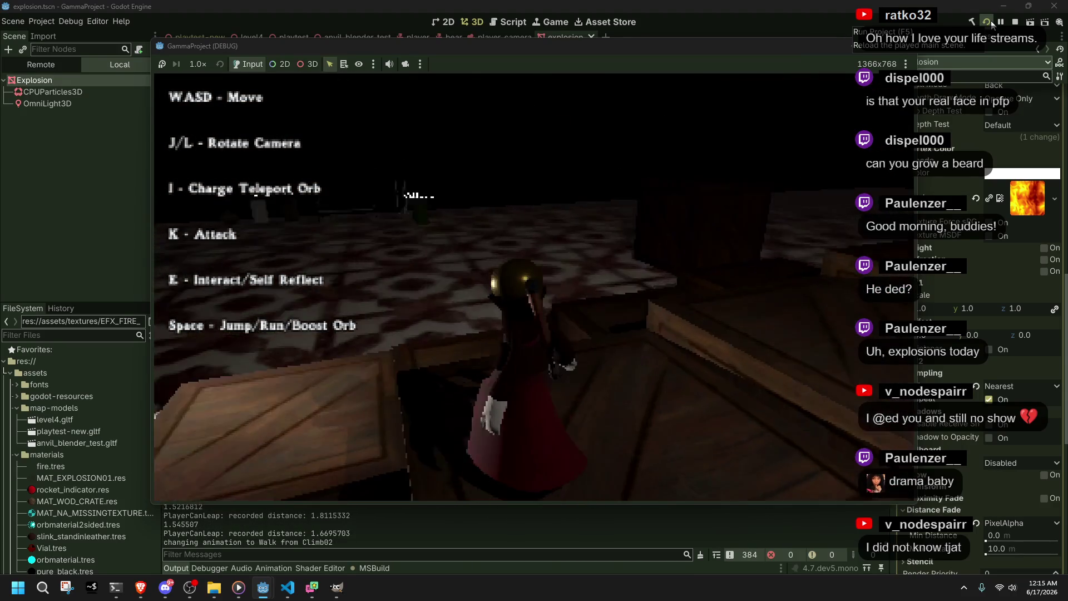
key(k)
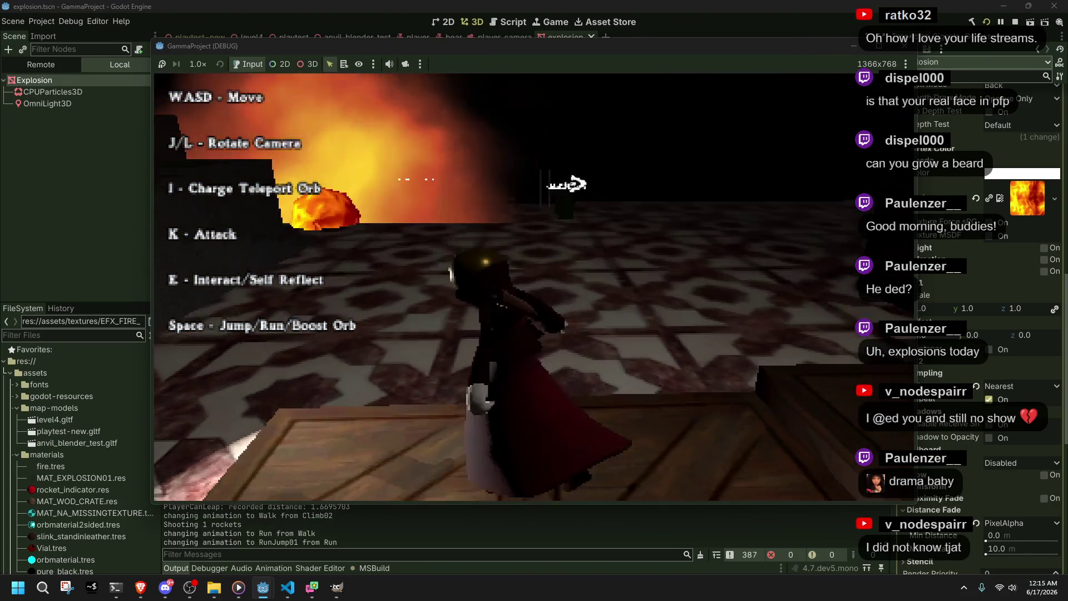
key(space)
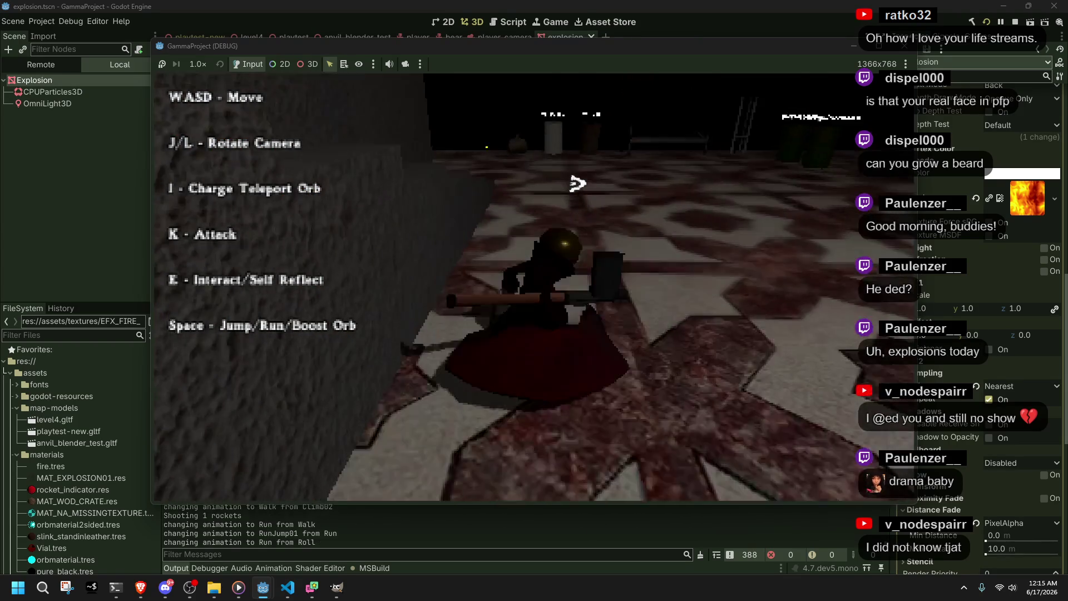
click(913, 49)
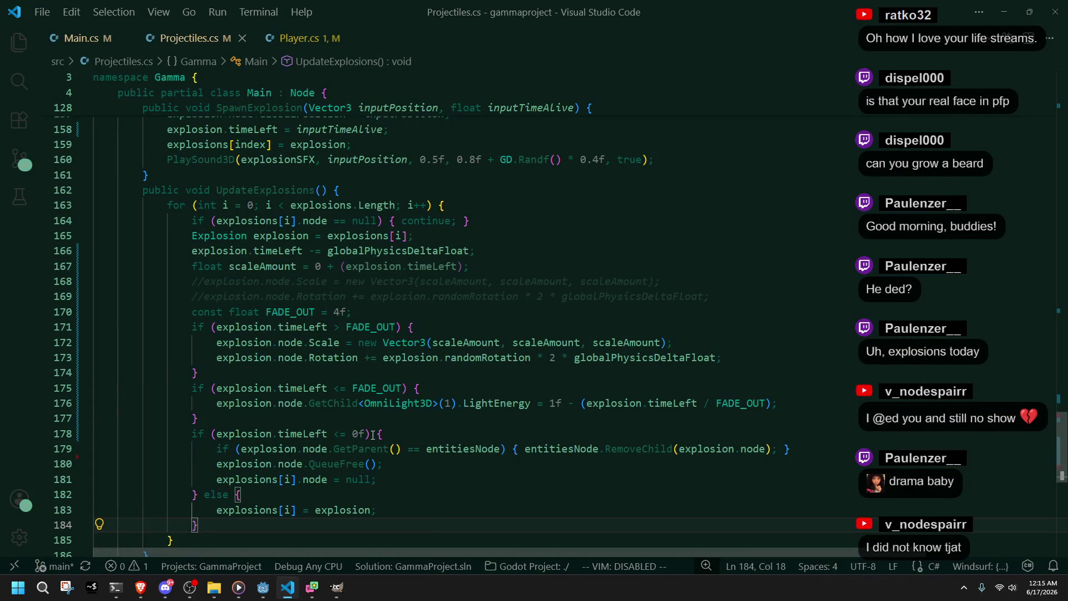
Step: Highlight uses of timeLeft and globalPhysicsDeltaFloat across SpawnExplosion and UpdateExplosions
click(311, 433)
scroll(310, 433, up, 8)
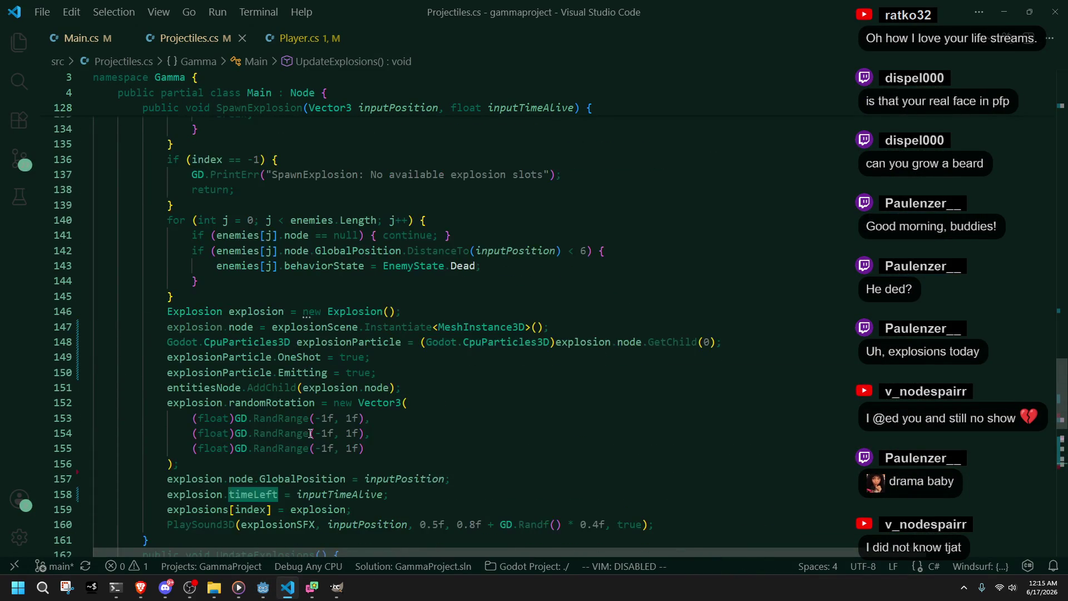
scroll(437, 489, up, 5)
scroll(436, 489, down, 8)
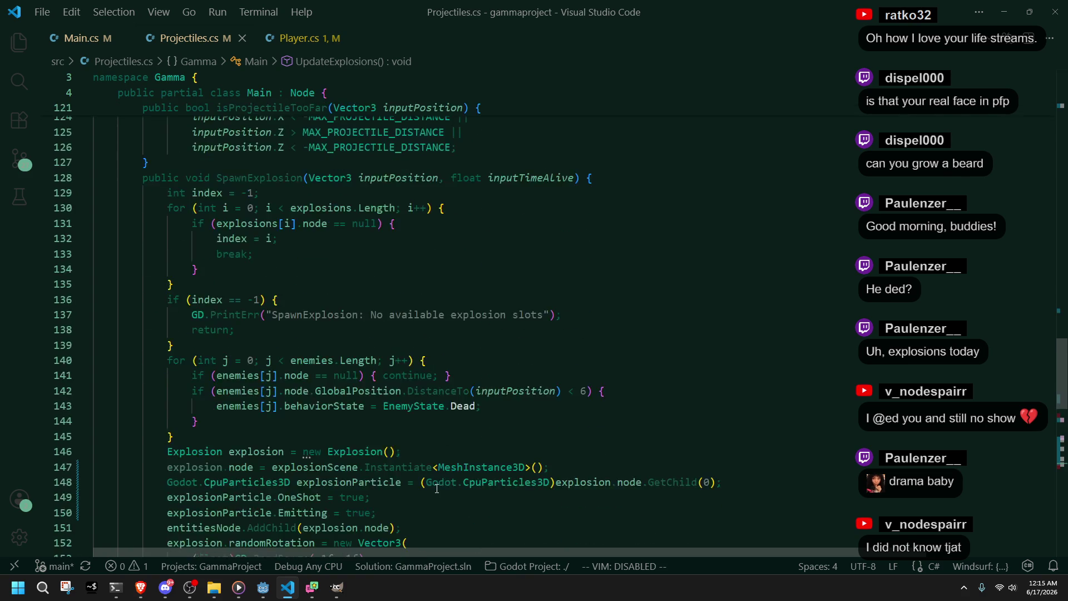
scroll(436, 489, down, 1)
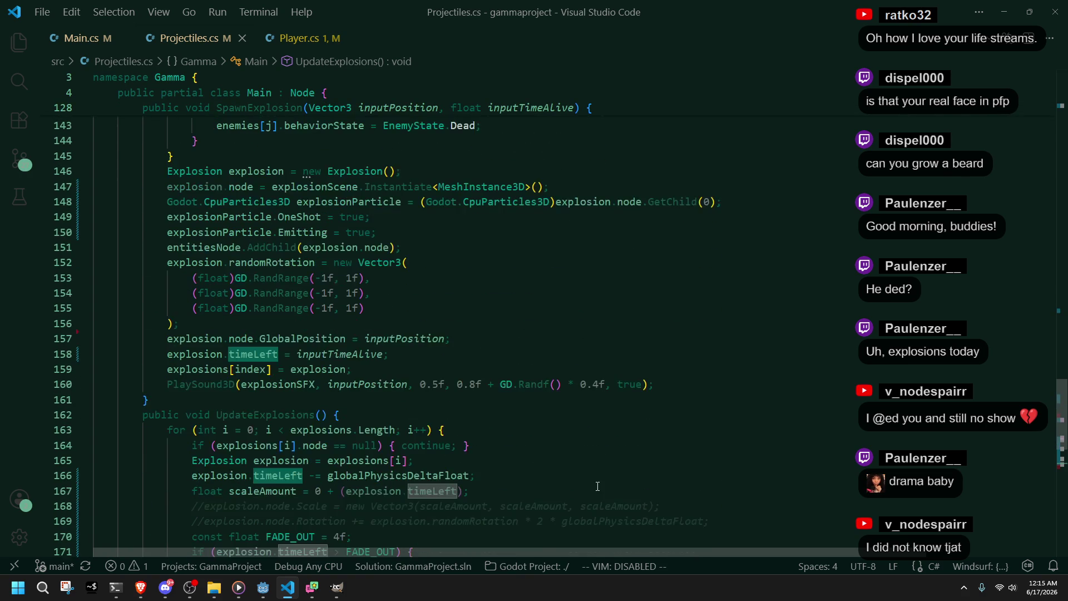
double_click(395, 476)
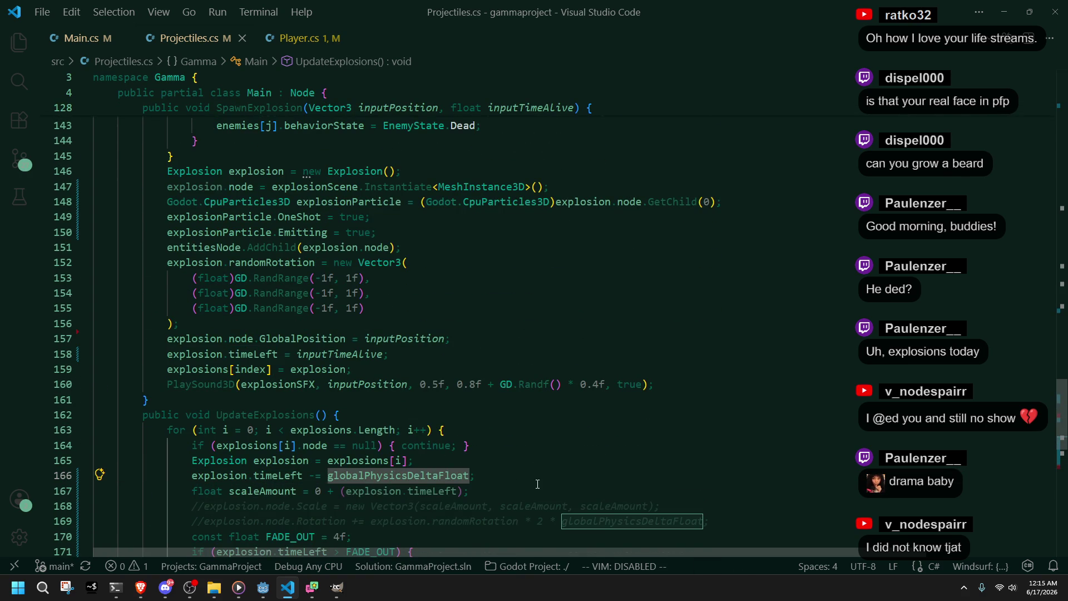
scroll(538, 484, down, 3)
click(431, 379)
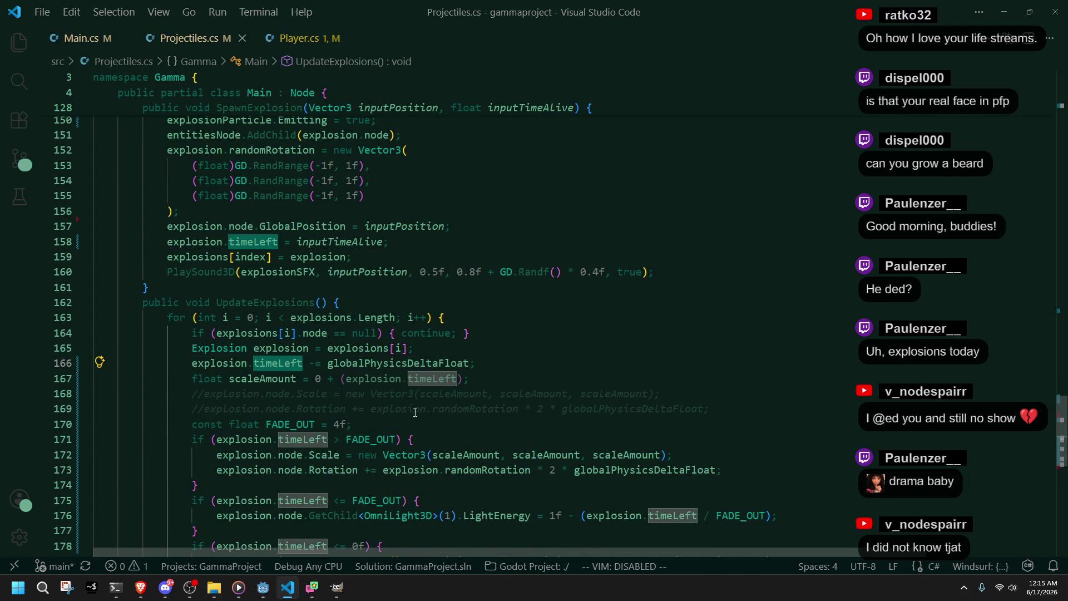
click(464, 426)
Step: Scroll over the explosion update code once more, then switch to the Godot editor
scroll(463, 426, up, 13)
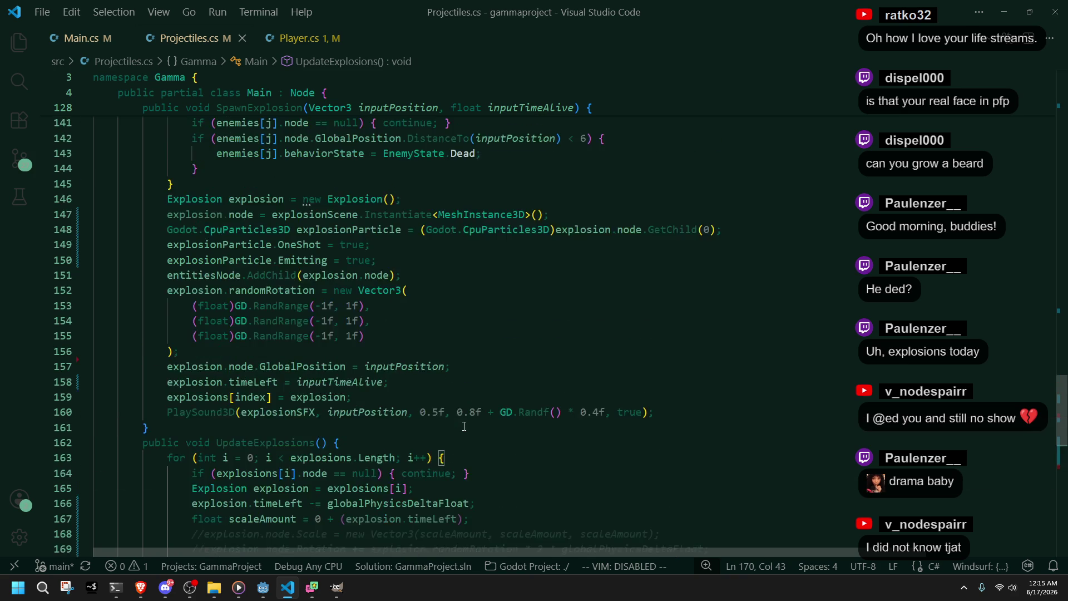
scroll(464, 426, down, 2)
scroll(464, 426, up, 4)
scroll(473, 461, down, 8)
scroll(479, 491, down, 13)
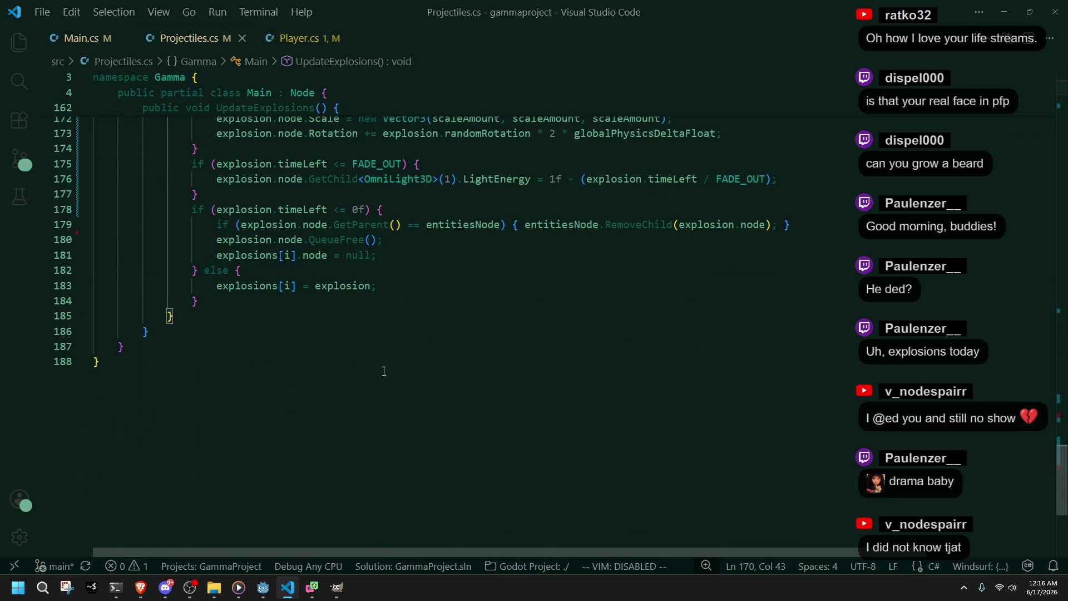
scroll(384, 371, up, 2)
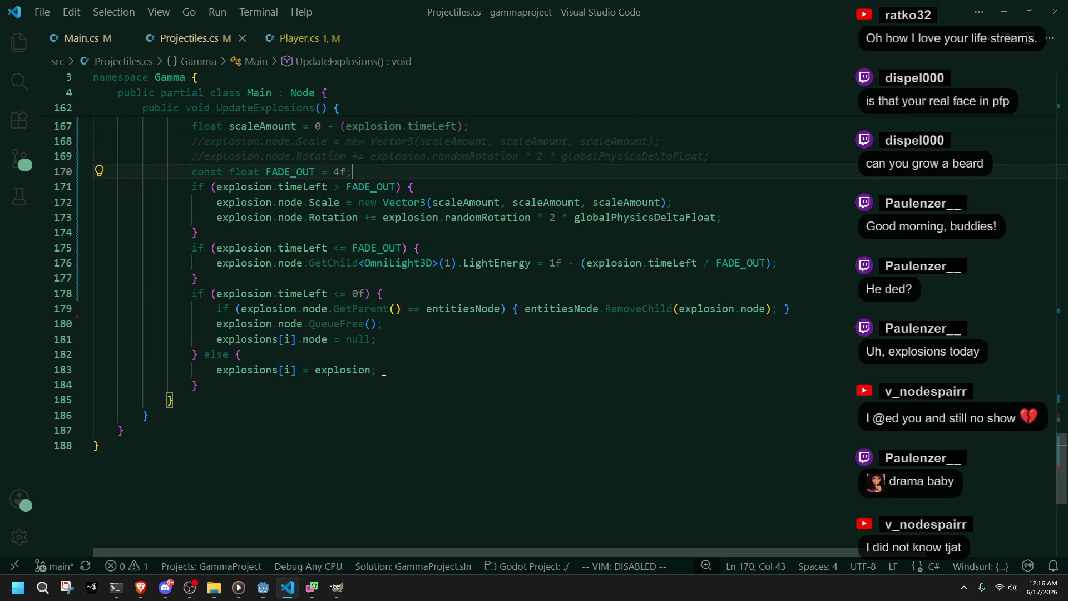
click(263, 587)
Step: Run the game, fire a first rocket, then run and jump across the crates
click(986, 23)
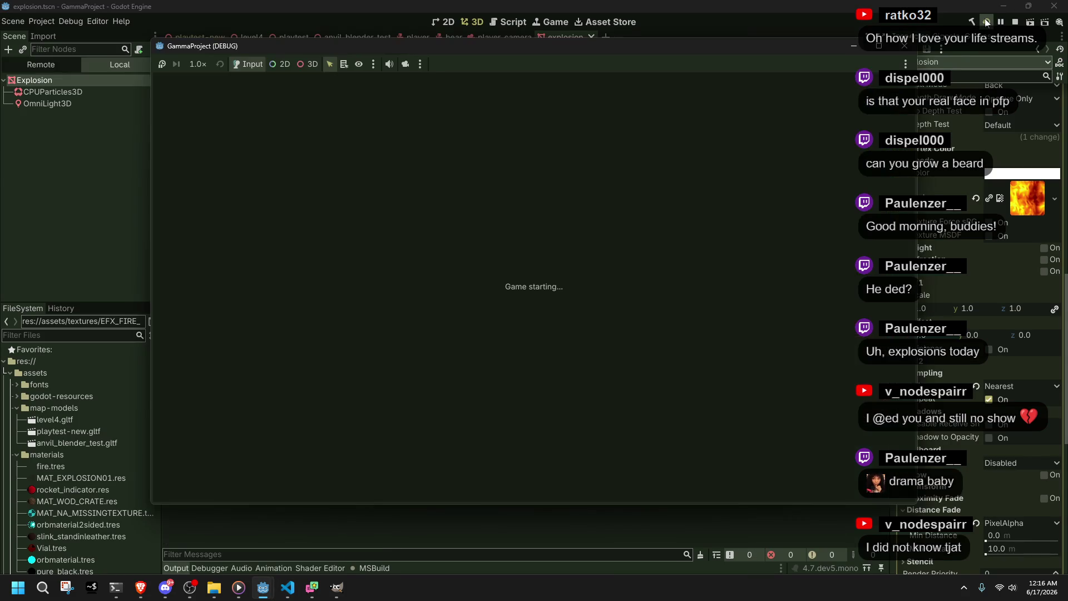
key(j)
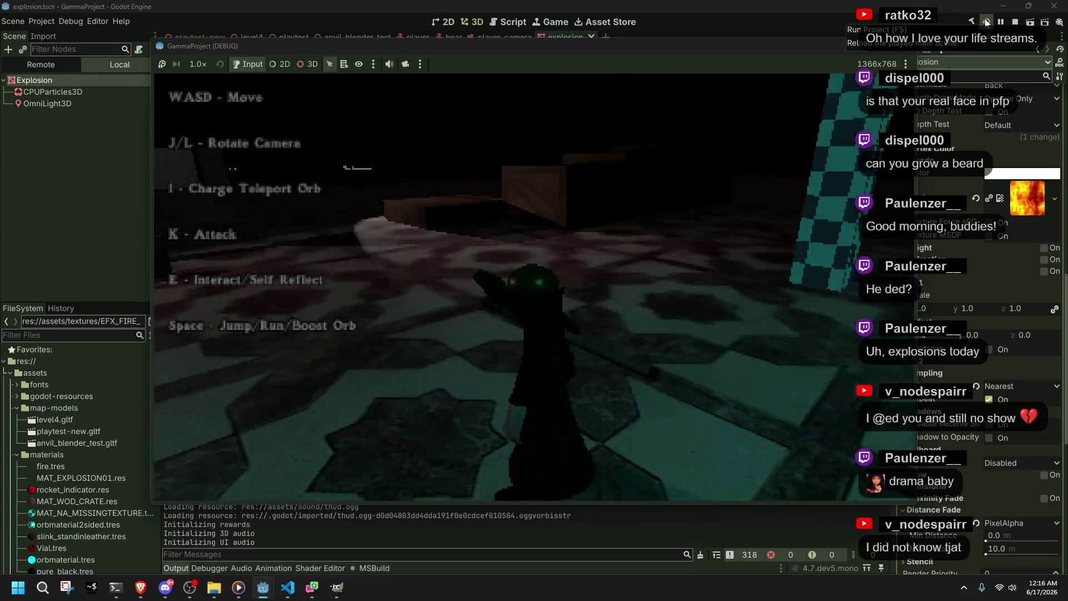
key(k)
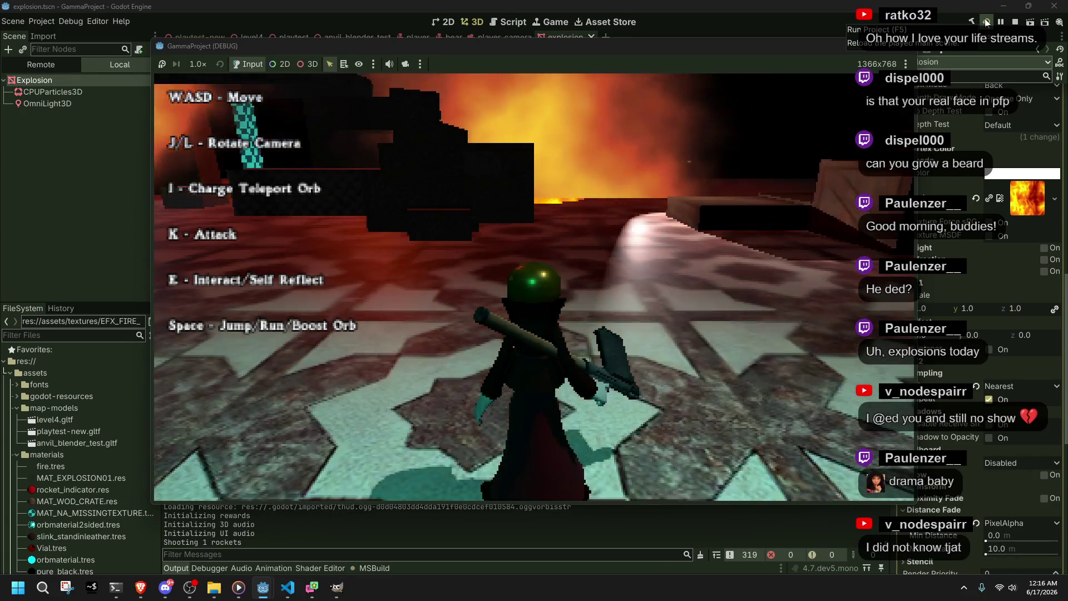
key(w)
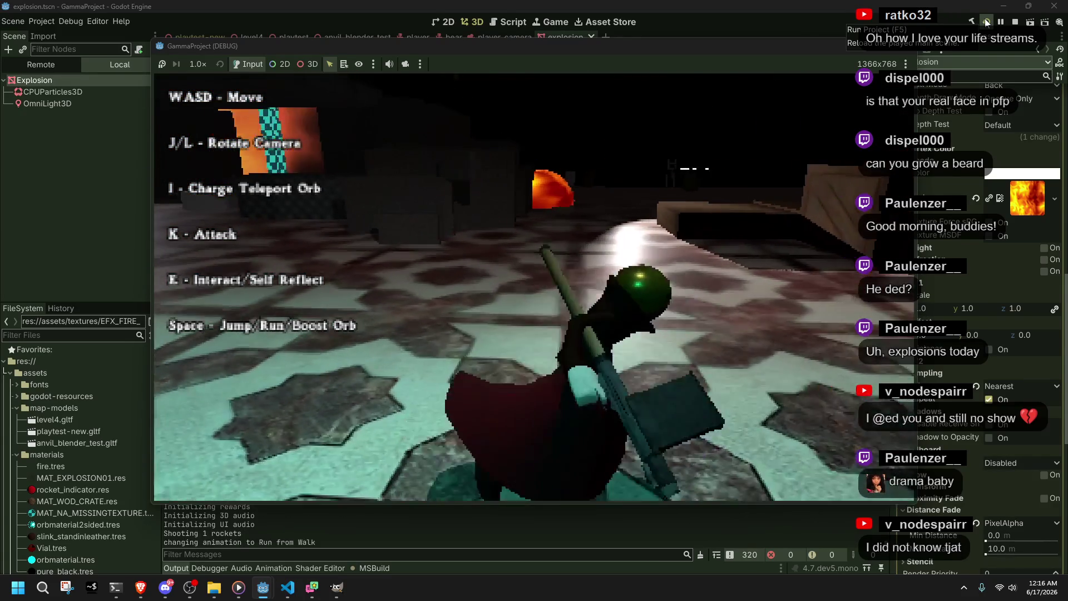
key(w)
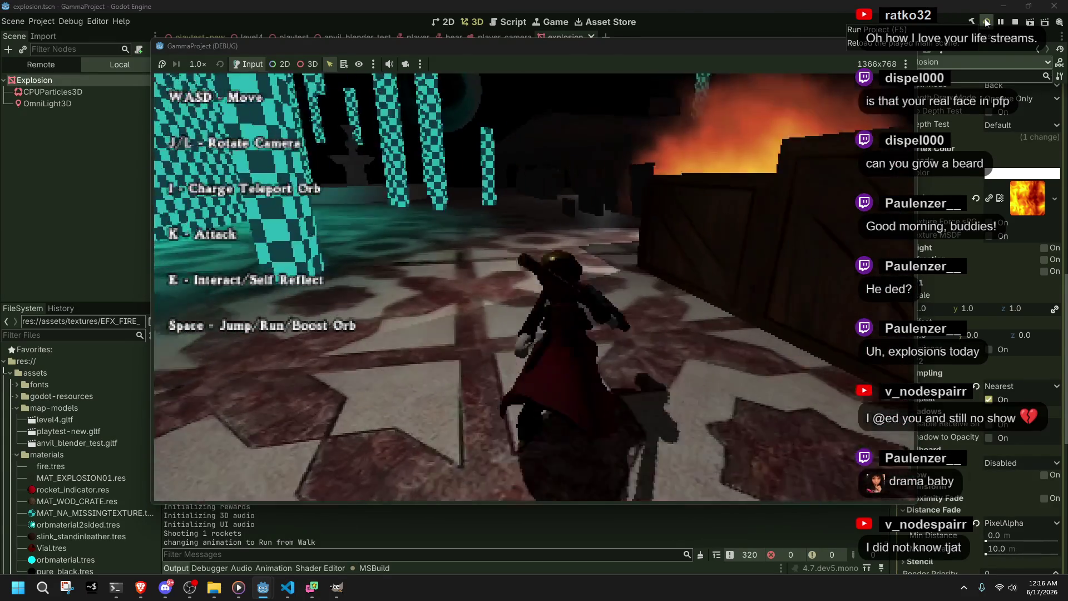
key(w)
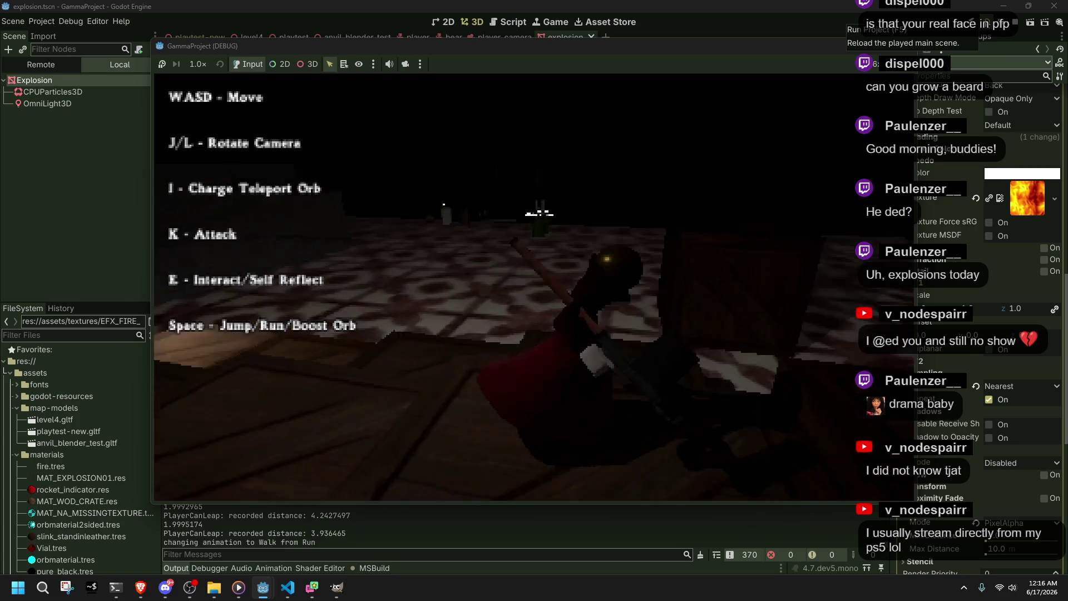
key(w)
key(space)
key(w)
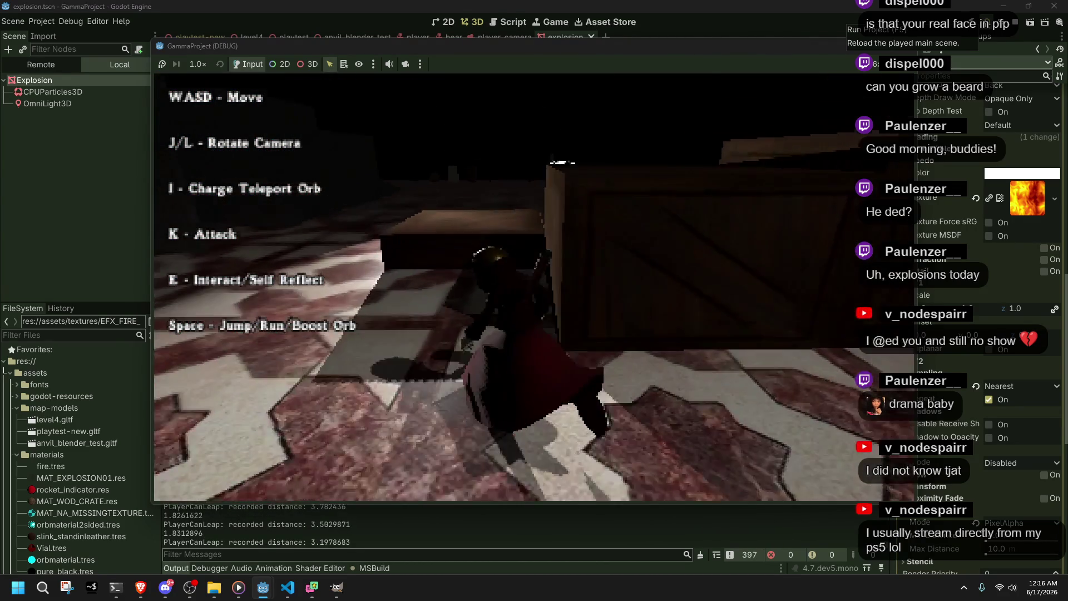
key(space)
key(w)
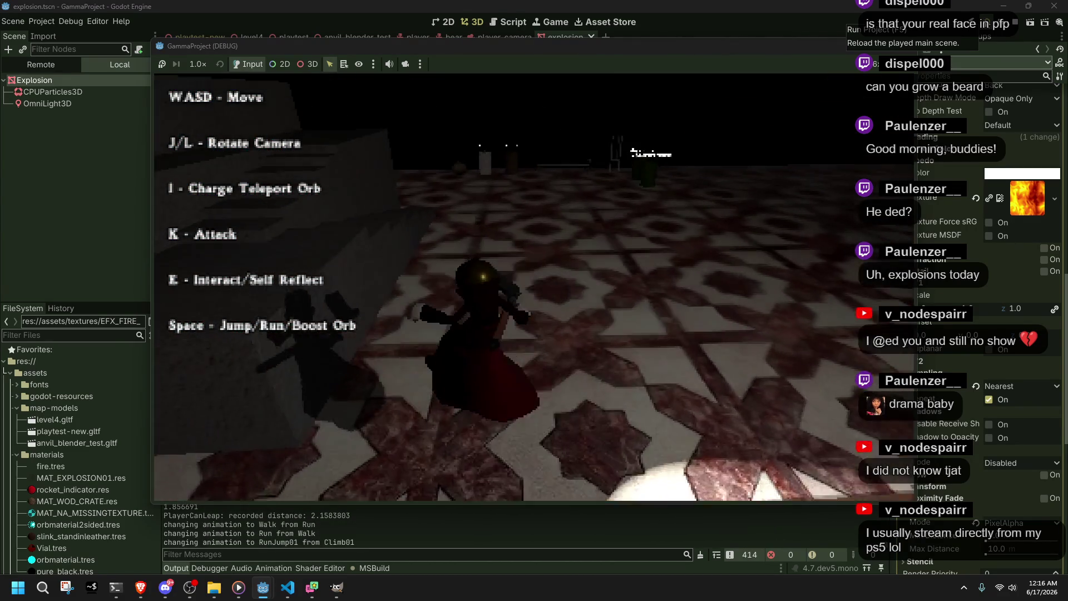
Step: Fire more rockets at the floor, watch the fireballs fade, and stop the game
key(k)
key(k)
key(k)
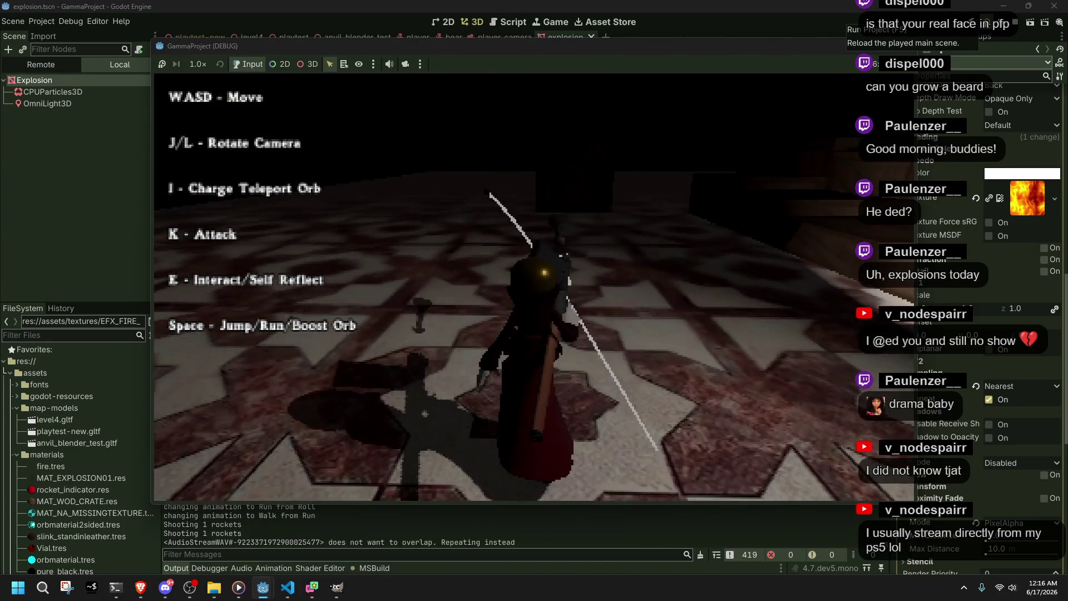
key(j)
key(k)
key(j)
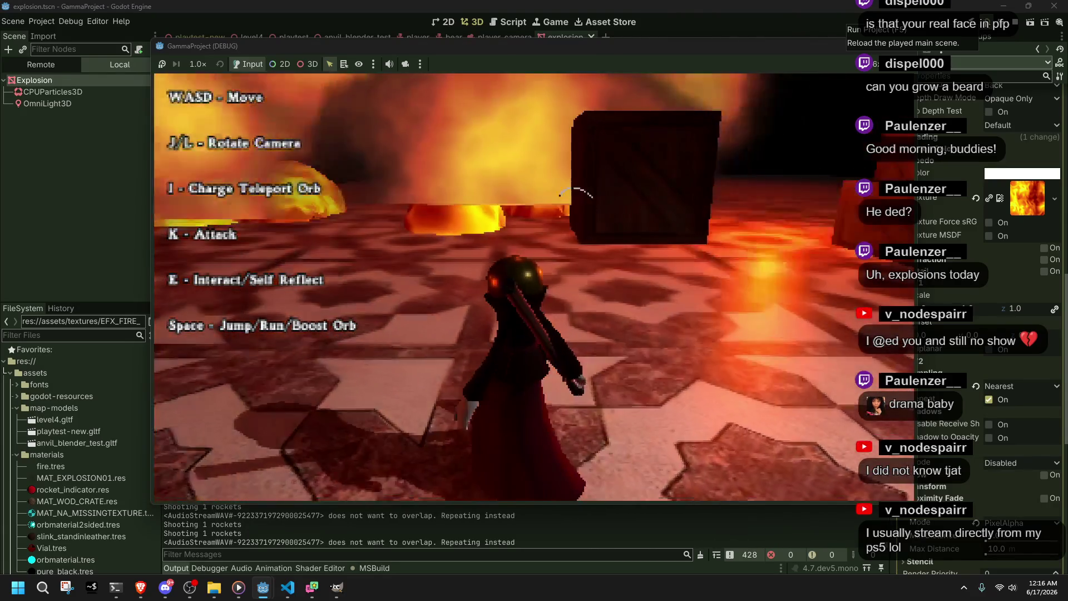
key(w)
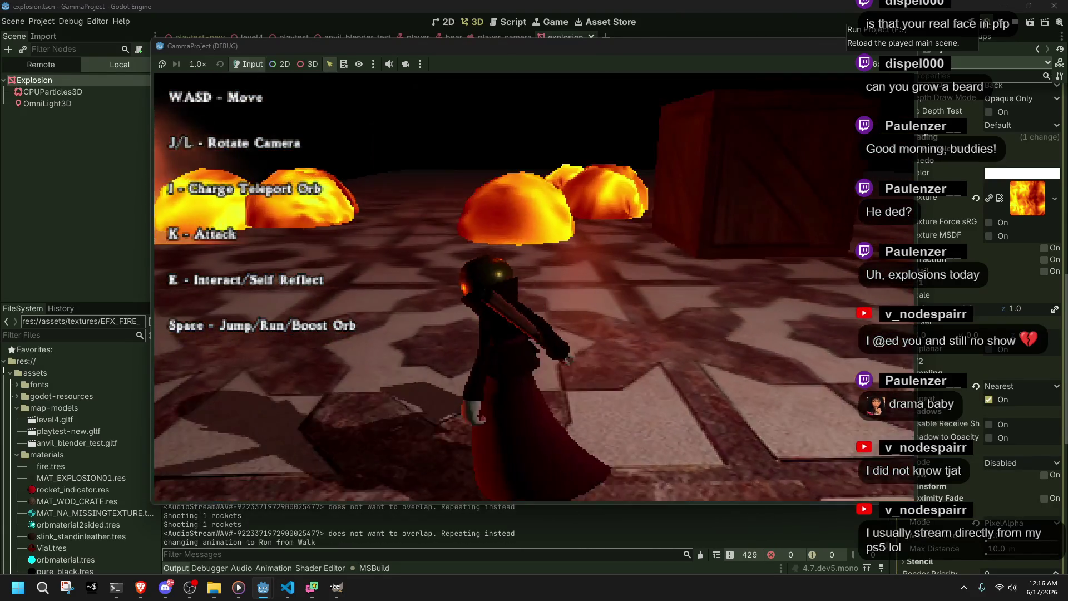
key(s)
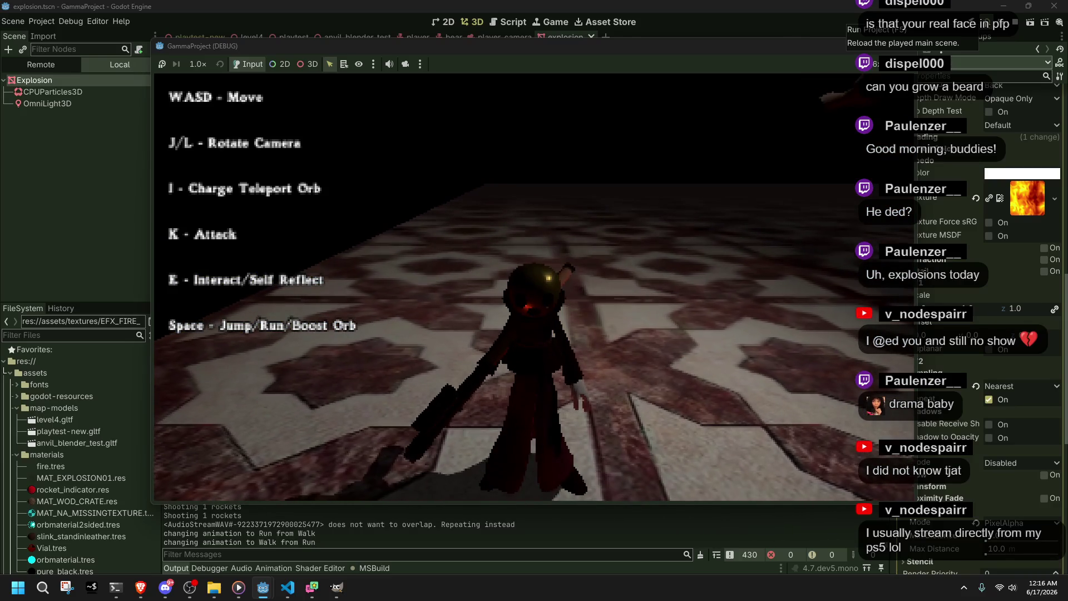
click(986, 22)
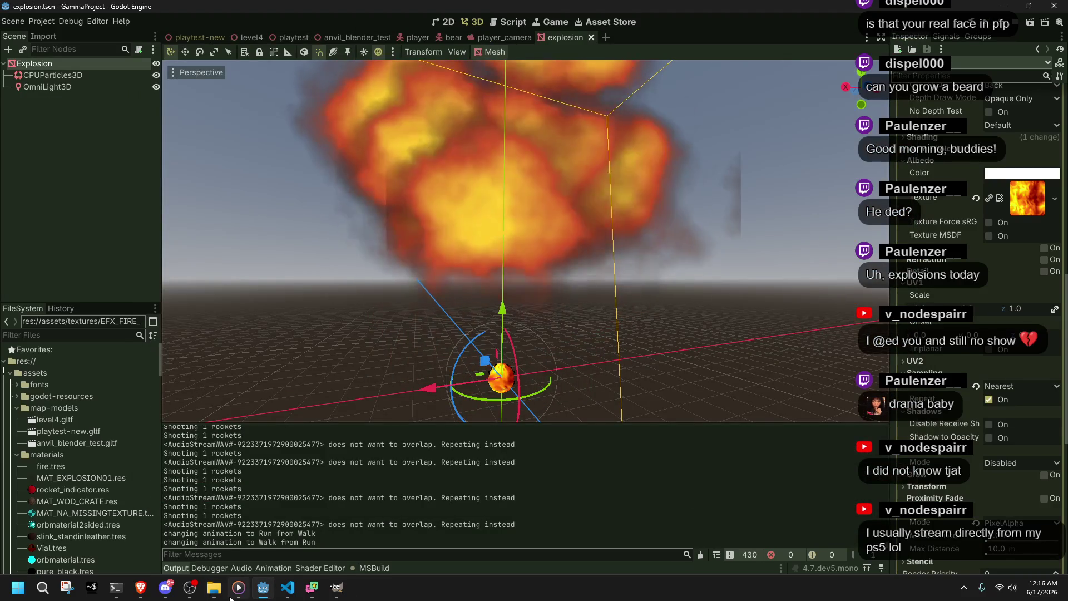
Step: Set const FADE_OUT on line 170 to 2f and save Projectiles.cs
click(295, 596)
click(366, 379)
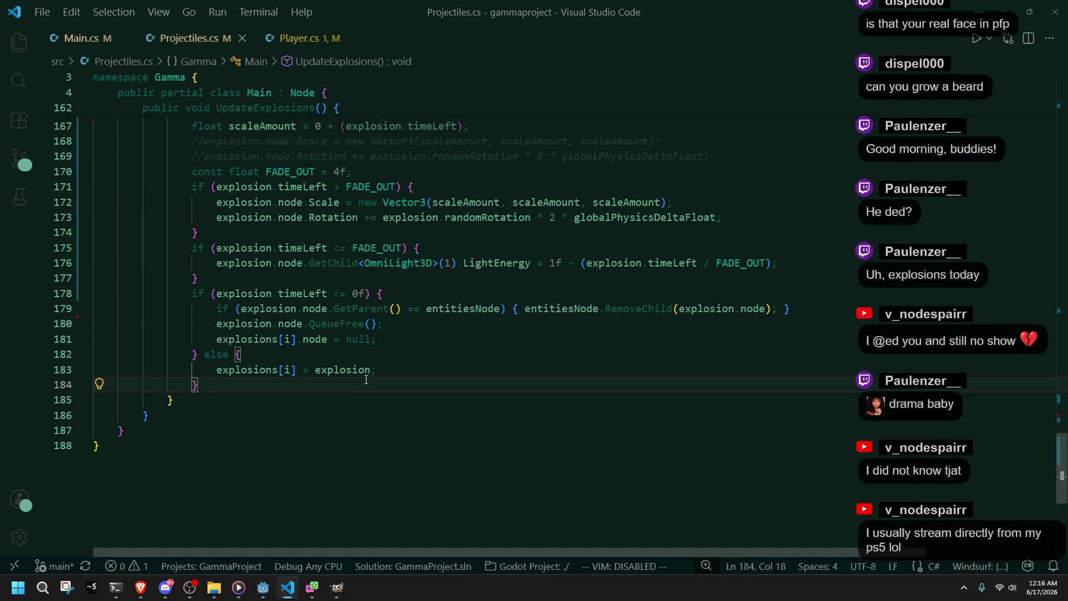
scroll(366, 380, up, 3)
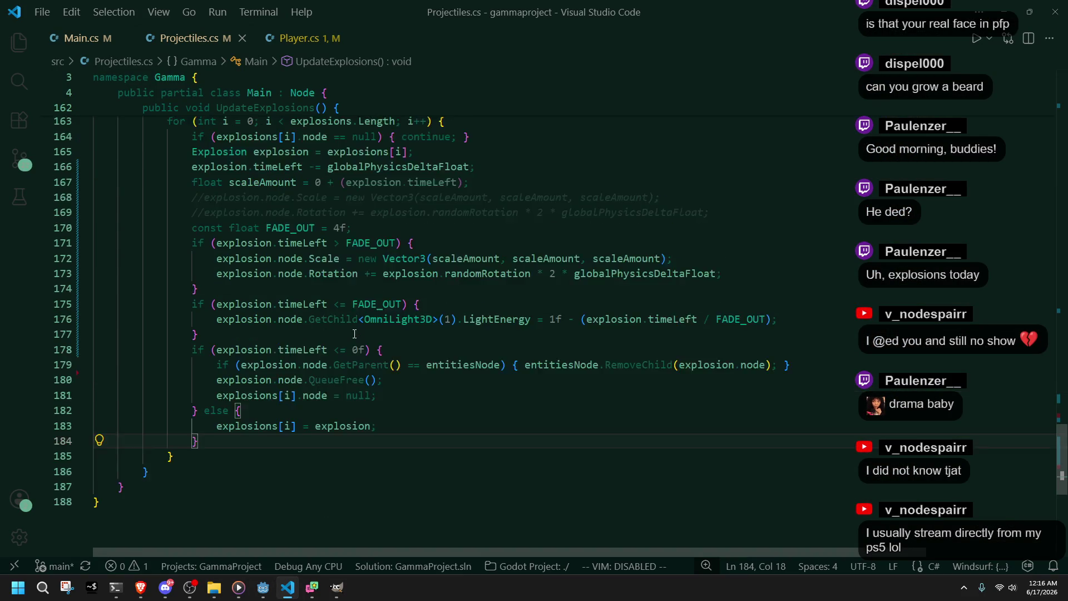
click(343, 284)
key(BackSpace)
text(2)
scroll(502, 301, up, 5)
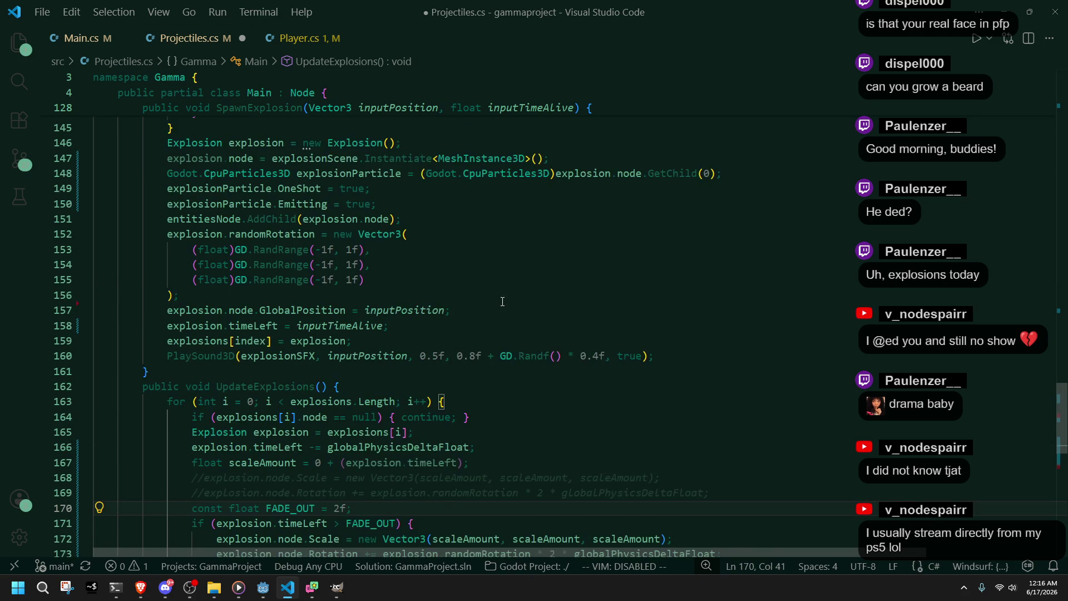
scroll(502, 301, down, 1)
key(BackSpace)
text(4)
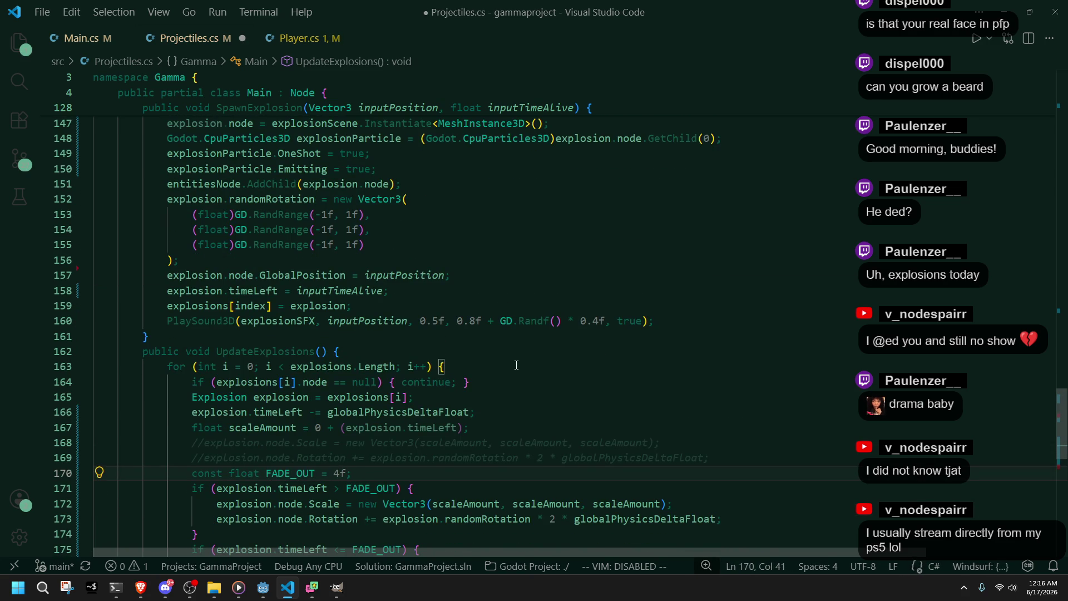
key(BackSpace)
text(2)
key(ctrl+s)
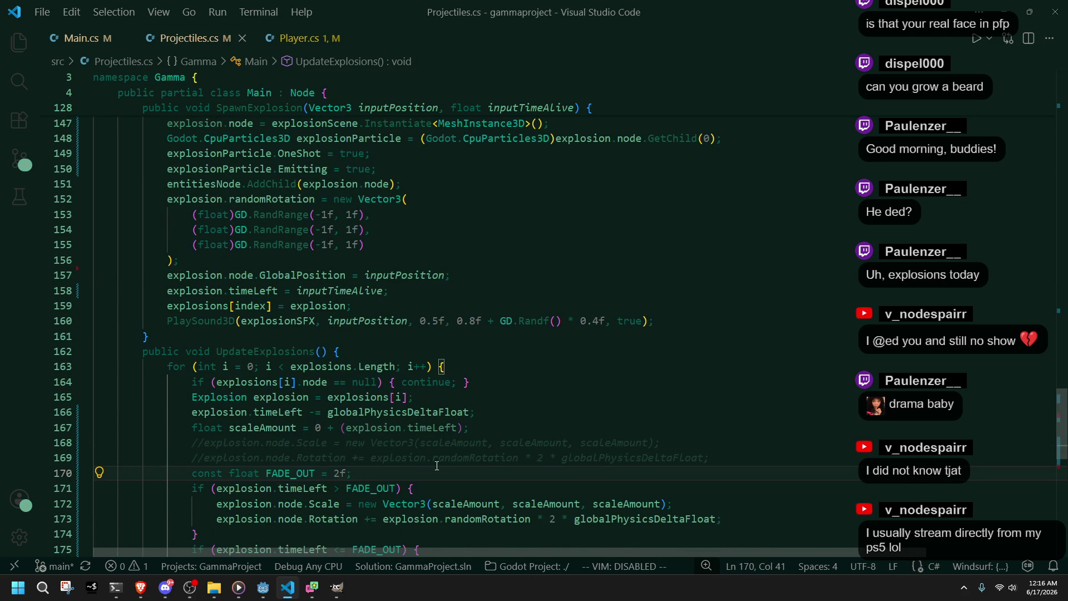
Step: Change the SpawnExplosion duration on line 109 from 6f to 4f and launch the game in Godot
scroll(436, 465, up, 3)
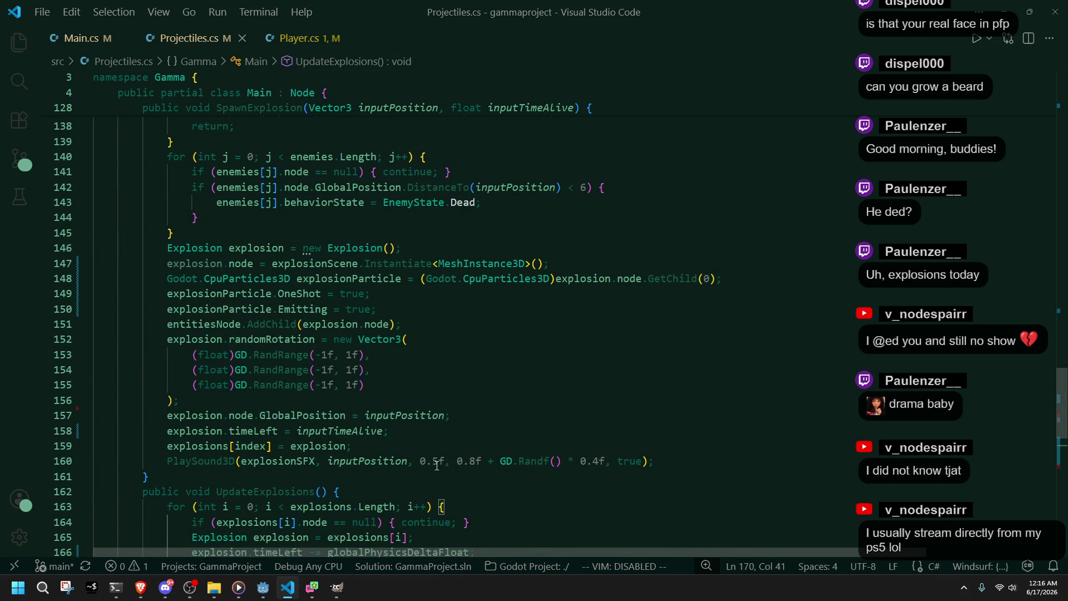
scroll(437, 466, up, 14)
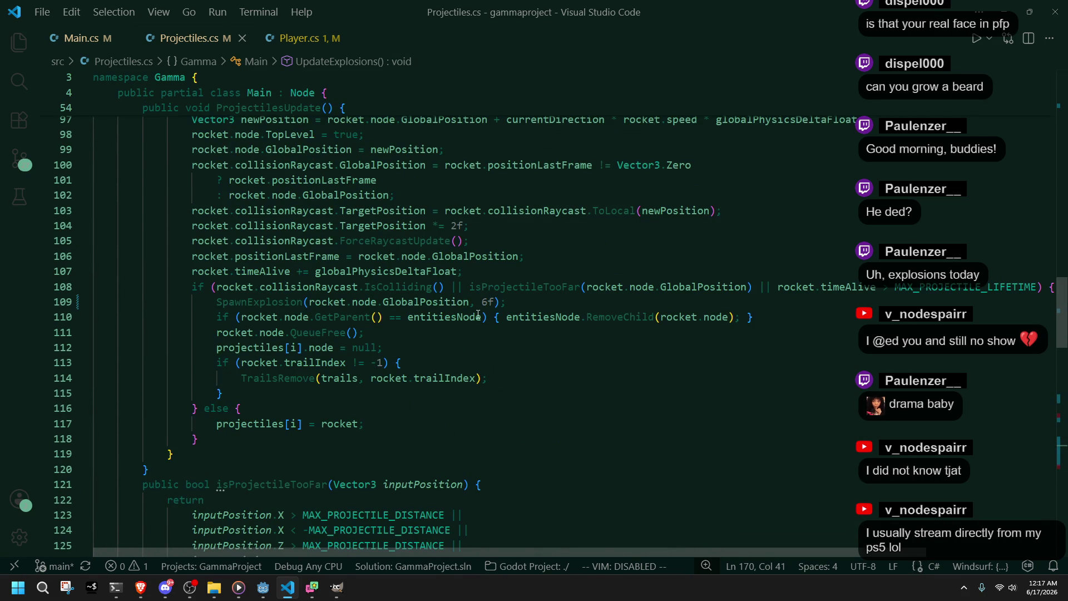
click(489, 303)
key(BackSpace)
text(4)
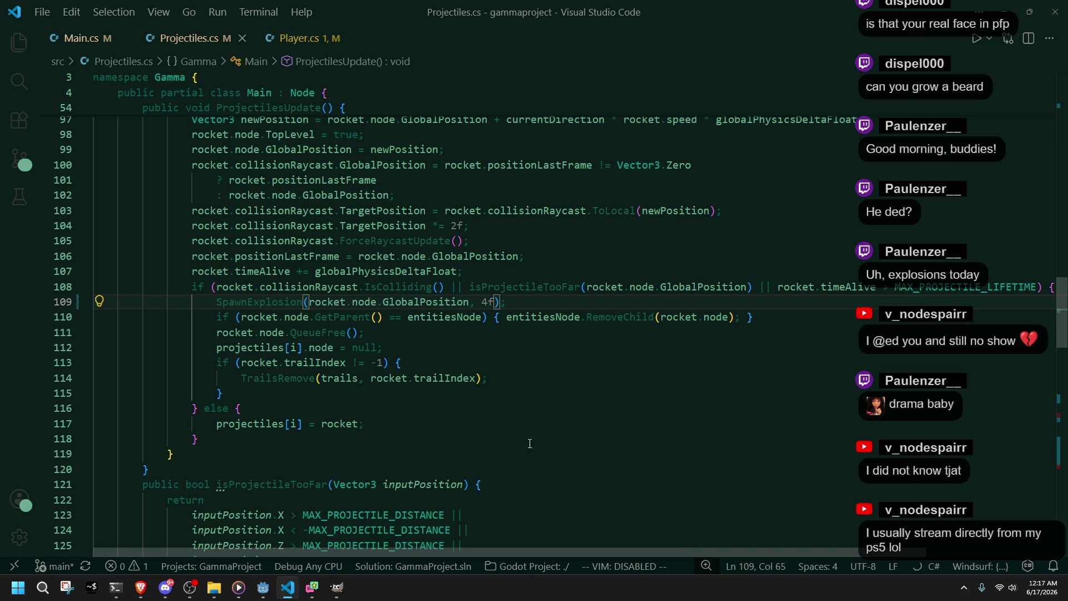
key(alt+Tab)
key(F5)
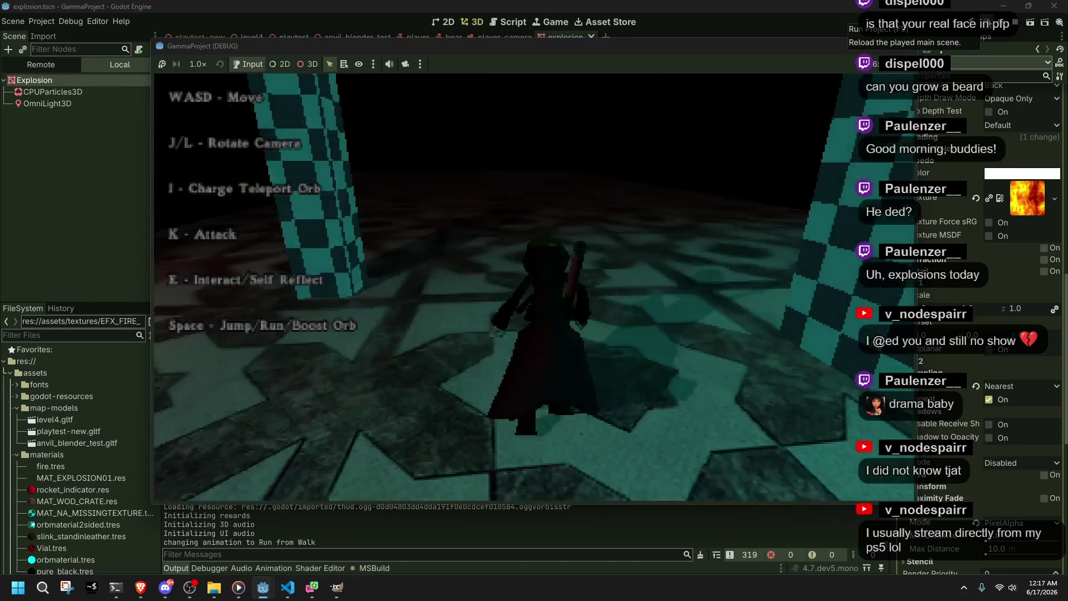
Step: Fire a rocket to check the shorter explosion, then close the game window
key(k)
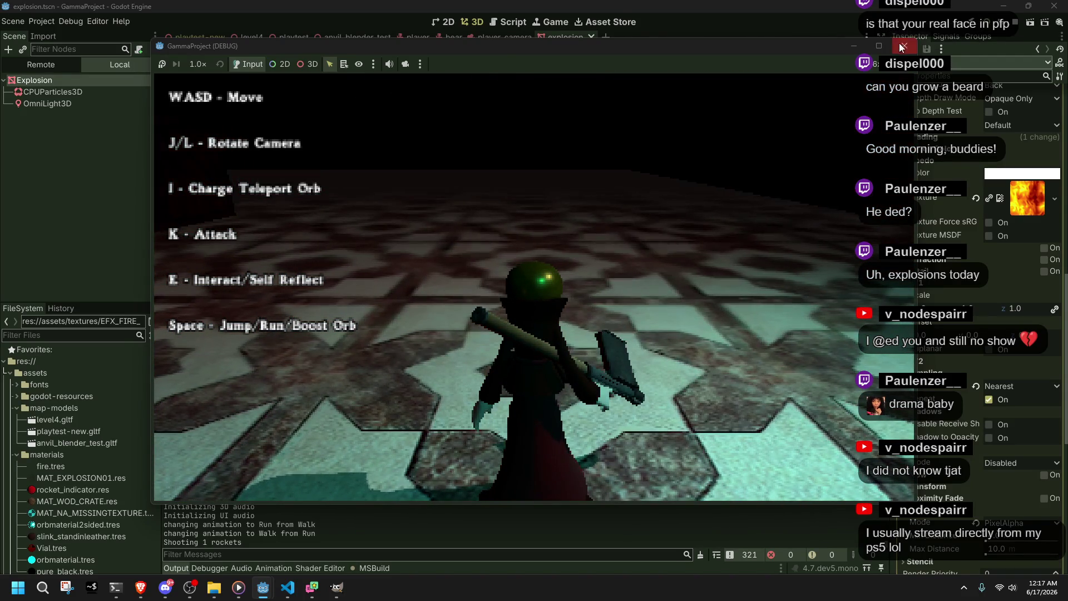
click(903, 45)
Step: In UpdateExplosions, find the FADE_OUT constant on line 170 and highlight its uses
key(alt+Tab)
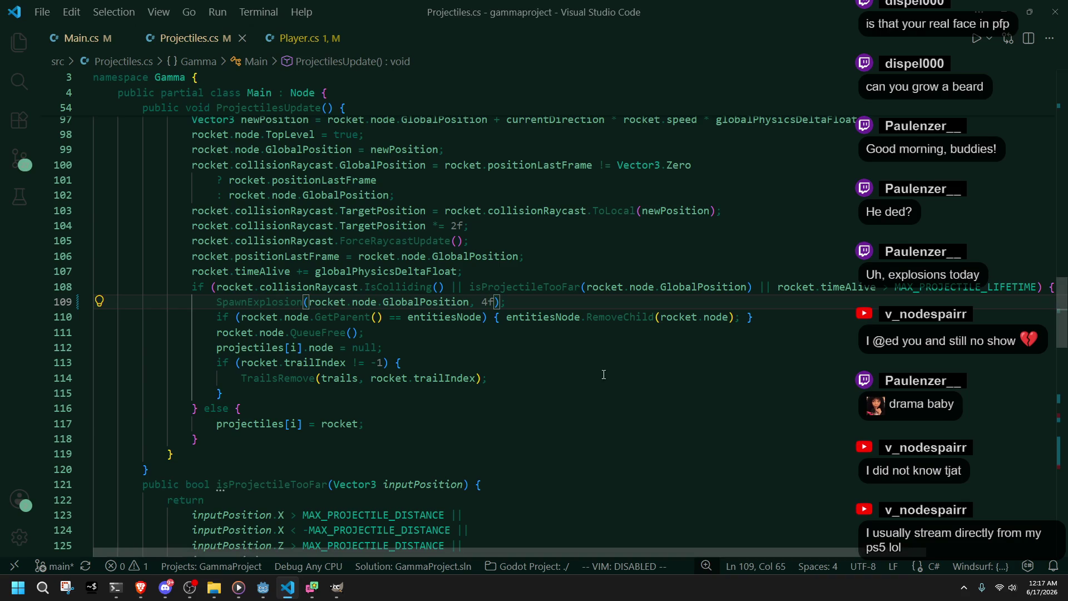
scroll(622, 353, up, 2)
scroll(621, 353, down, 6)
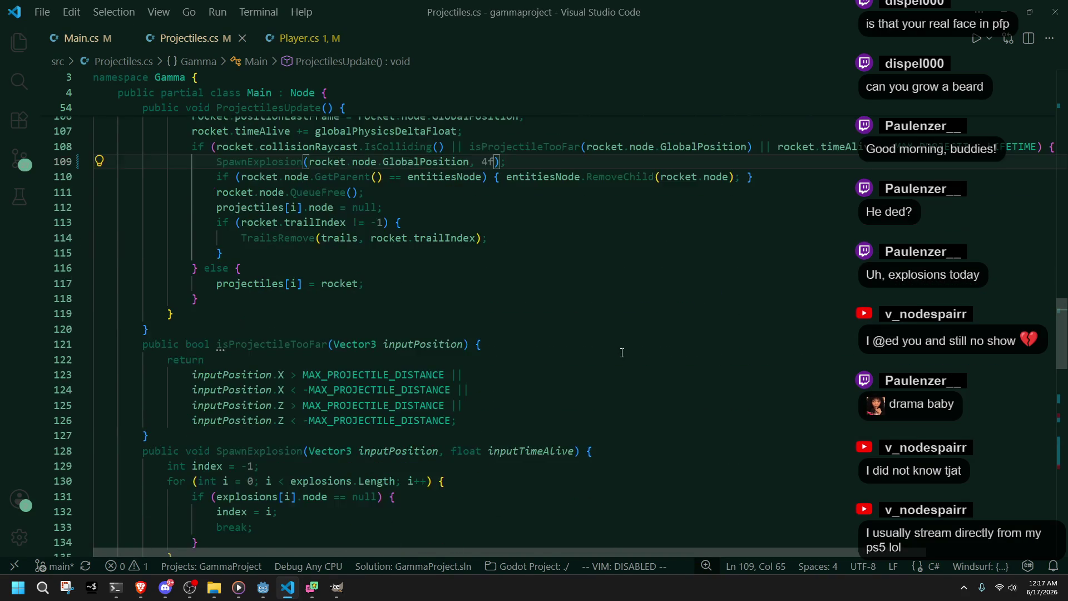
scroll(622, 353, down, 4)
scroll(623, 355, up, 4)
scroll(624, 356, down, 4)
scroll(624, 356, up, 6)
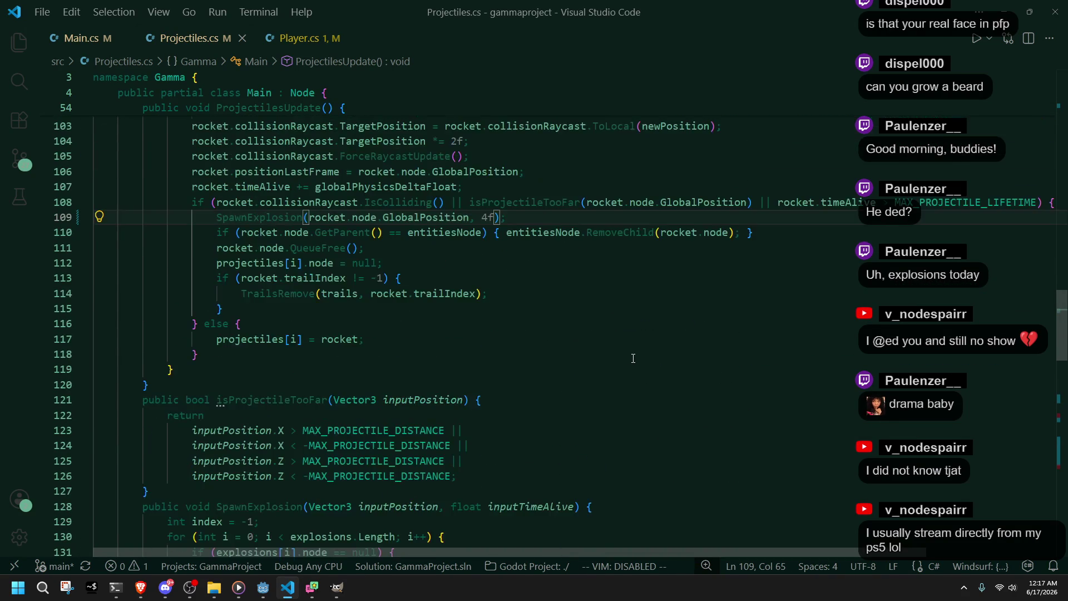
scroll(633, 358, down, 8)
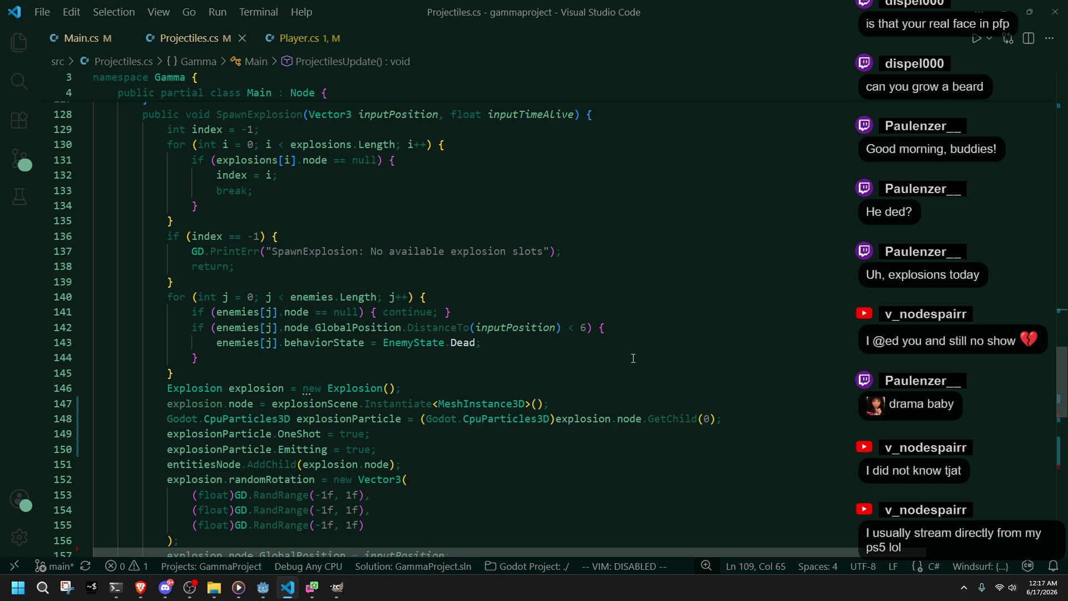
scroll(633, 358, down, 4)
scroll(634, 357, down, 6)
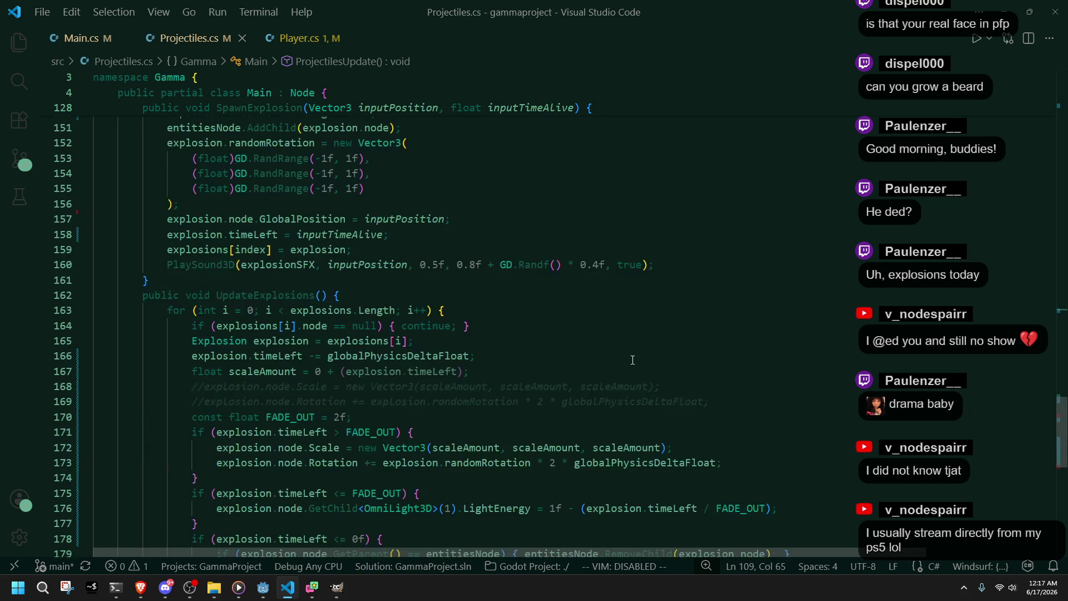
click(289, 305)
double_click(289, 305)
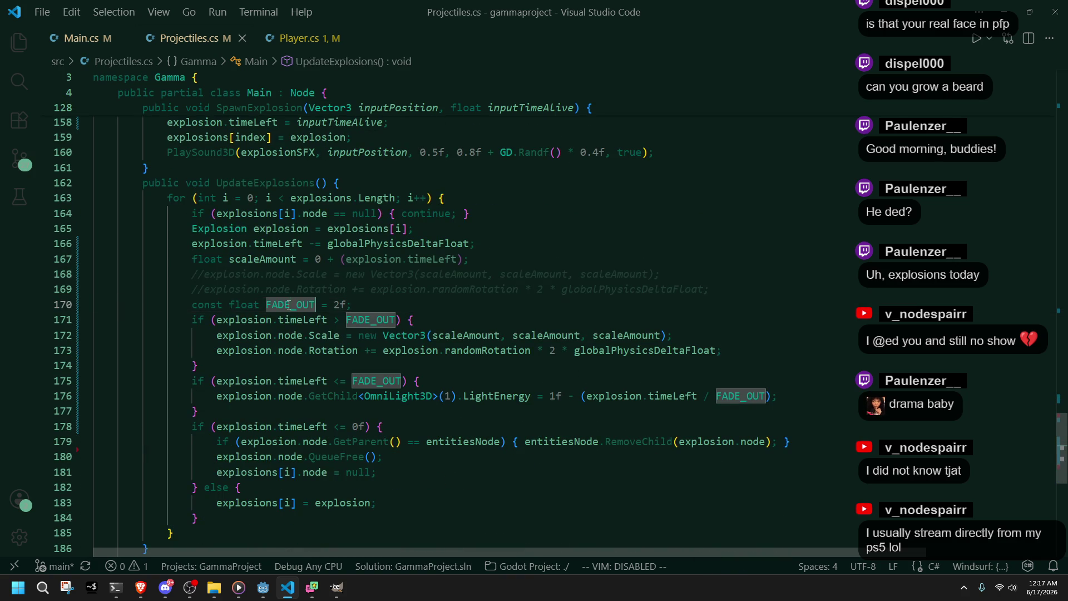
Step: Copy the Rotation statement into the light fade block and move the Scale line above FADE_OUT
click(315, 413)
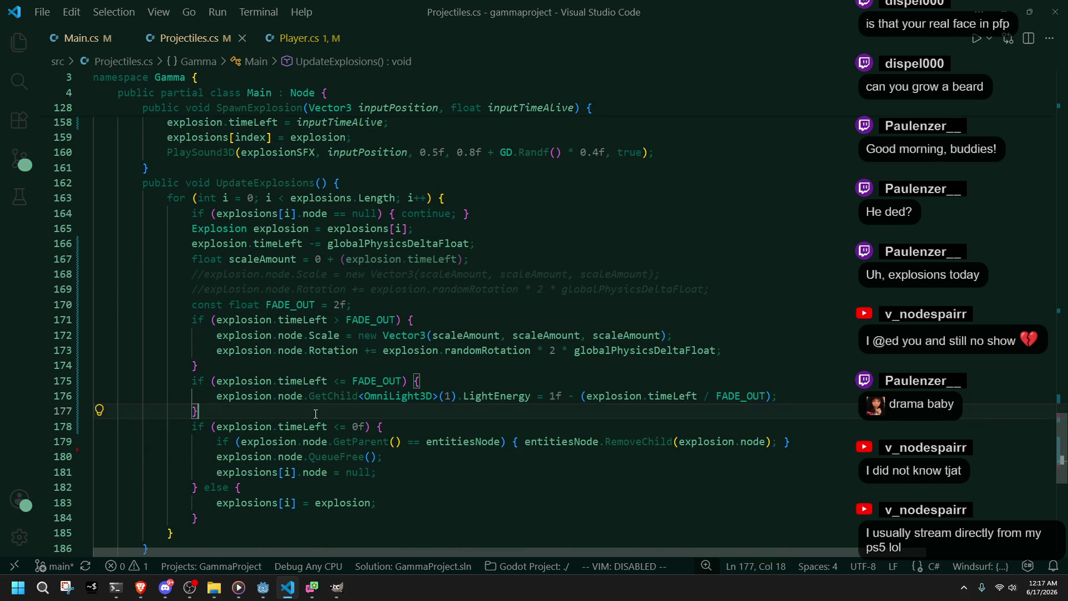
drag(723, 351, 729, 338)
key(ctrl+c)
click(795, 396)
key(ctrl+v)
click(705, 334)
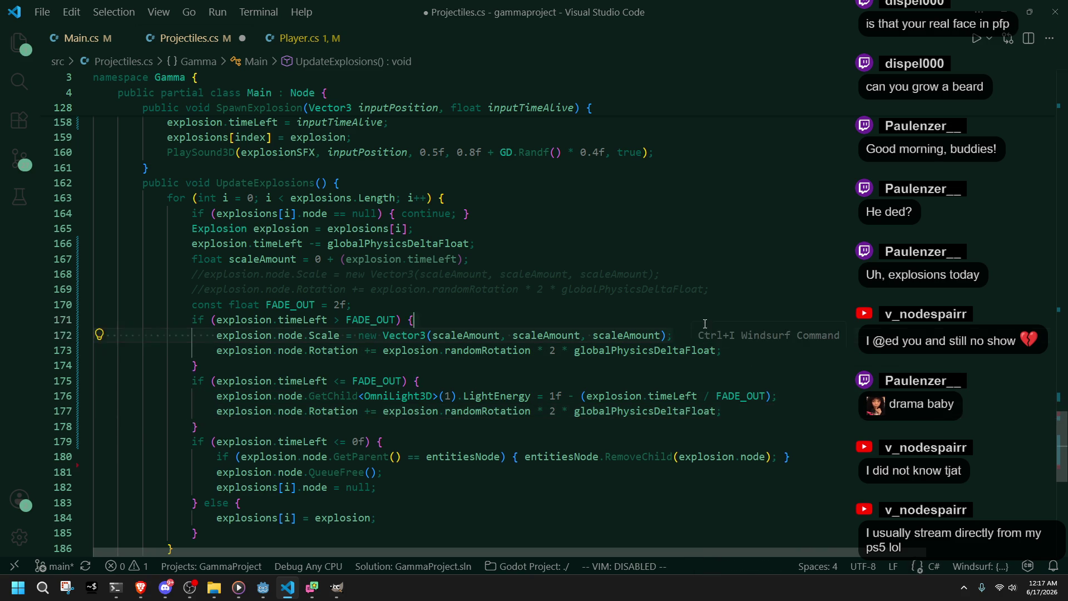
key(alt+Up)
key(alt+Up)
key(ctrl+s)
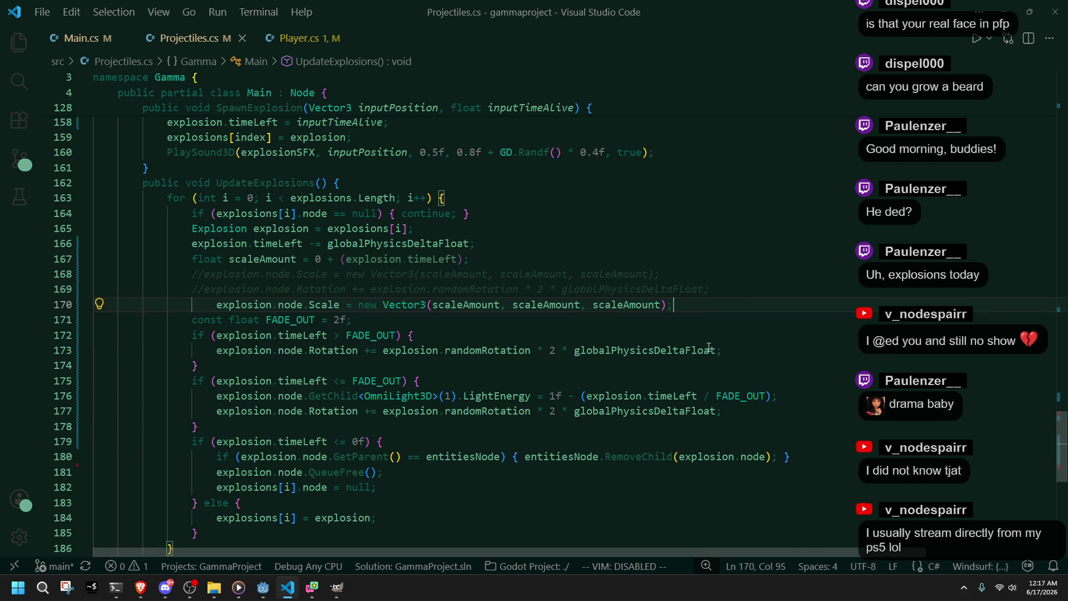
Step: Outdent the Scale statement and delete the now-redundant old if block
click(231, 305)
key(shift+Tab)
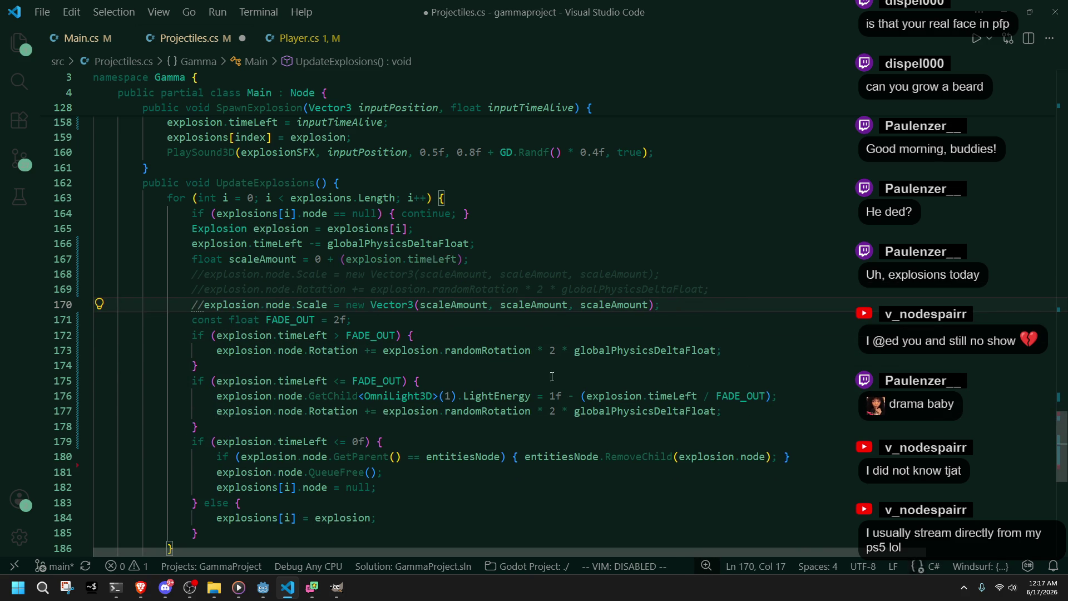
click(535, 369)
key(ctrl+s)
drag(360, 365, 369, 318)
key(BackSpace)
Step: Move the leftover Rotation line above FADE_OUT, outdent it, and save Projectiles.cs
click(811, 356)
key(Down)
key(alt+Up)
key(alt+Up)
key(alt+Up)
key(ctrl+s)
key(shift+Tab)
click(619, 464)
key(ctrl+s)
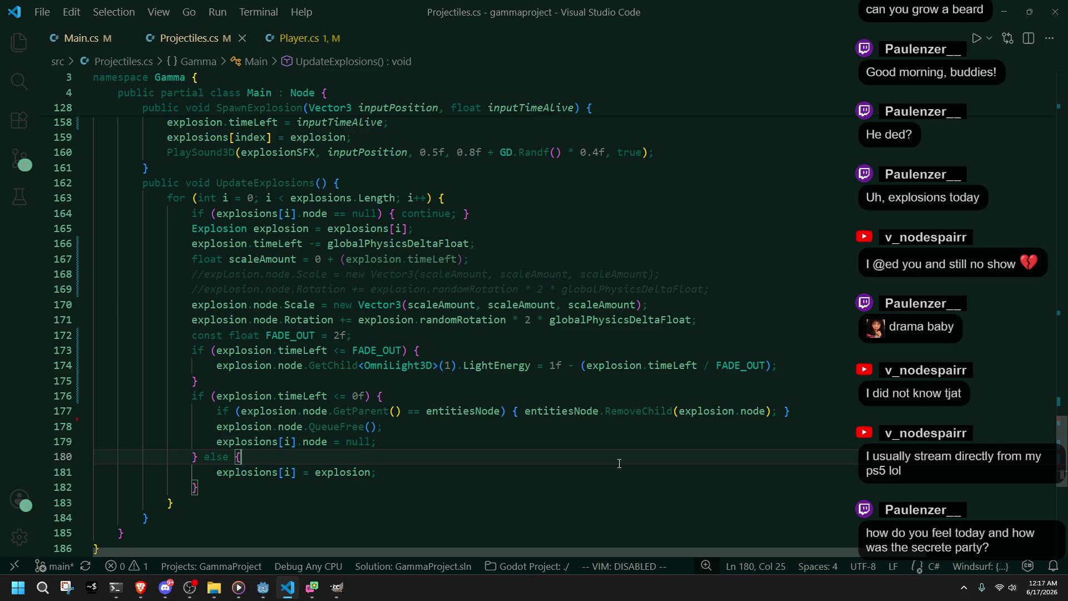
click(263, 587)
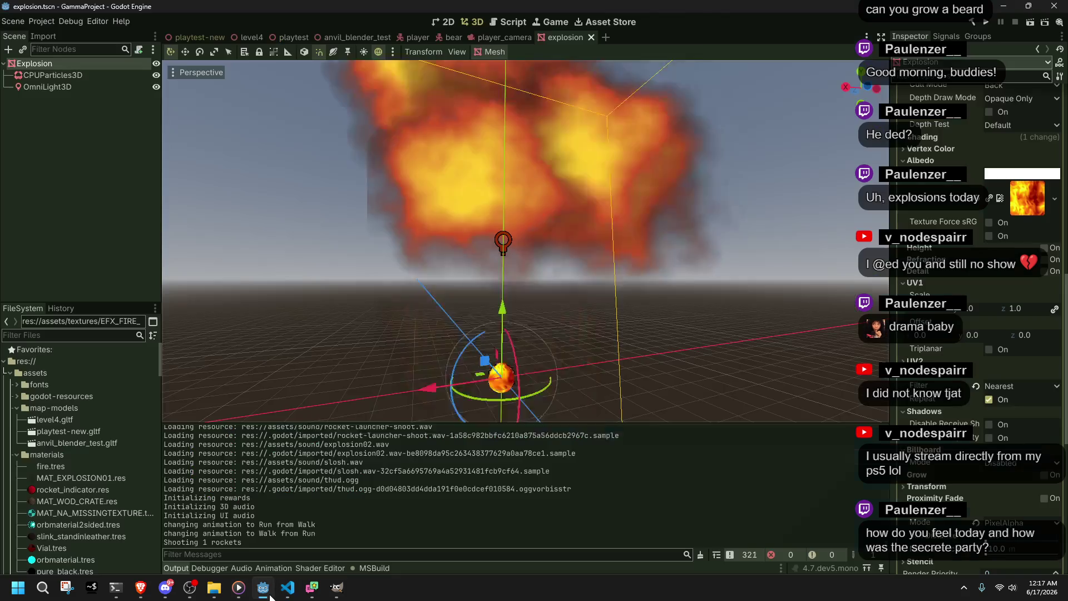
Step: Run the game, fire a rocket with K to trigger an explosion, then stop with F8
click(984, 26)
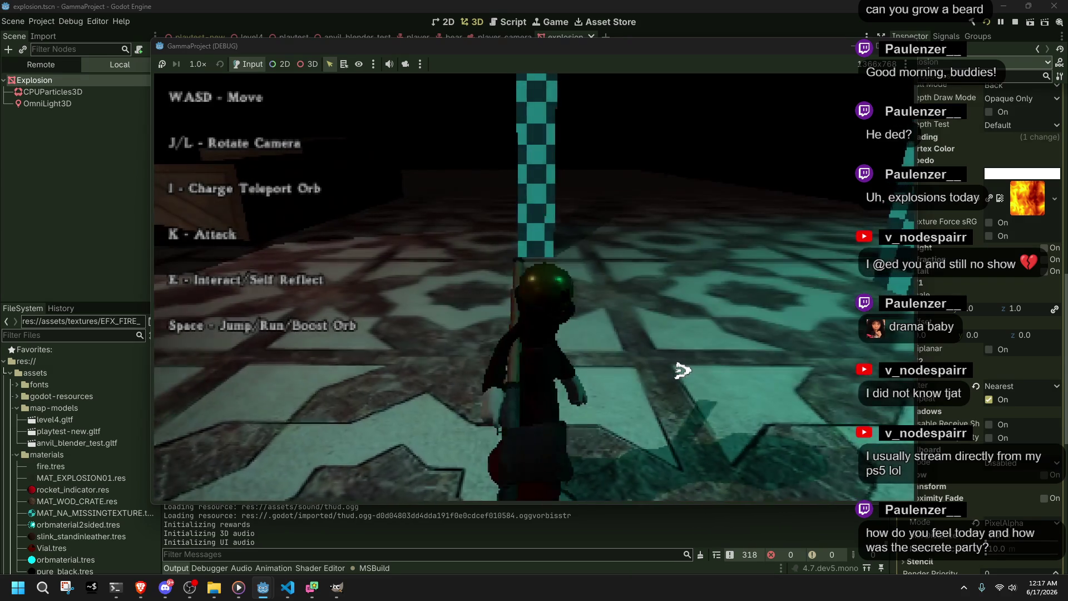
key(k)
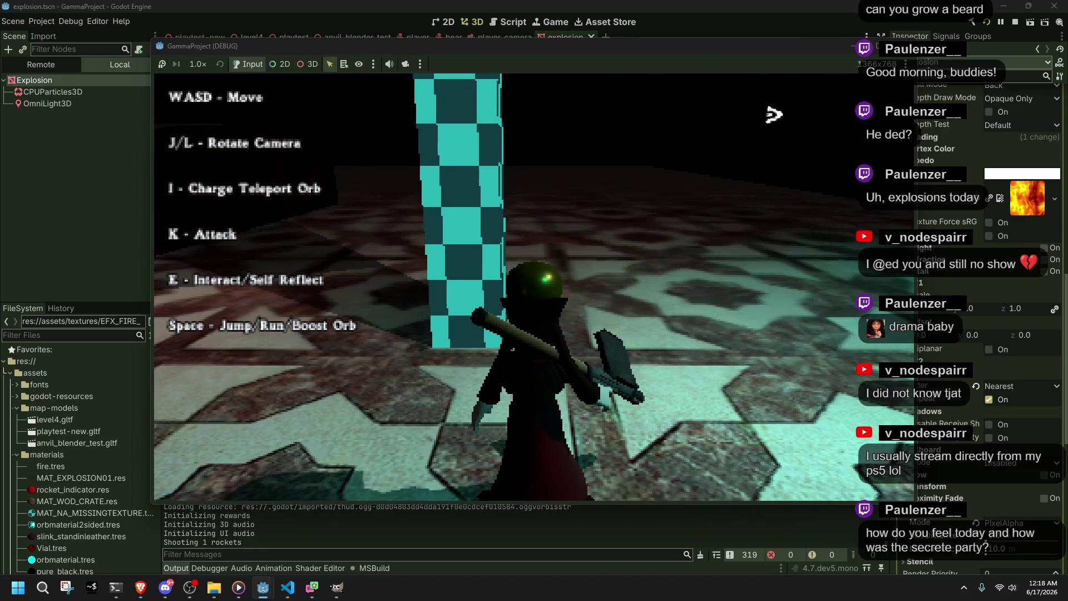
key(F8)
click(287, 587)
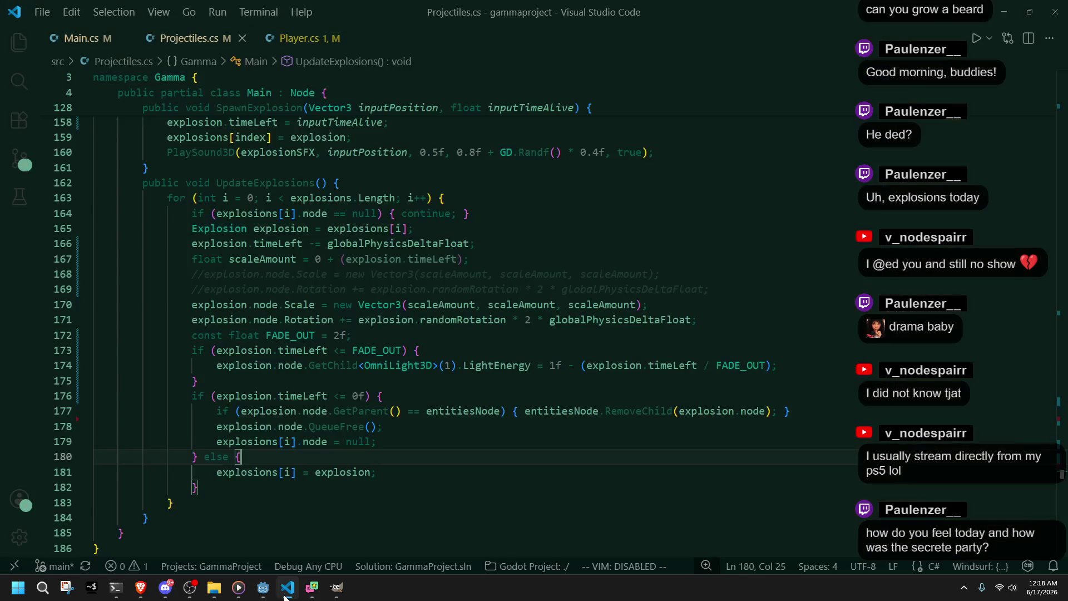
Step: Add and remove a blank line after line 175 in the fade block, then save
click(349, 376)
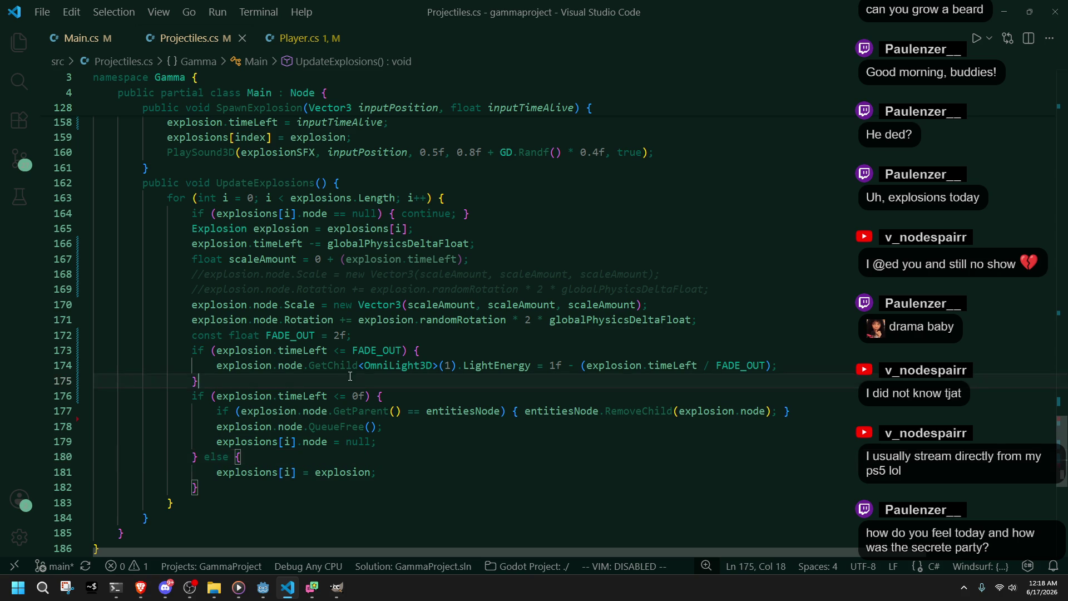
key(Return)
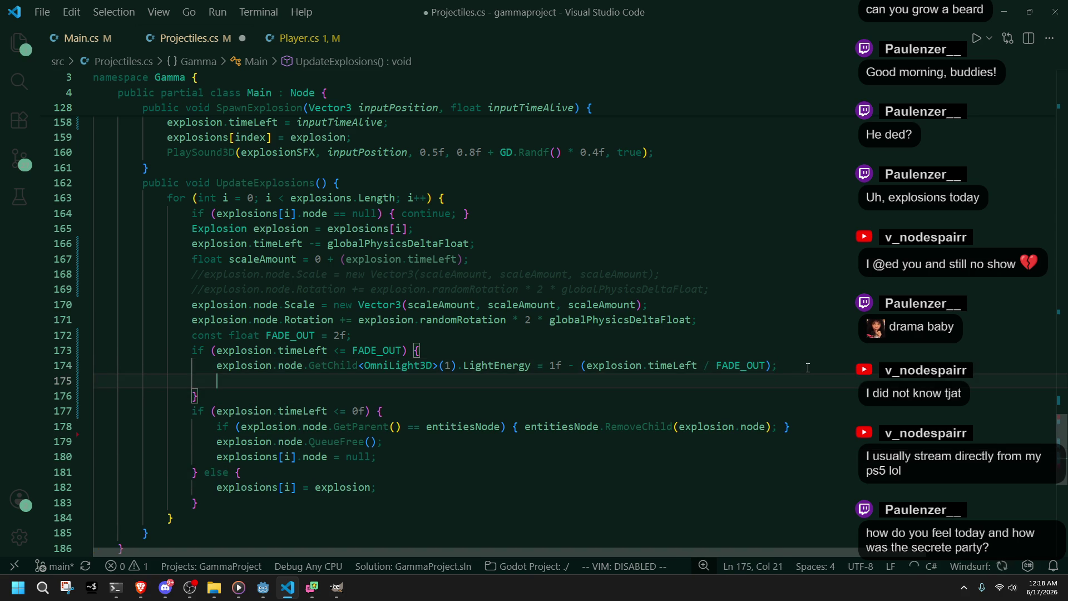
key(BackSpace)
key(BackSpace)
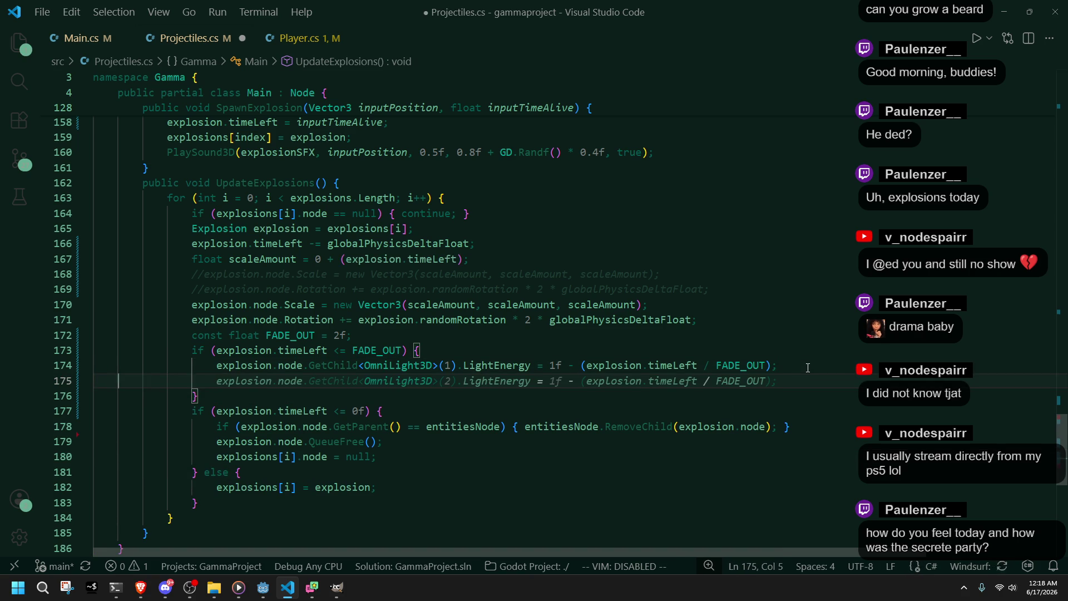
key(BackSpace)
key(ctrl+s)
click(511, 380)
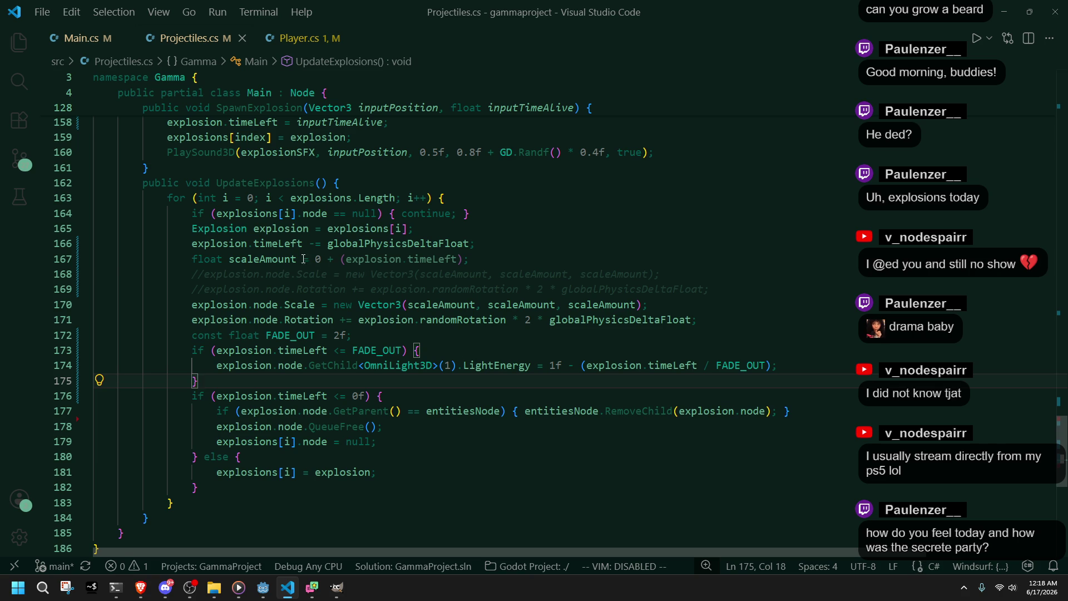
Step: Highlight the uses of scaleAmount, OmniLight3D and FADE_OUT, then return to Godot
double_click(264, 262)
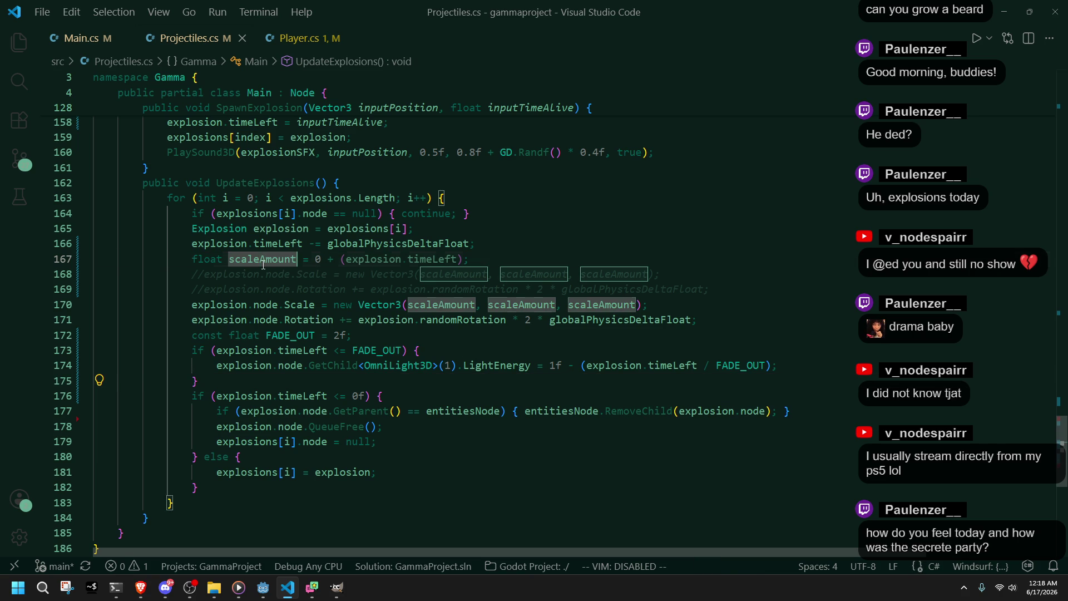
click(465, 336)
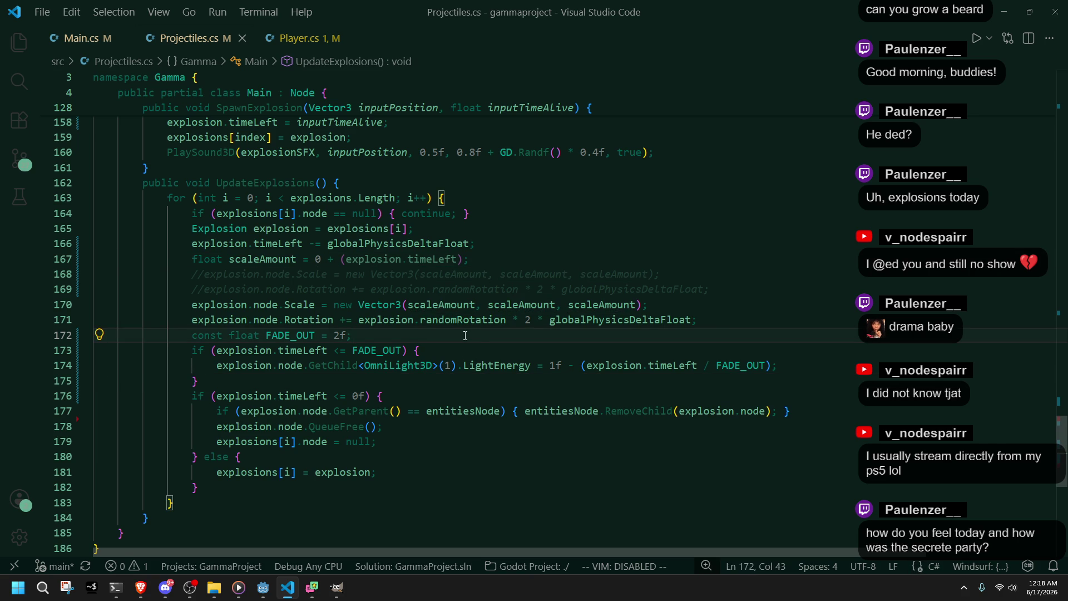
key(alt+Tab)
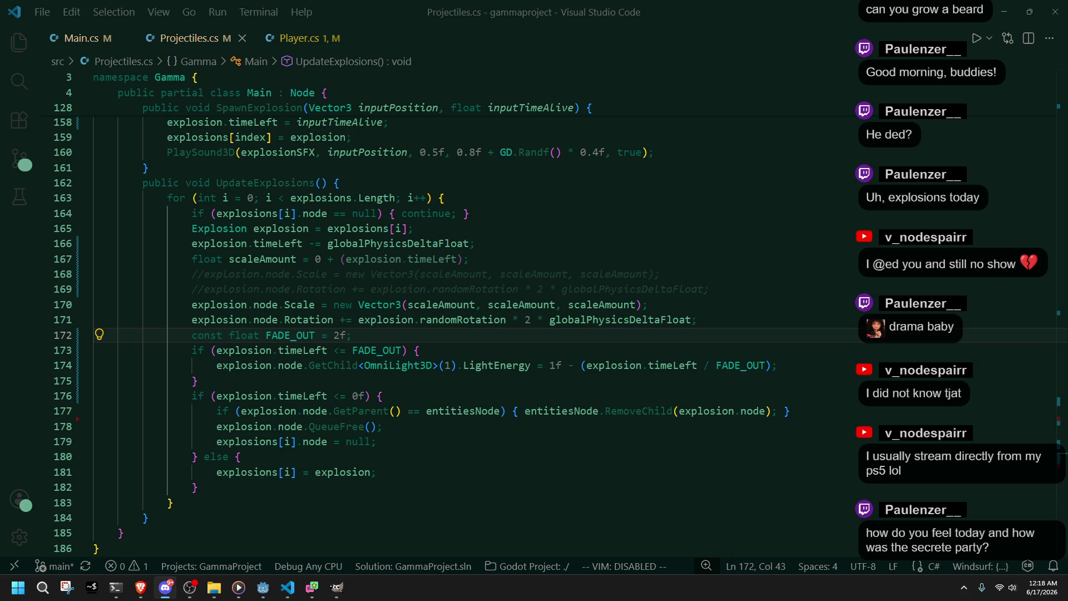
double_click(398, 365)
click(441, 387)
double_click(377, 351)
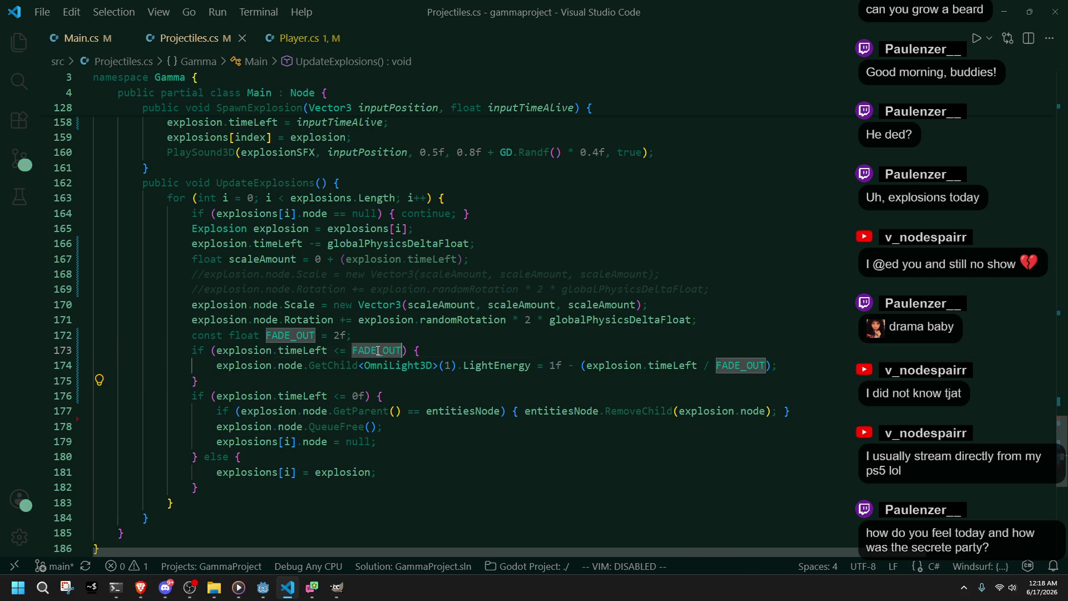
click(442, 354)
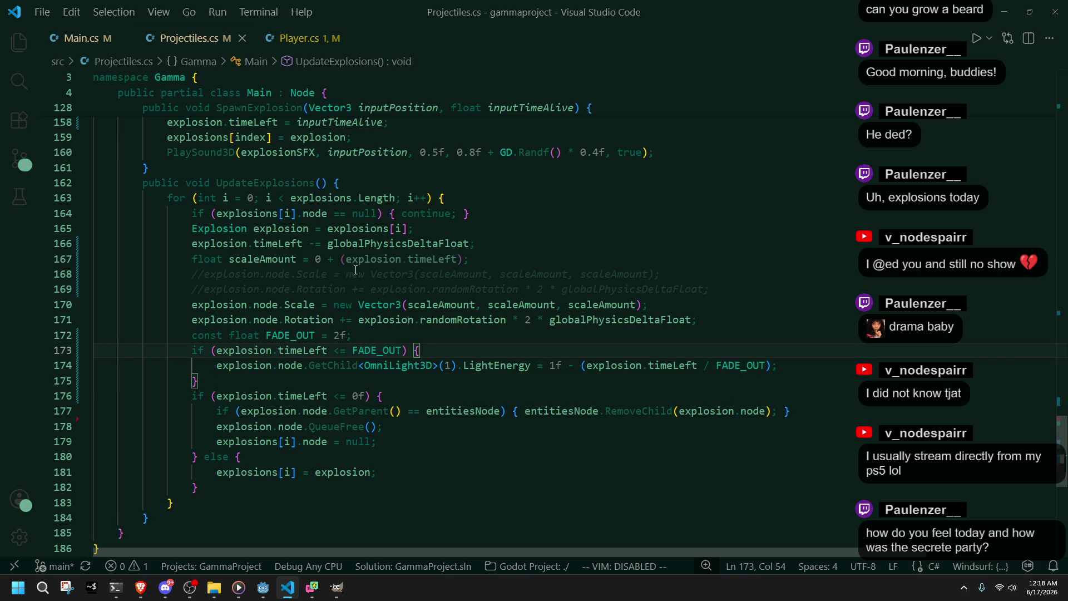
mouse_move(512, 370)
click(825, 468)
mouse_move(493, 302)
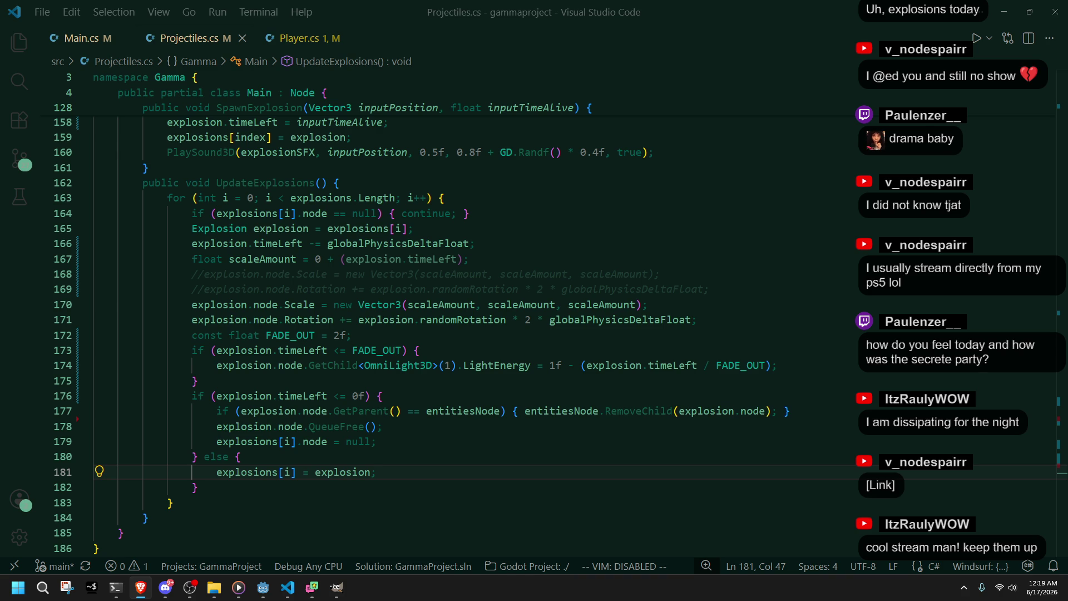
click(624, 350)
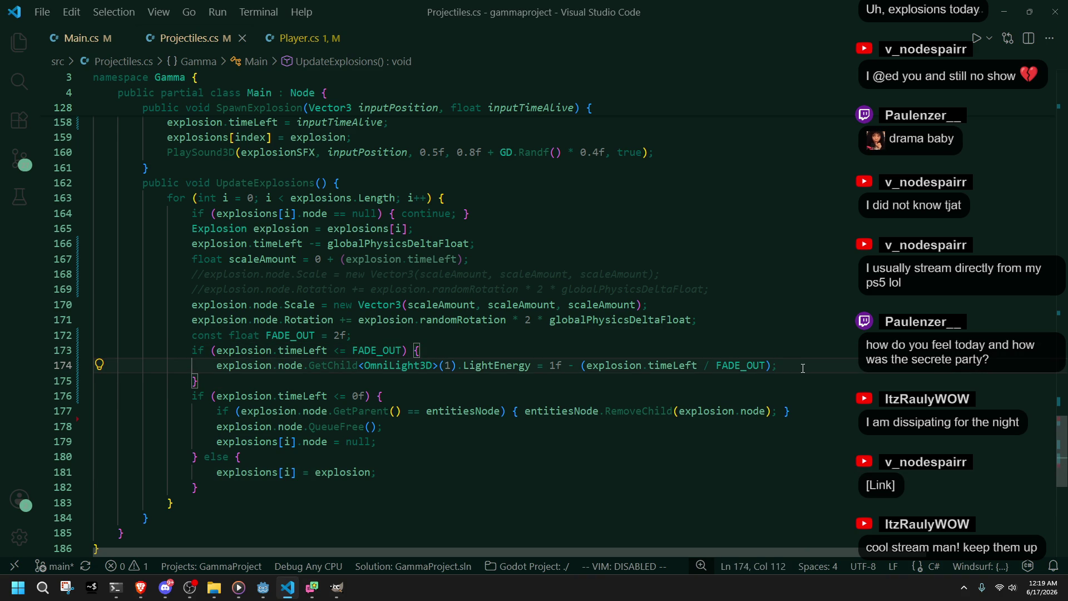
mouse_move(264, 587)
click(258, 521)
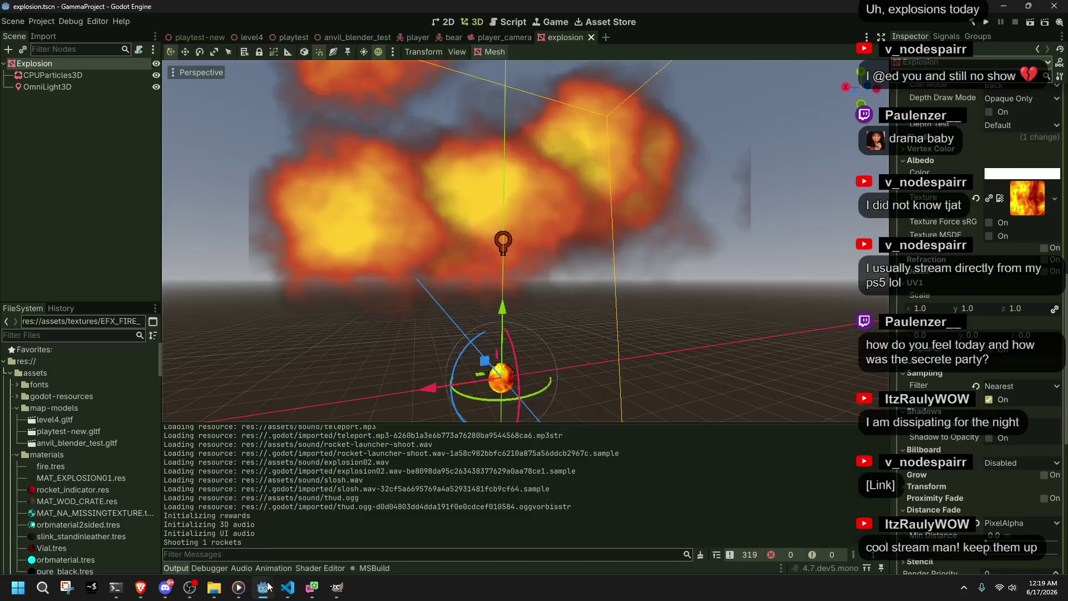
Step: Reset the material's distance fade mode, and try transparency 1.0 before restoring 0.0
scroll(945, 473, down, 2)
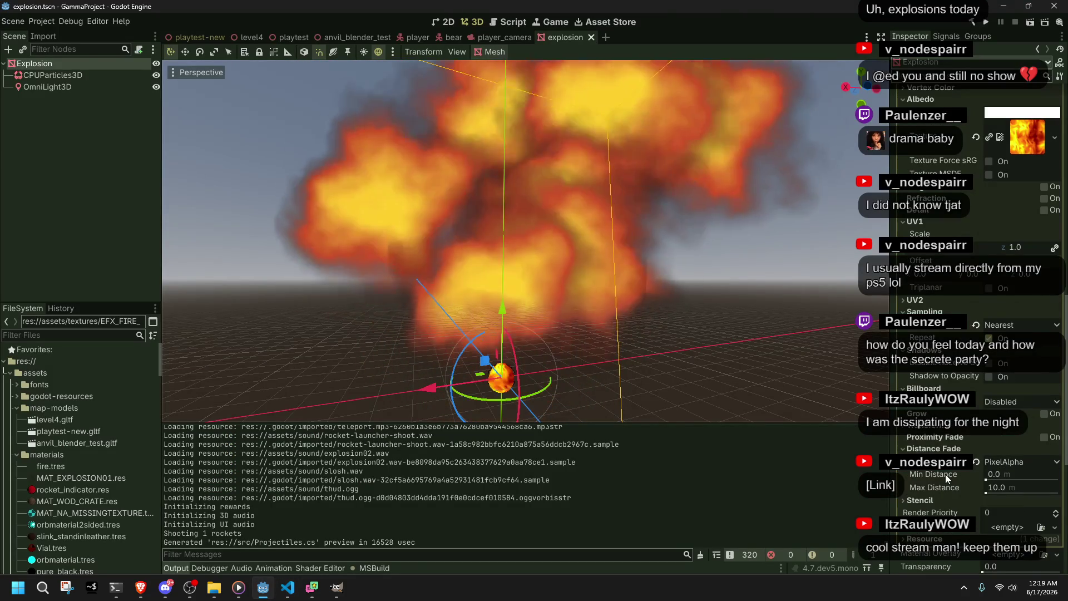
click(975, 462)
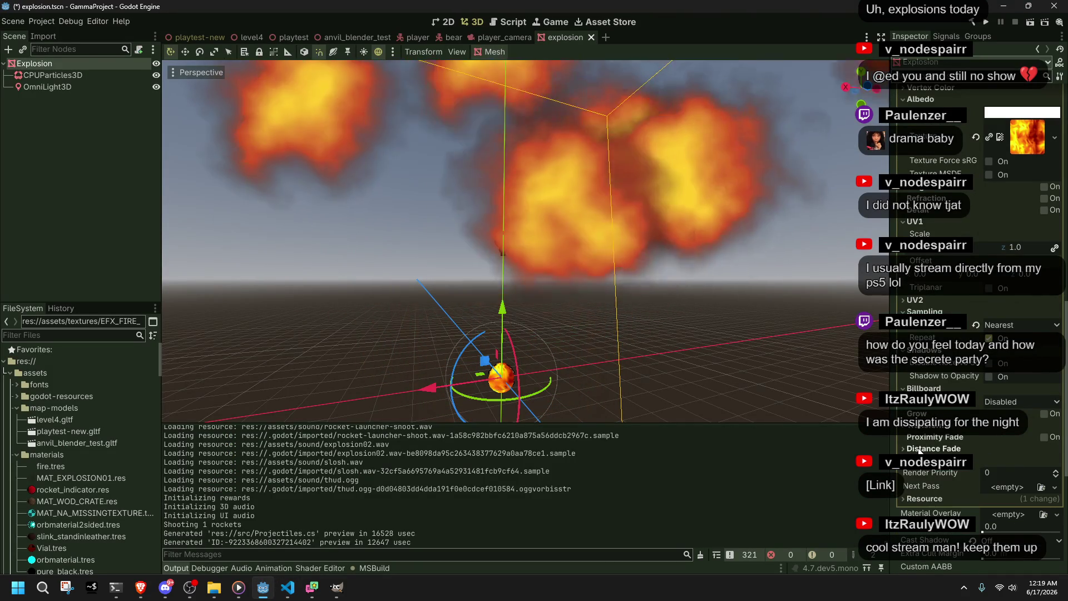
scroll(935, 333, up, 4)
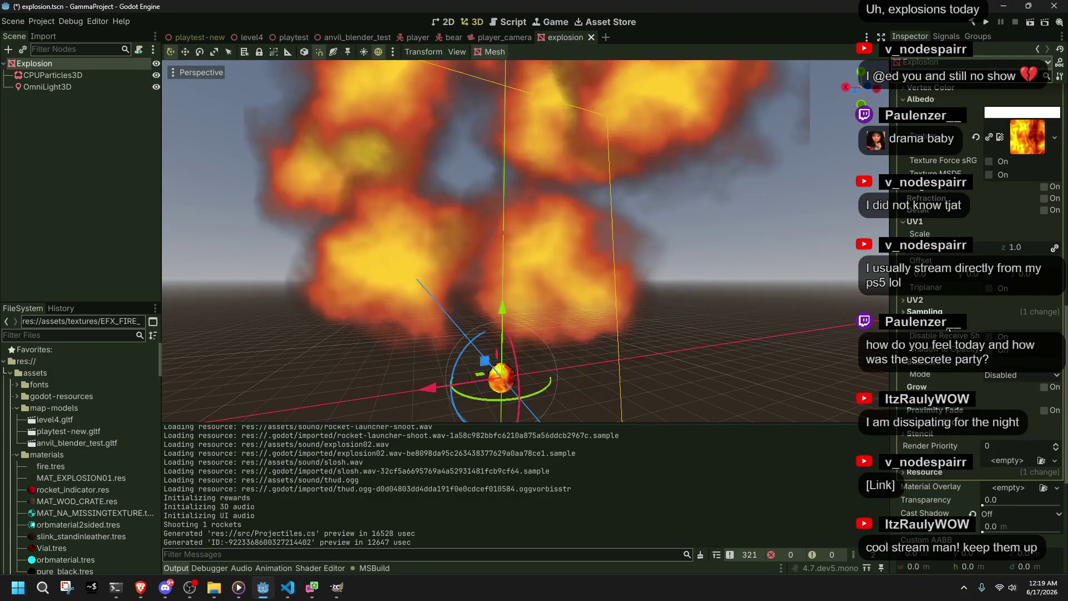
click(923, 343)
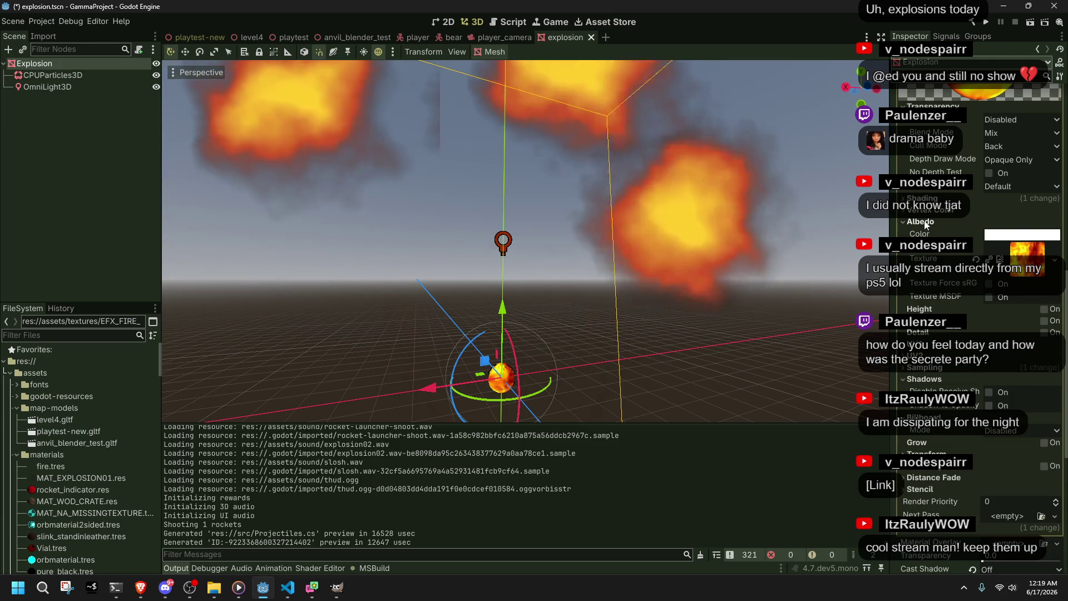
scroll(933, 501, down, 4)
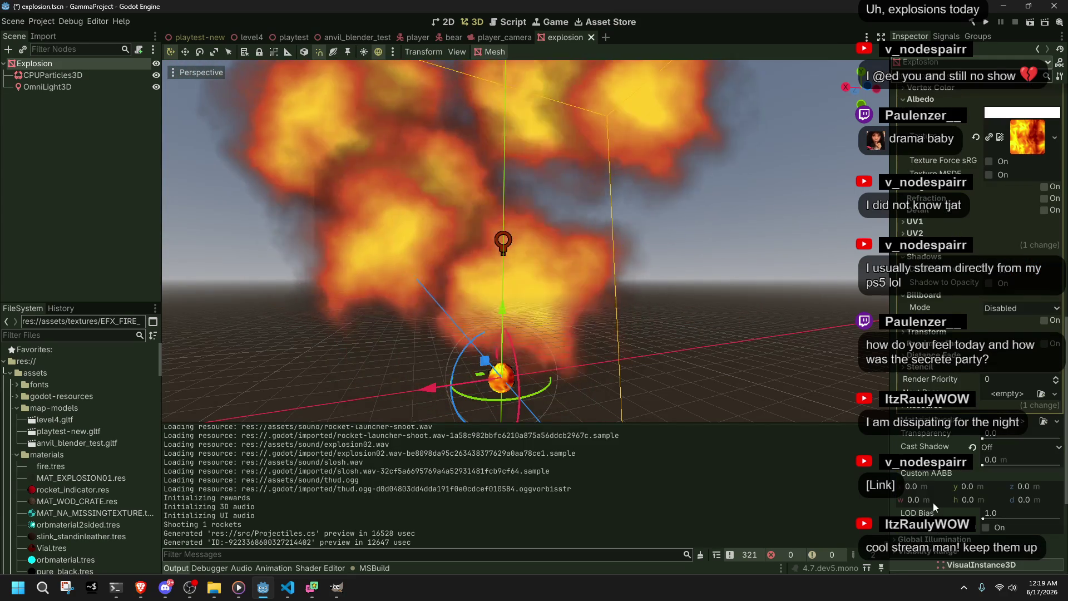
drag(983, 438, 1045, 437)
click(973, 434)
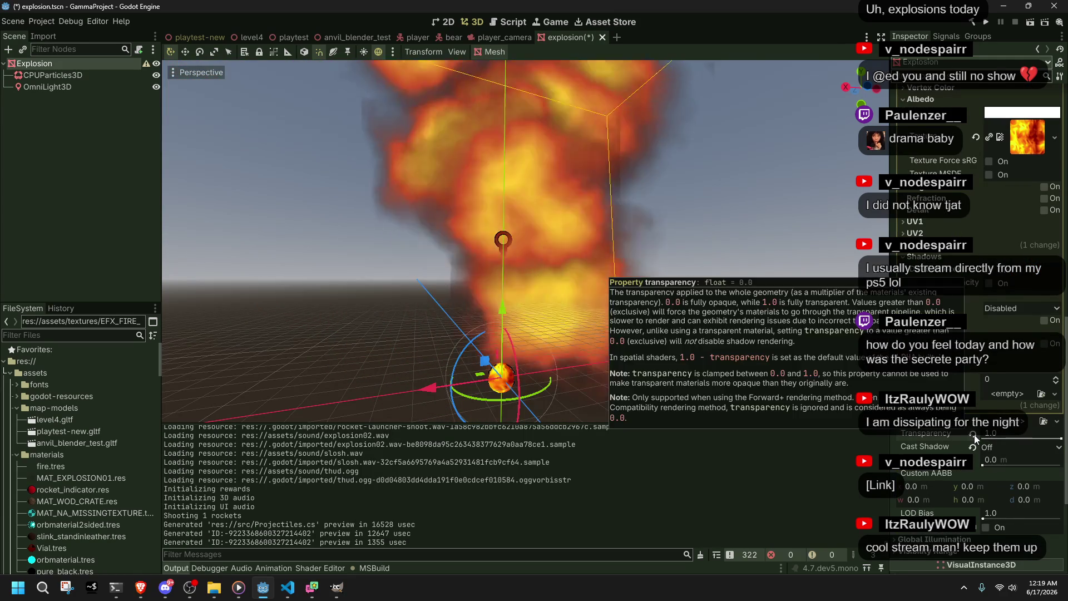
Step: Look through the geometry and visibility range settings, then return to Projectiles.cs at line 178
scroll(946, 473, down, 2)
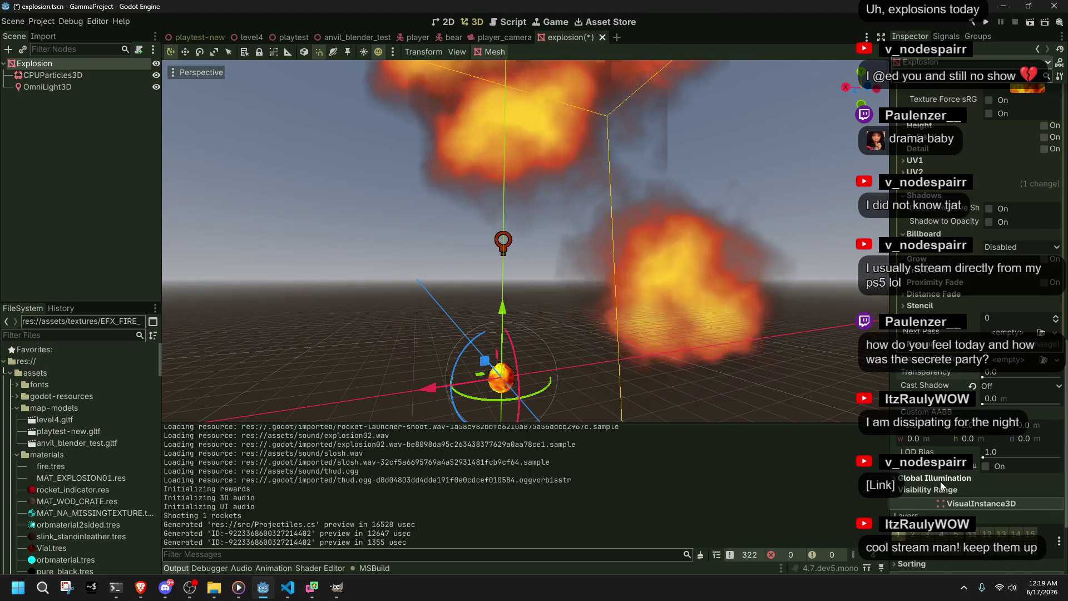
scroll(940, 481, down, 4)
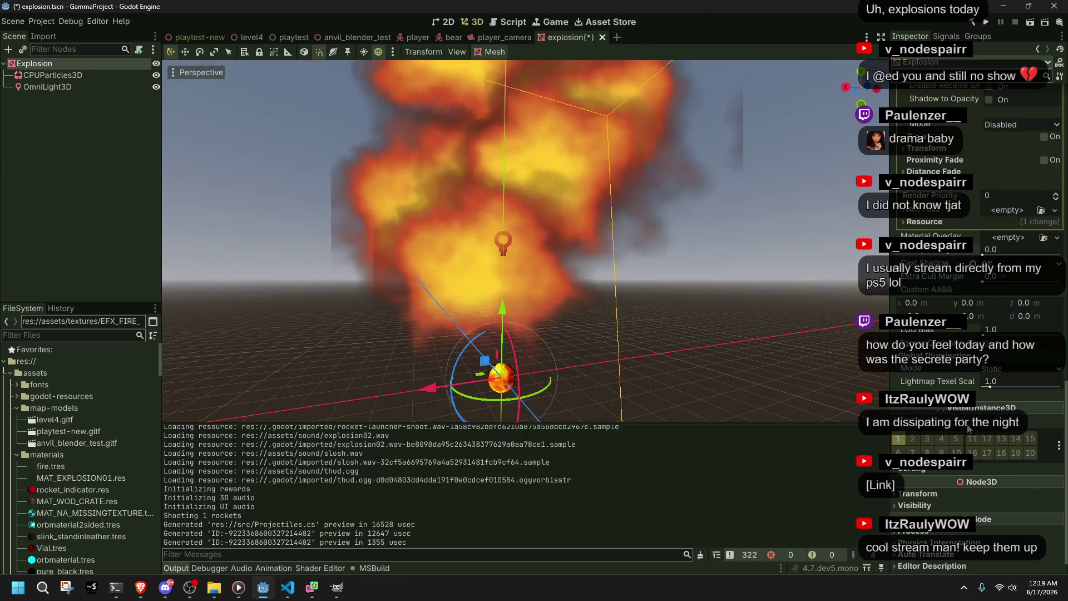
scroll(949, 468, down, 1)
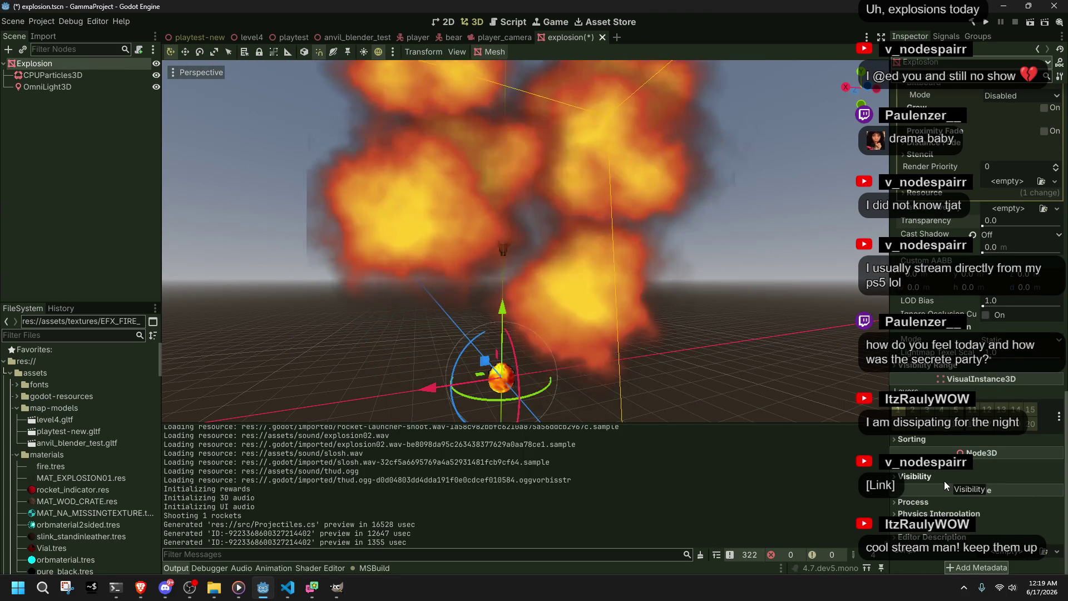
scroll(922, 444, up, 15)
scroll(923, 442, up, 5)
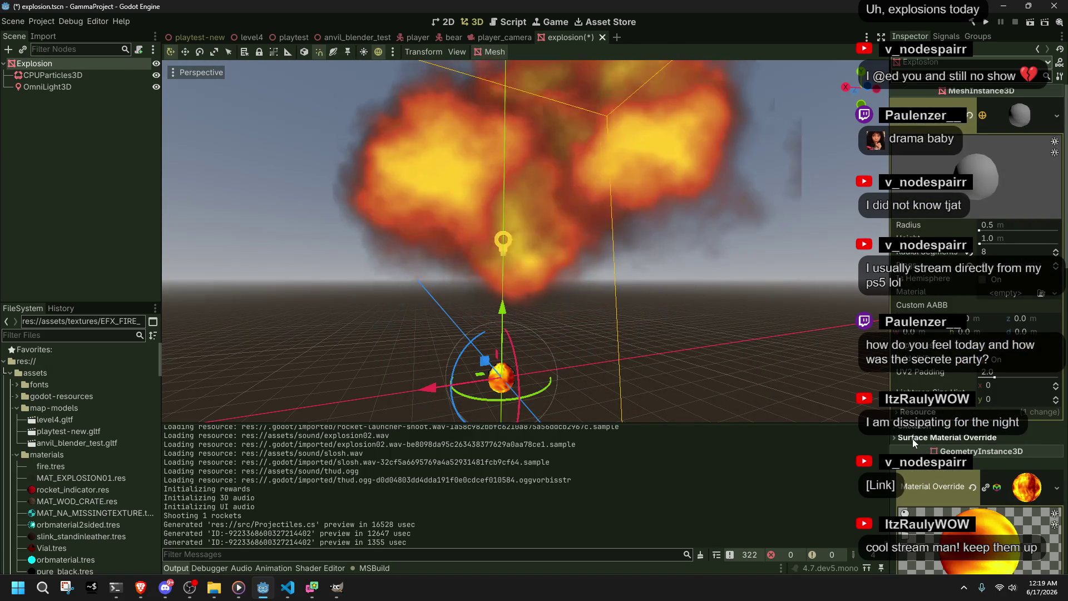
click(918, 463)
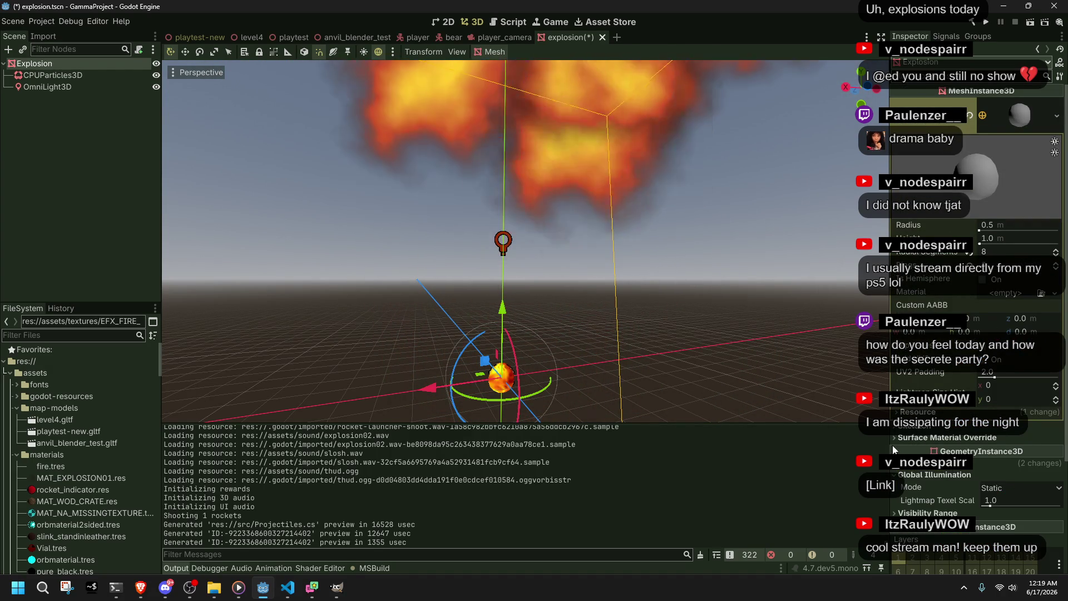
click(906, 474)
click(908, 486)
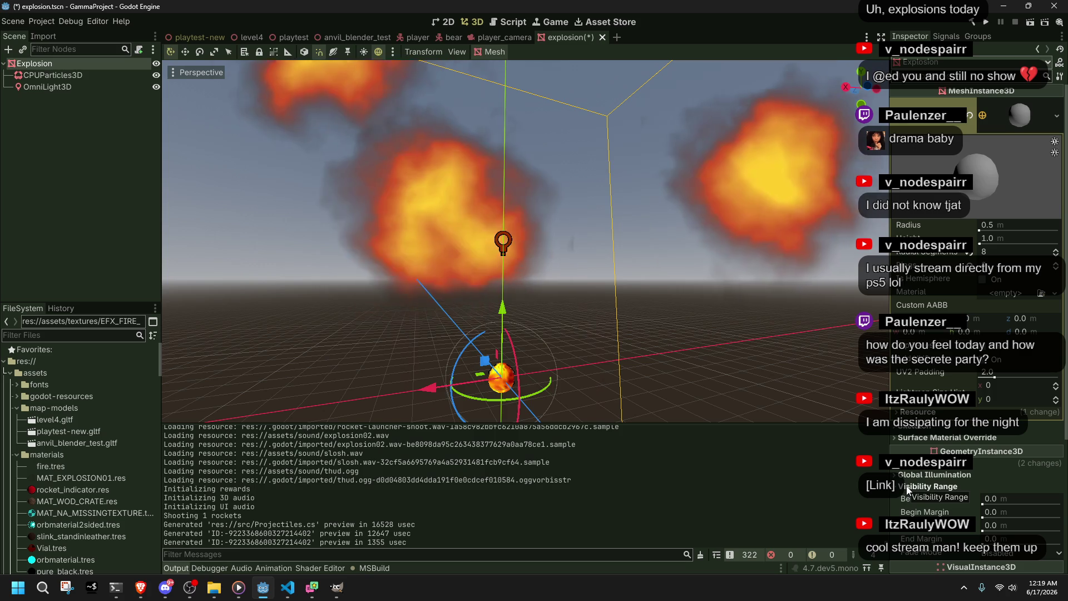
click(906, 488)
scroll(902, 495, down, 3)
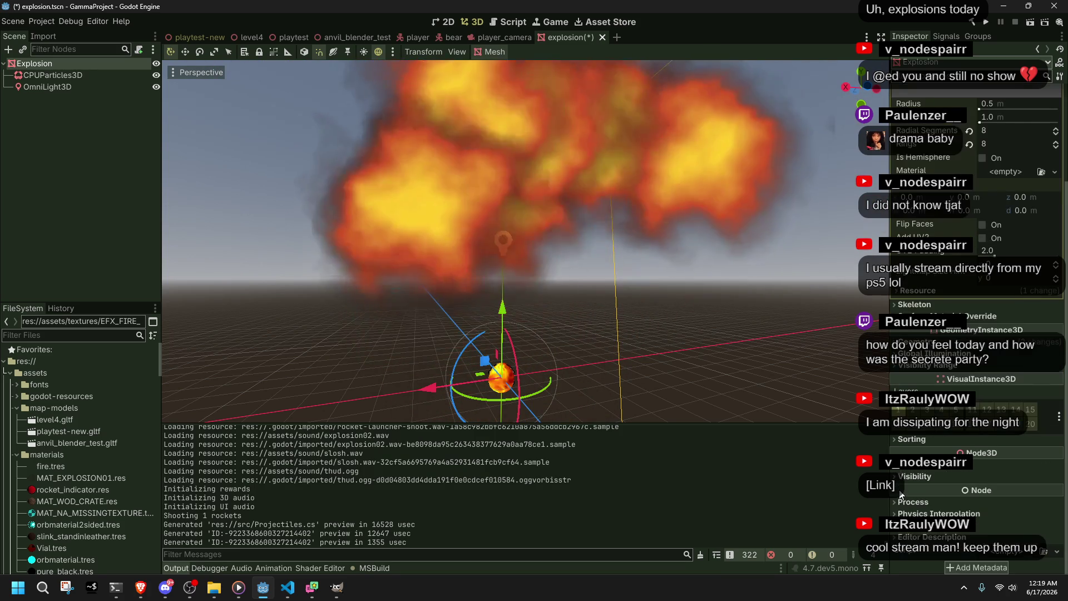
scroll(611, 361, up, 5)
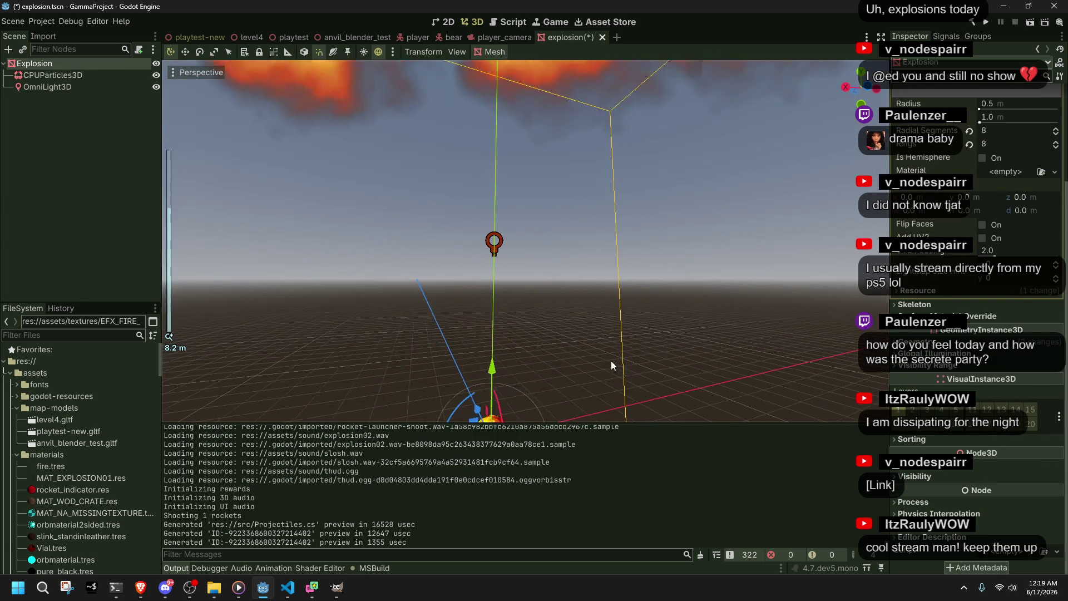
scroll(610, 360, down, 3)
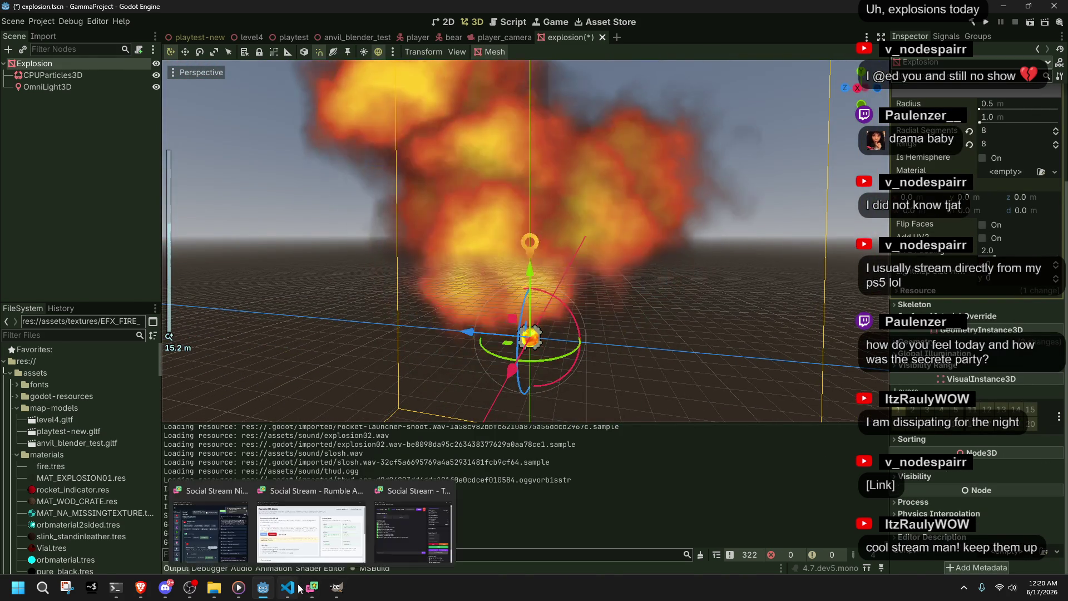
click(288, 587)
click(595, 425)
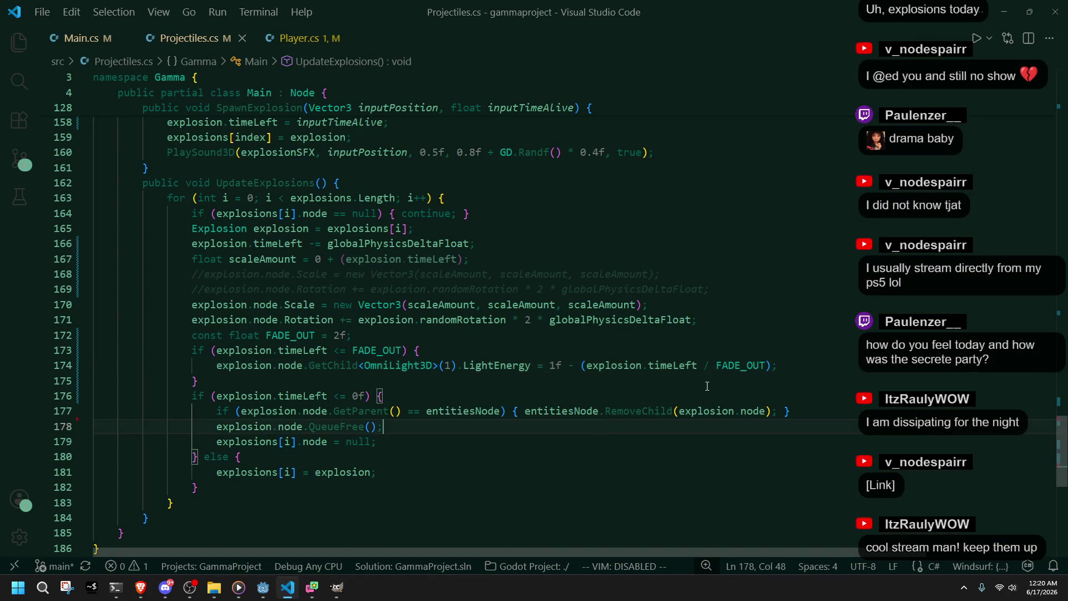
Step: Begin an unfinished explosion.node statement on a new line after the LightEnergy line
click(803, 362)
key(Return)
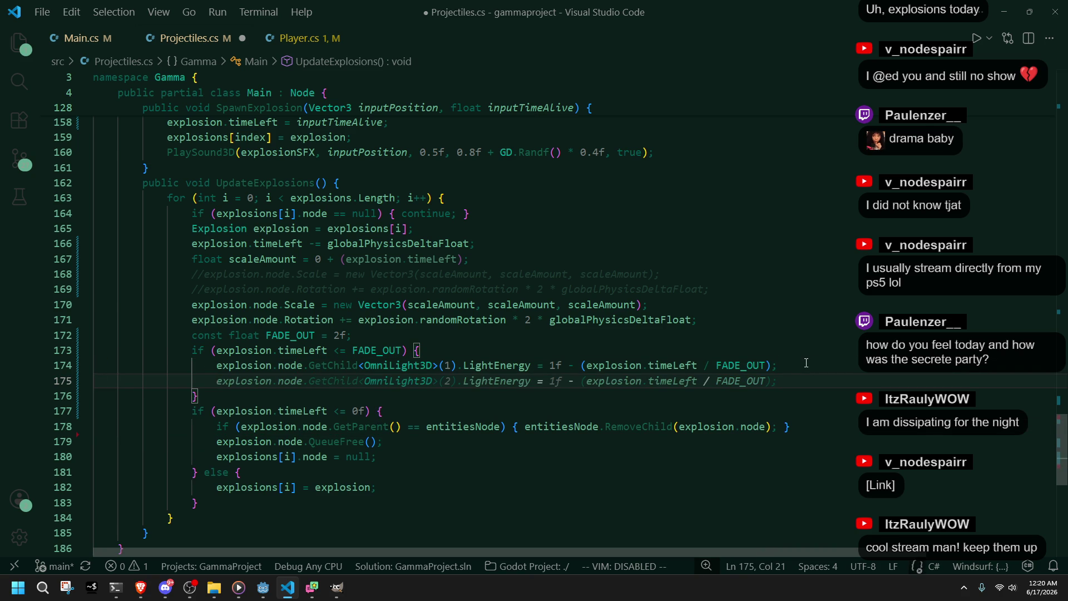
text(explosion.node)
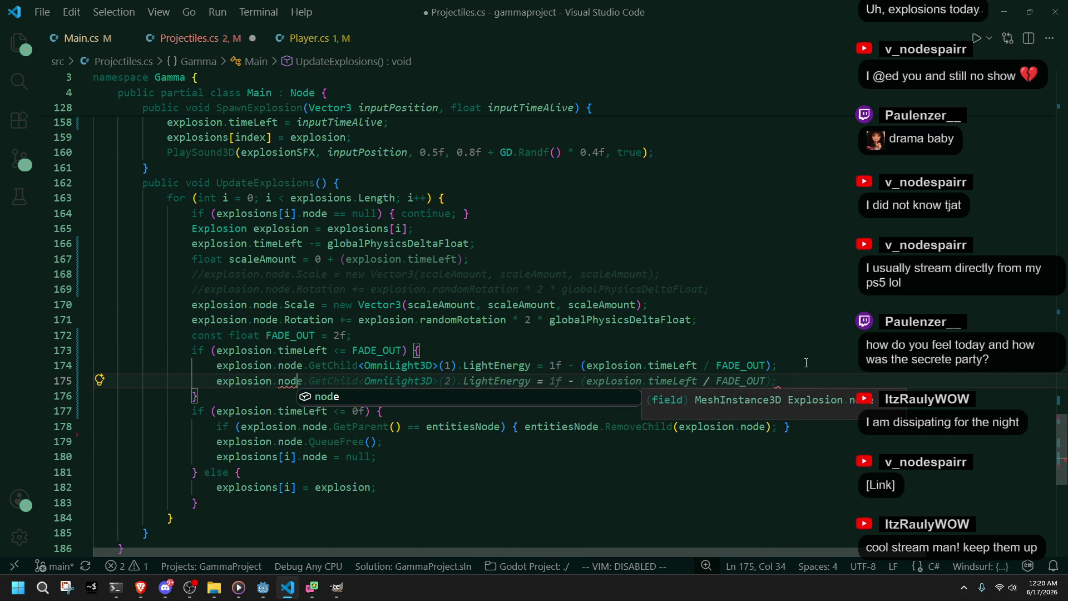
text(.)
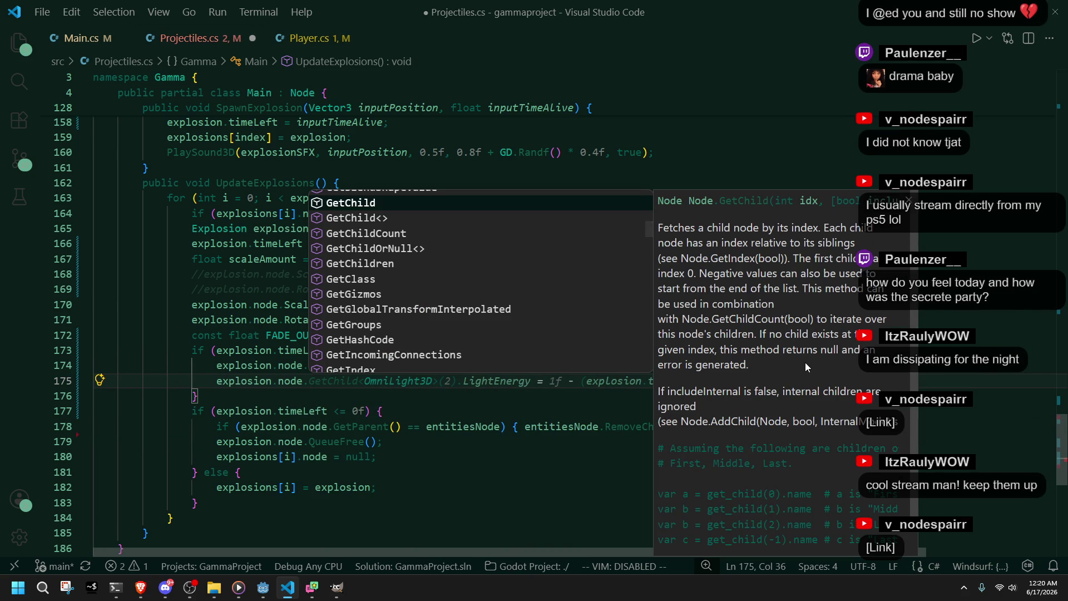
text(dista)
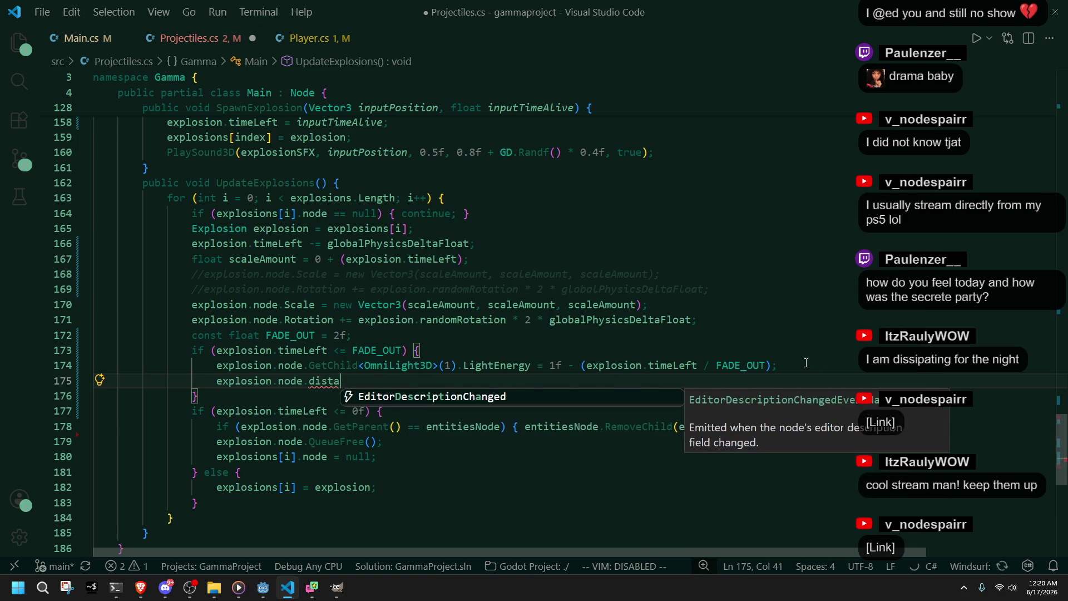
key(BackSpace)
key(BackSpace)
key(BackSpace)
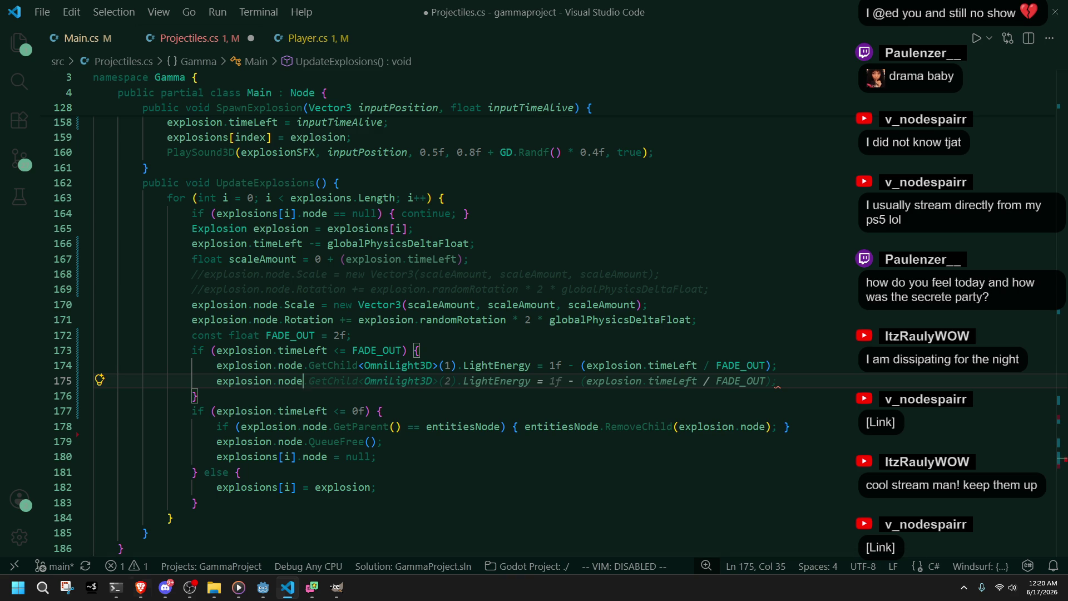
key(alt+Tab)
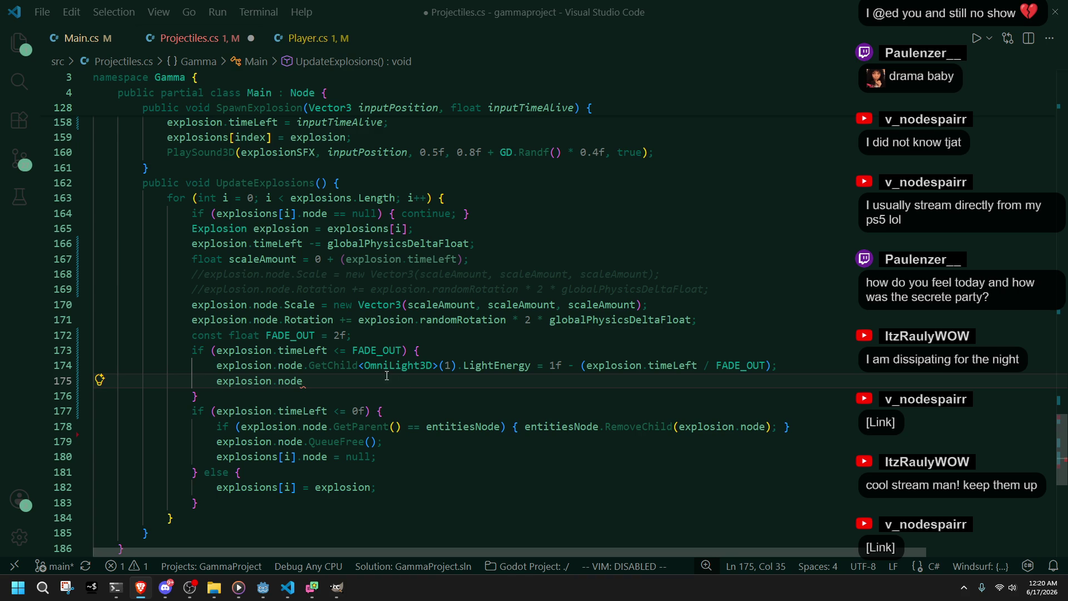
click(265, 592)
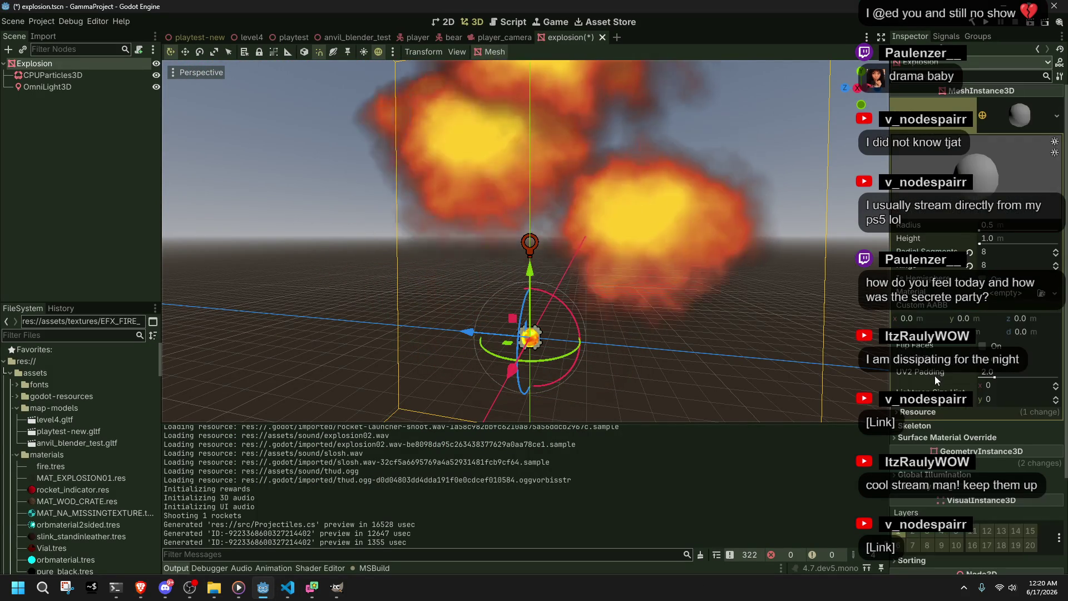
Step: Collapse the sphere mesh and fire material panels to reach the Material Override settings
click(1009, 107)
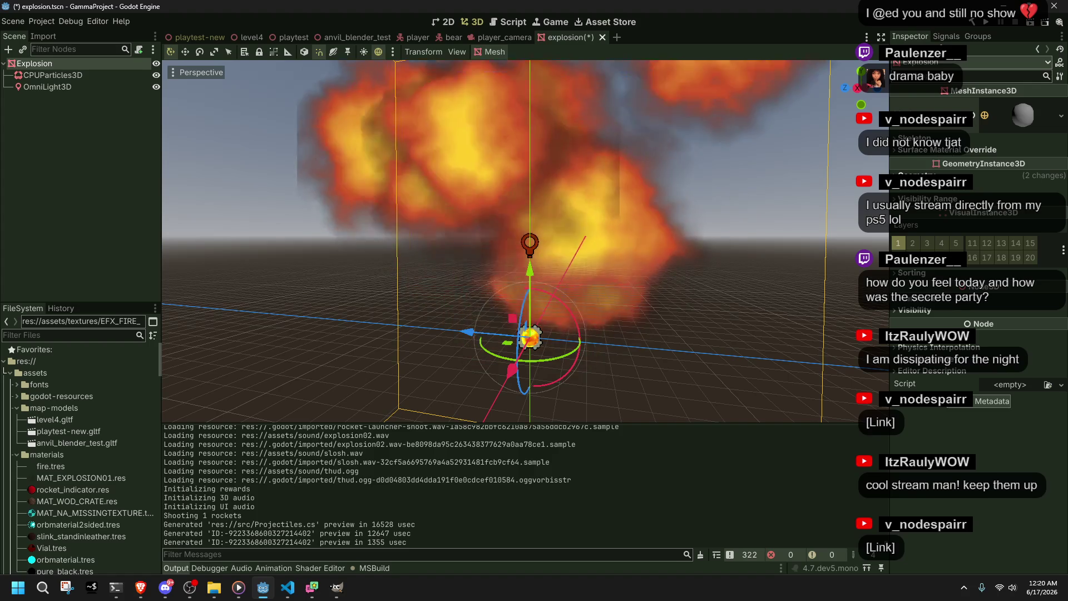
click(917, 174)
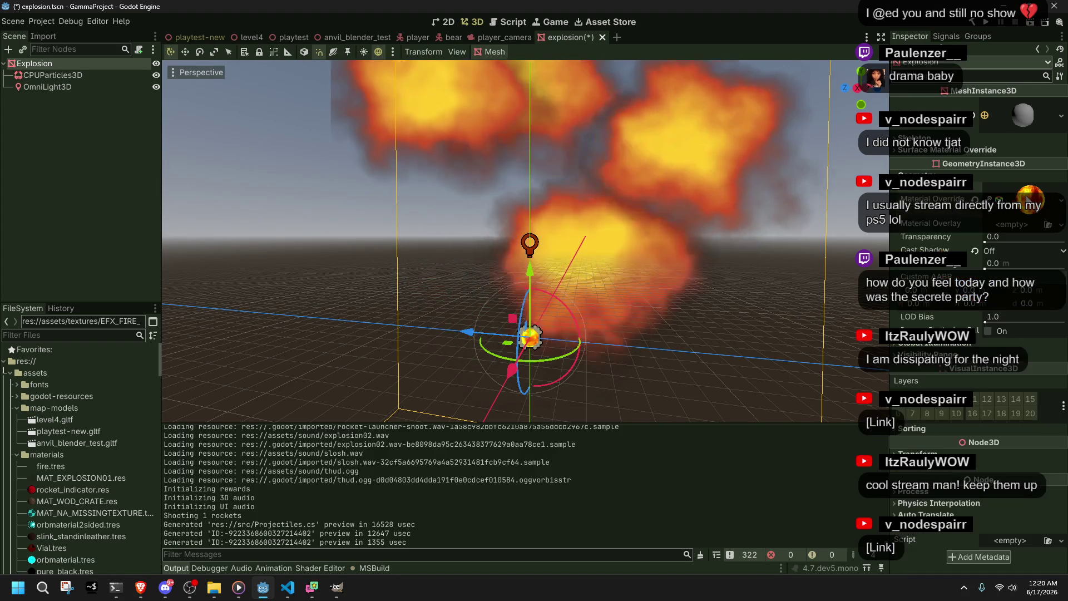
click(988, 244)
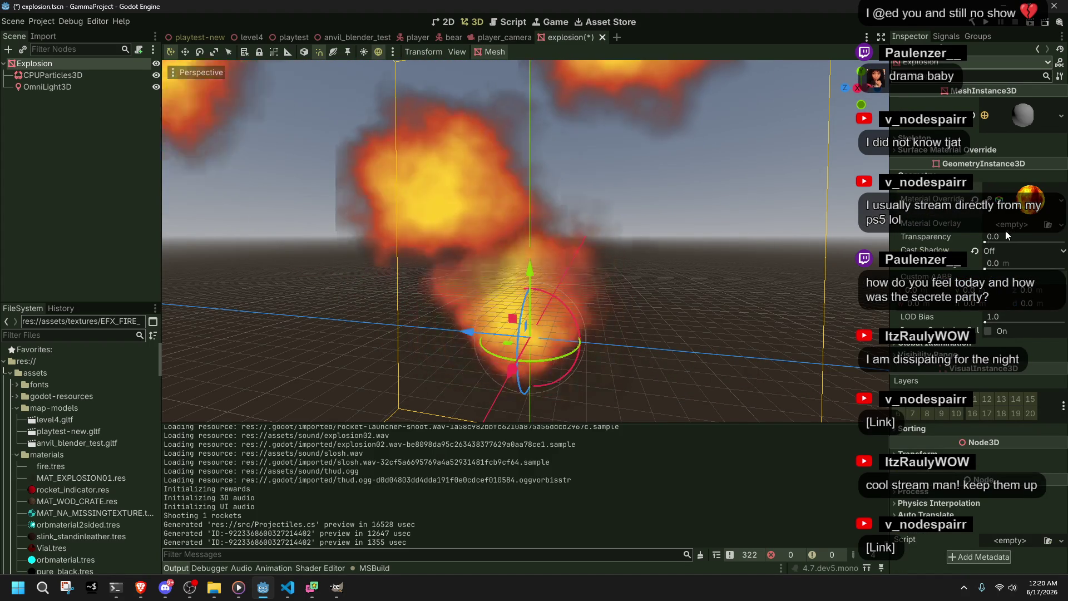
scroll(669, 302, up, 3)
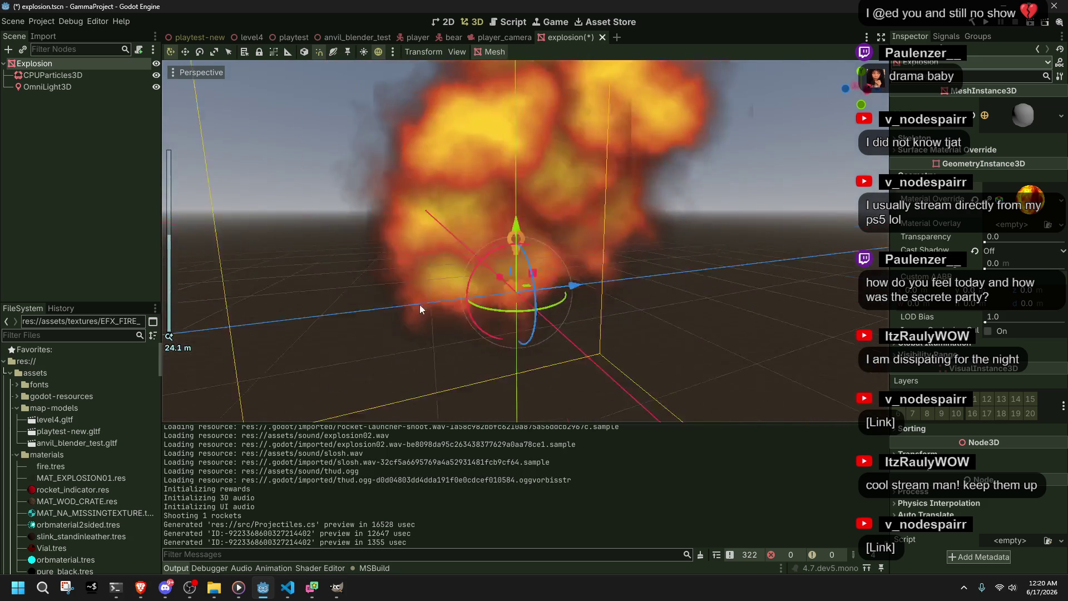
mouse_move(419, 305)
mouse_down()
mouse_move(322, 298)
mouse_move(673, 372)
mouse_move(928, 351)
mouse_up()
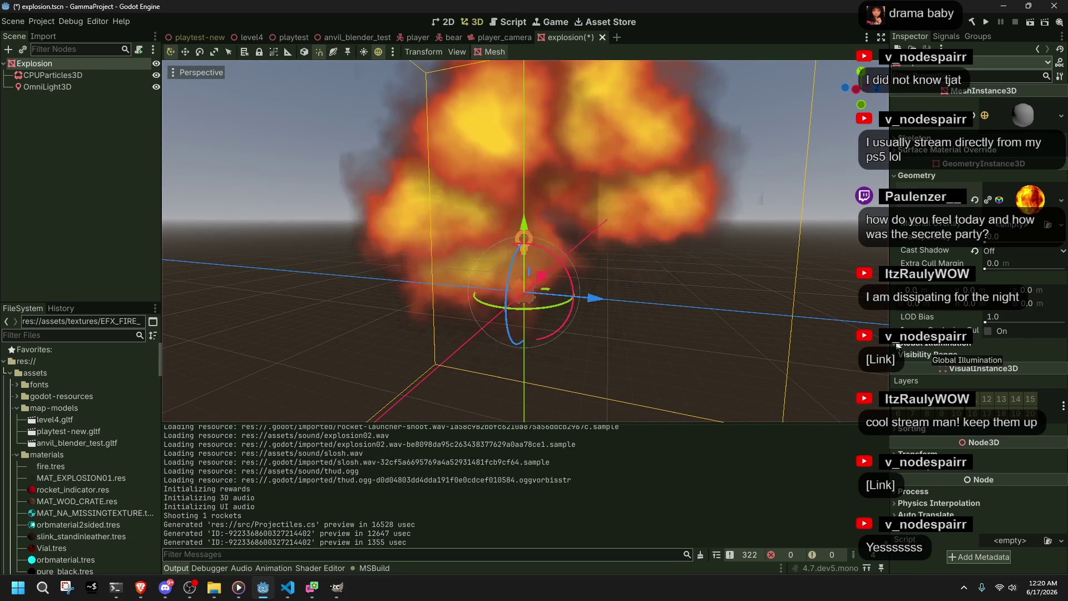
scroll(979, 328, down, 5)
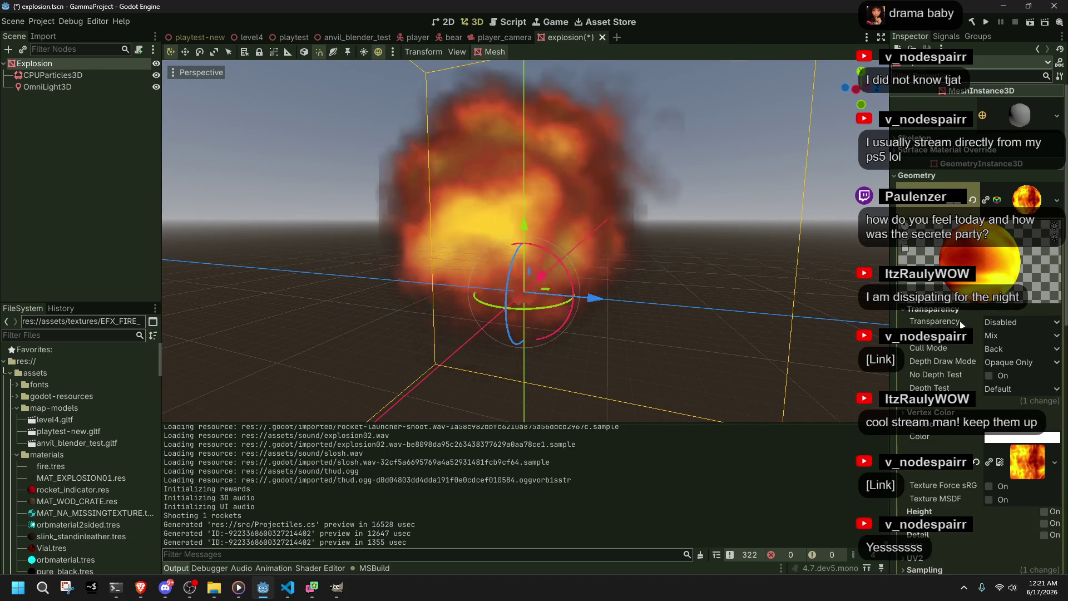
scroll(932, 381, down, 2)
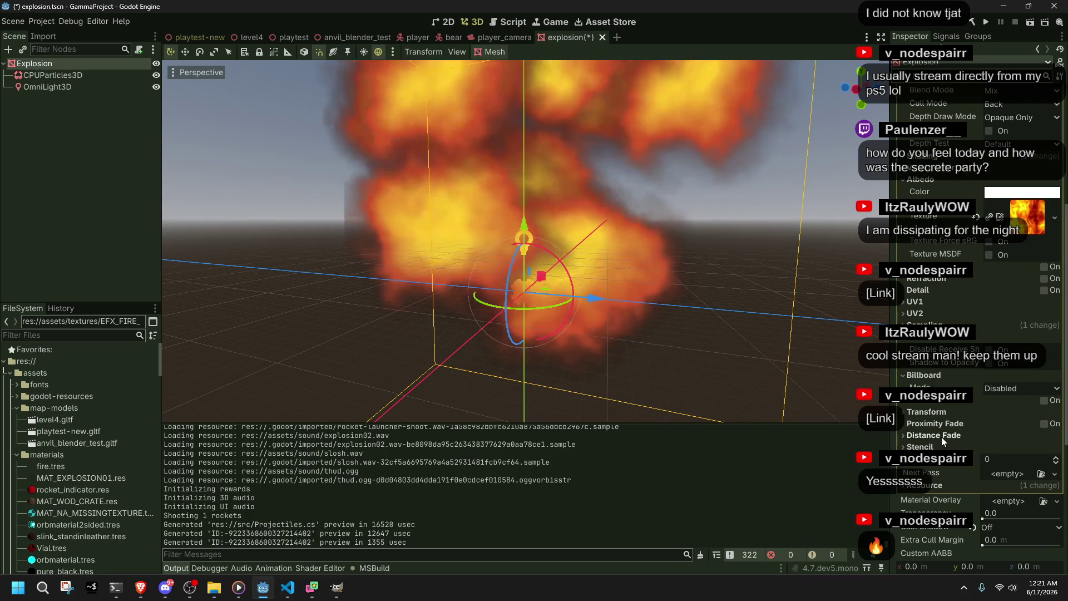
Step: Set the material's Distance Fade mode to PixelDither and view the explosion from above
click(942, 438)
click(1038, 447)
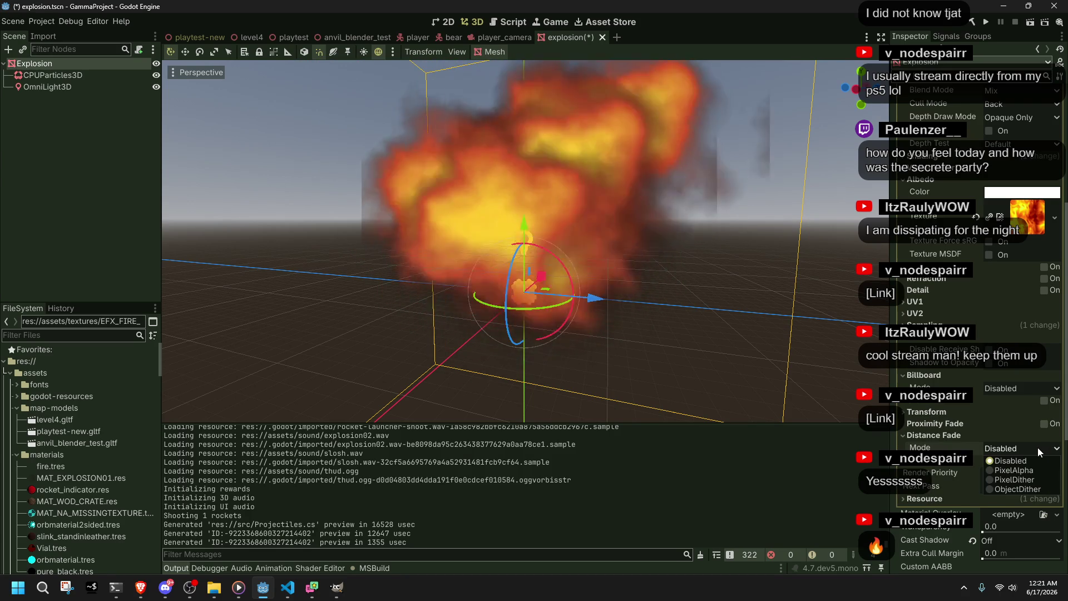
click(1017, 480)
scroll(778, 361, down, 3)
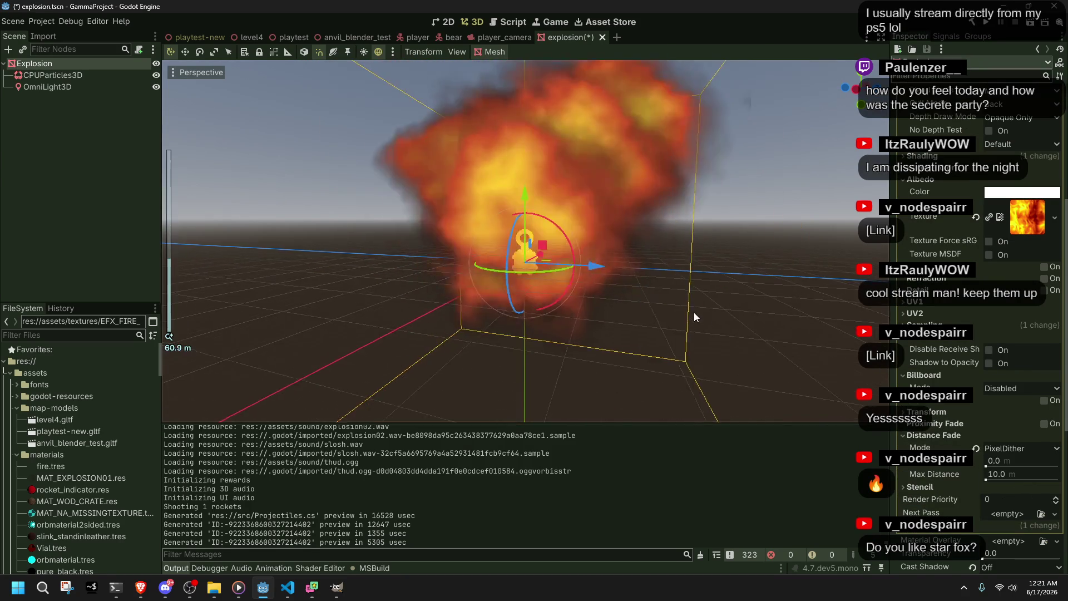
scroll(693, 313, up, 15)
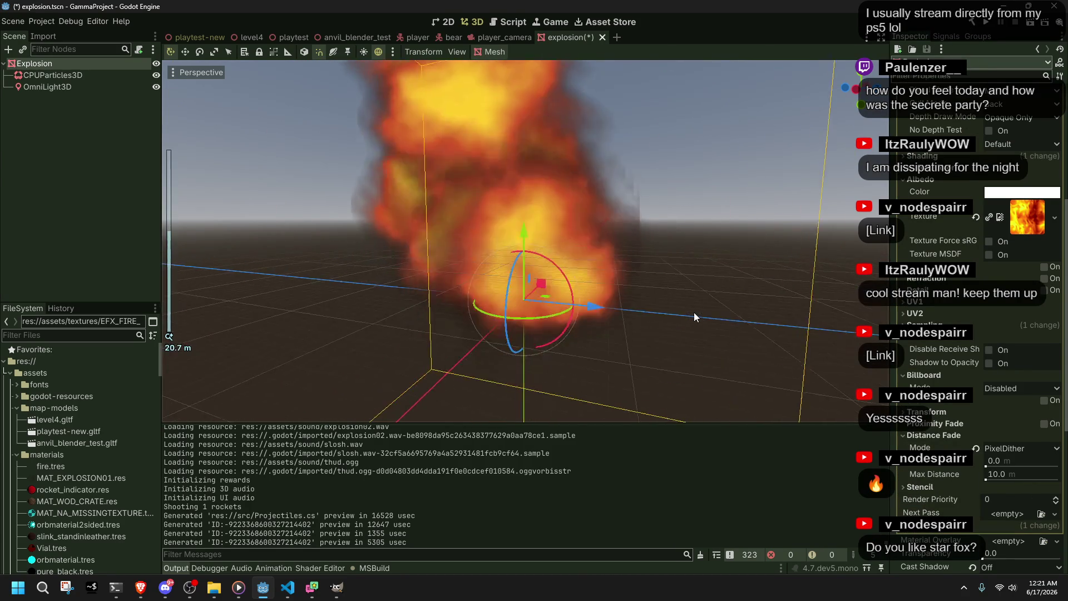
mouse_move(692, 312)
mouse_down()
mouse_move(692, 329)
mouse_move(714, 244)
mouse_up()
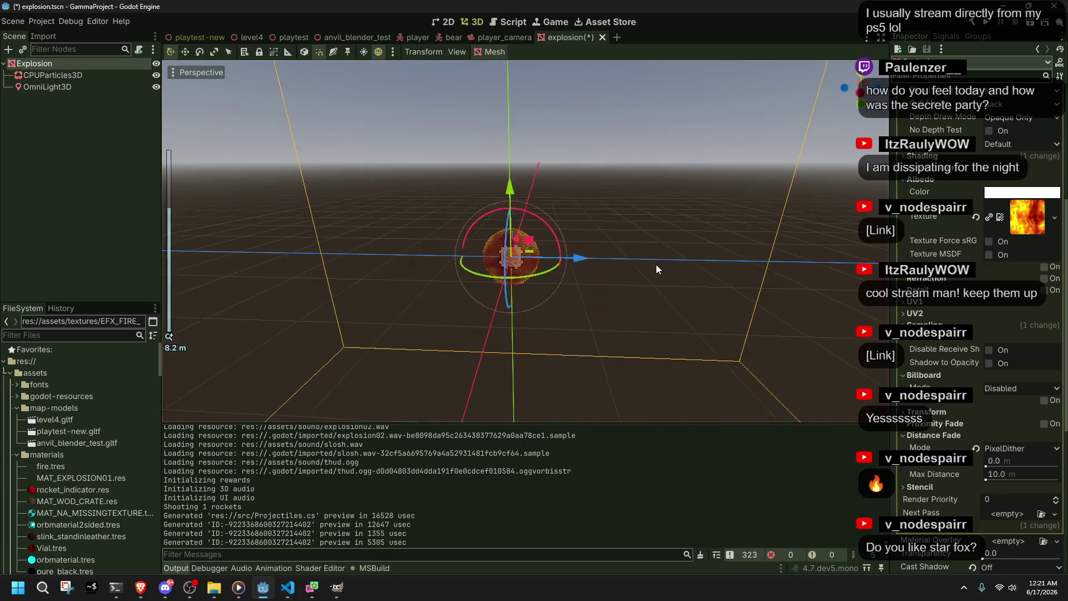
scroll(656, 270, up, 2)
mouse_move(655, 269)
mouse_down()
mouse_move(507, 275)
mouse_move(555, 288)
mouse_up()
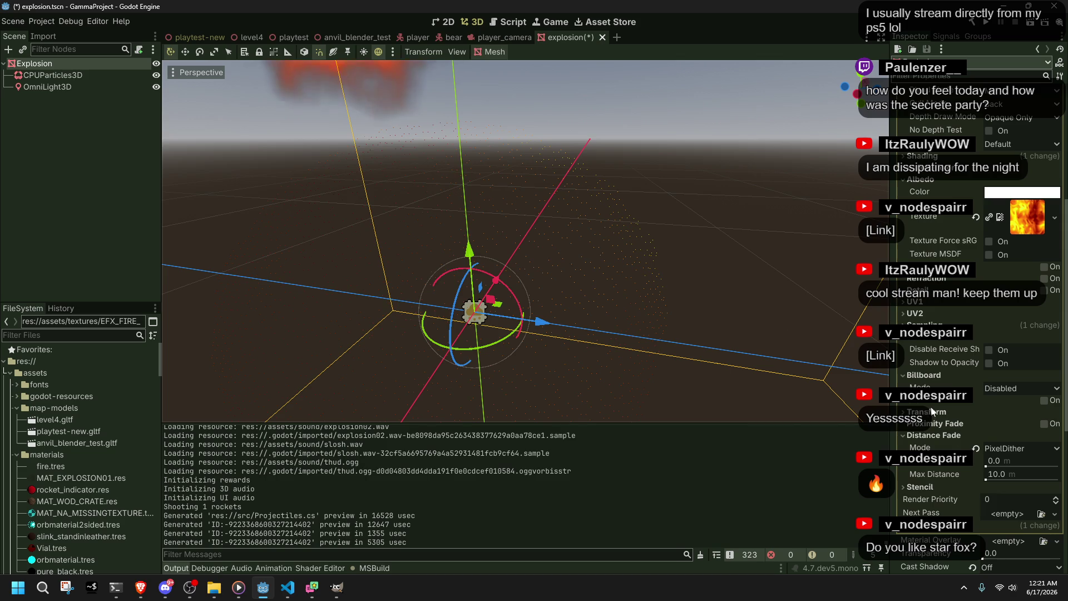
Step: Try a 50 m minimum fade distance, then reset it to 0
drag(986, 468, 1001, 467)
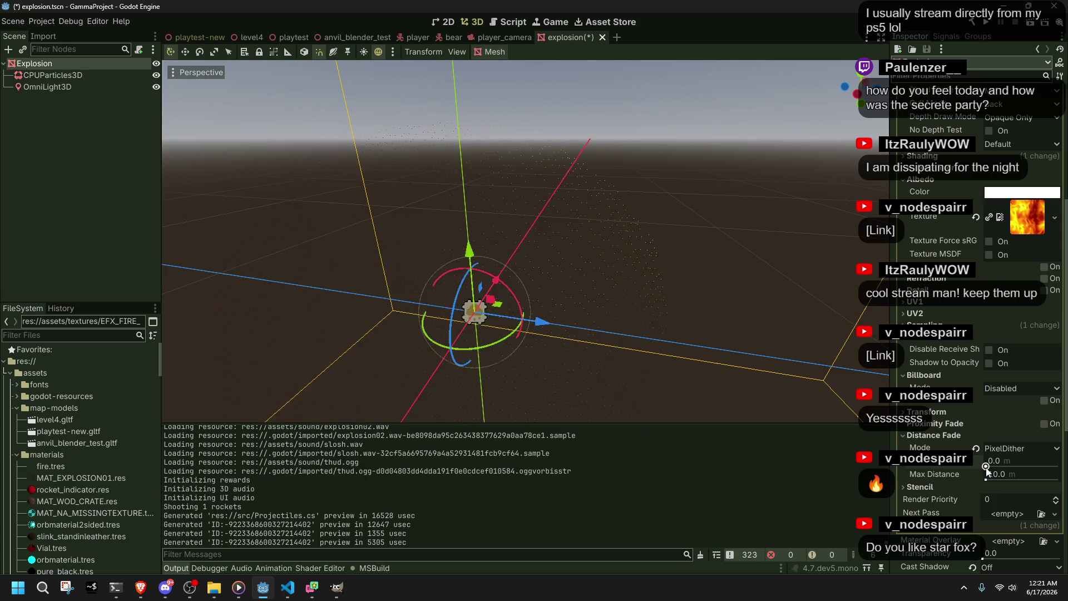
text(50)
key(Return)
scroll(718, 280, down, 6)
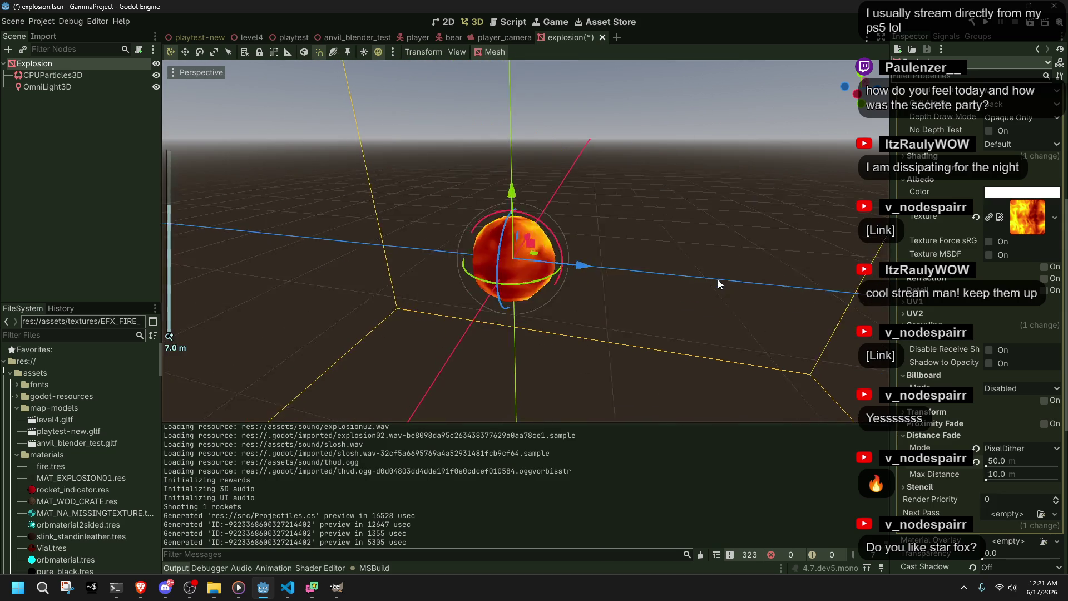
scroll(717, 280, up, 7)
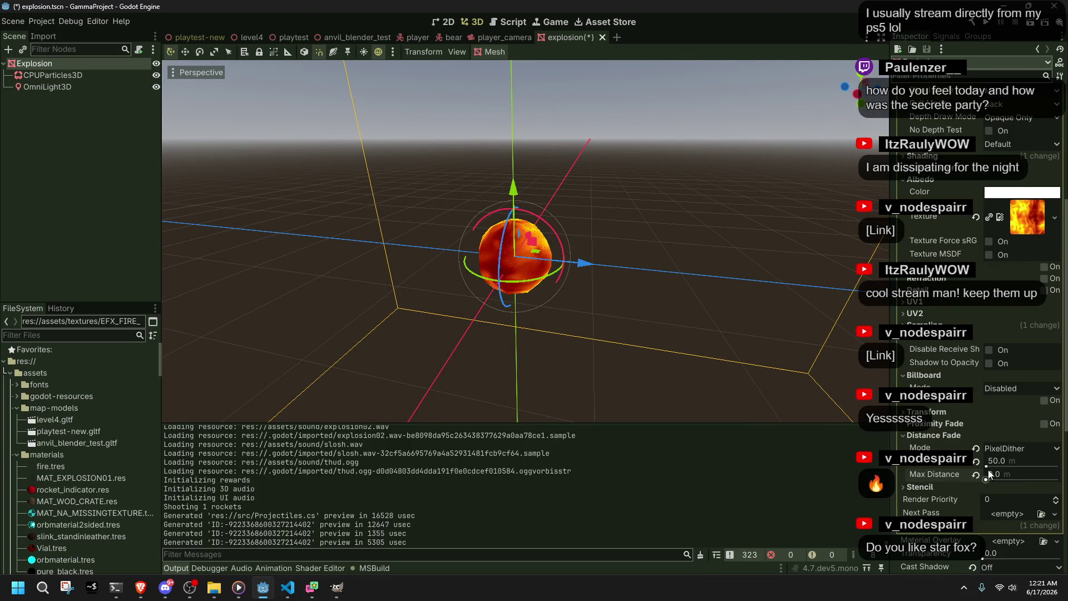
click(976, 461)
Step: Set the maximum fade distance to 20 m and switch the fade mode to ObjectDither
drag(988, 479, 987, 481)
click(998, 474)
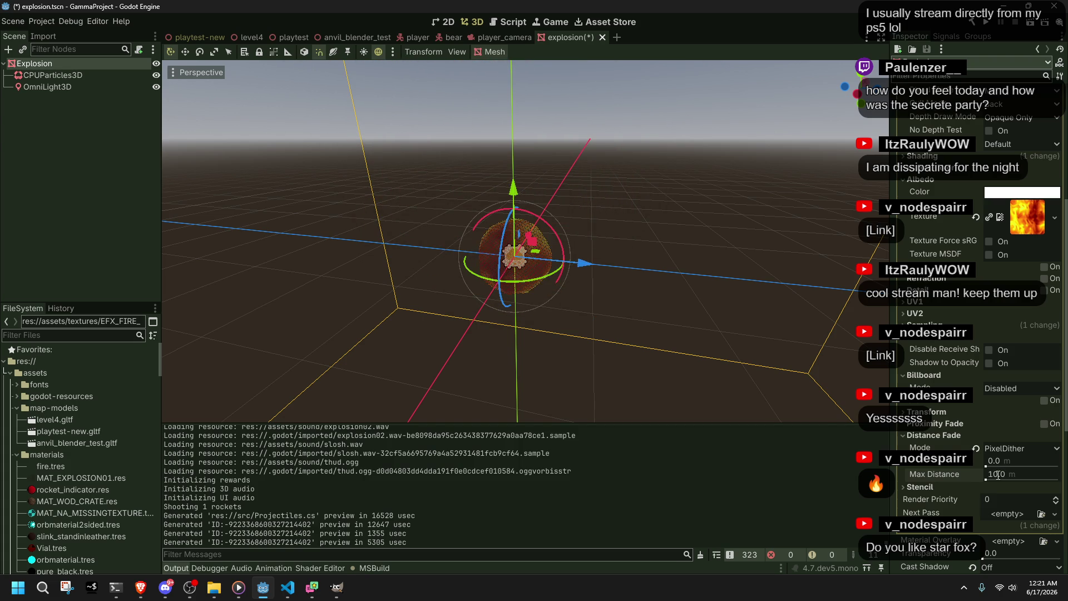
scroll(719, 289, up, 5)
scroll(718, 289, down, 5)
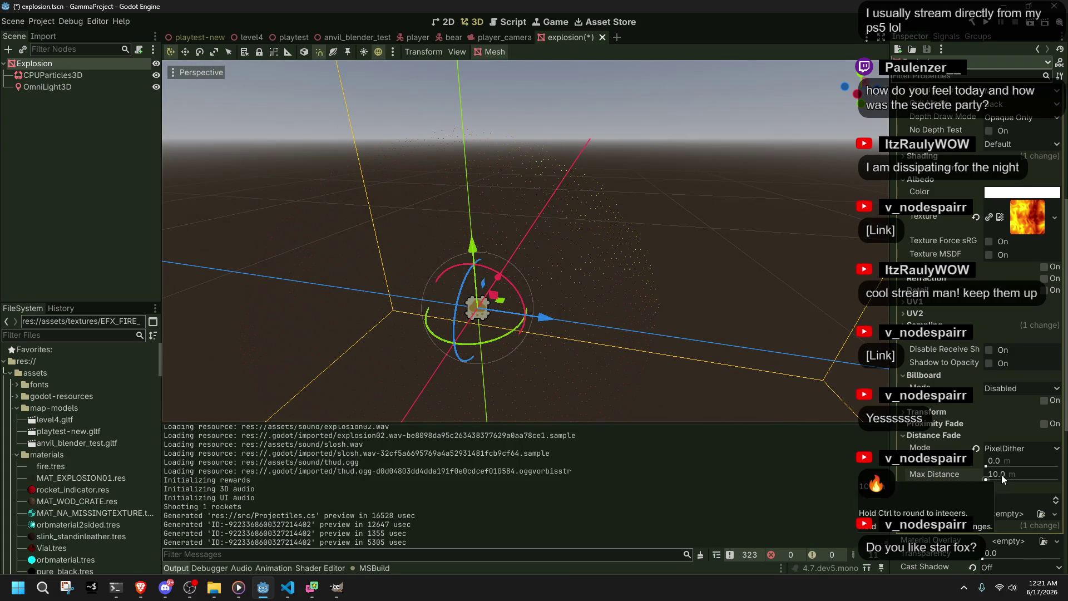
scroll(762, 342, down, 2)
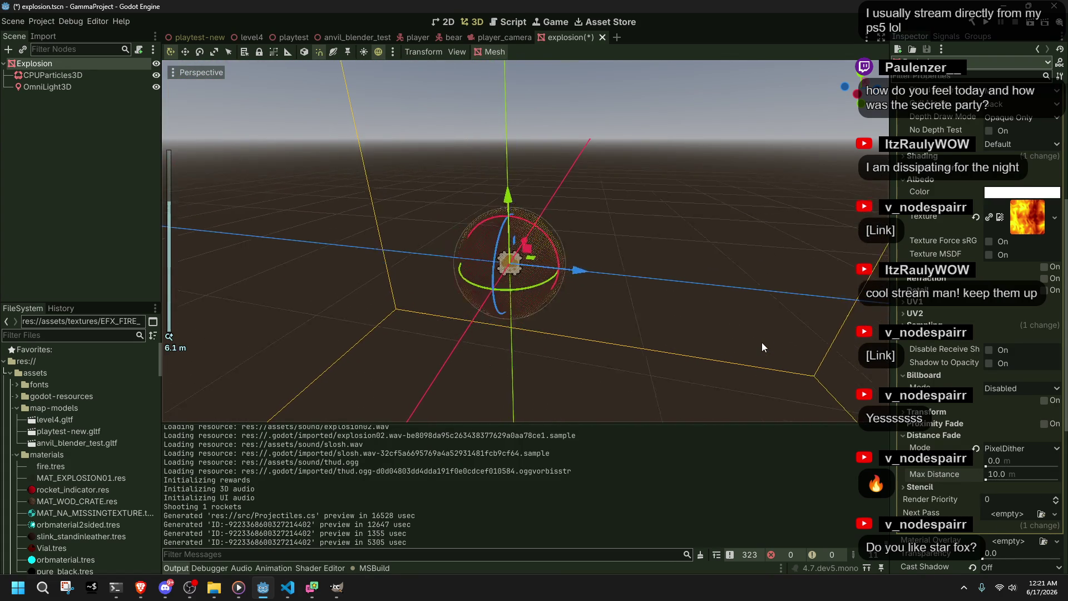
scroll(762, 342, down, 3)
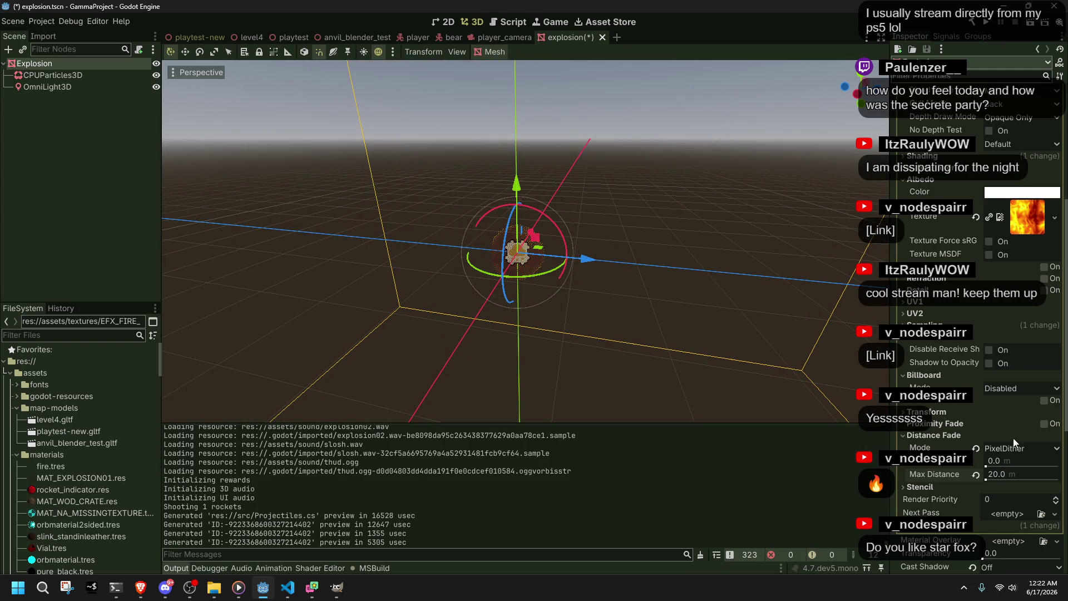
click(1026, 488)
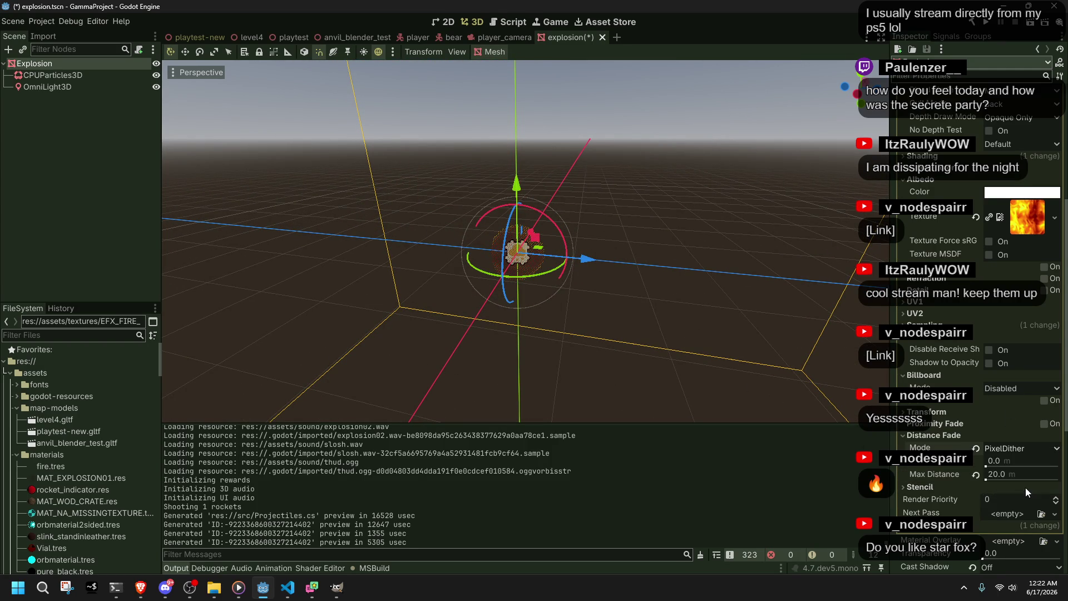
scroll(733, 325, down, 3)
scroll(734, 327, down, 3)
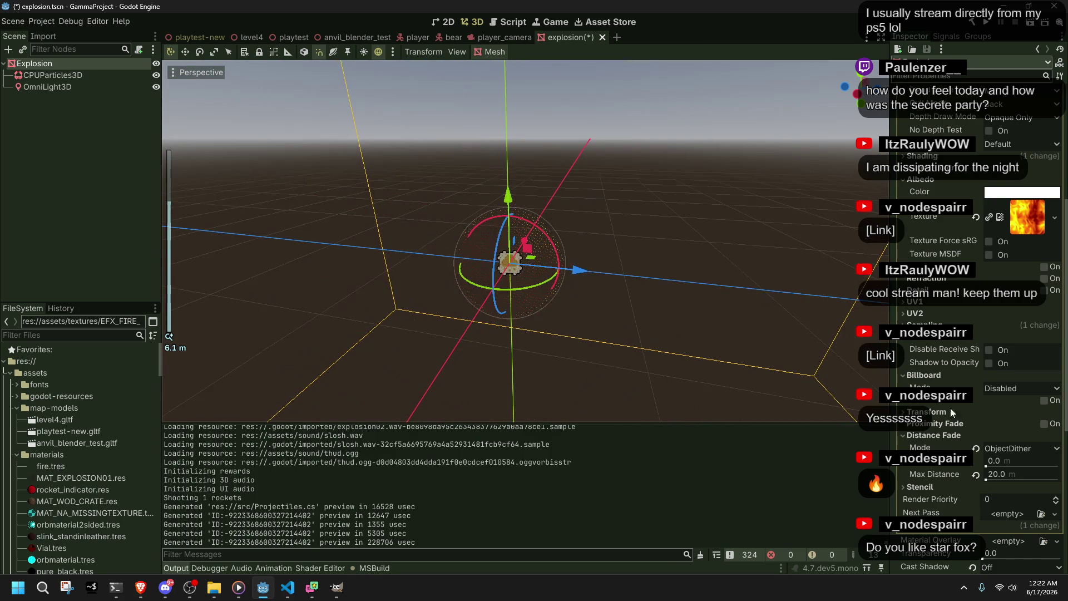
mouse_move(935, 448)
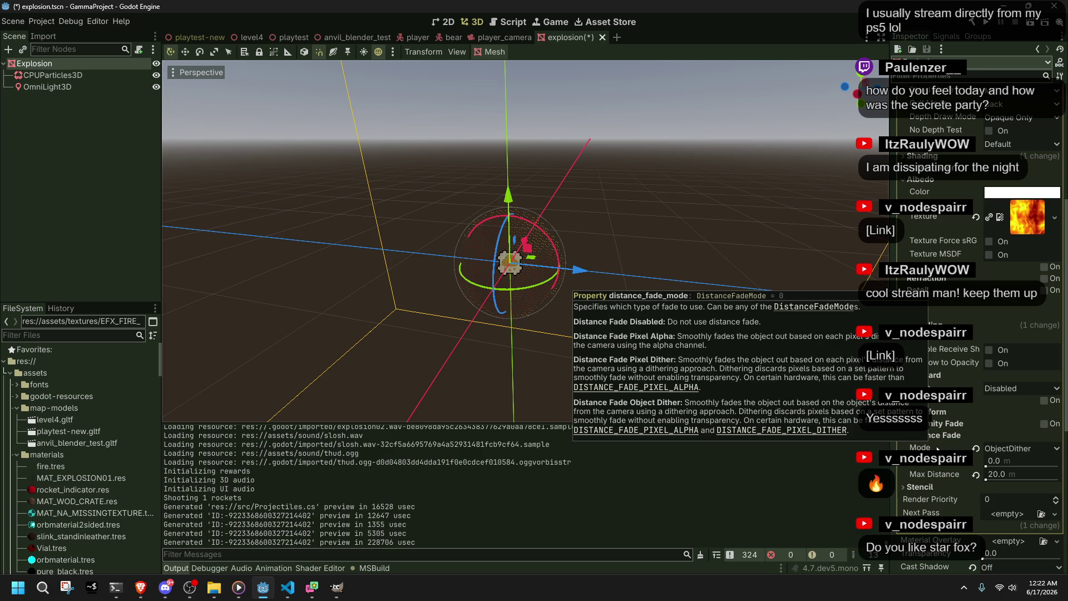
Step: Switch distance fade to PixelAlpha with a 10 m max distance and save the explosion scene
click(975, 450)
click(1007, 469)
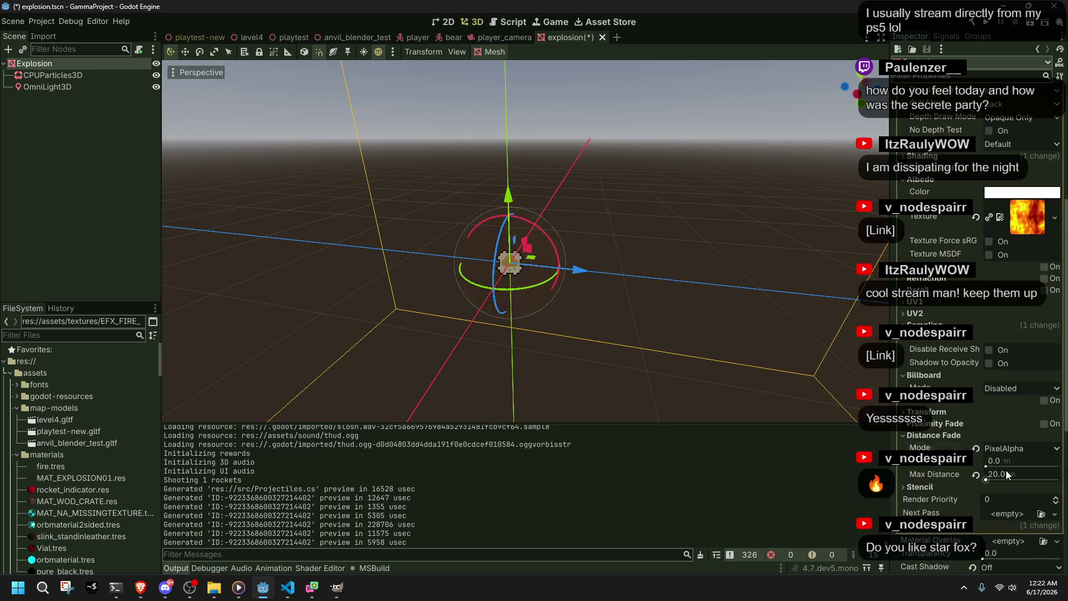
click(987, 479)
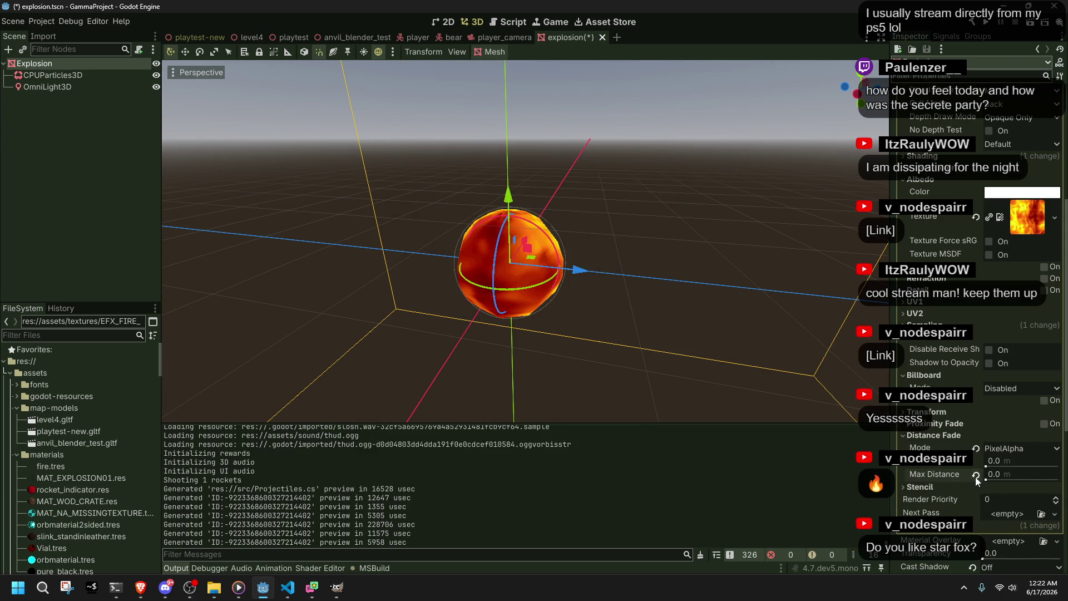
click(975, 475)
scroll(626, 325, down, 1)
scroll(626, 323, down, 10)
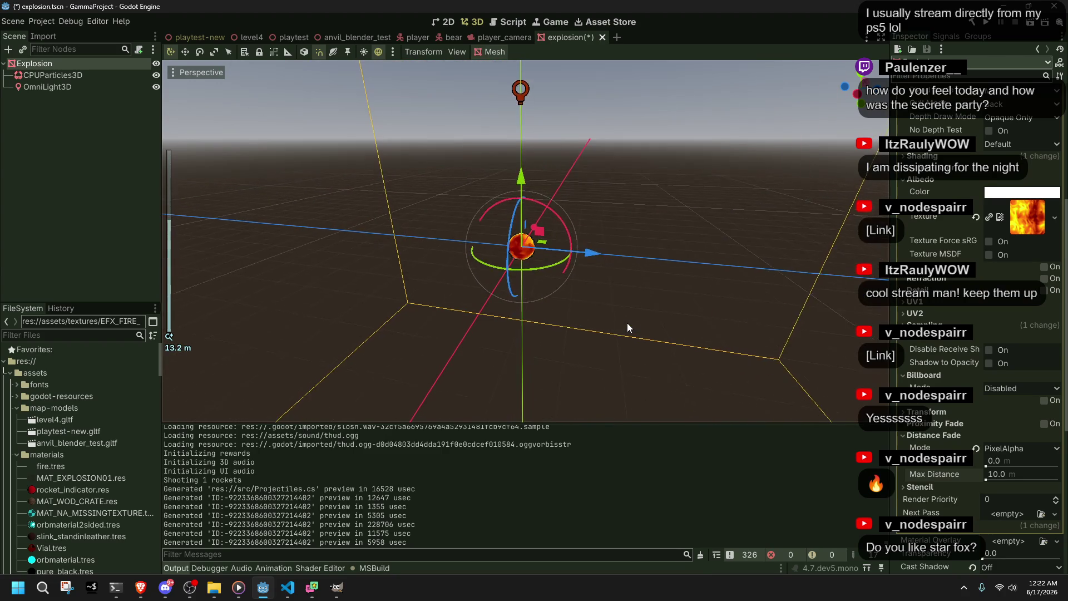
key(ctrl+s)
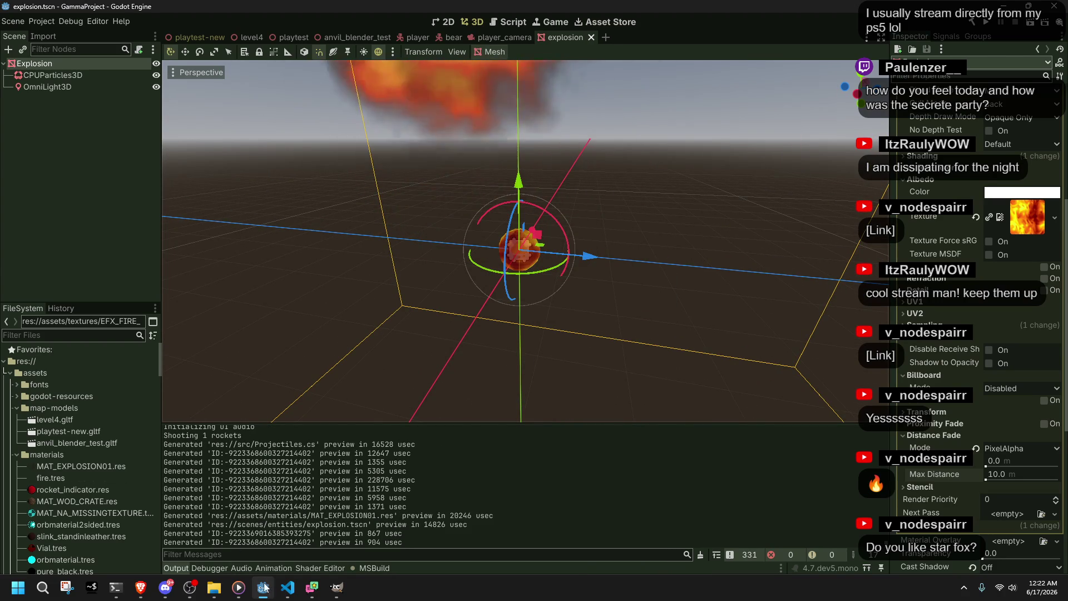
Step: Run the game, fire a rocket with K to check the explosion, then close it
mouse_move(282, 593)
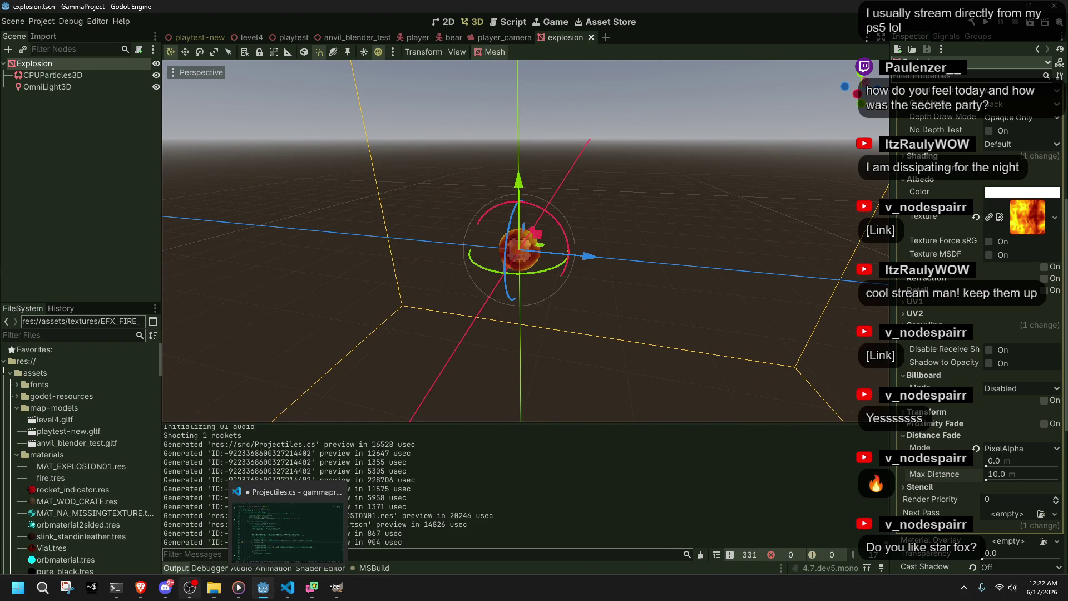
click(285, 591)
click(285, 590)
click(269, 589)
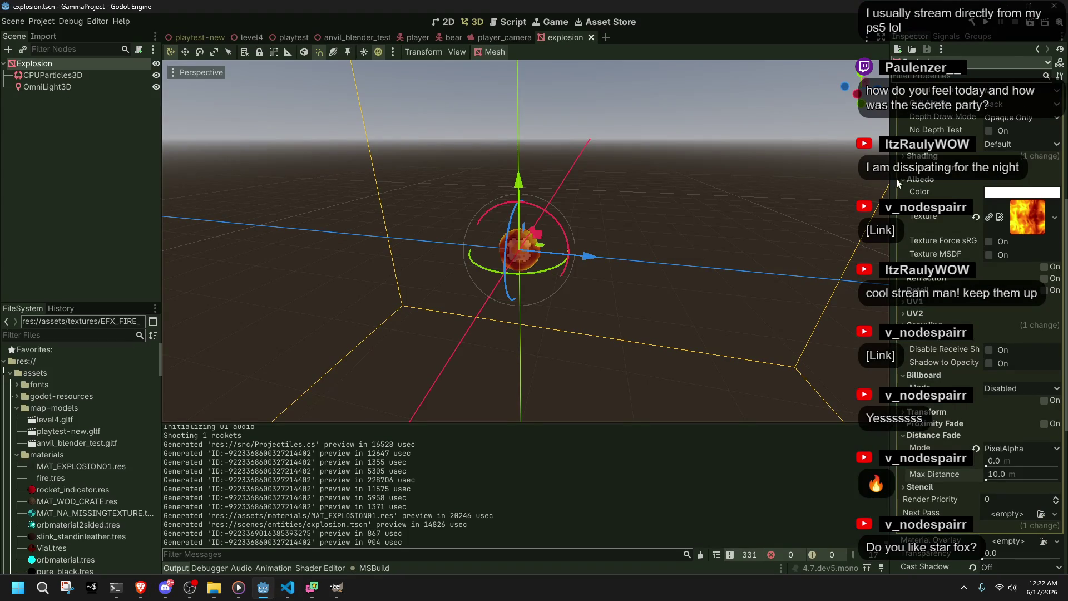
click(985, 24)
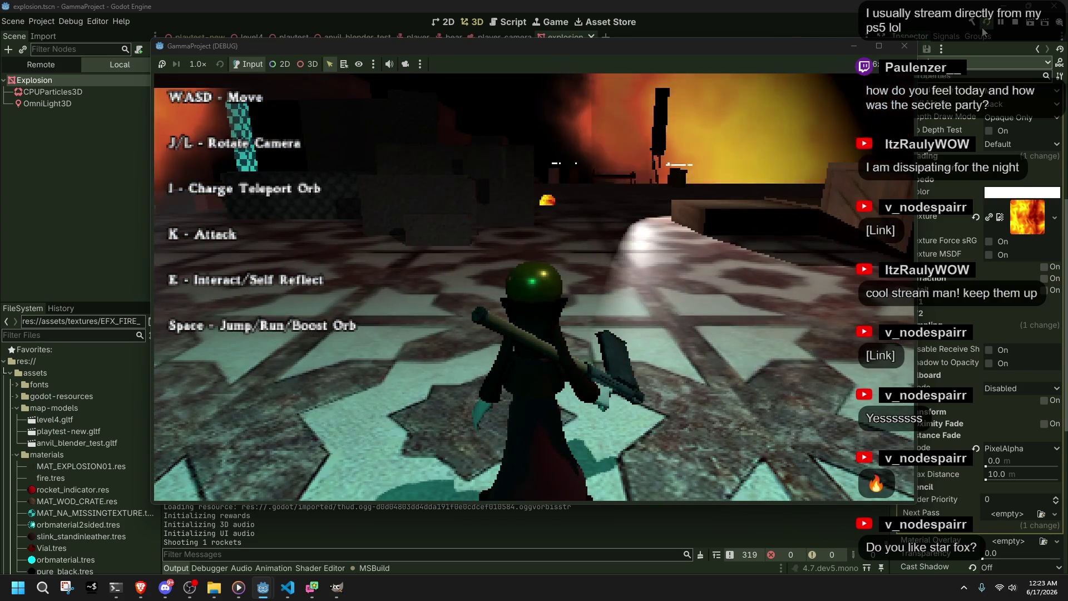
key(k)
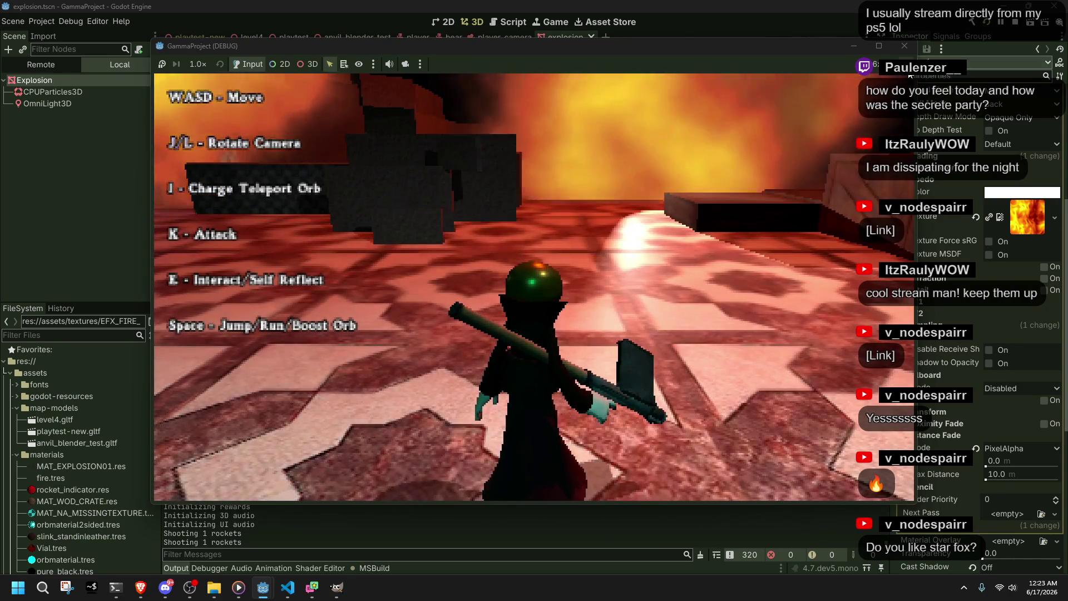
click(904, 45)
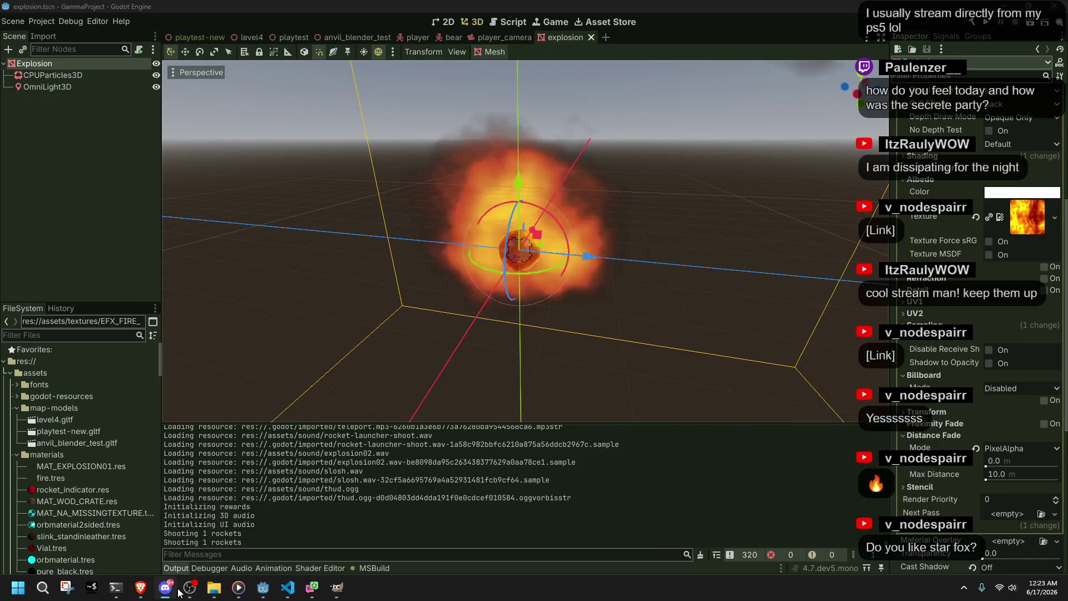
click(288, 590)
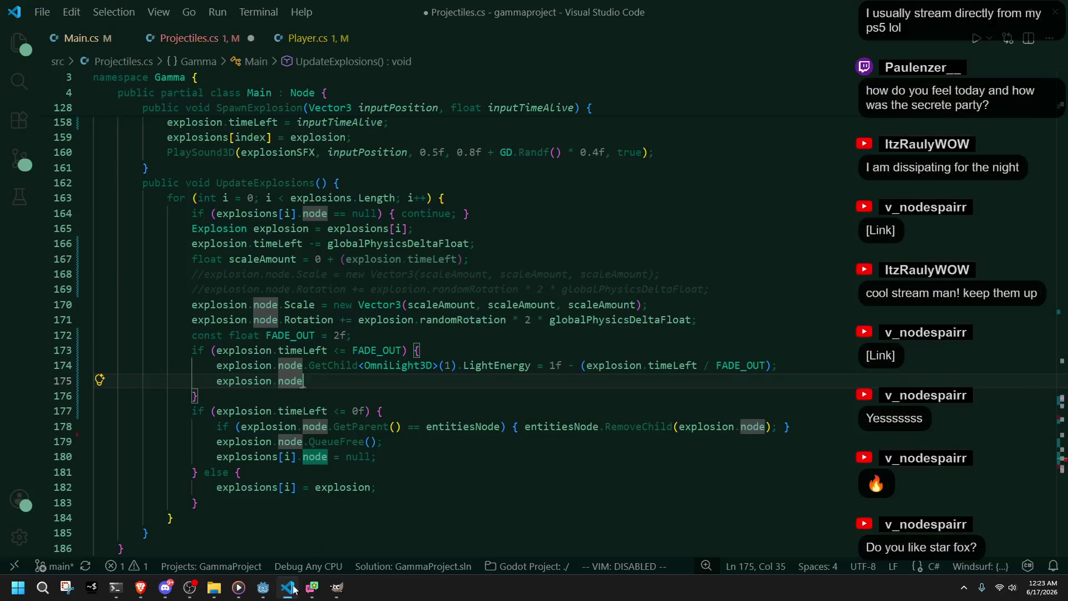
Step: Change line 167 to scaleAmount = 0 + (explosion.timeLeft * 4f) and save Projectiles.cs
click(528, 267)
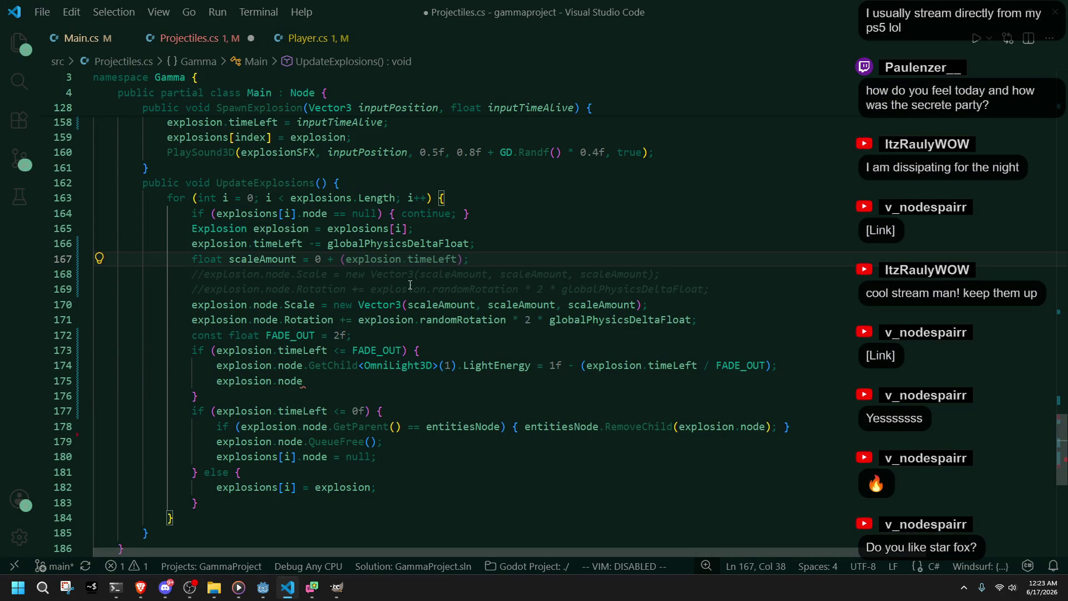
key(BackSpace)
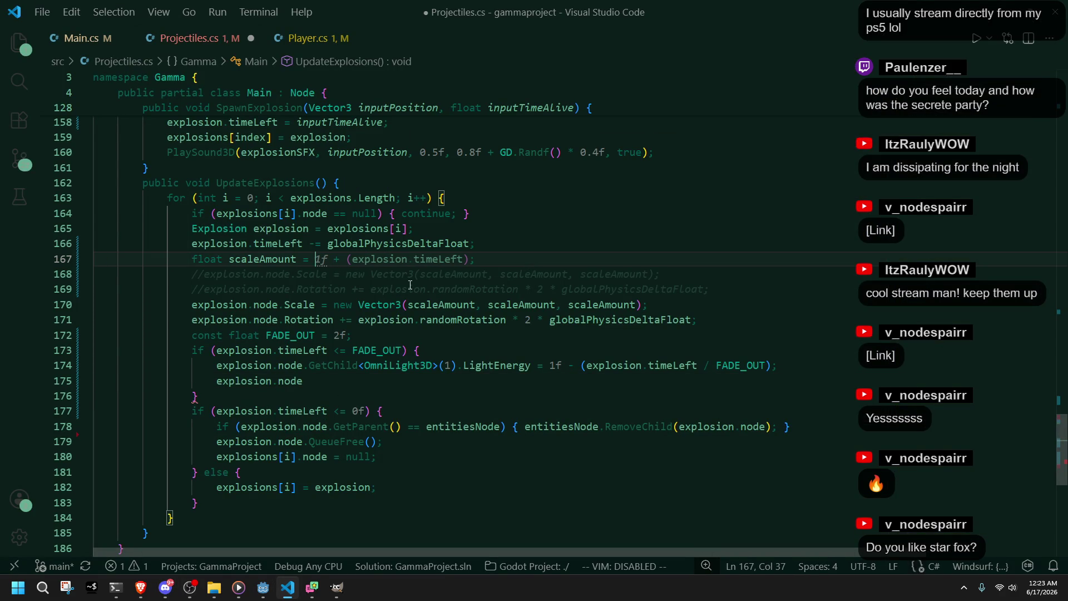
text(0)
click(565, 261)
text(0)
click(531, 265)
text(* 4)
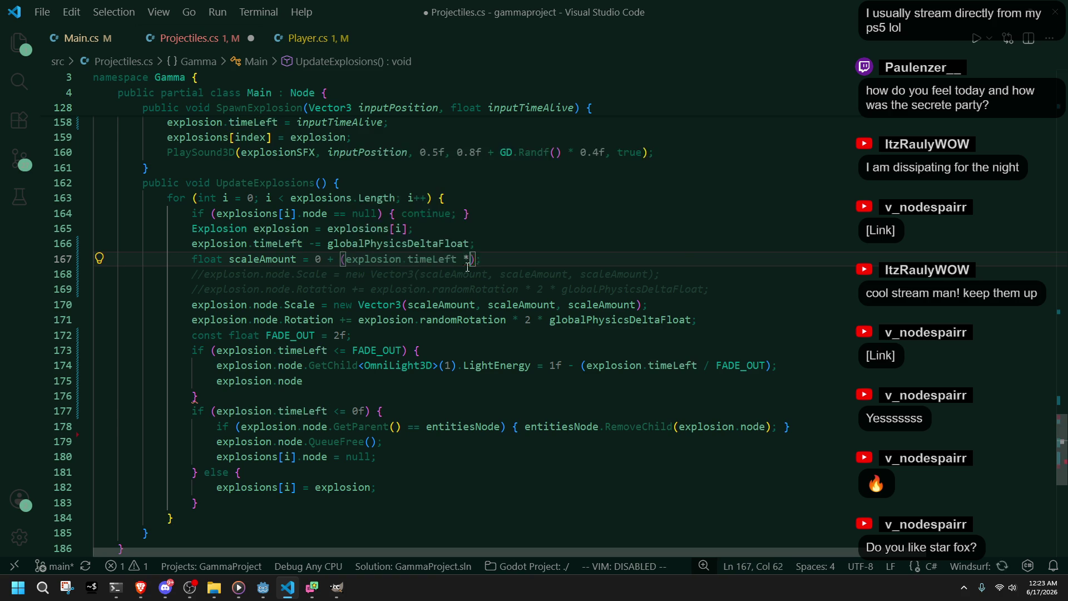
text(f)
key(ctrl+s)
click(734, 320)
click(263, 587)
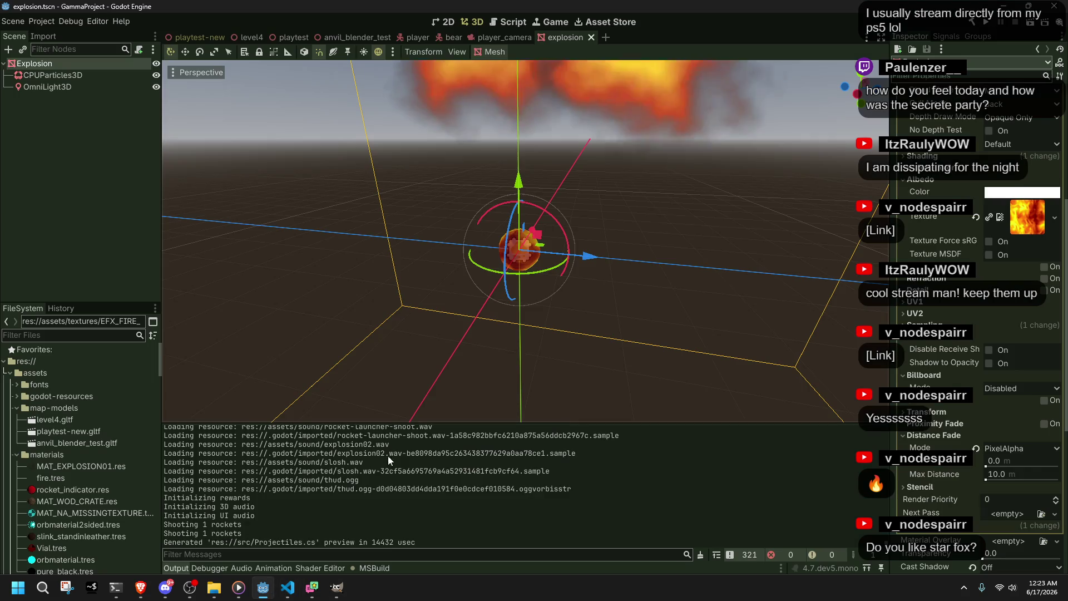
Step: Try running the game and dismiss the resulting build error
click(986, 22)
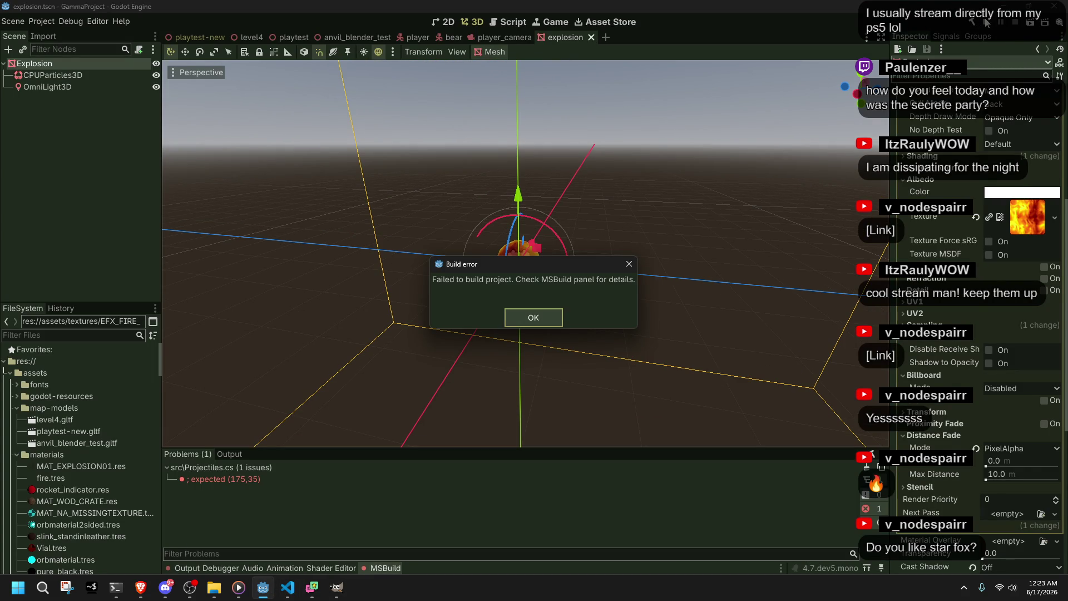
click(552, 315)
key(alt+Tab)
Step: Delete the unfinished explosion.node line 175 in Projectiles.cs
click(520, 390)
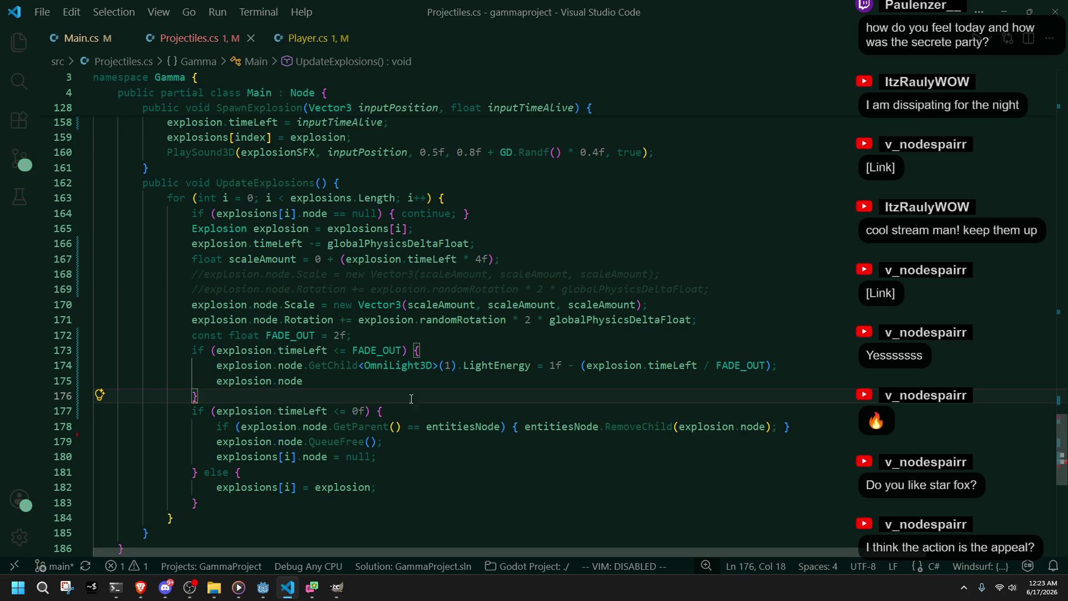
click(383, 383)
key(ctrl+shift+k)
key(Down)
key(End)
Step: Relaunch the game from Godot, turn the camera, and climb the character onto the crate
click(263, 587)
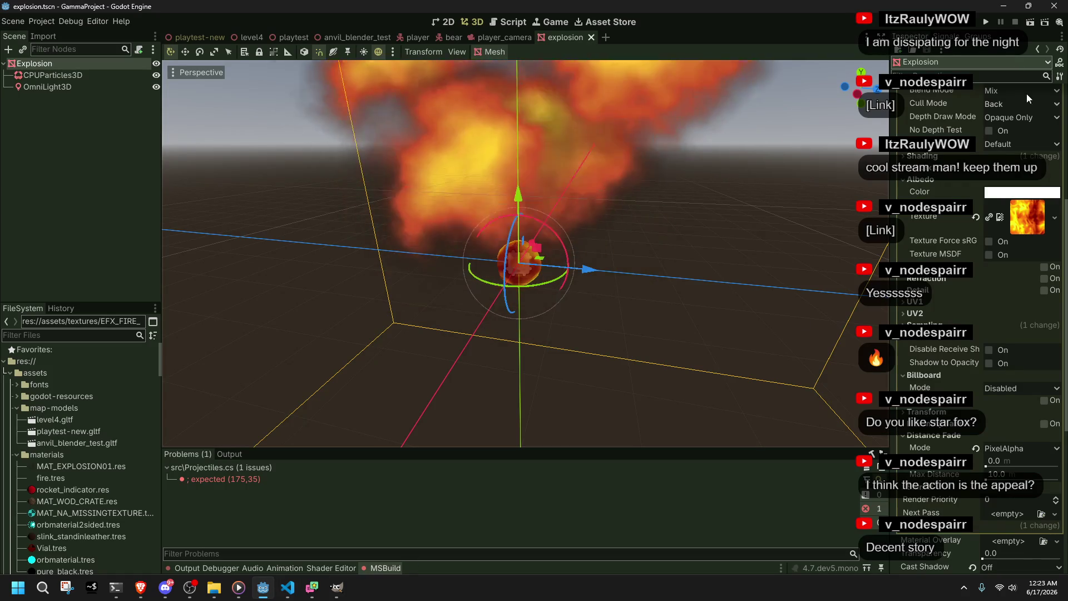
click(985, 22)
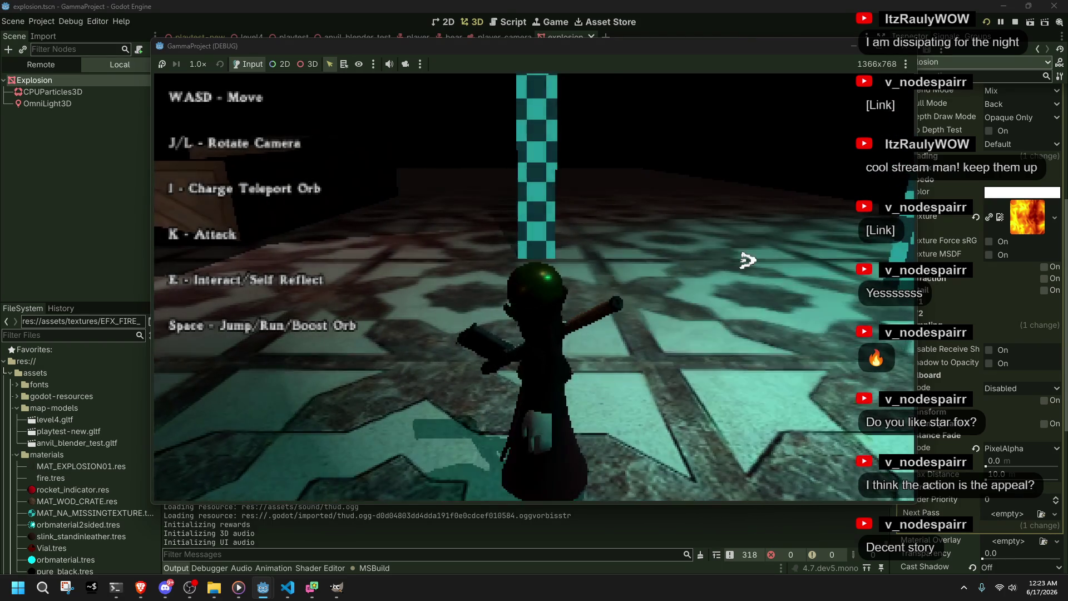
key(j)
key(j)
key(w)
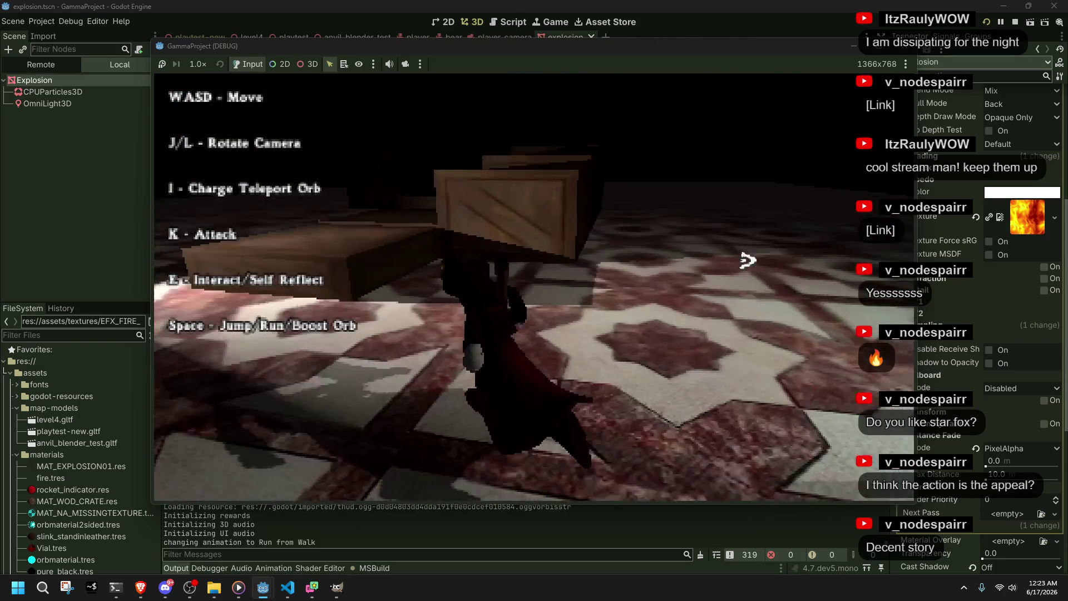
key(w)
key(space)
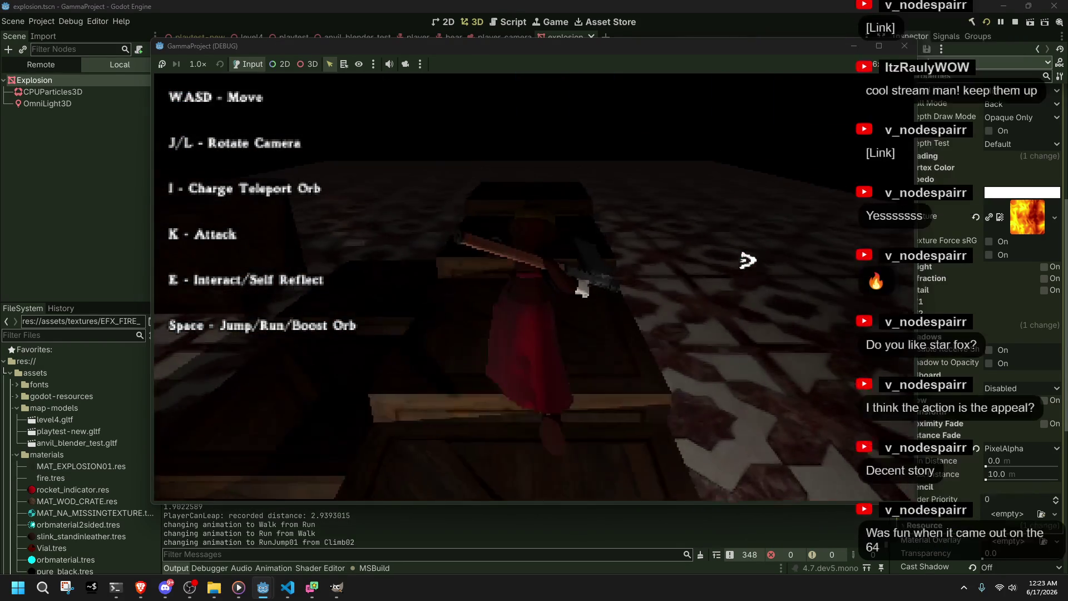
key(w)
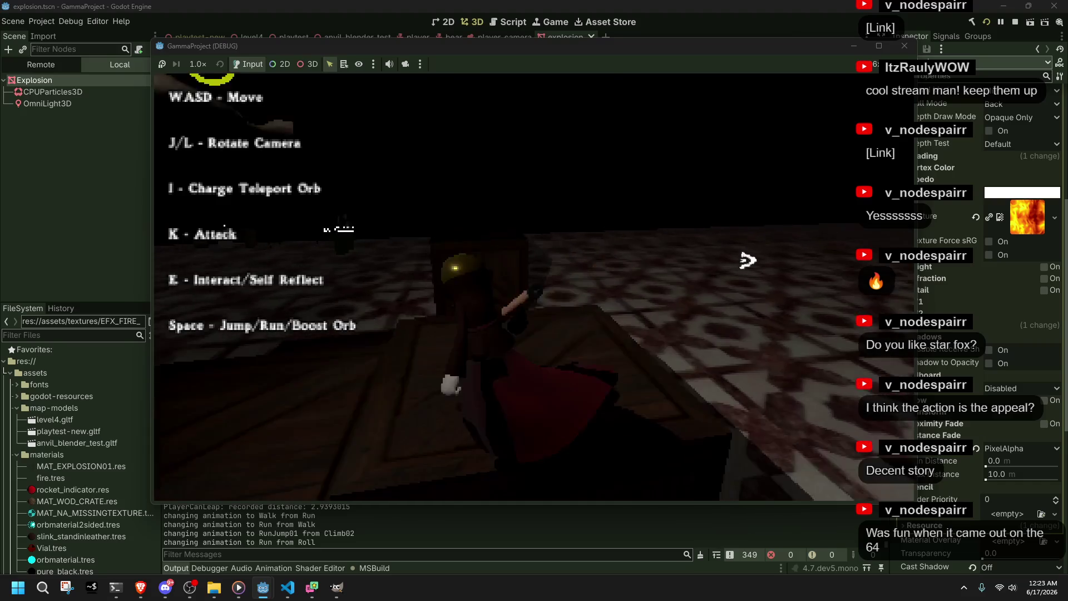
Step: Run the character past the crate, climb the pole and jump onto the upper floor
key(w)
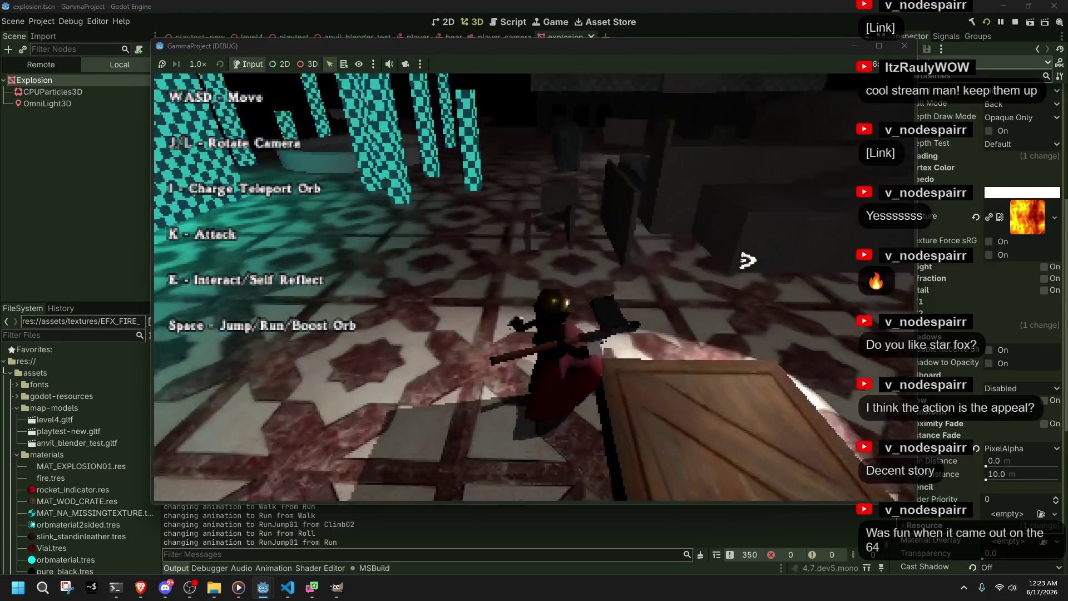
key(space)
key(w)
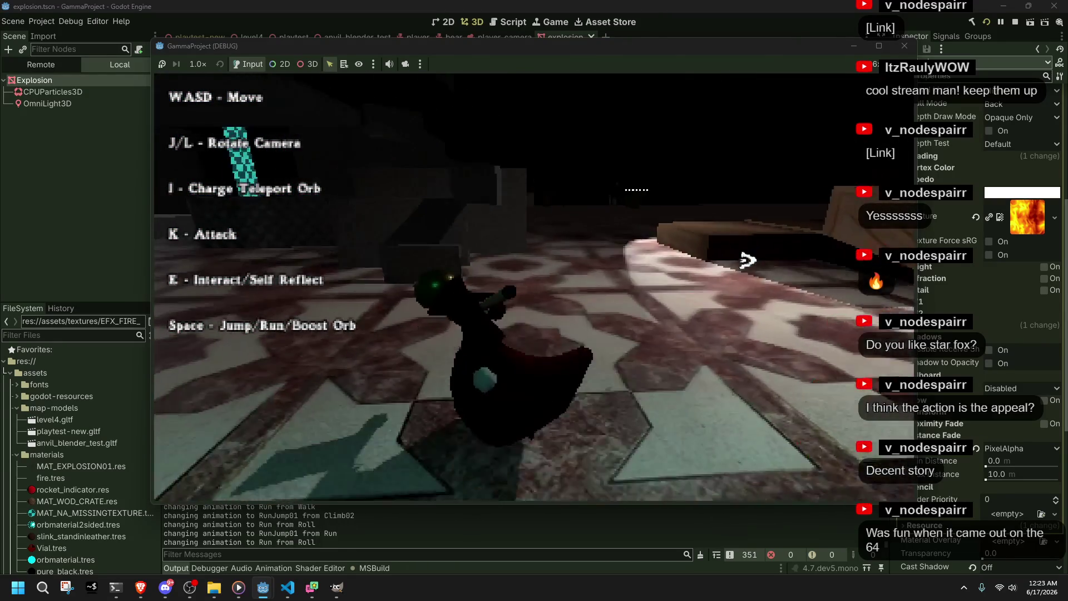
key(w)
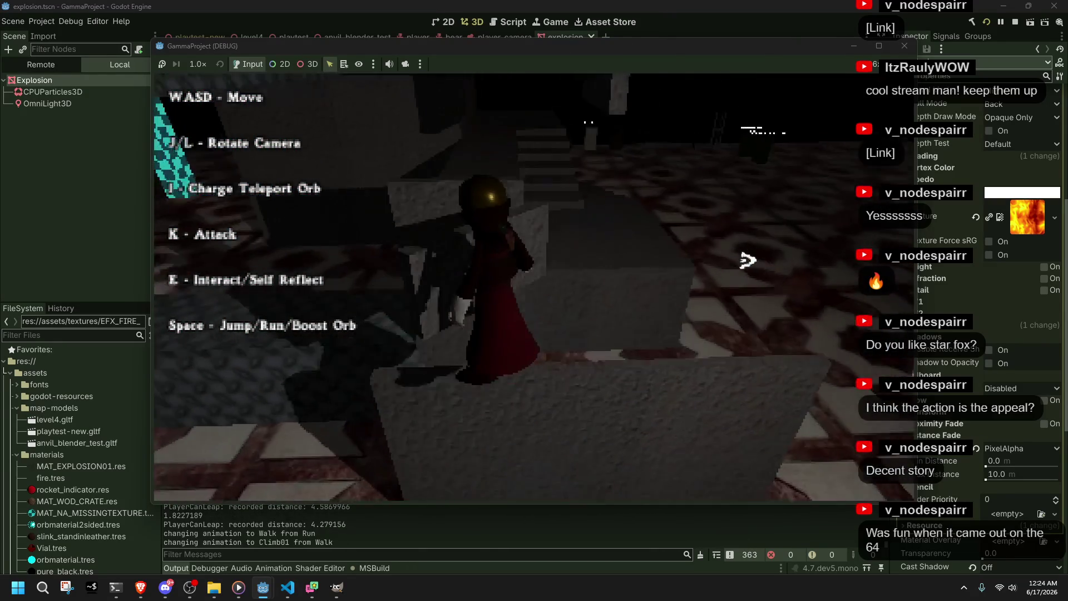
key(w)
key(space)
key(w)
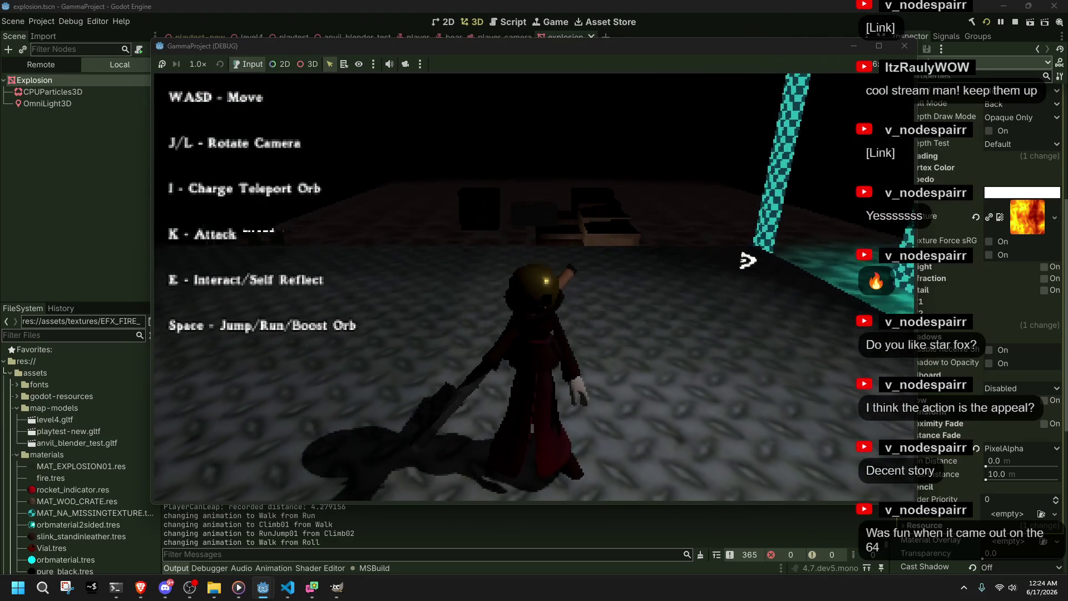
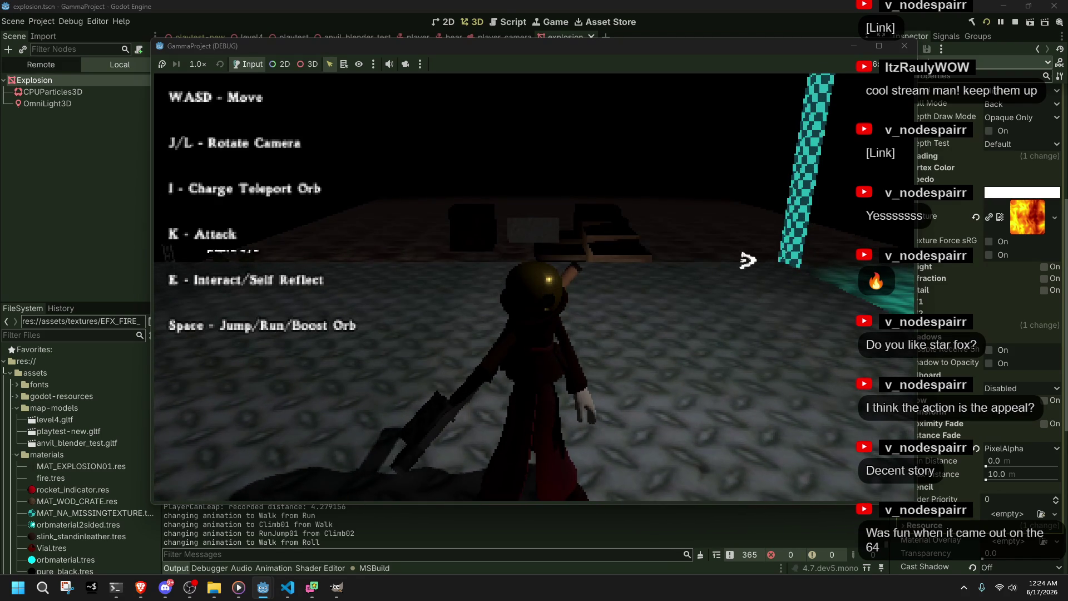
Step: Fire a test rocket and rotate the camera, then stop the game and return to Projectiles.cs
key(k)
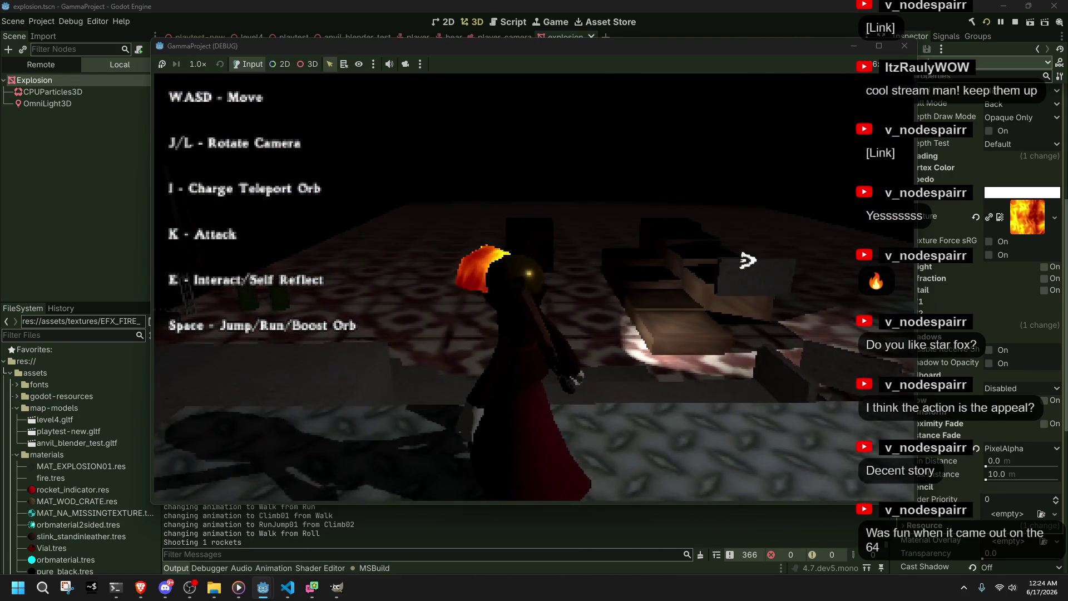
key(l)
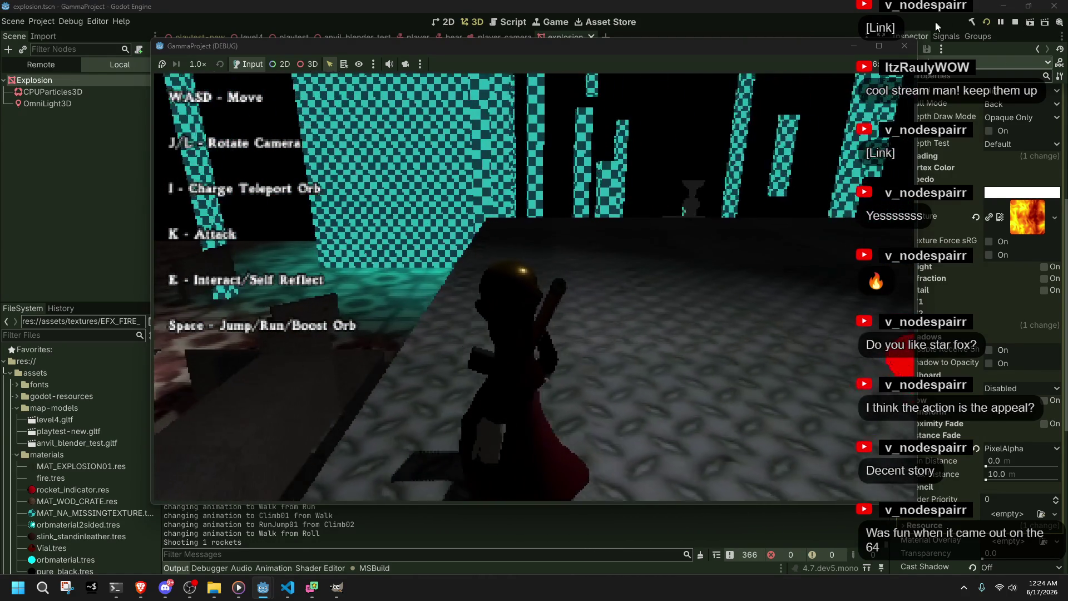
key(F8)
click(288, 587)
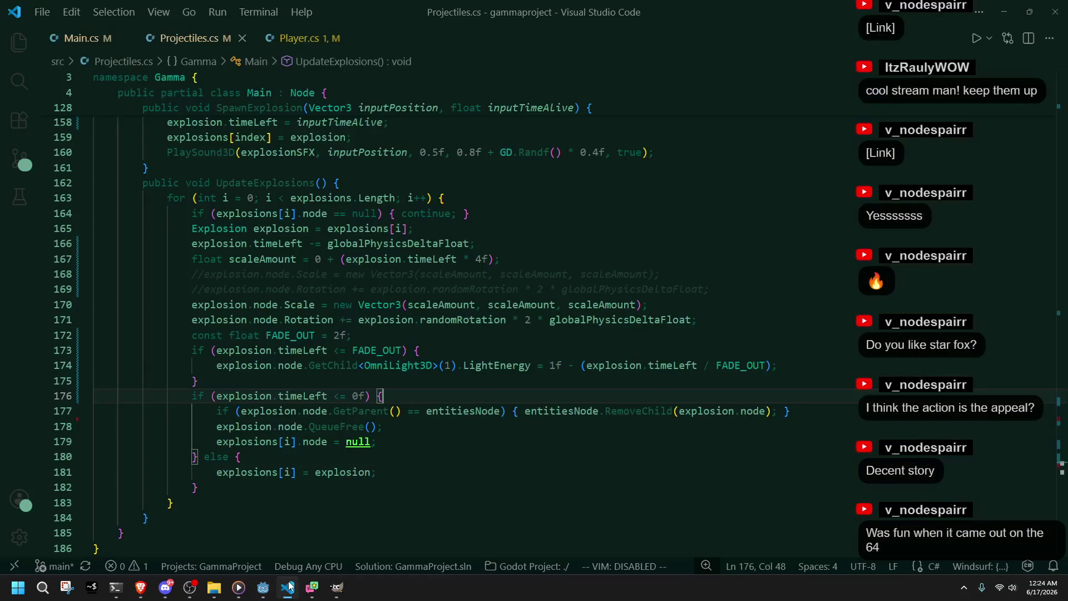
Step: Change the explosion rotation multiplier on line 171 from 2 to 4 and save
key(alt+Tab)
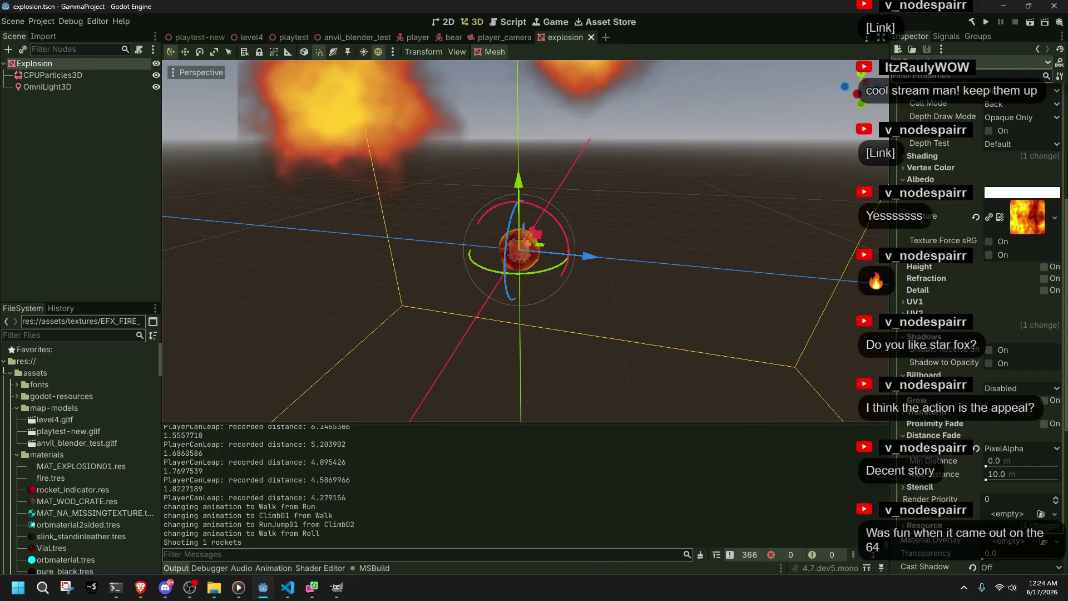
key(alt+Tab)
click(552, 426)
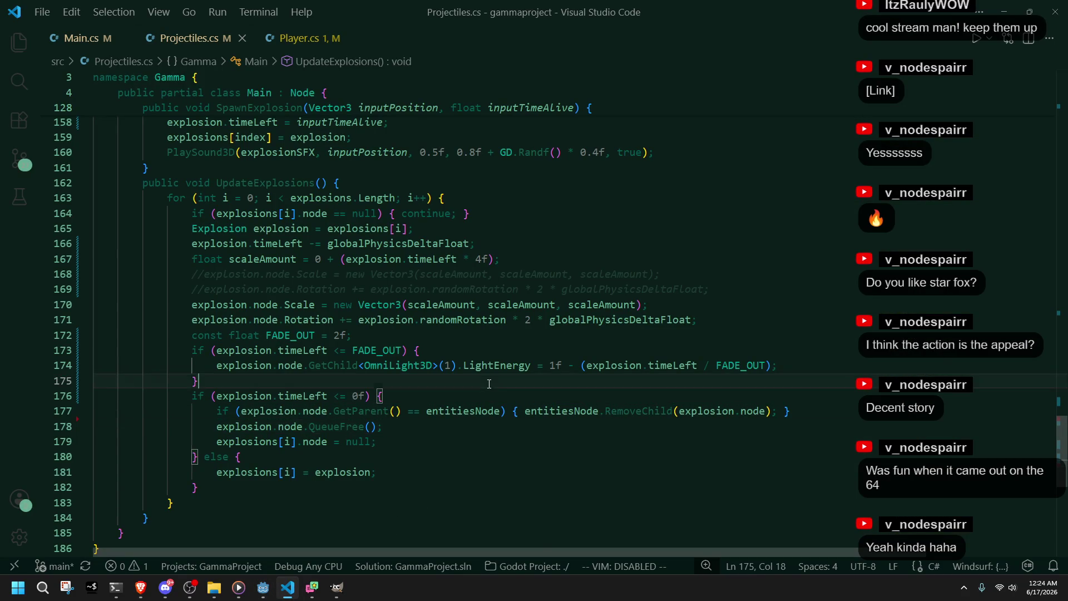
double_click(328, 320)
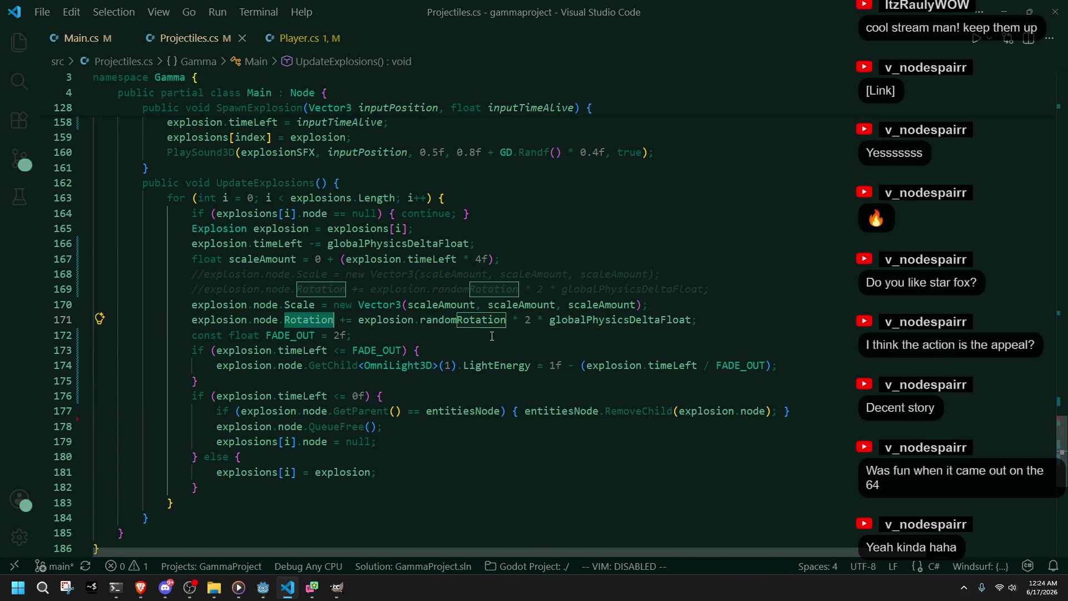
double_click(527, 321)
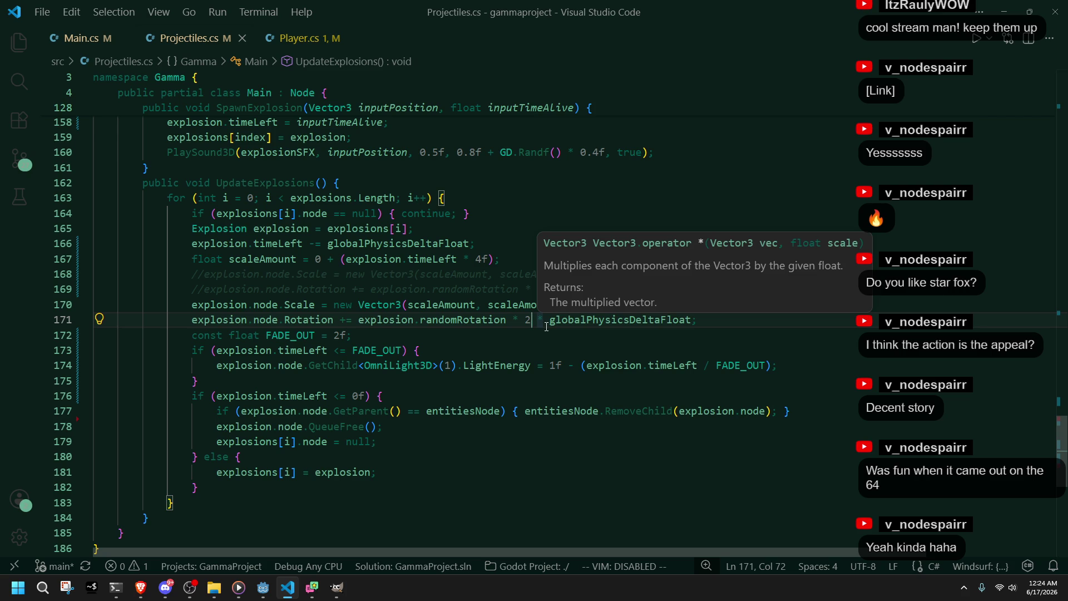
text(4)
key(ctrl+s)
Step: Change the scale factor on line 167 from 4f to 10f, save, and run the game in Godot
click(591, 437)
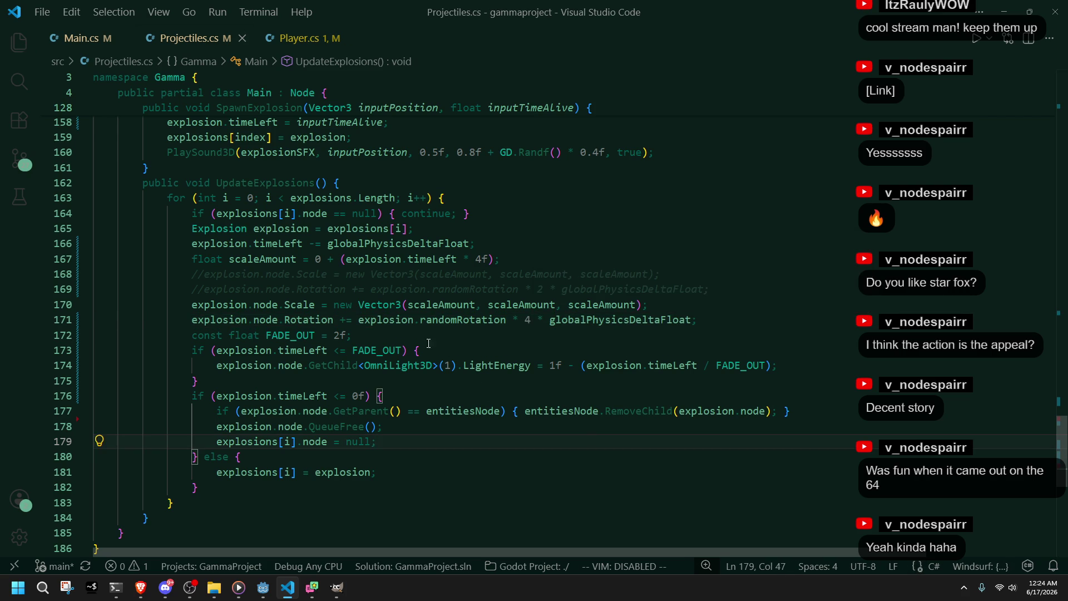
click(534, 382)
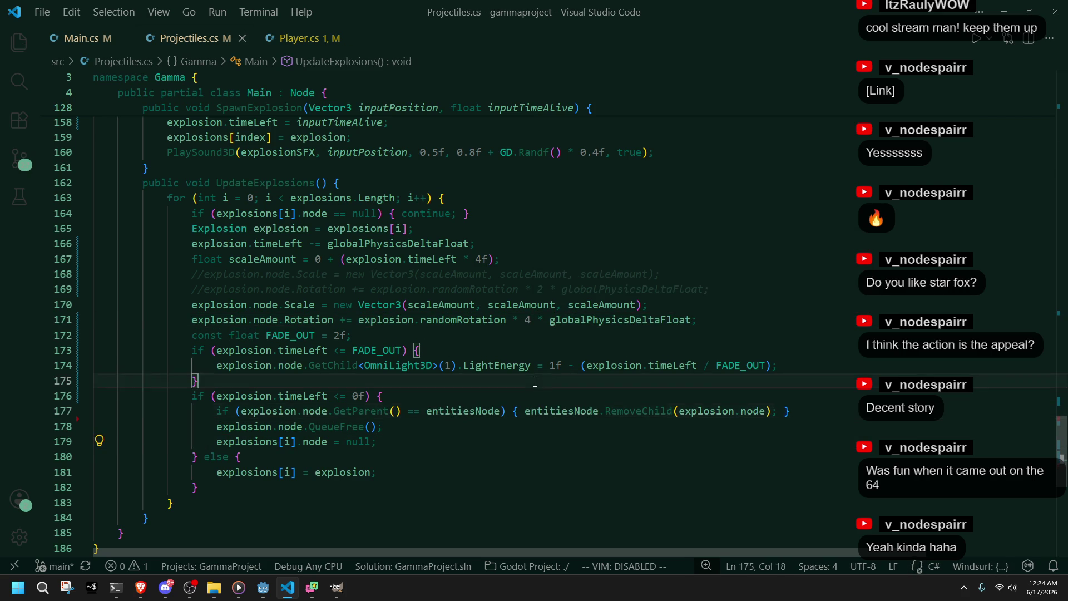
click(481, 258)
key(BackSpace)
text(10)
key(ctrl+s)
key(alt+Tab)
click(986, 23)
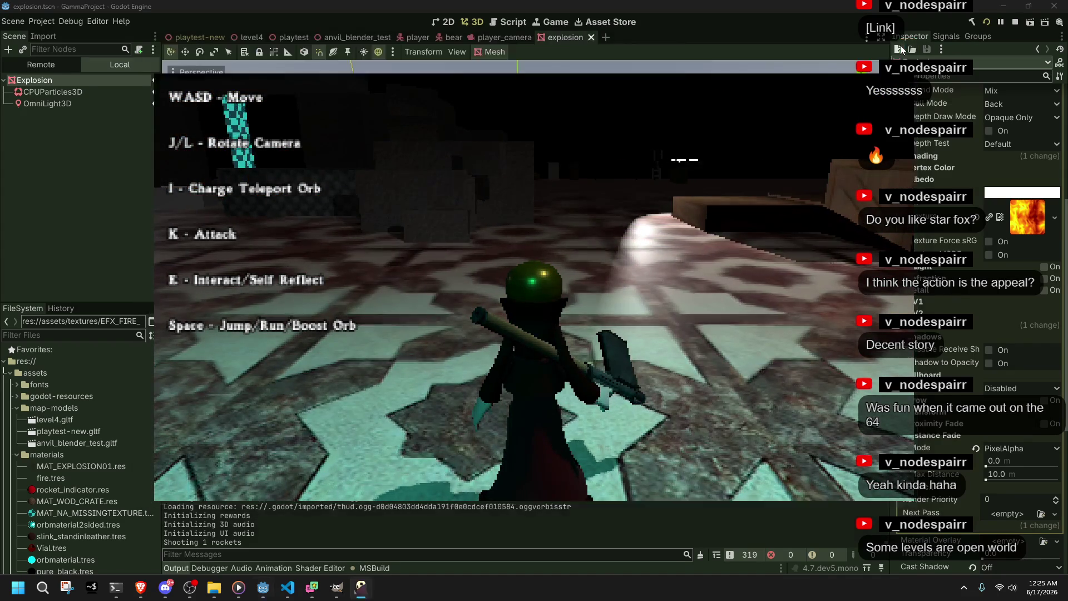
Step: Append '+ 10' after 10f on line 167, save, and run the game to test it
key(F8)
key(alt+Tab)
click(516, 447)
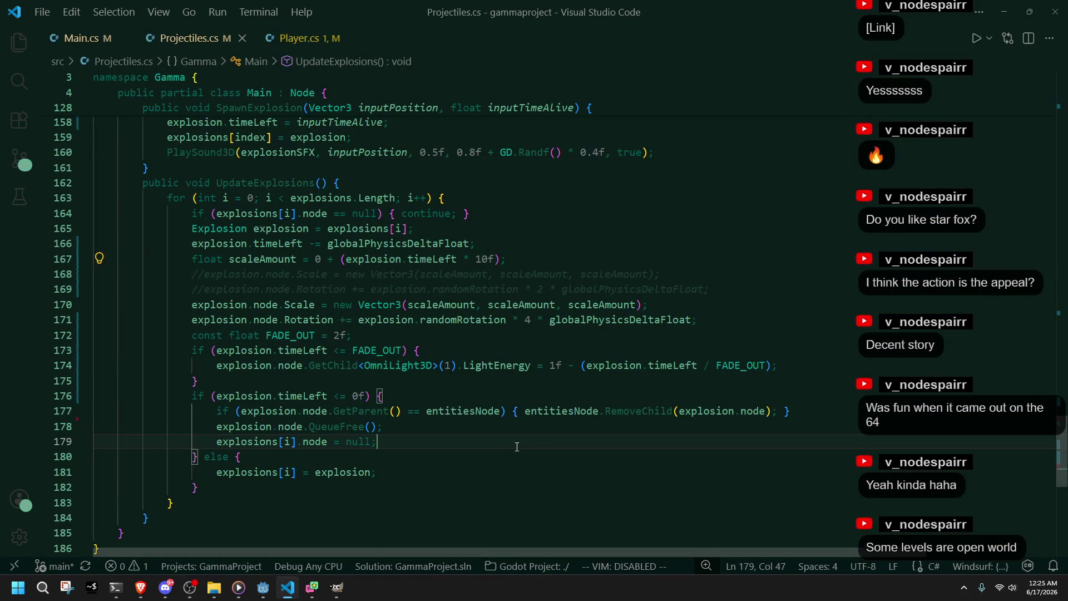
click(569, 484)
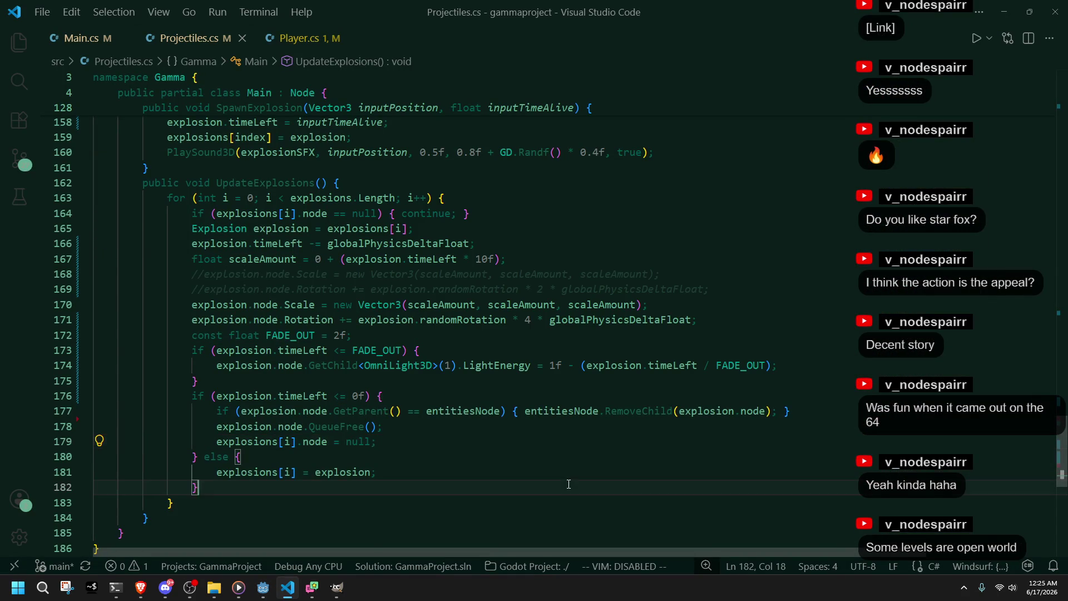
click(499, 258)
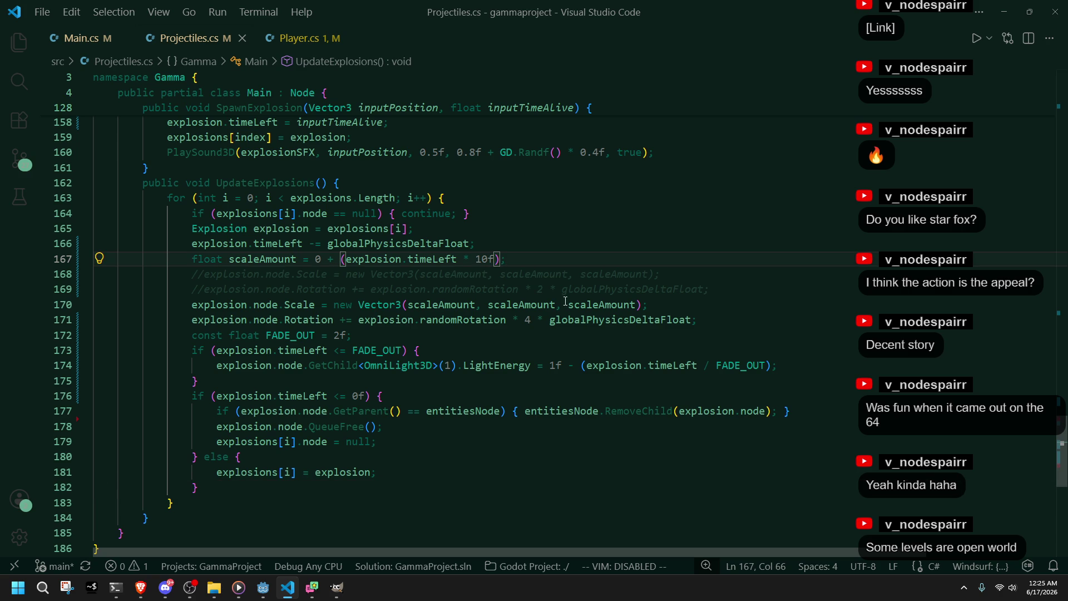
text(+ )
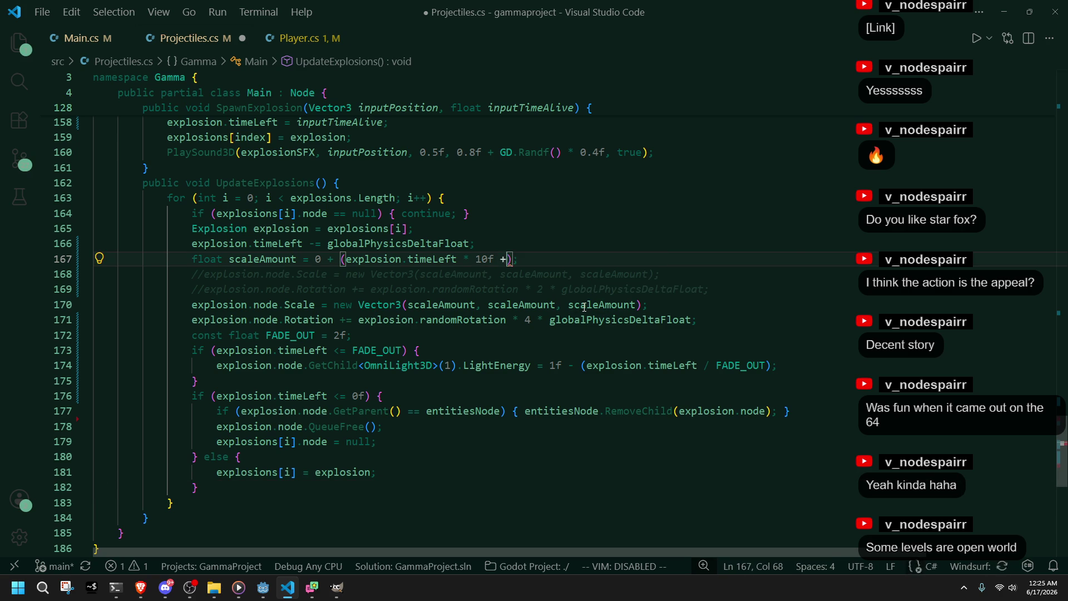
text(10)
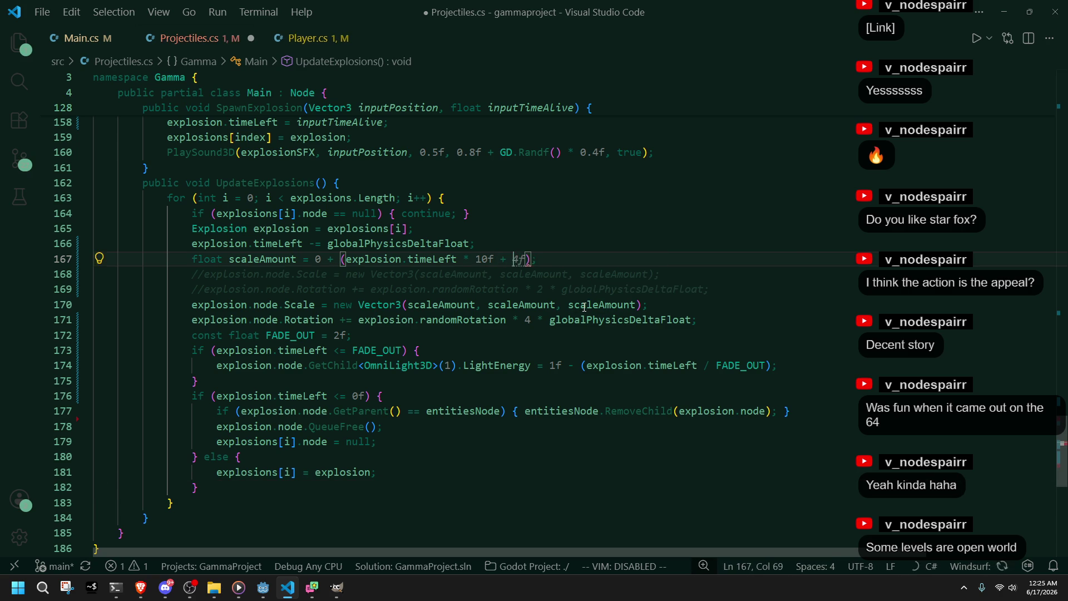
key(ctrl+s)
key(alt+Tab)
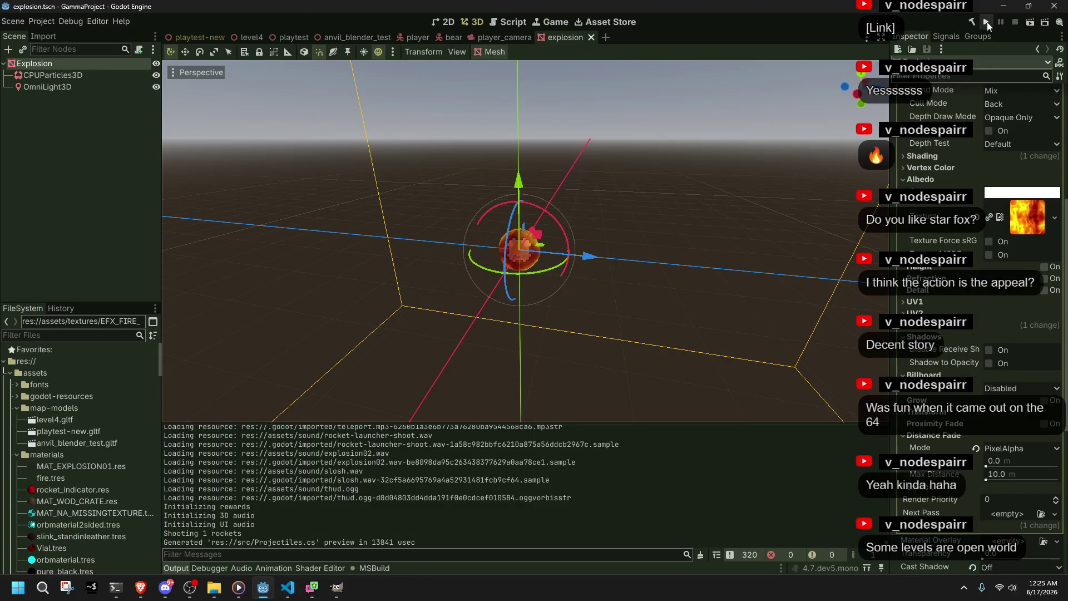
click(986, 22)
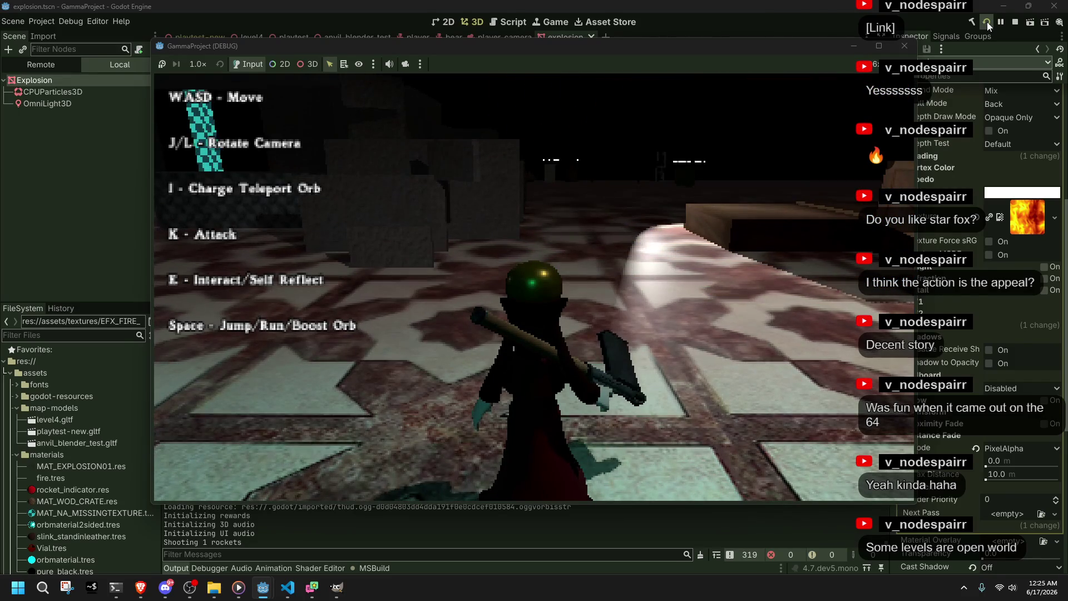
Step: Rerun the game with the changed offset, then save the script without the offset
key(alt+Tab)
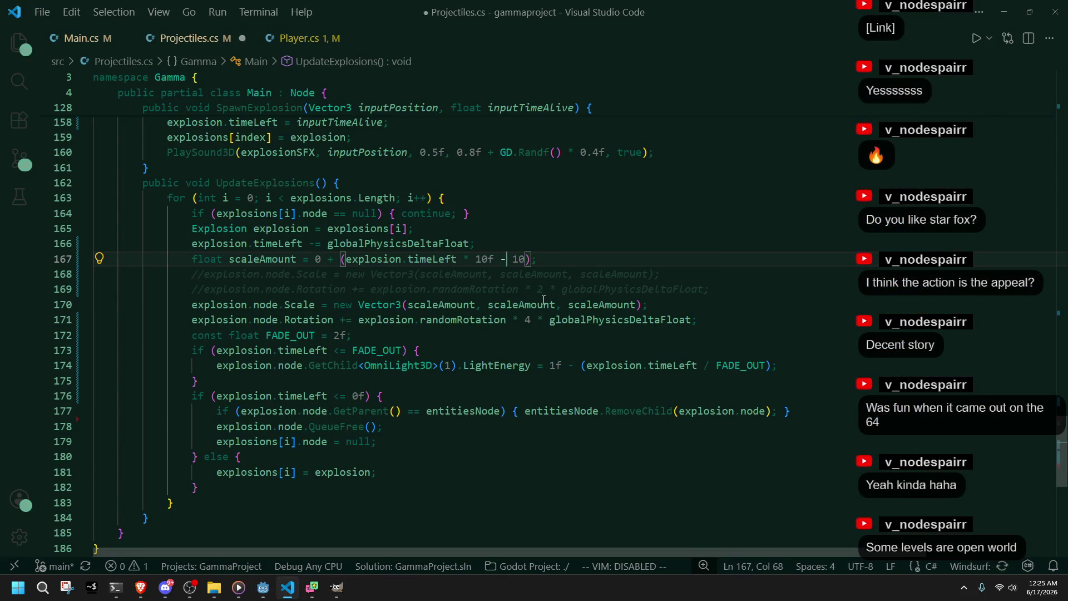
key(alt+Tab)
click(985, 22)
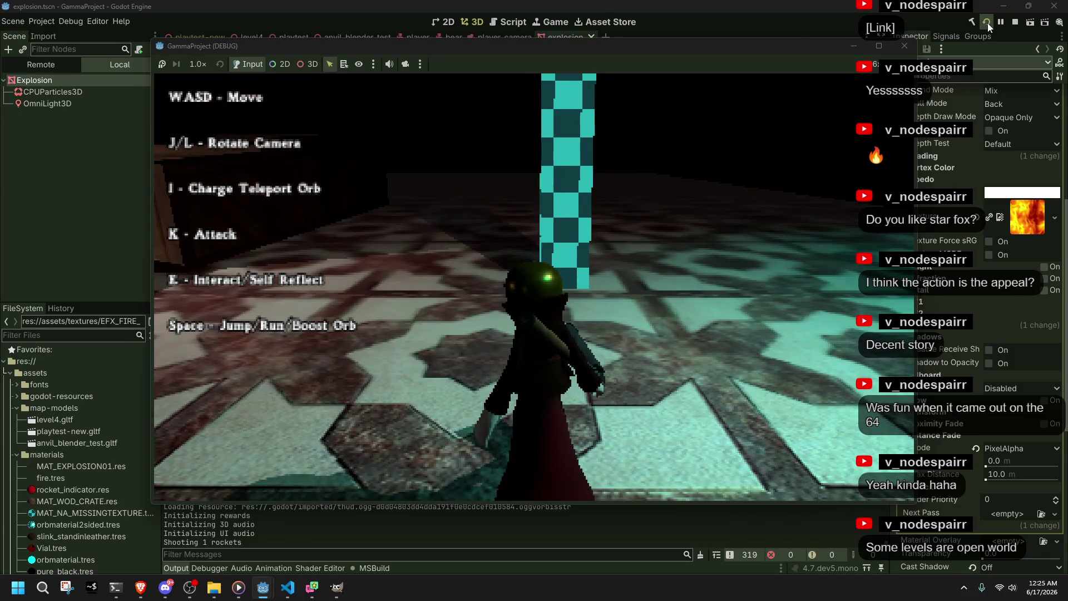
key(alt+Tab)
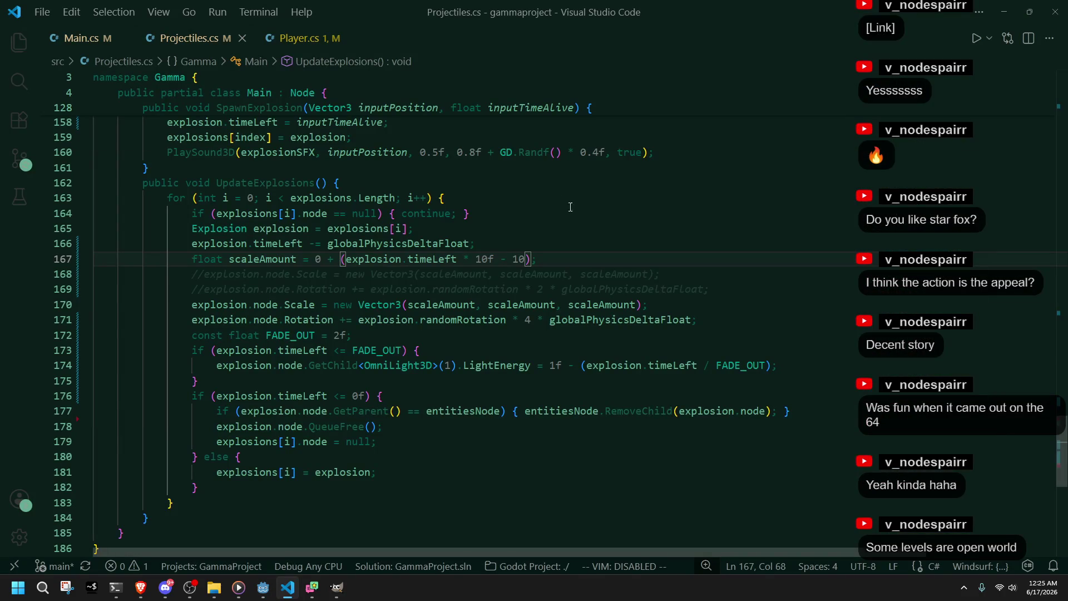
key(ctrl+s)
click(589, 232)
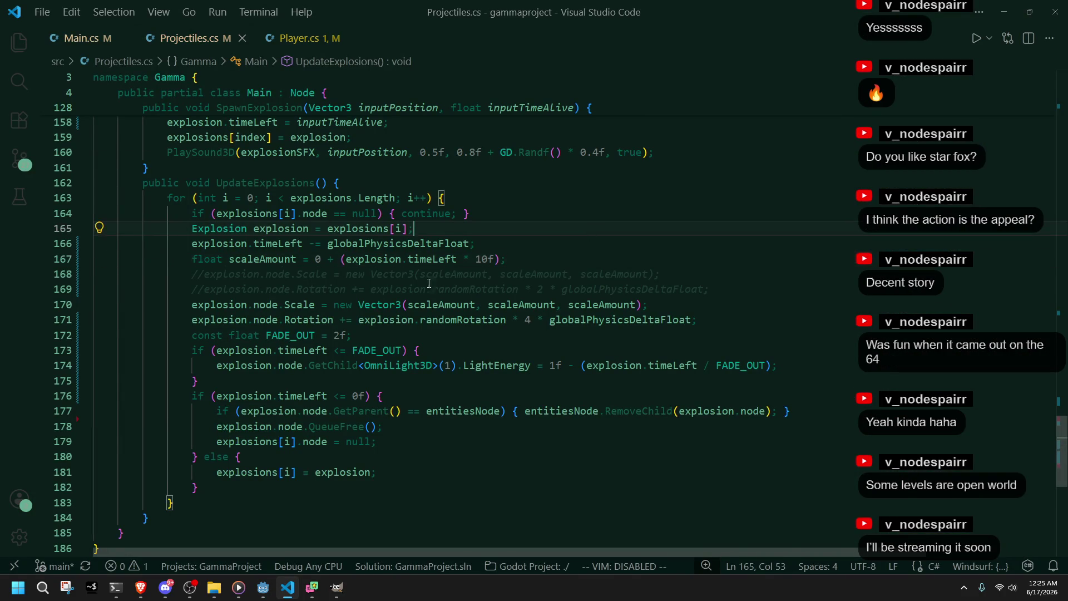
Step: Try a 4f scale factor on line 167, undo it, and playtest the explosion in Godot
double_click(264, 264)
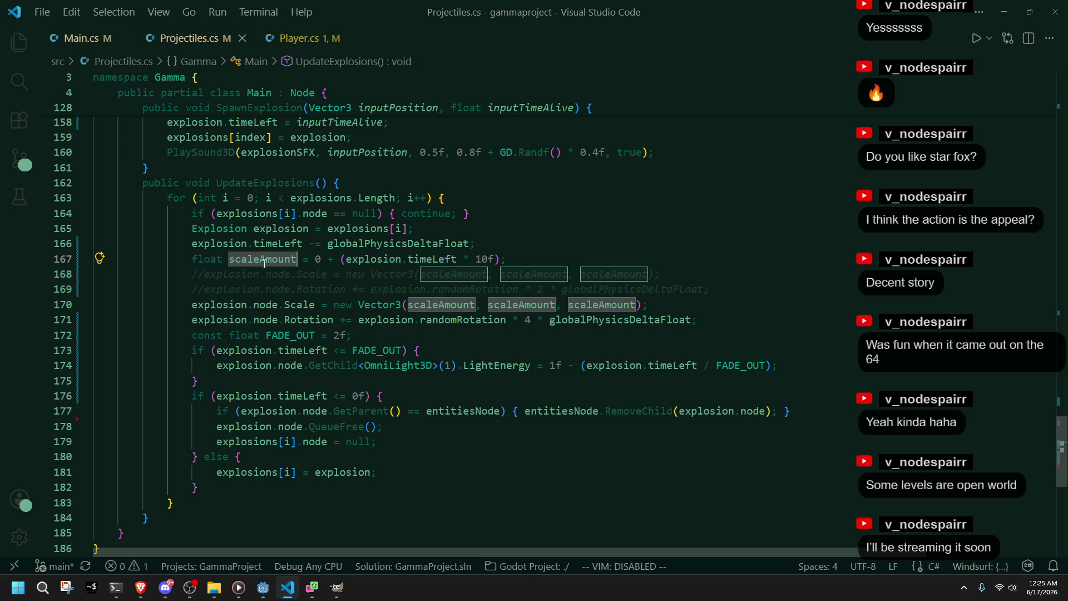
click(436, 333)
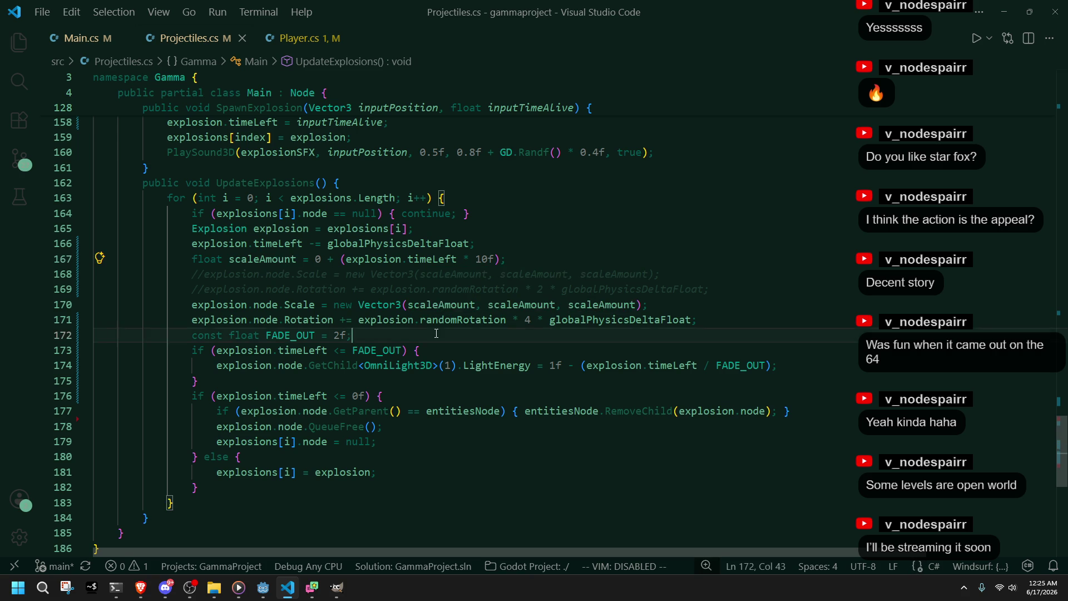
double_click(424, 259)
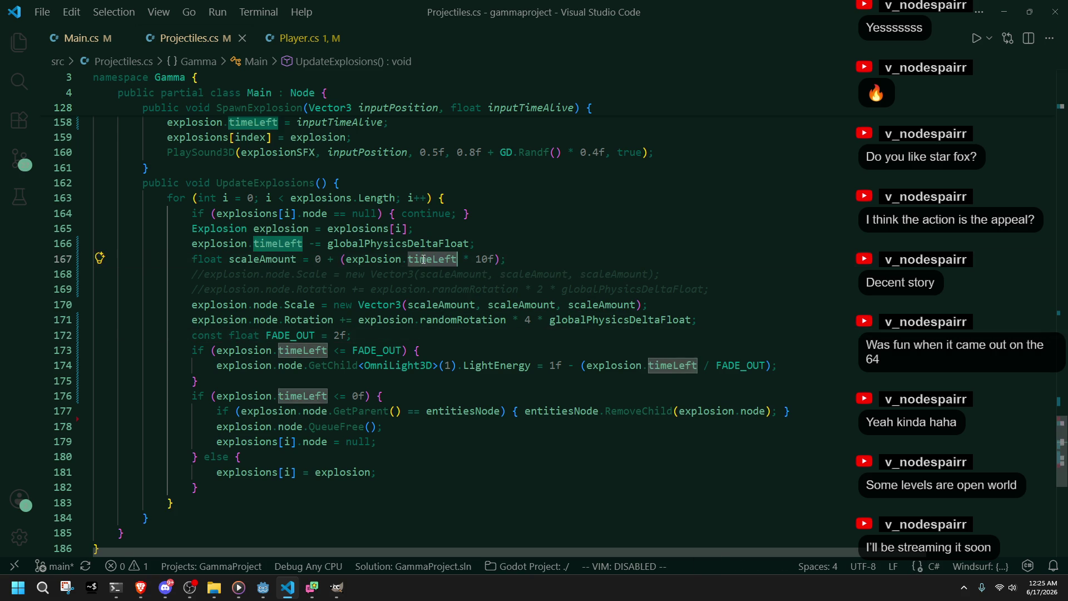
double_click(482, 260)
text(4f)
key(Tab)
key(ctrl+z)
key(ctrl+z)
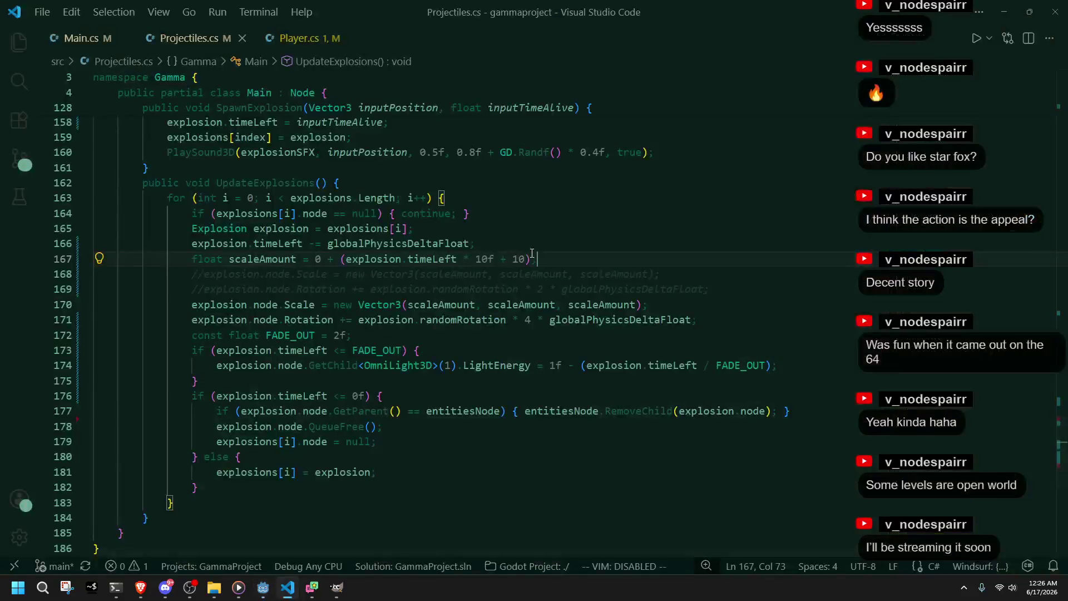
key(alt+Tab)
click(989, 20)
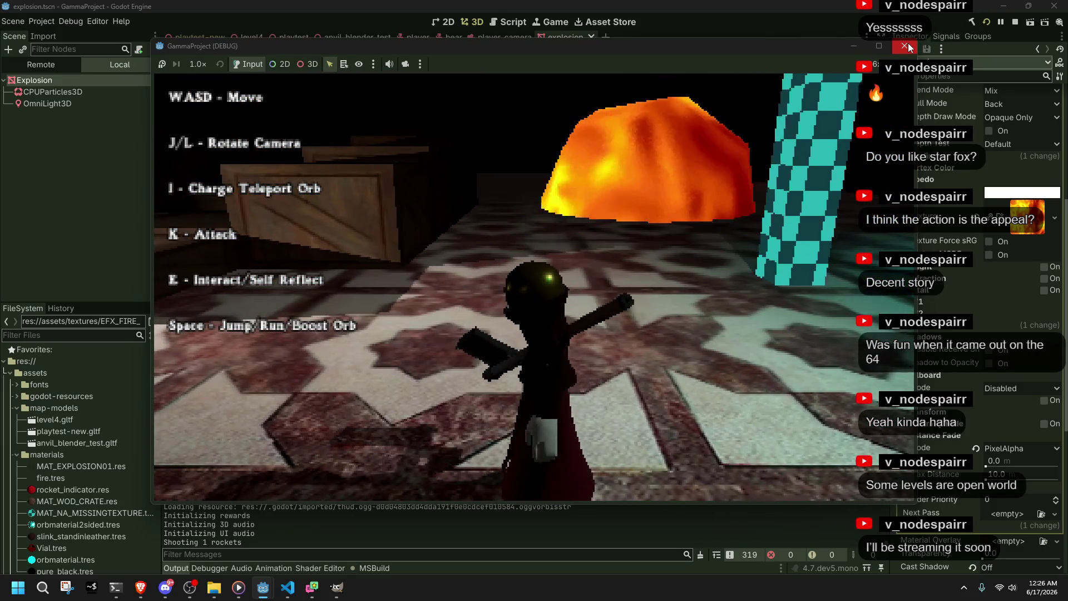
click(907, 47)
Step: Remove the + 10 offset from the scale, save, and playtest the new scale
key(alt+Tab)
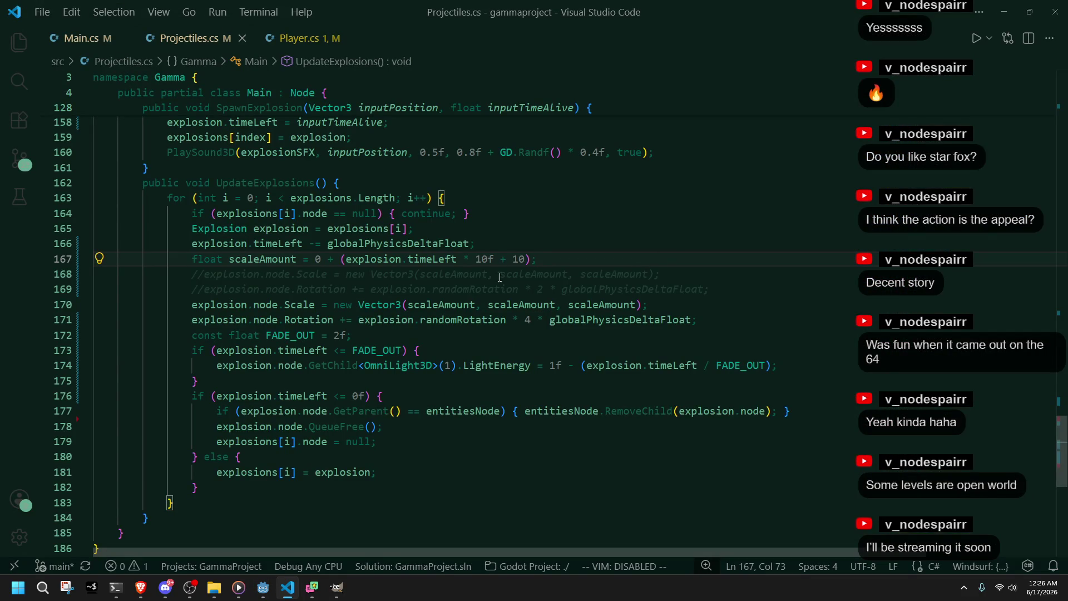
key(BackSpace)
key(BackSpace)
key(BackSpace)
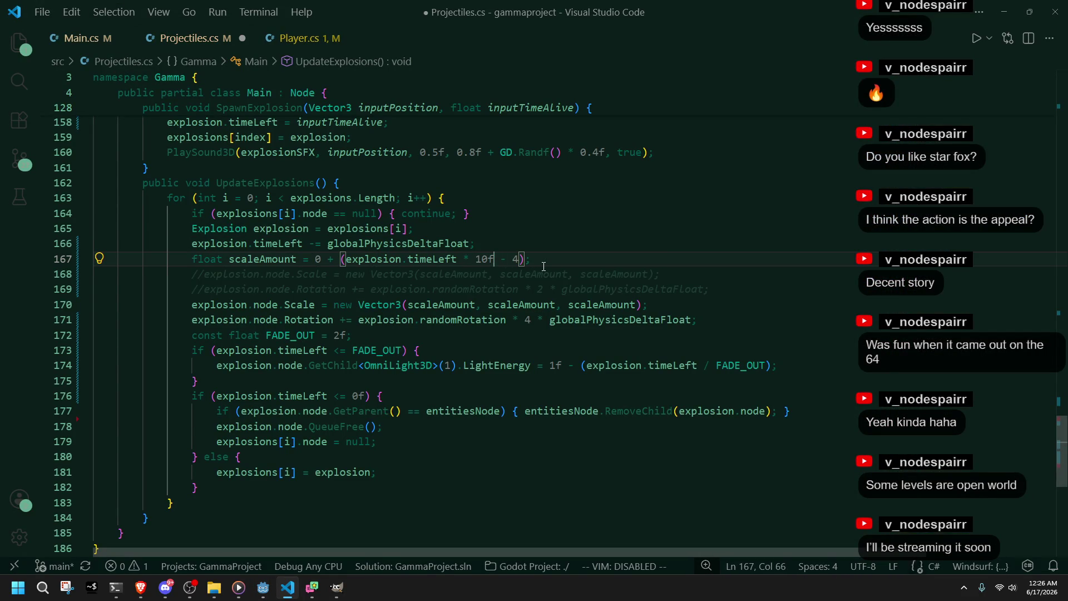
text(4)
key(ctrl+s)
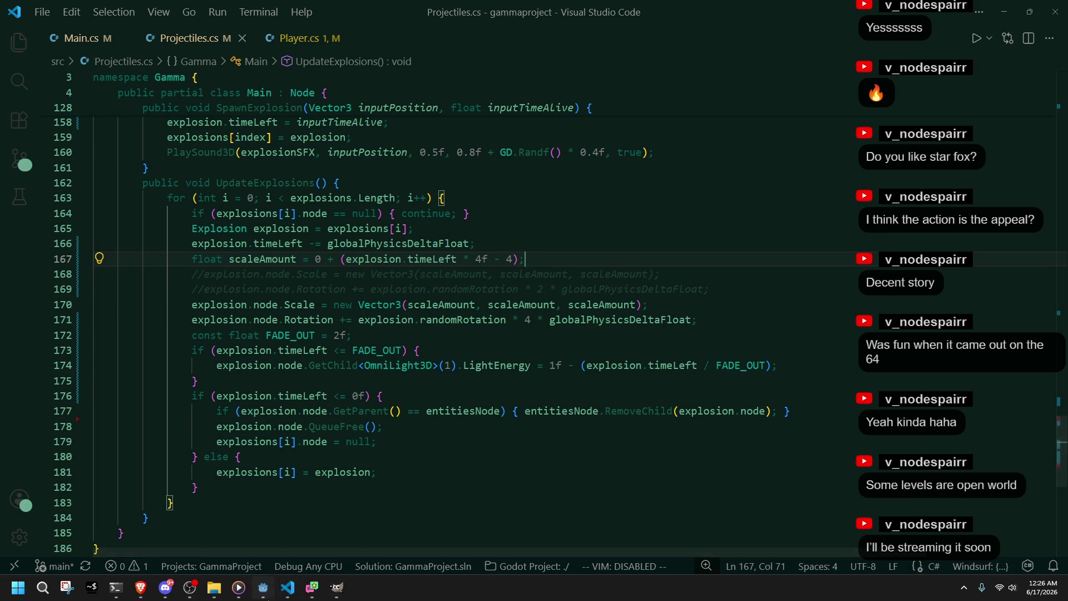
click(336, 588)
click(986, 25)
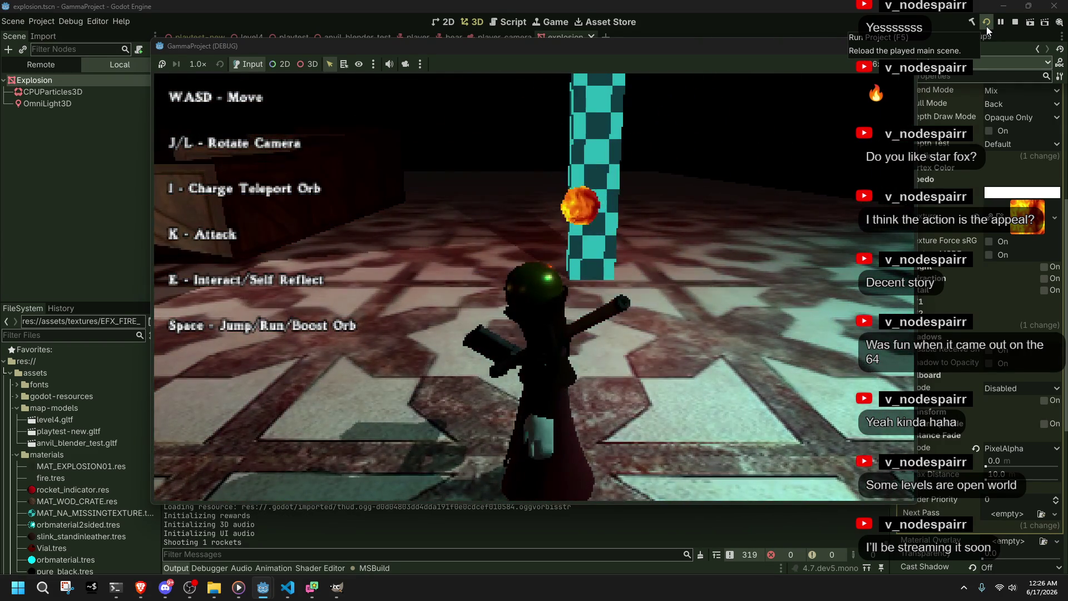
key(F8)
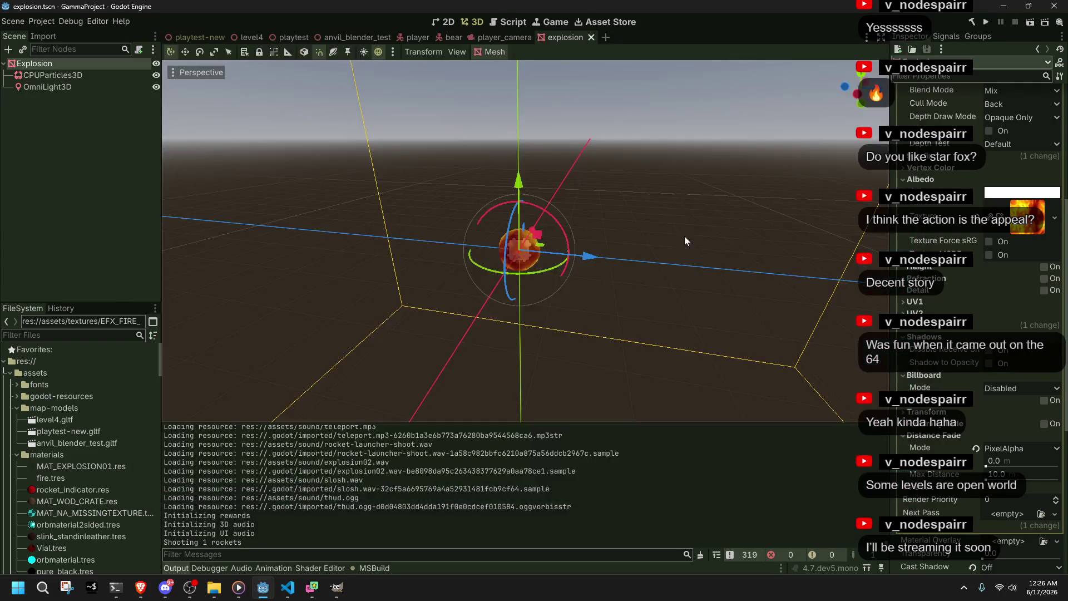
Step: Start a new line after the FADE_OUT constant in UpdateExplosions
key(alt+Tab)
click(416, 257)
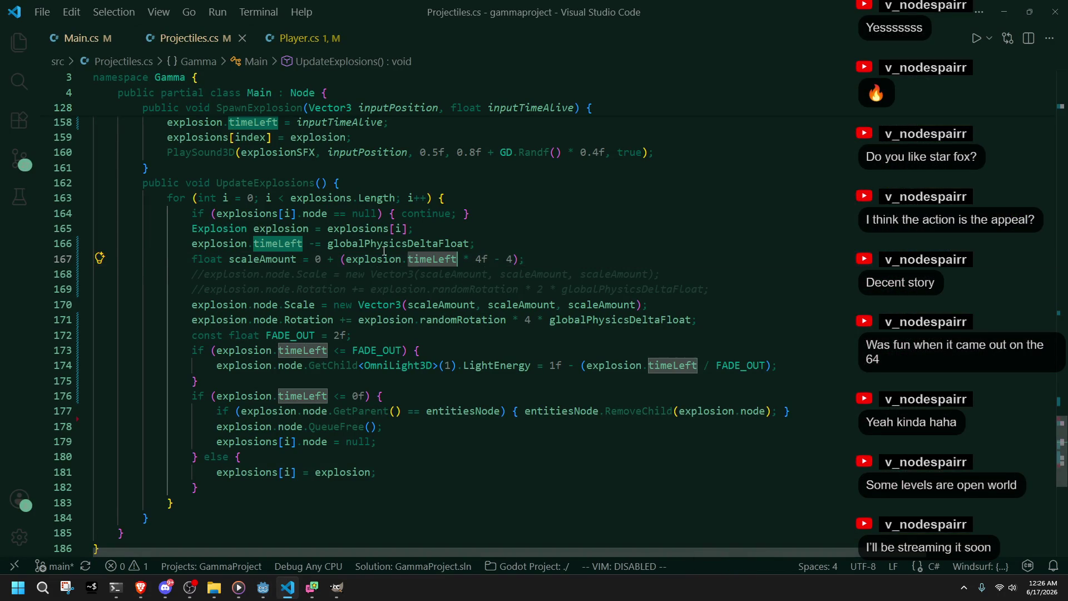
click(382, 260)
click(404, 338)
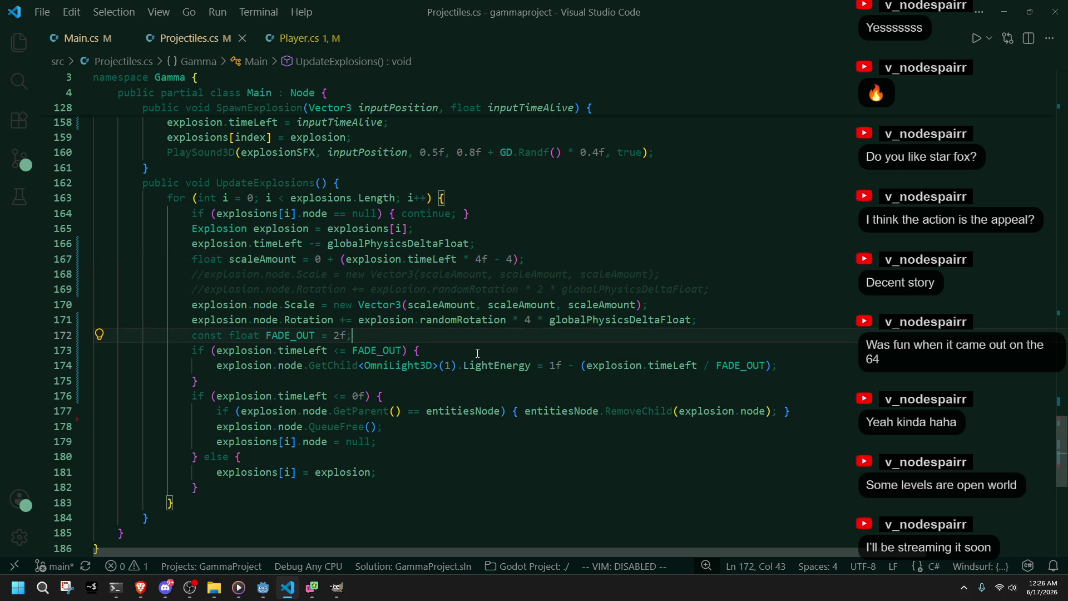
key(Return)
Step: Insert an if block with the condition timeLeft >= FADE_OUT
text(if)
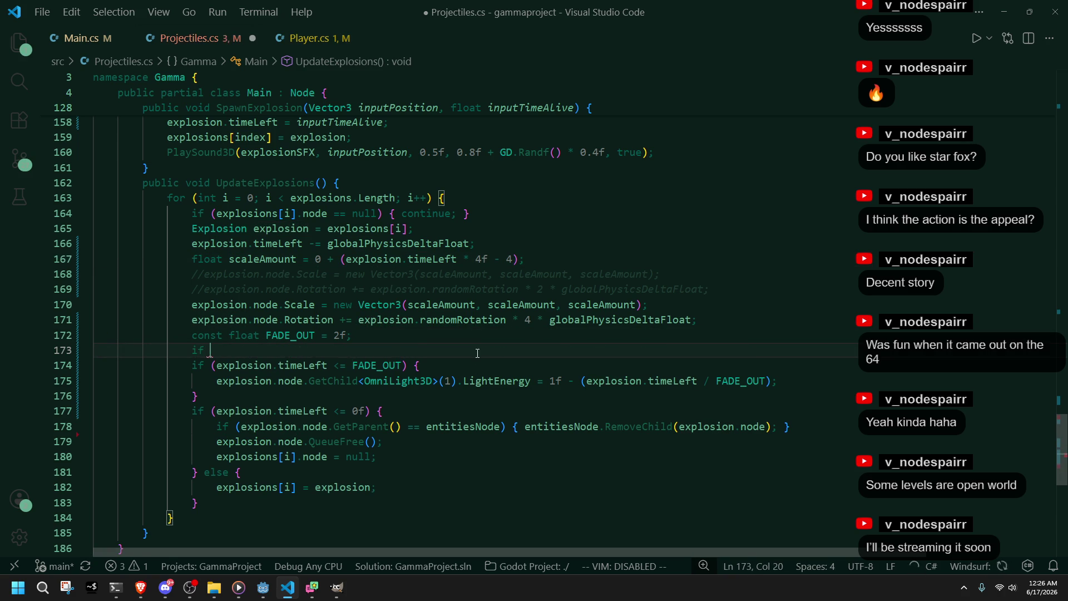
key(Tab)
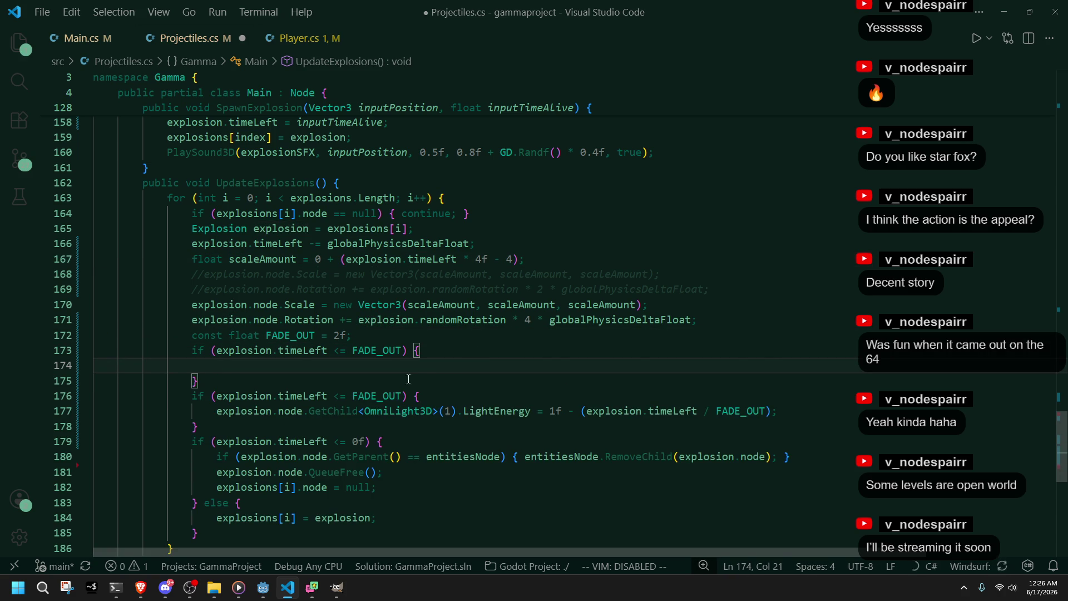
click(343, 356)
key(BackSpace)
text(>)
Step: Paste the Scale line inside the new if block and indent it
click(409, 380)
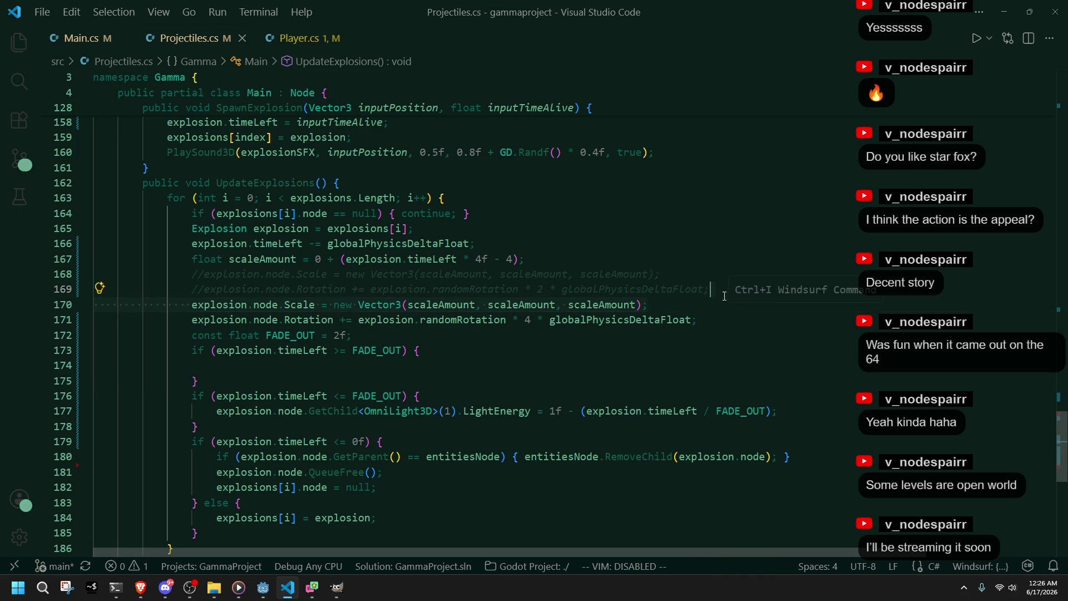
click(401, 365)
text(explosion.node.Scale = new Vector3(scaleAmount, scaleAmount, scaleAmount);)
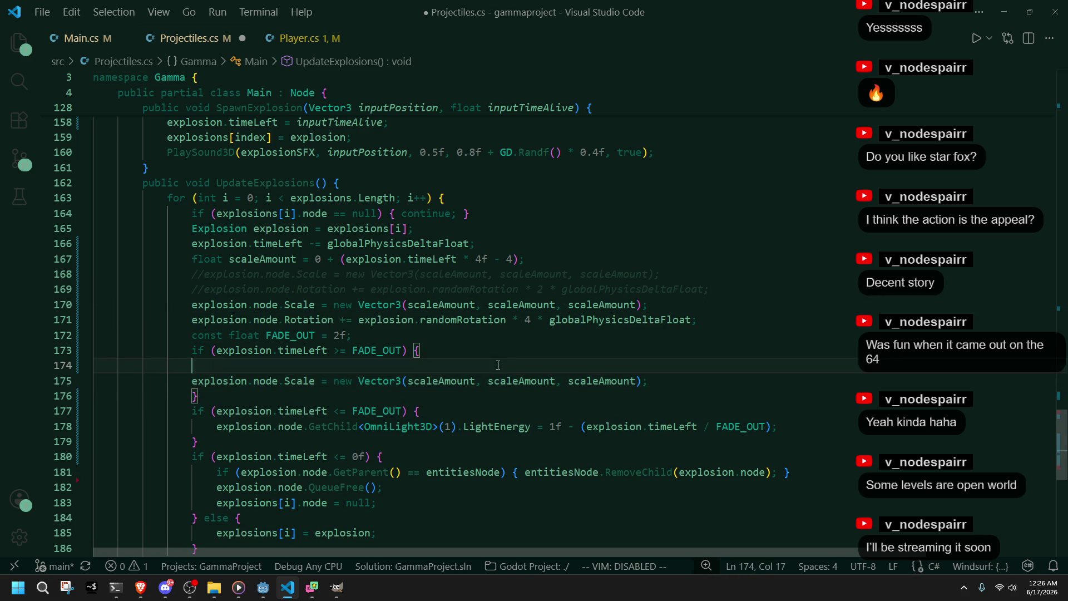
key(BackSpace)
key(BackSpace)
key(BackSpace)
click(192, 367)
key(Tab)
key(Down)
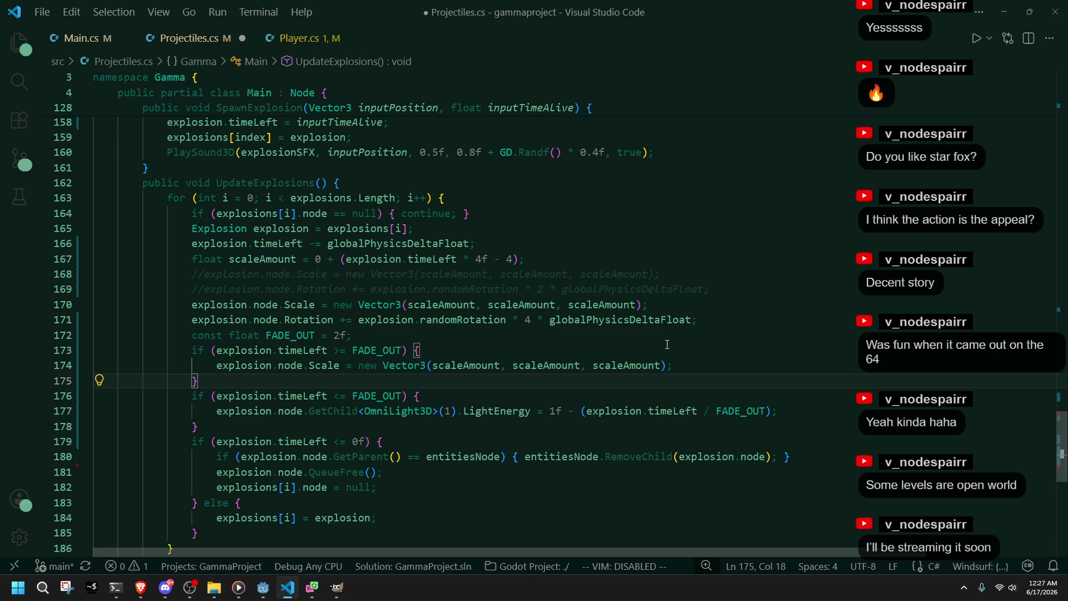
Step: Delete the original unconditional Scale line on line 170, then build and run the game
click(468, 336)
click(698, 305)
key(ctrl+shift+k)
click(666, 324)
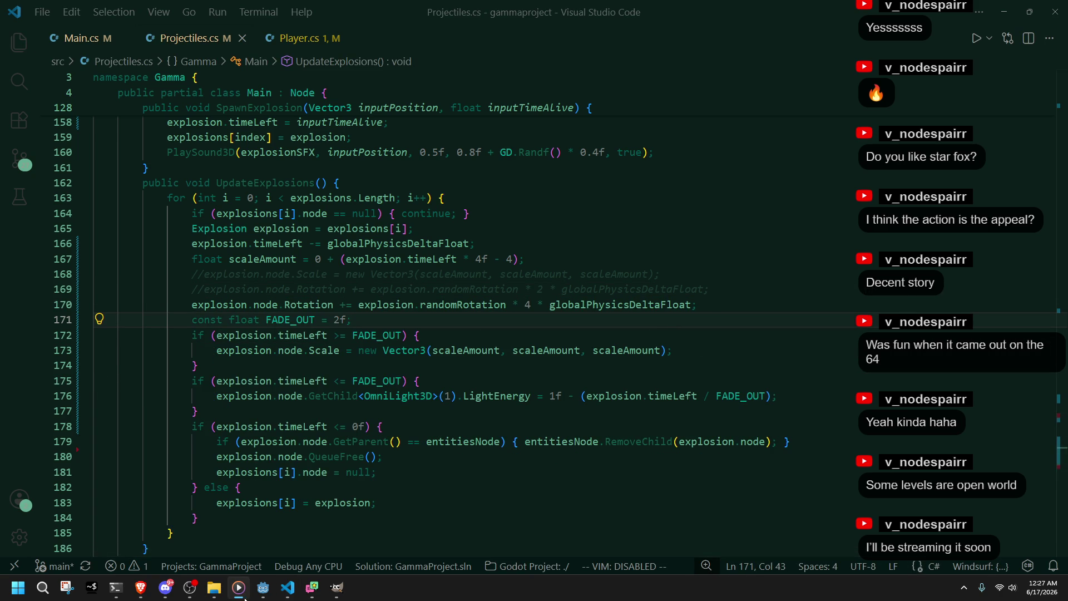
click(263, 588)
click(985, 22)
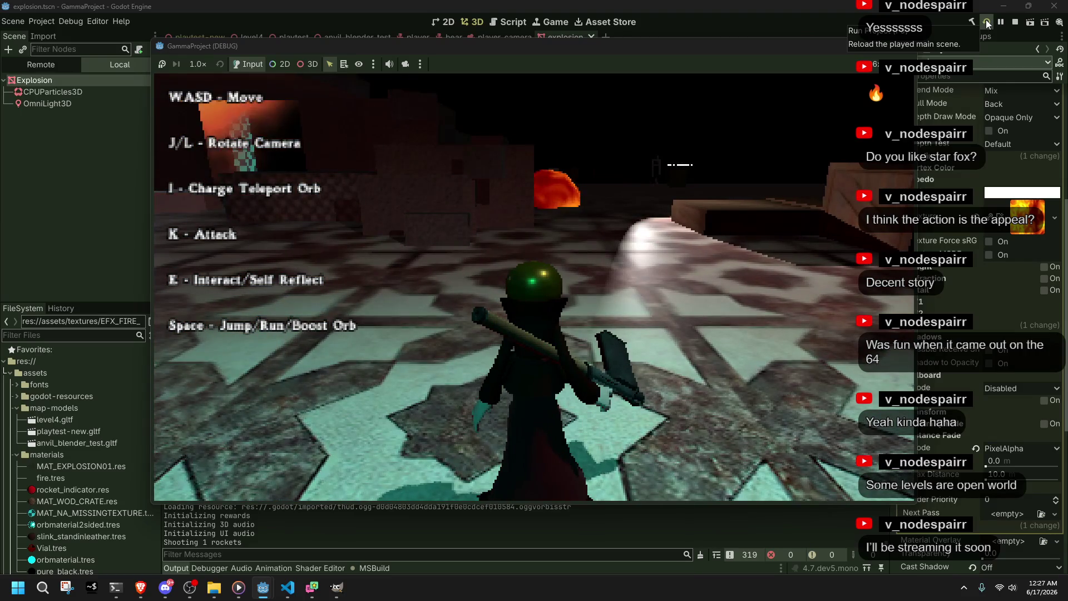
Step: Stop the game, change the scaleAmount formula to timeLeft * 6f - 6, and rerun it
click(904, 46)
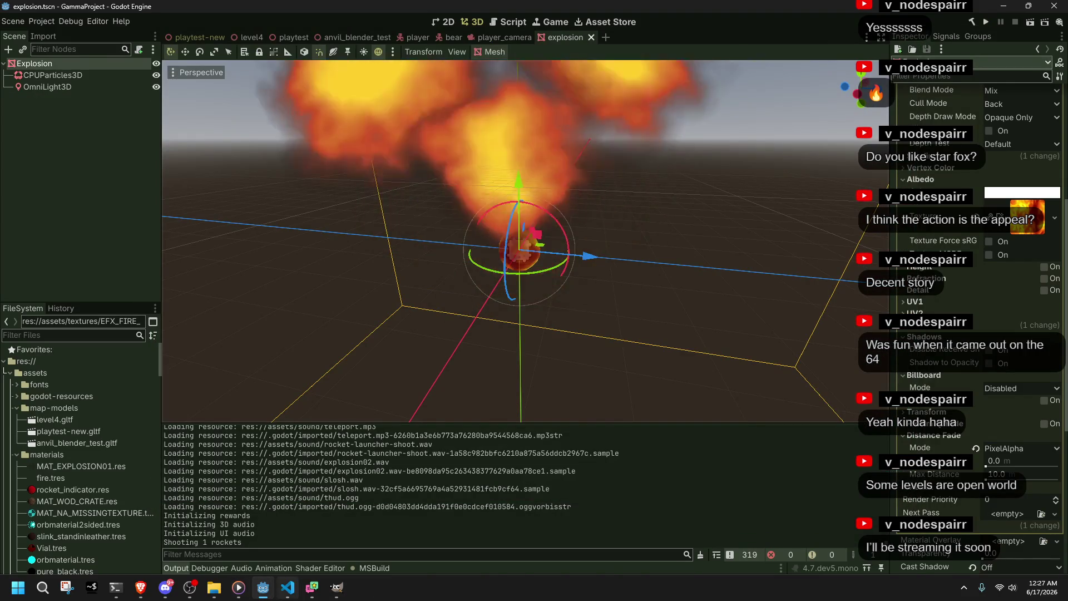
key(alt+Tab)
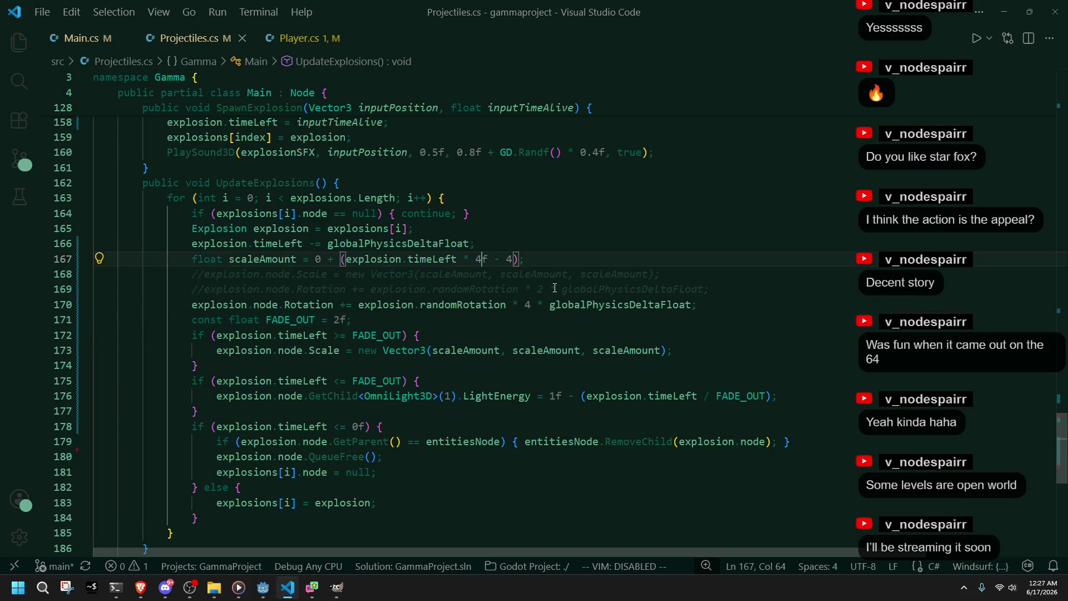
key(ctrl+z)
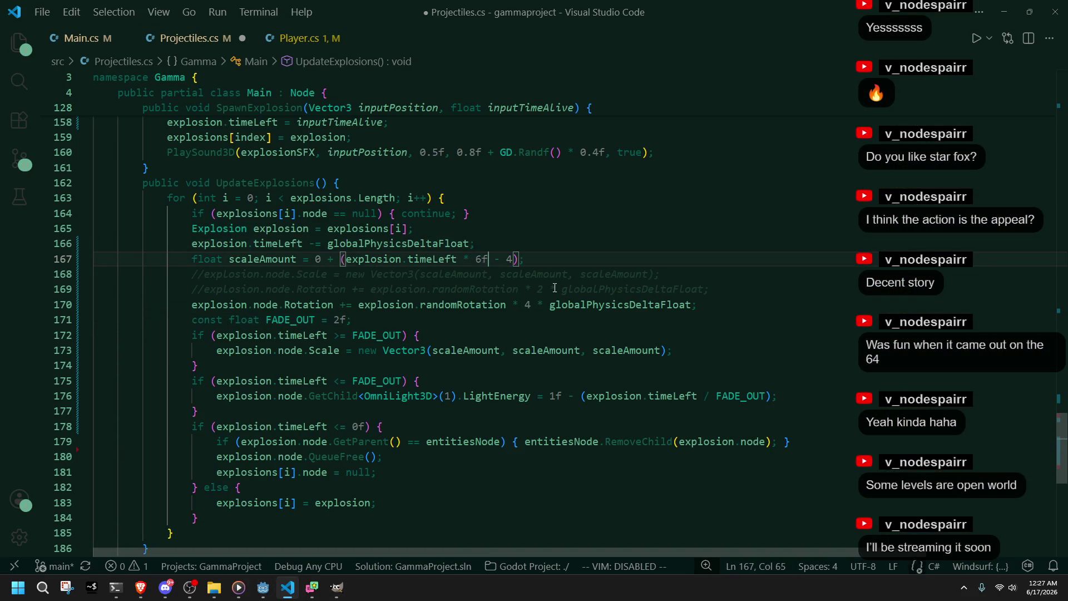
click(274, 595)
click(986, 21)
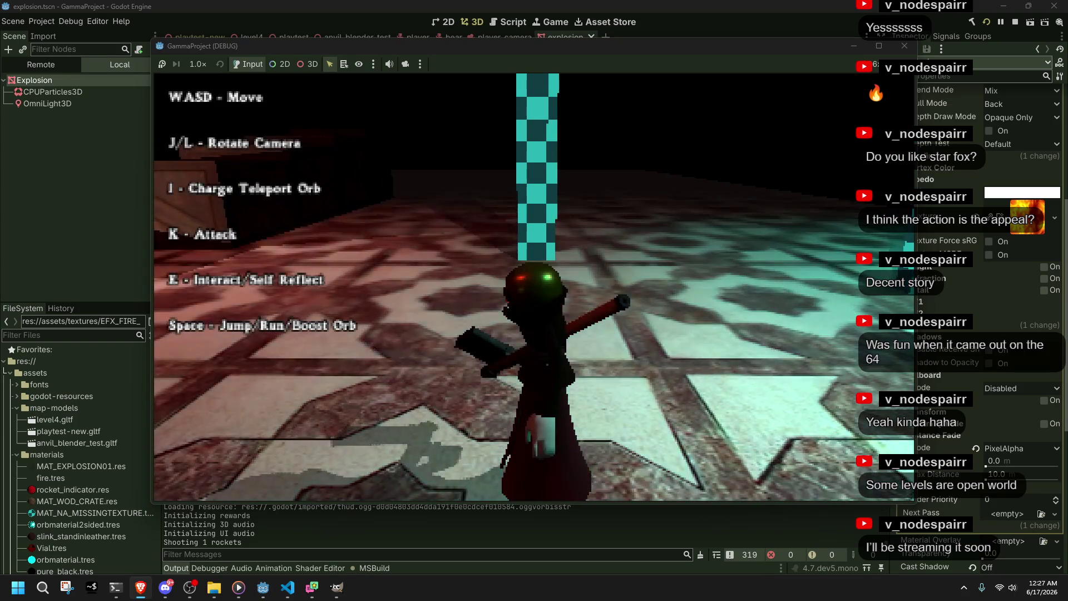
Step: Fire a rocket, run and jump around the crates, then close the game
key(l)
click(558, 331)
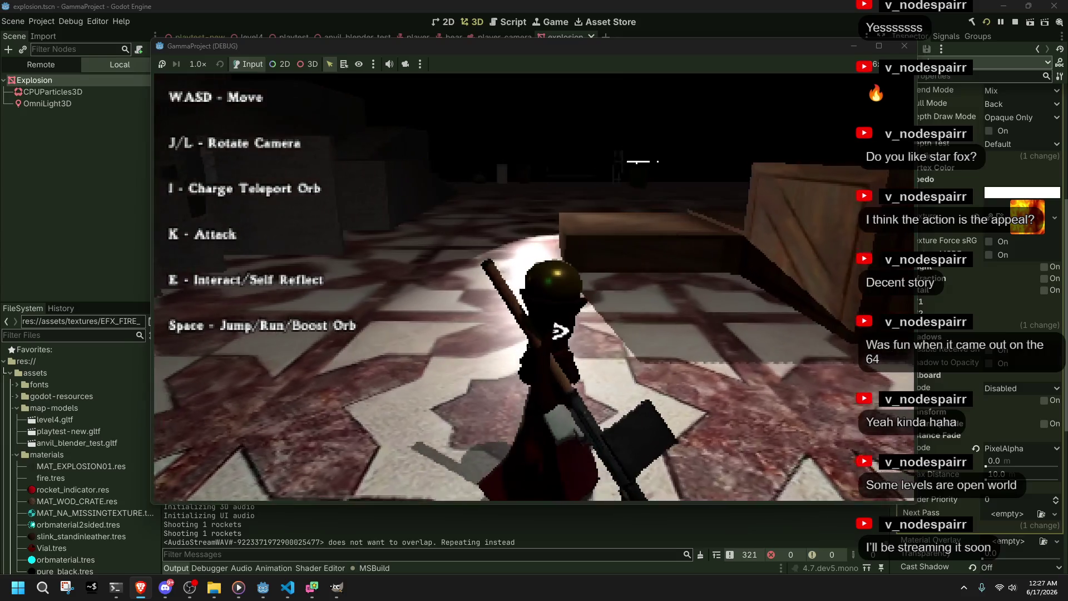
key(w)
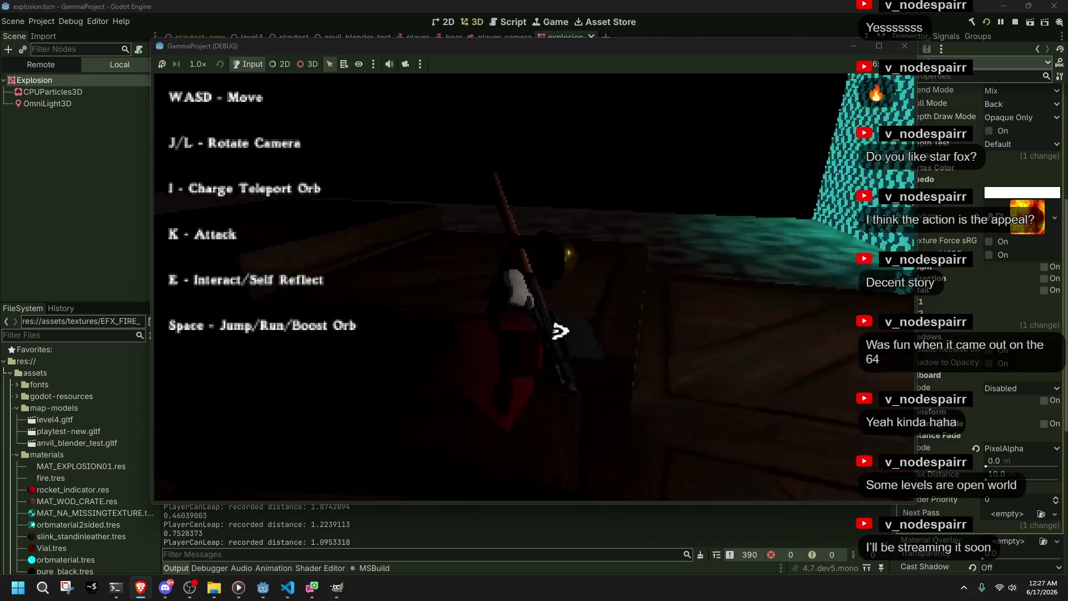
key(space)
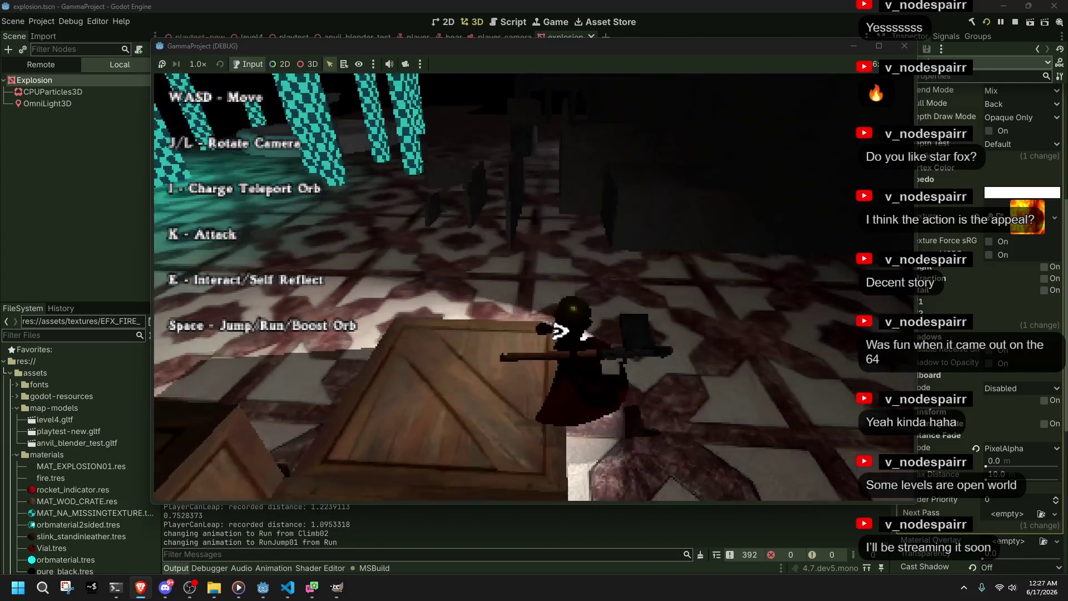
key(w)
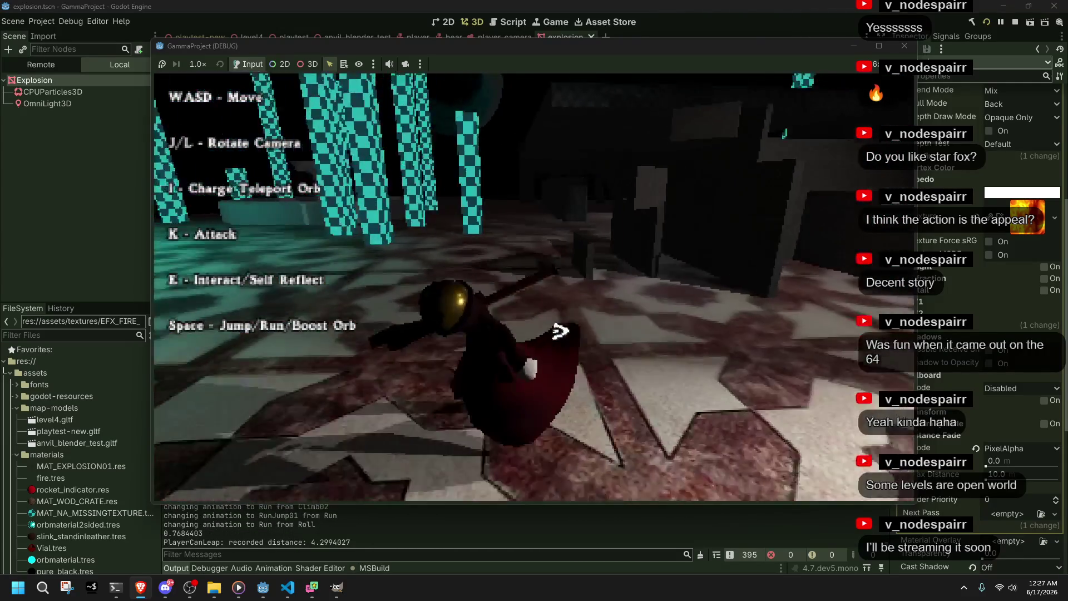
key(w)
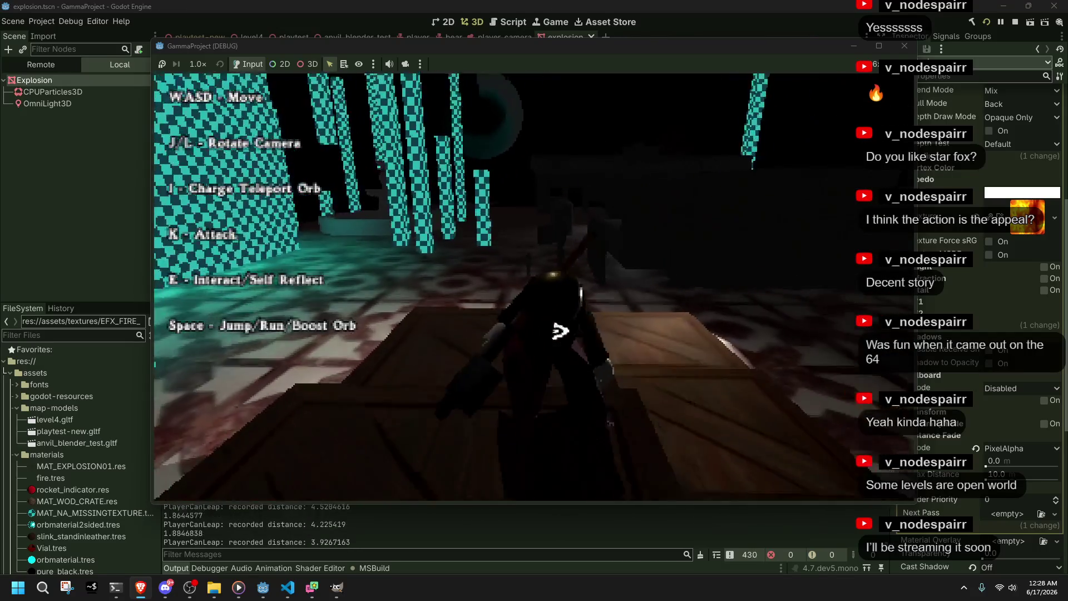
key(space)
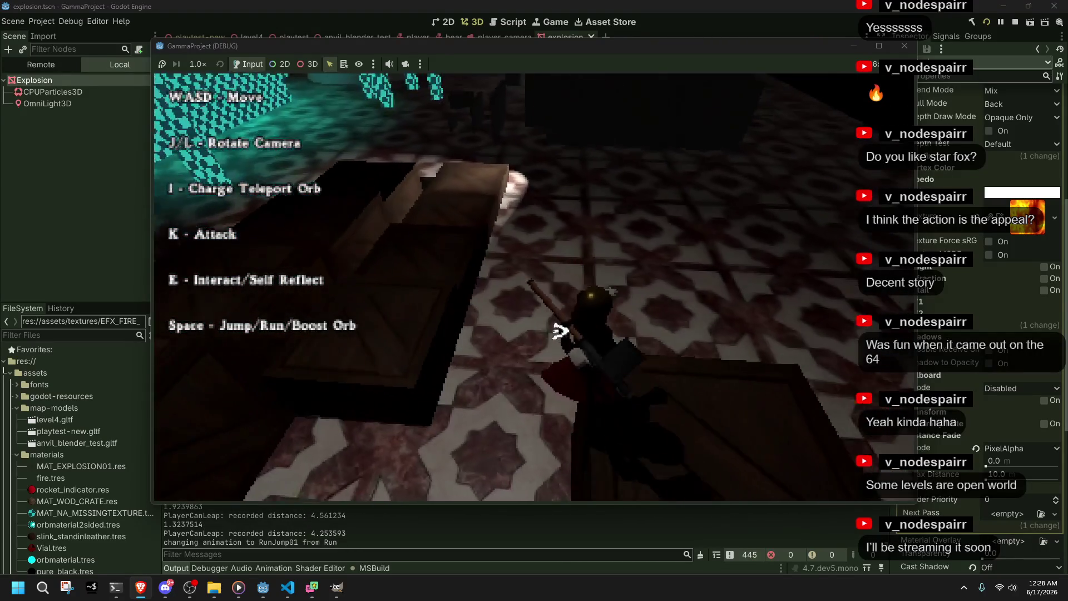
key(w)
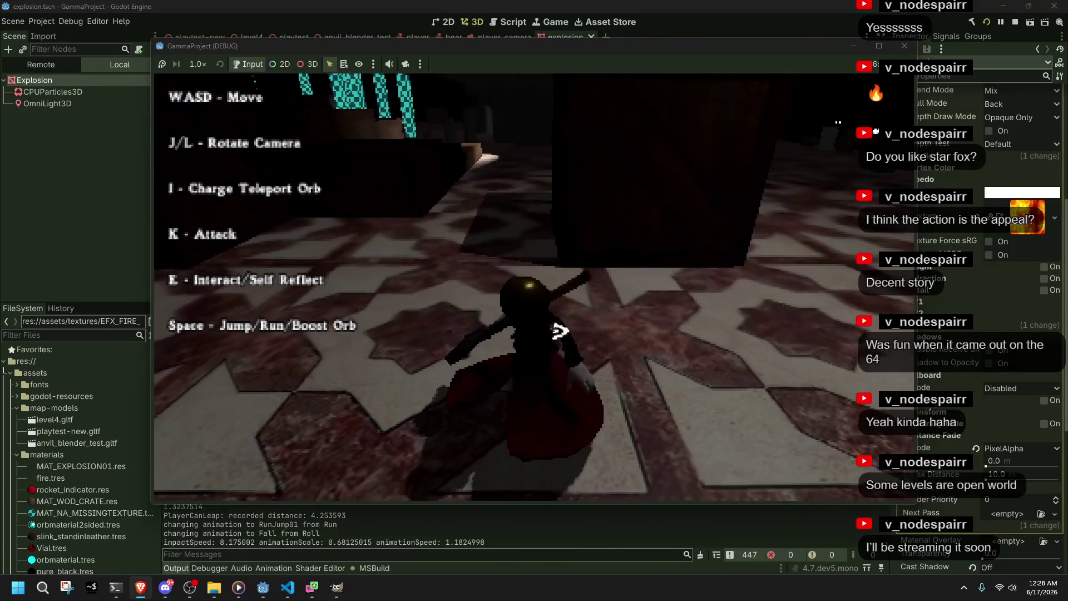
key(w)
key(w)
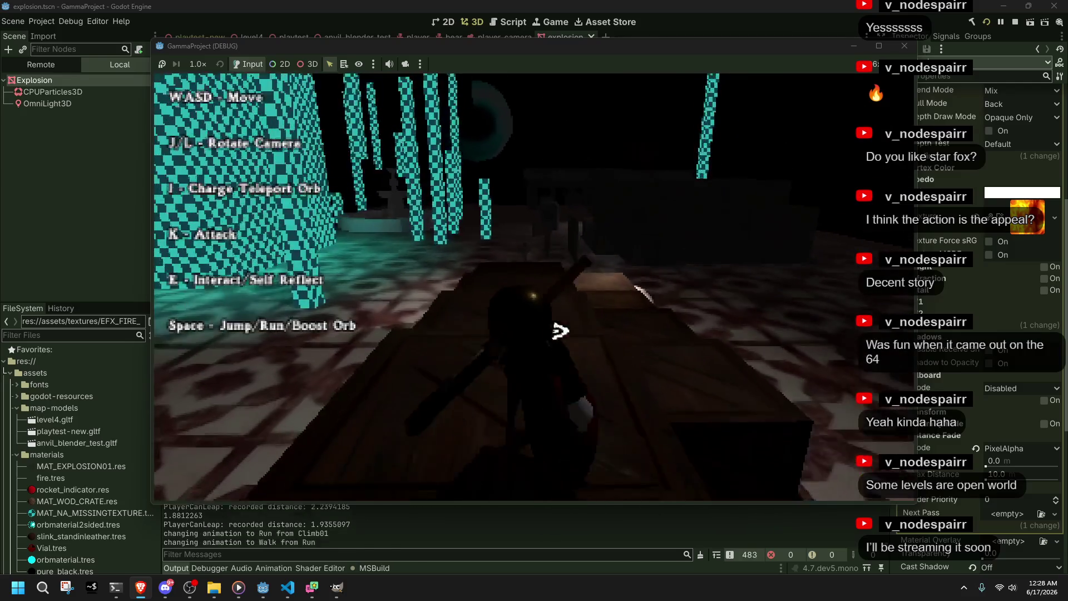
key(w)
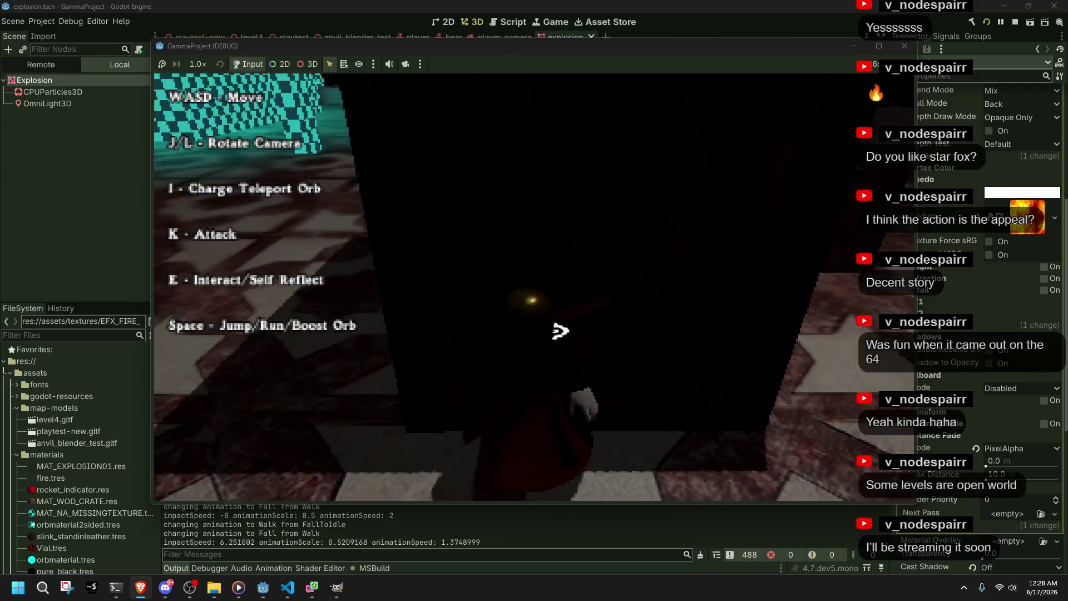
key(F8)
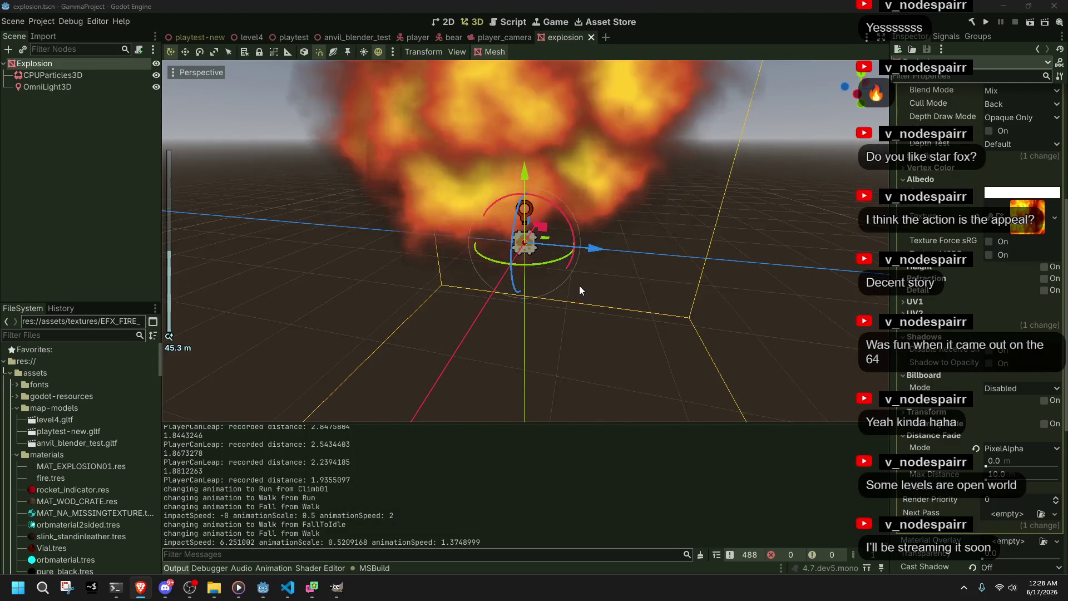
Step: Select CPUParticles3D in explosion.tscn and scroll its Inspector to the Drawing and Mesh settings
scroll(579, 285, down, 5)
mouse_move(579, 285)
mouse_down()
mouse_move(711, 251)
mouse_move(678, 270)
mouse_up()
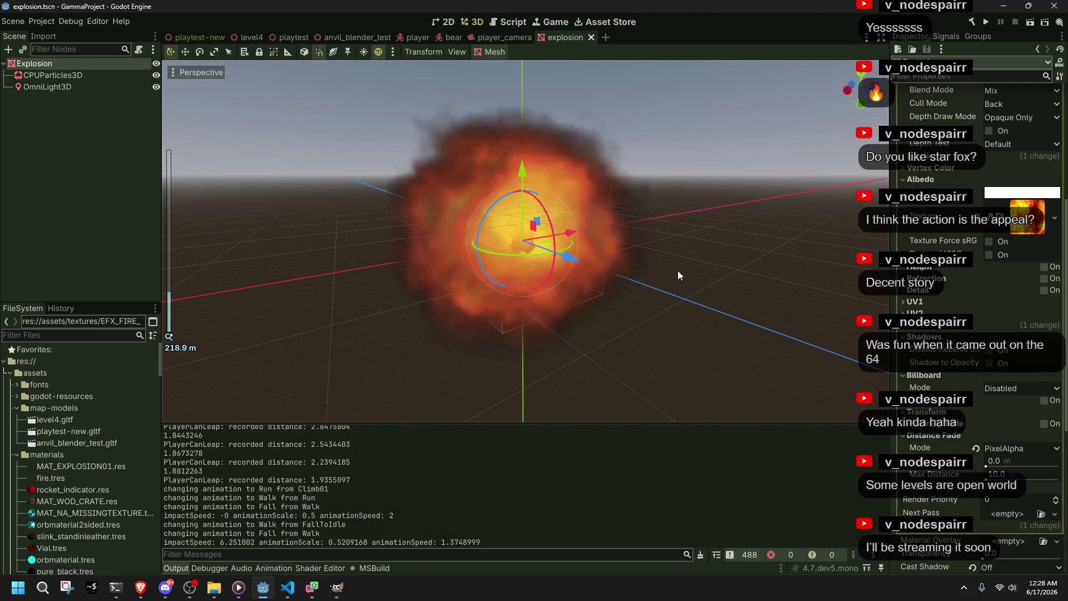
click(50, 78)
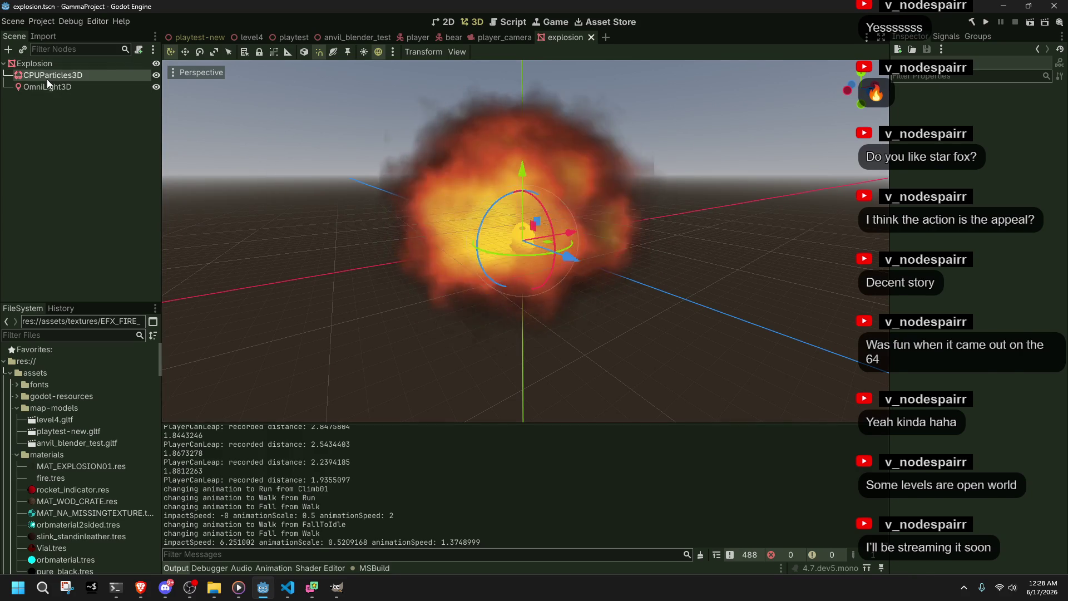
click(59, 65)
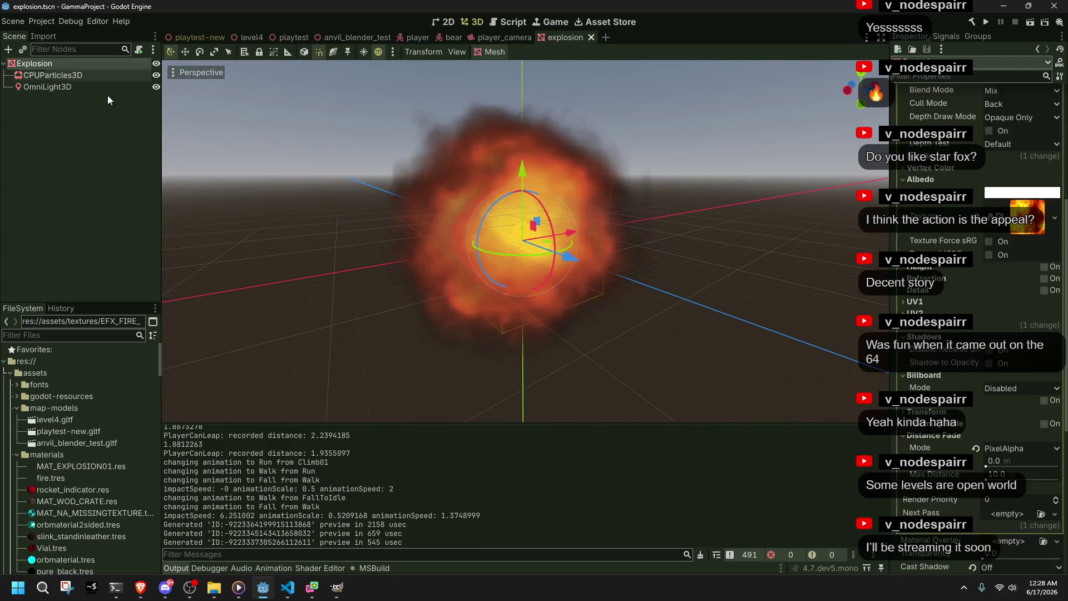
scroll(915, 372, up, 5)
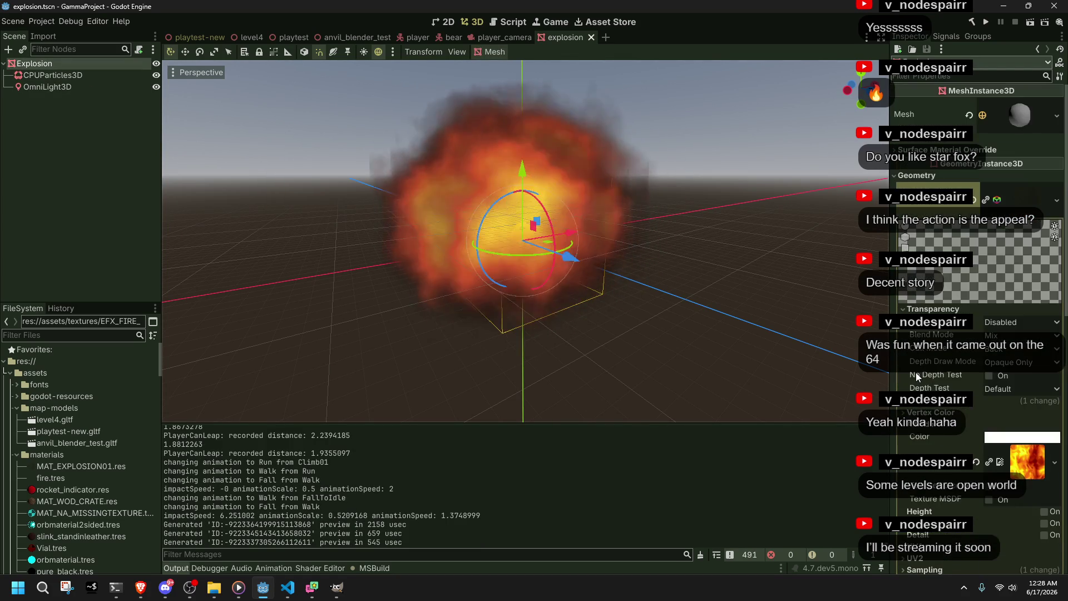
scroll(689, 248, up, 3)
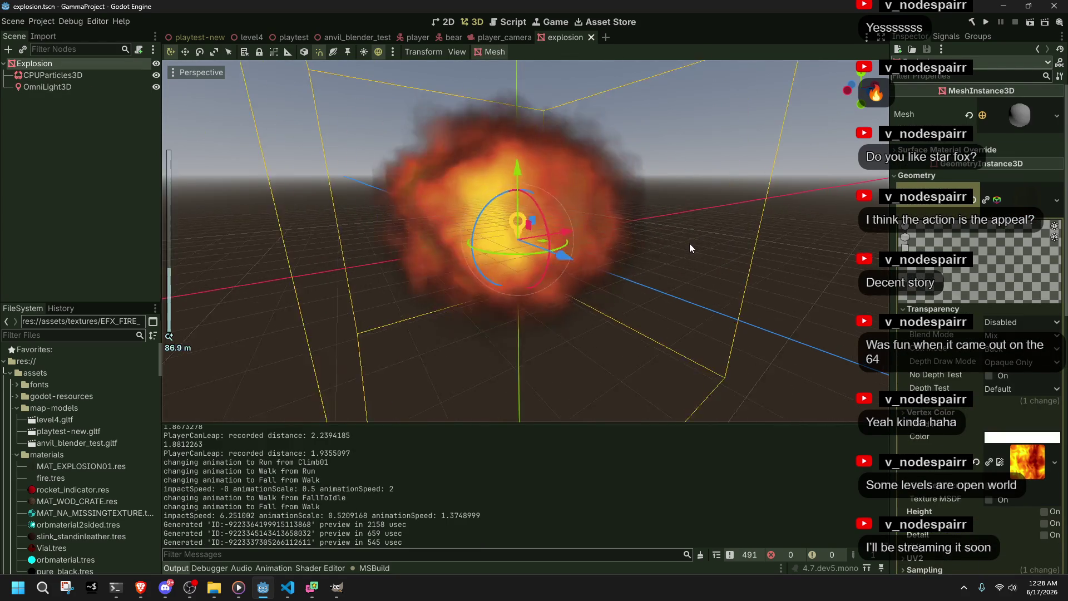
click(50, 75)
scroll(1025, 258, up, 5)
scroll(1023, 256, up, 5)
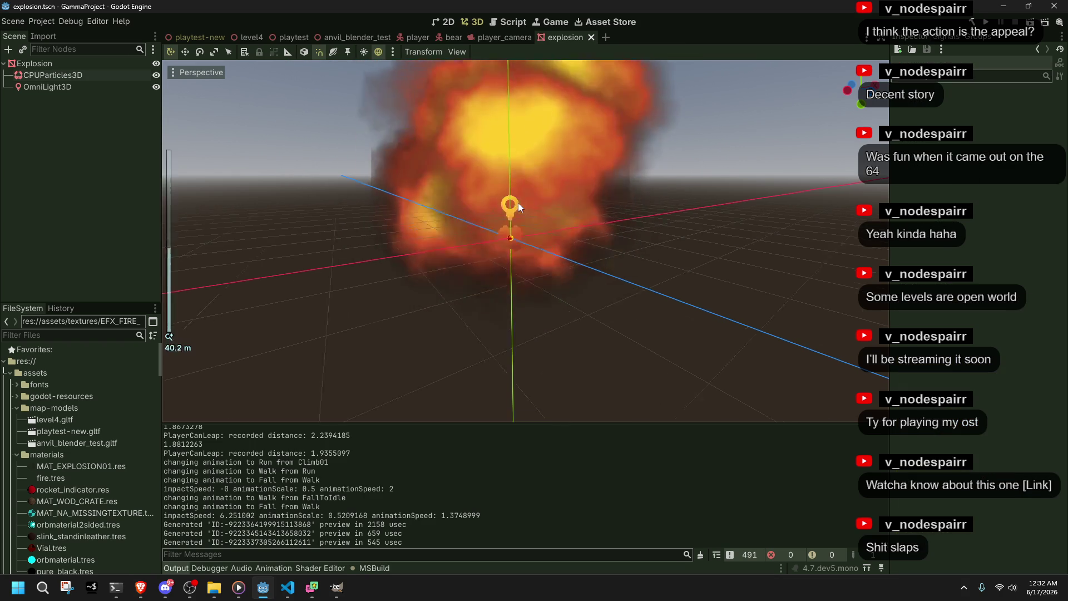
Step: Reselect the CPUParticles3D node under Explosion to replay its particle burst in the viewport
click(519, 202)
scroll(391, 193, up, 3)
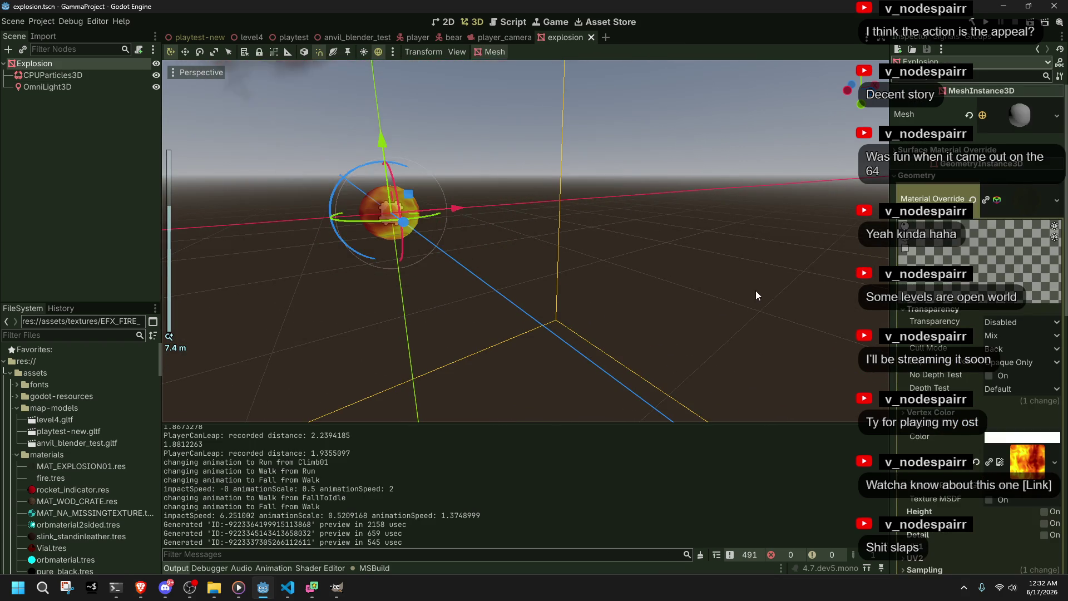
click(755, 290)
scroll(752, 289, down, 2)
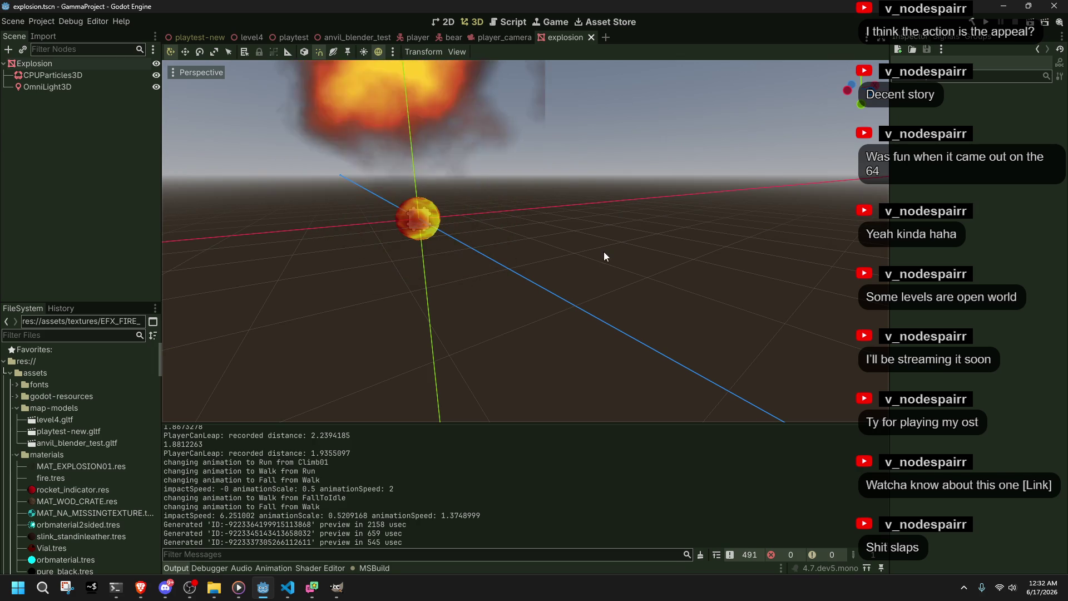
click(67, 75)
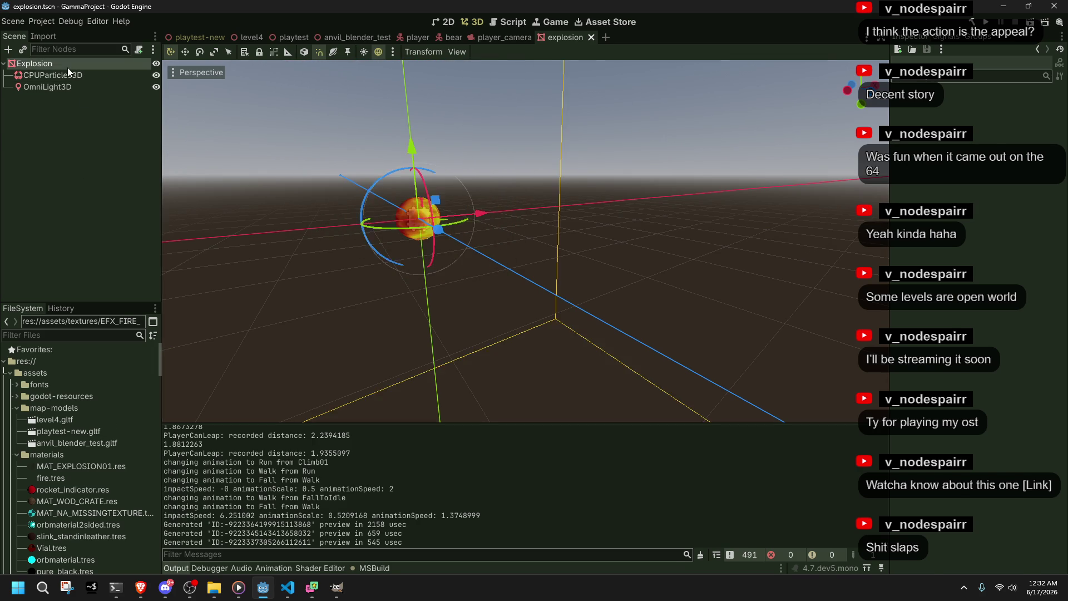
click(336, 357)
click(287, 587)
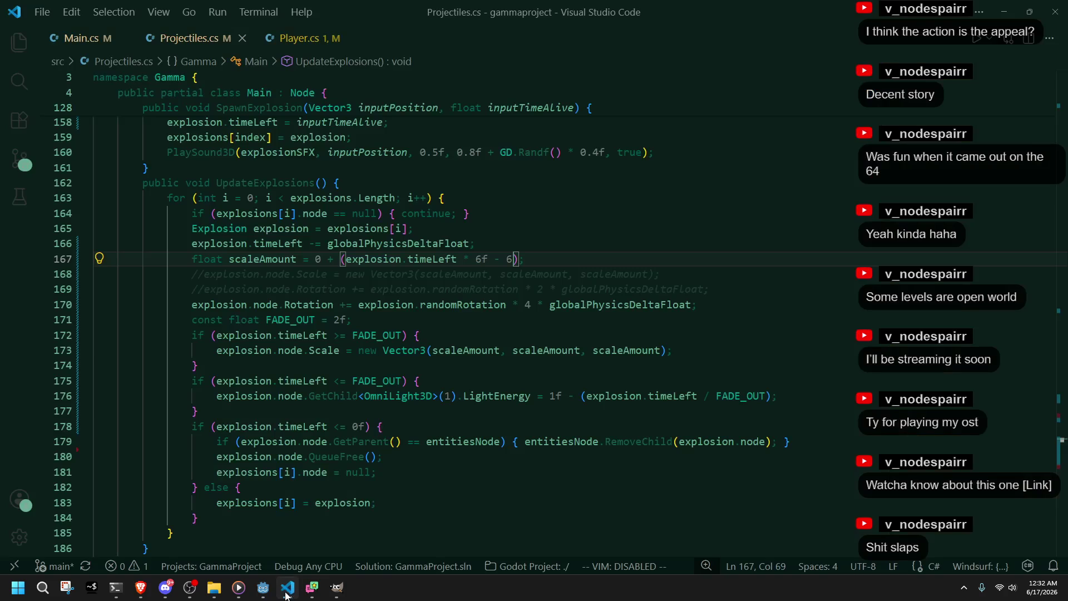
Step: Undo Projectiles.cs edits until the old 2f + timeAlive * 6f scaling code returns
click(418, 493)
key(ctrl+z)
key(ctrl+z)
key(ctrl+z)
key(ctrl+z)
key(ctrl+z)
key(ctrl+z)
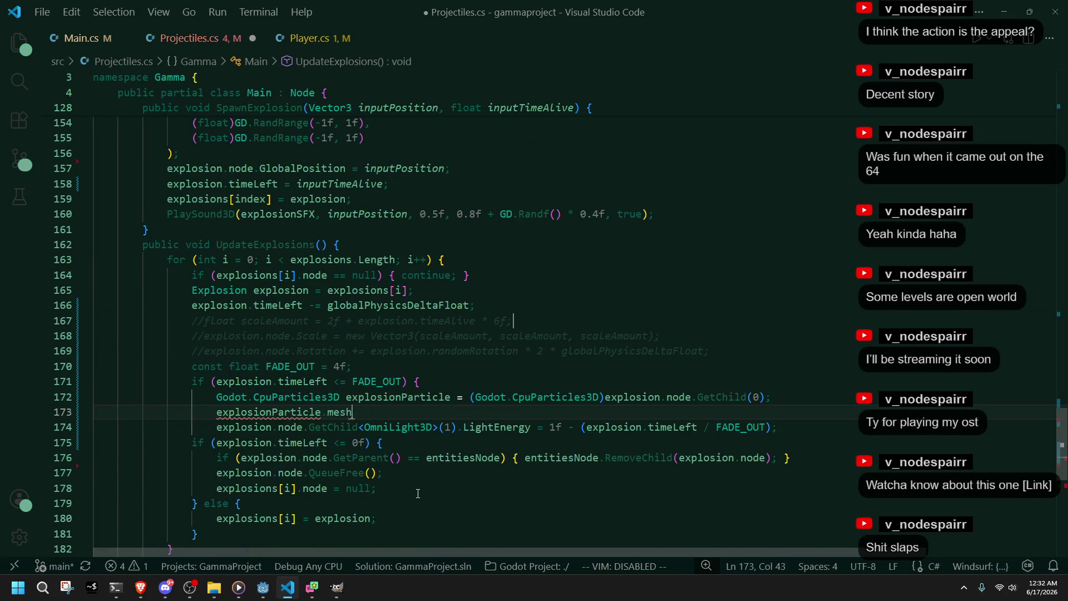
key(ctrl+z)
key(ctrl+z)
key(ctrl+z)
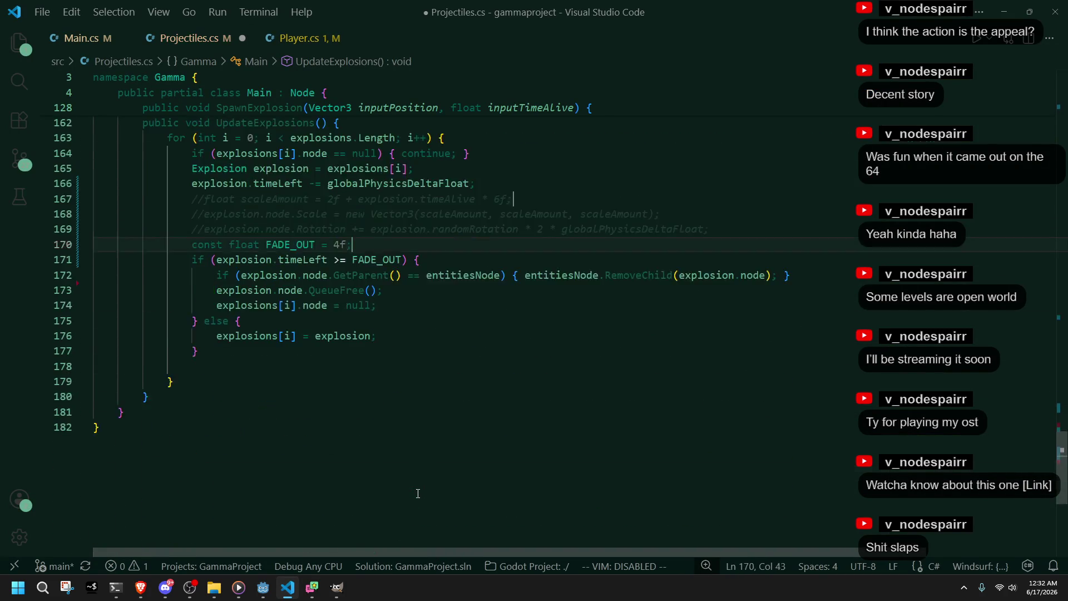
key(ctrl+z)
key(ctrl+z)
key(ctrl+z)
key(ctrl+z)
key(ctrl+y)
key(ctrl+y)
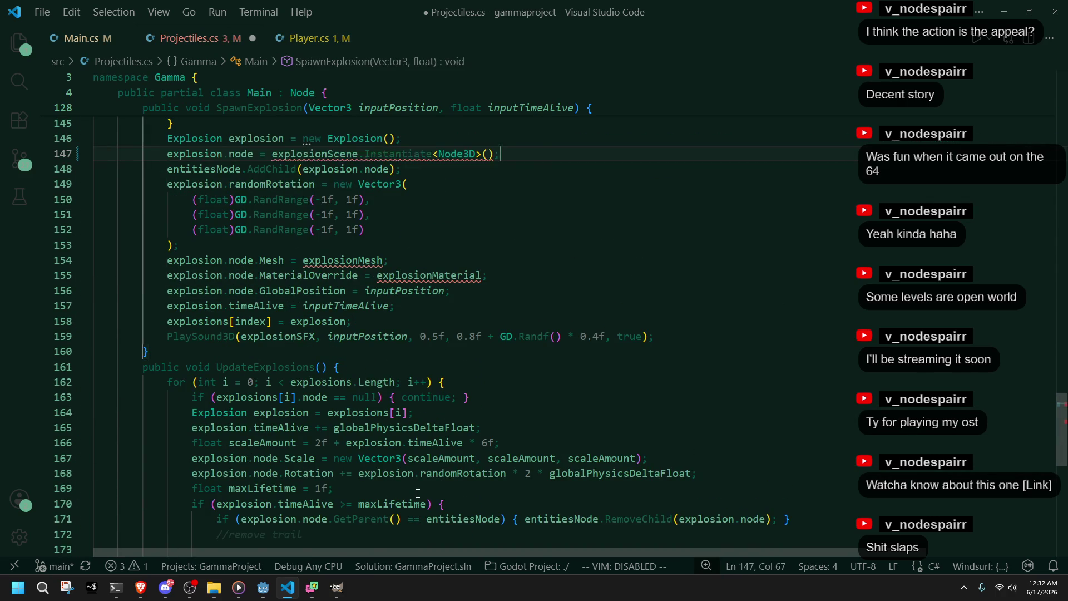
key(ctrl+y)
key(ctrl+y)
key(ctrl+y)
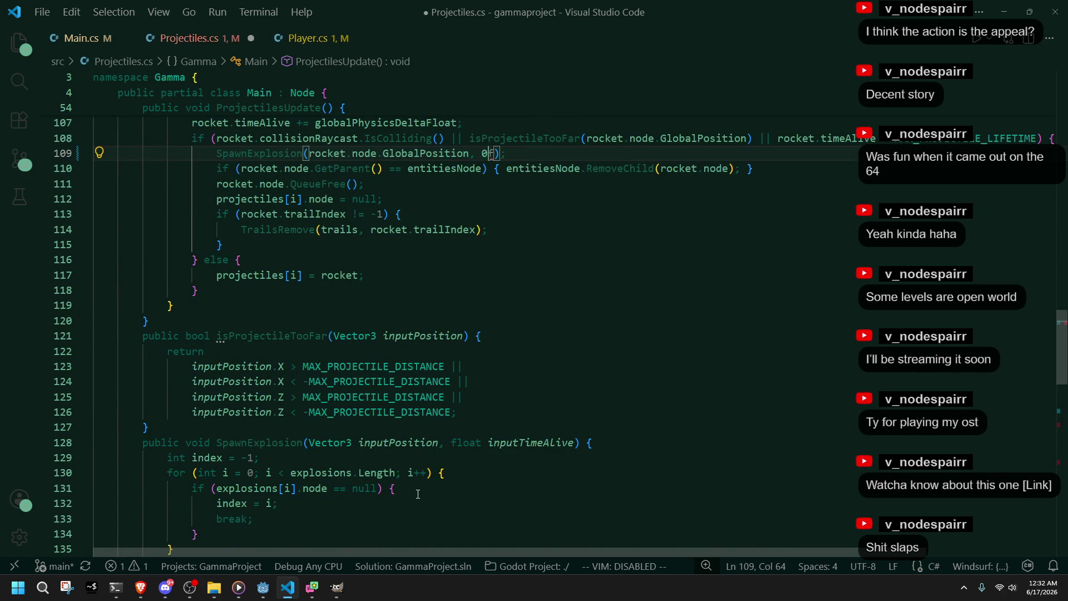
key(ctrl+y)
key(ctrl+y)
key(ctrl+y)
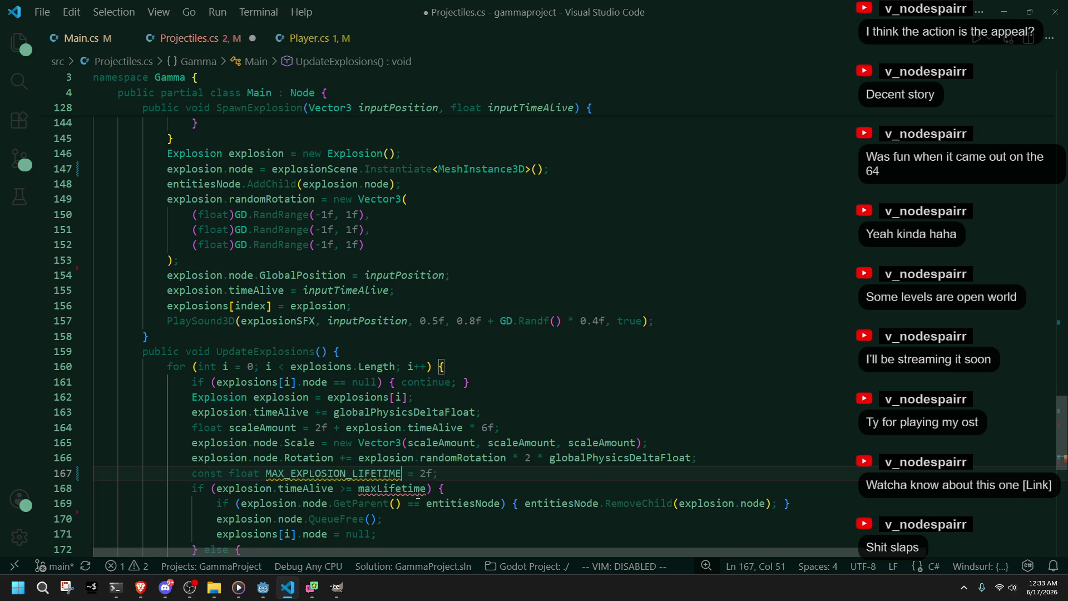
key(ctrl+y)
key(ctrl+y)
key(ctrl+y)
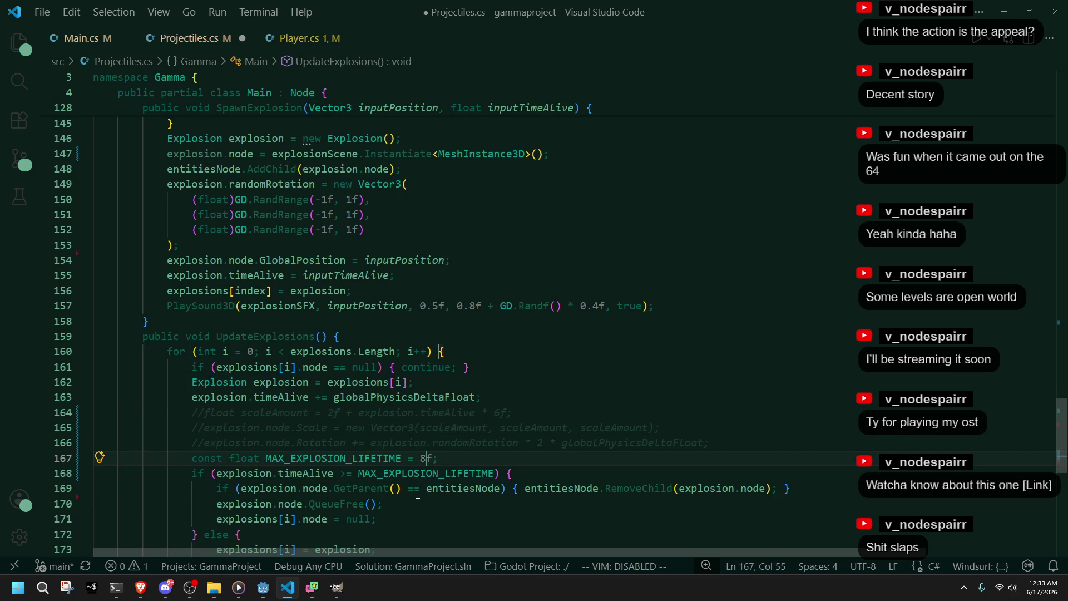
key(ctrl+z)
key(ctrl+z)
key(ctrl+z)
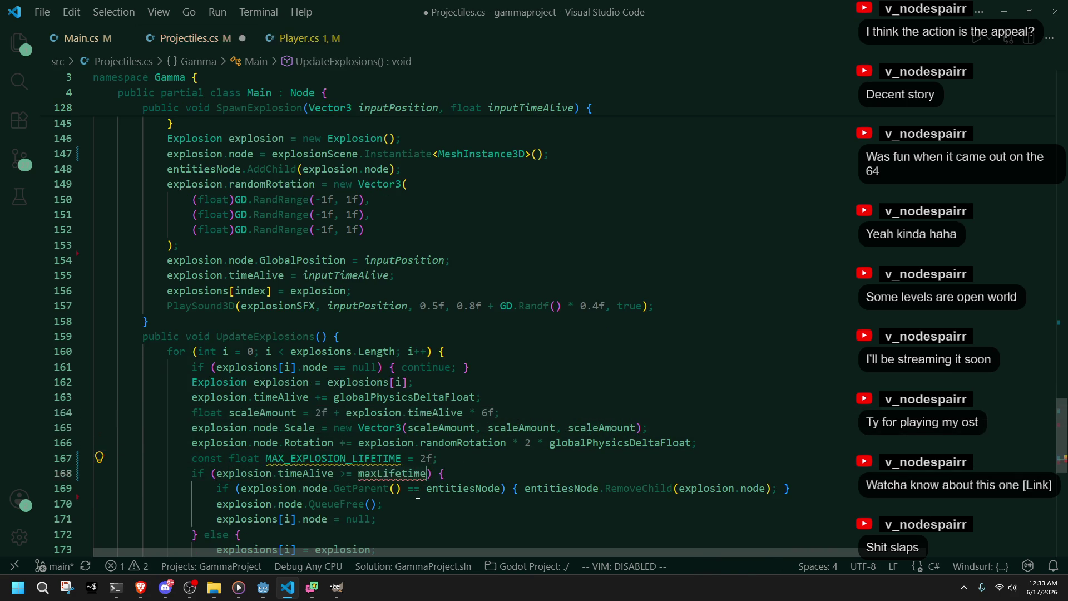
key(ctrl+z)
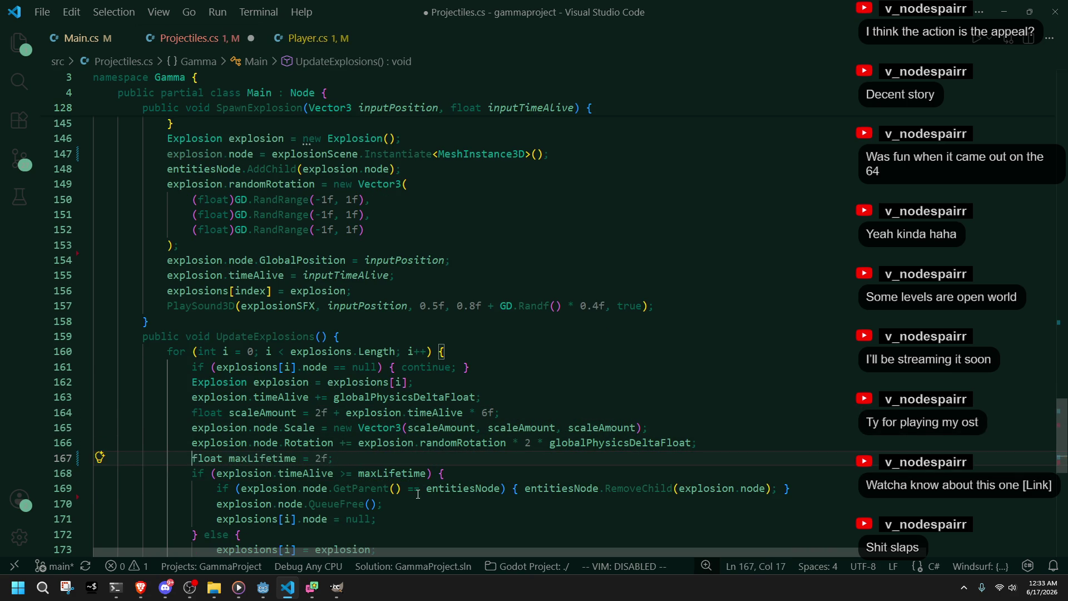
key(ctrl+z)
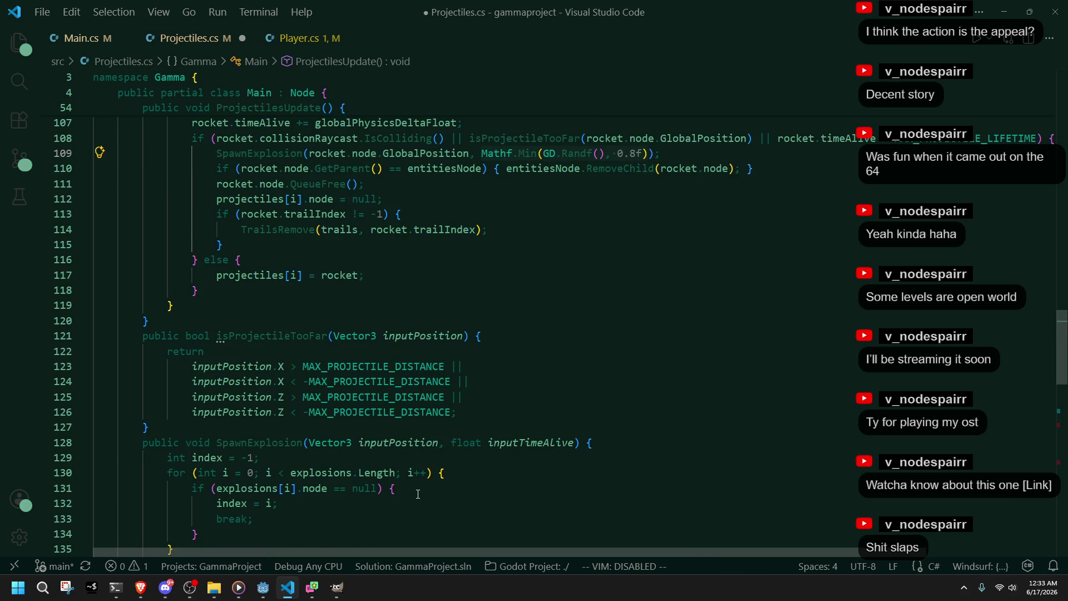
Step: Check the restored maxLifetime 1f line and the entitiesNode usages
scroll(418, 493, down, 15)
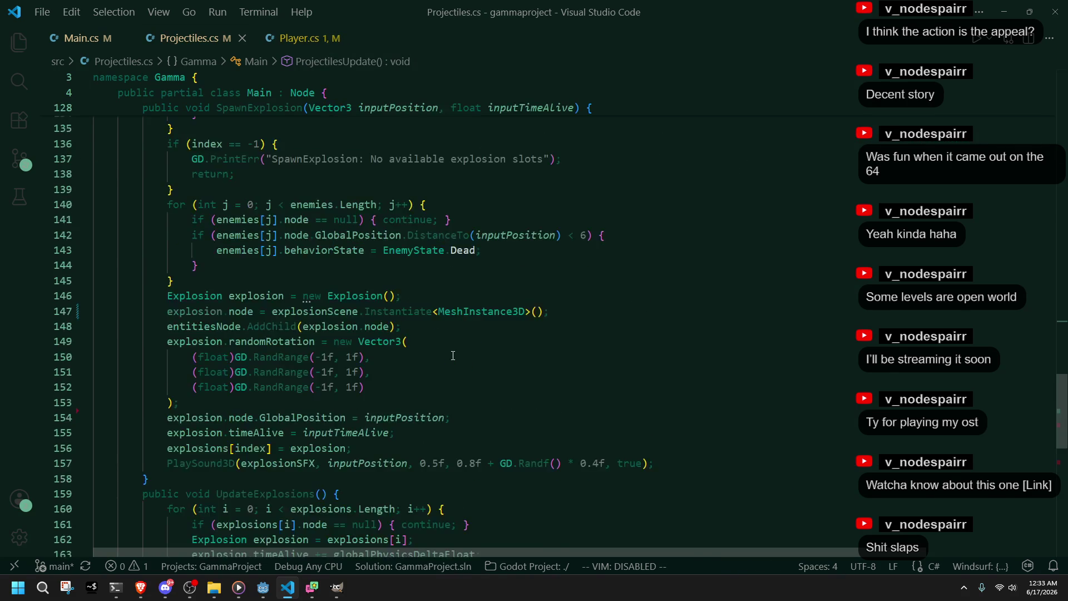
click(342, 341)
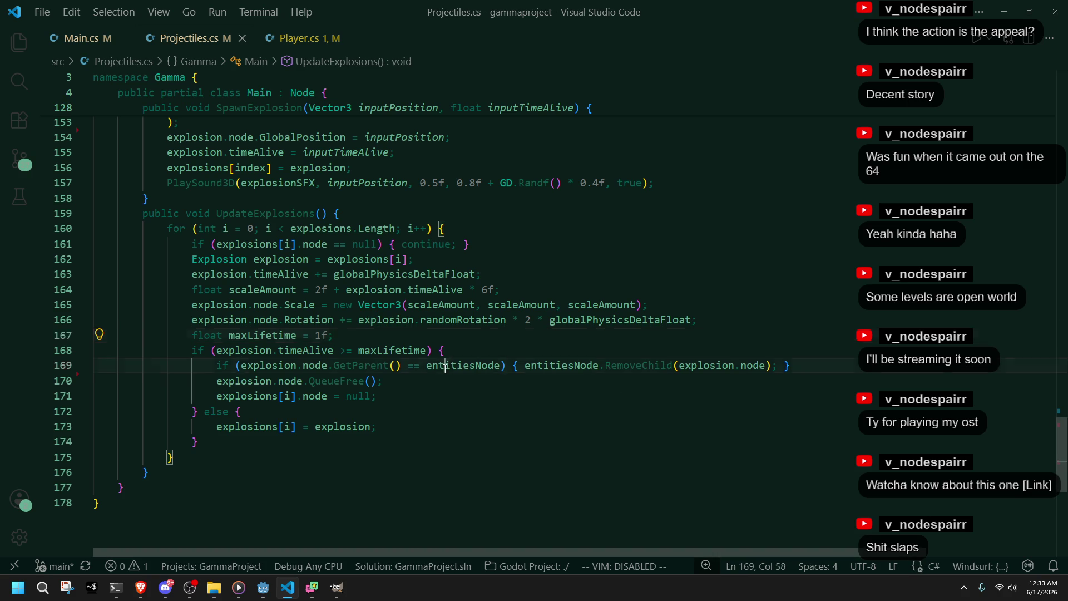
double_click(466, 366)
click(263, 587)
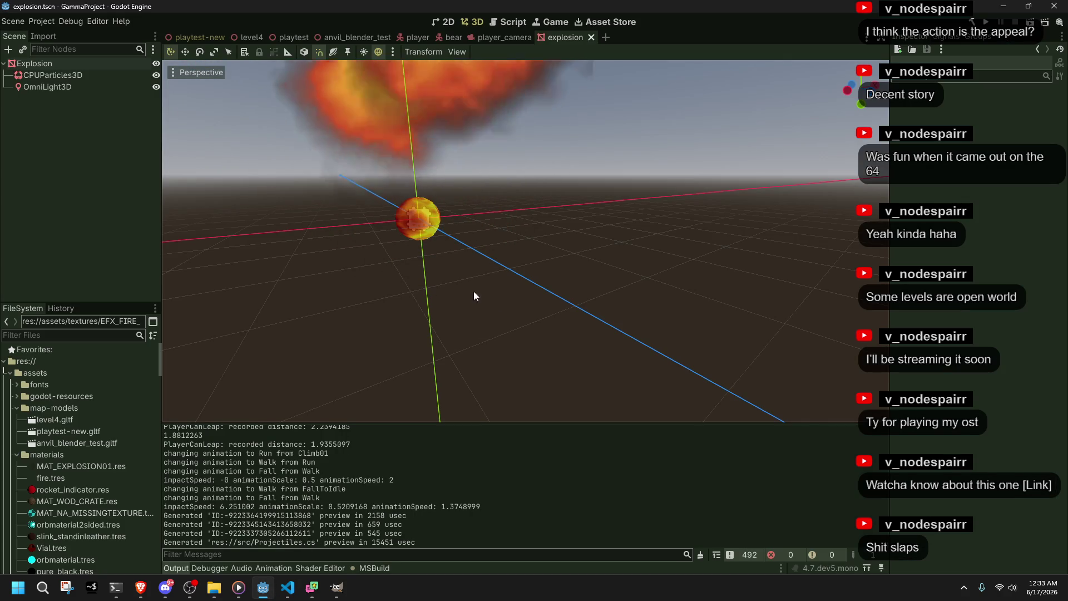
Step: Delete the CPUParticles3D node from explosion.tscn, save the scene, and run the game with F5
click(67, 76)
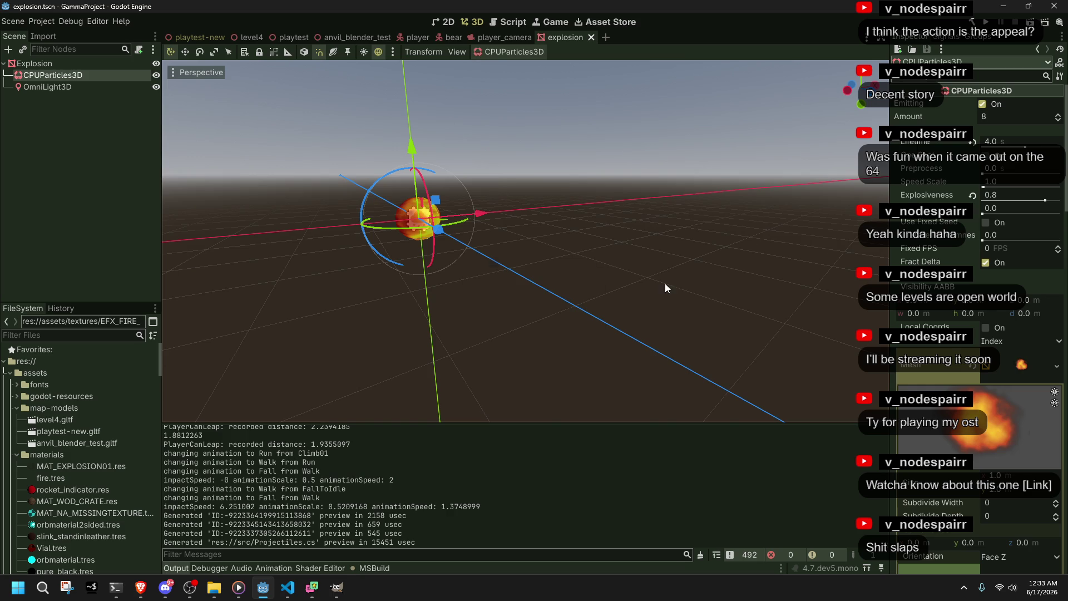
key(Delete)
click(499, 310)
scroll(419, 254, up, 3)
key(ctrl+s)
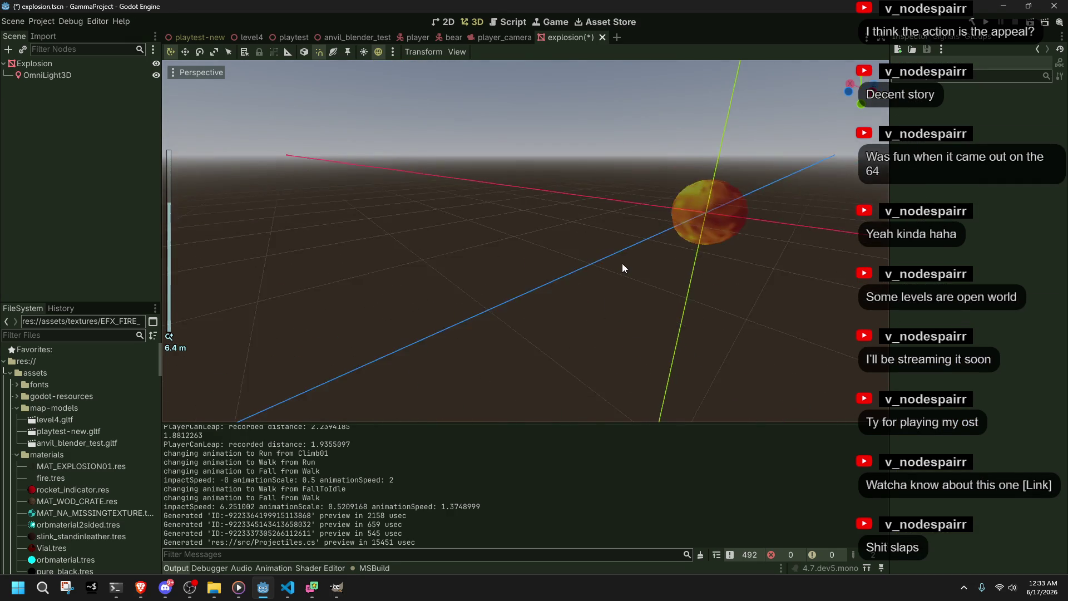
scroll(521, 261, up, 2)
scroll(522, 260, down, 10)
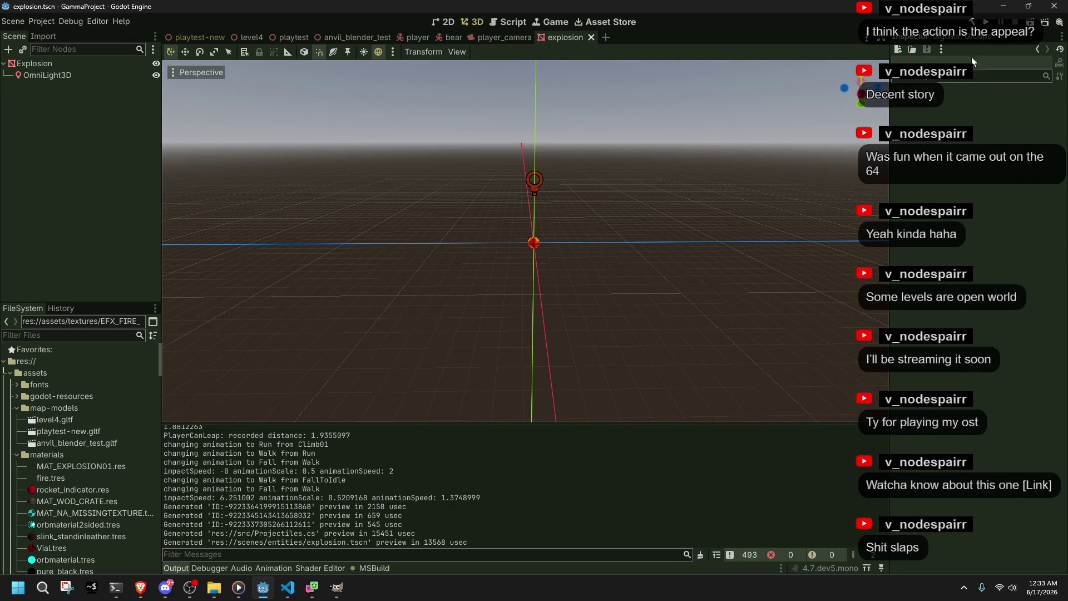
key(F5)
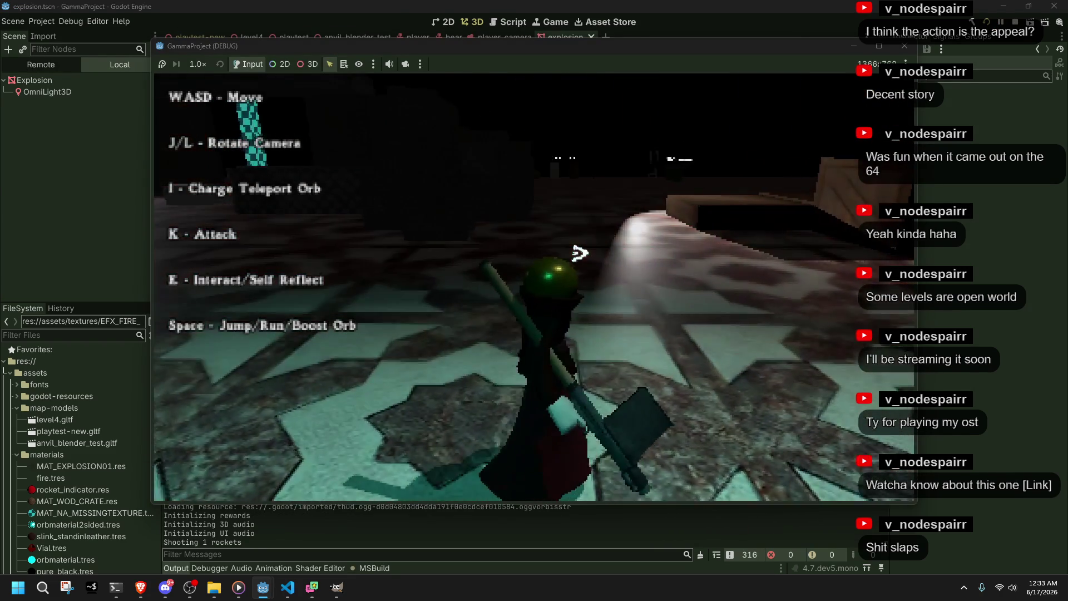
click(579, 253)
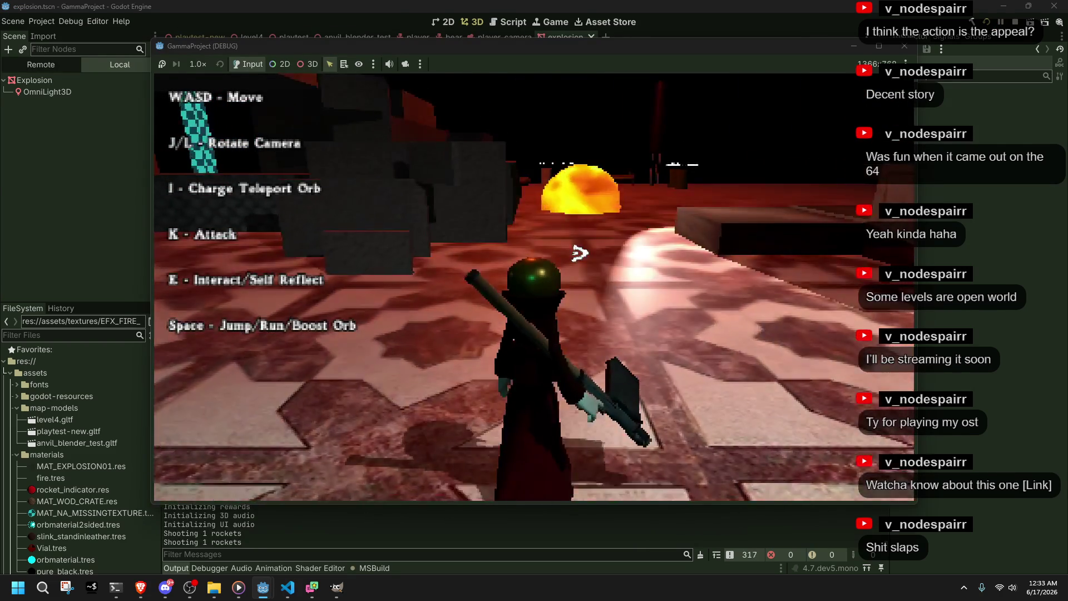
key(F8)
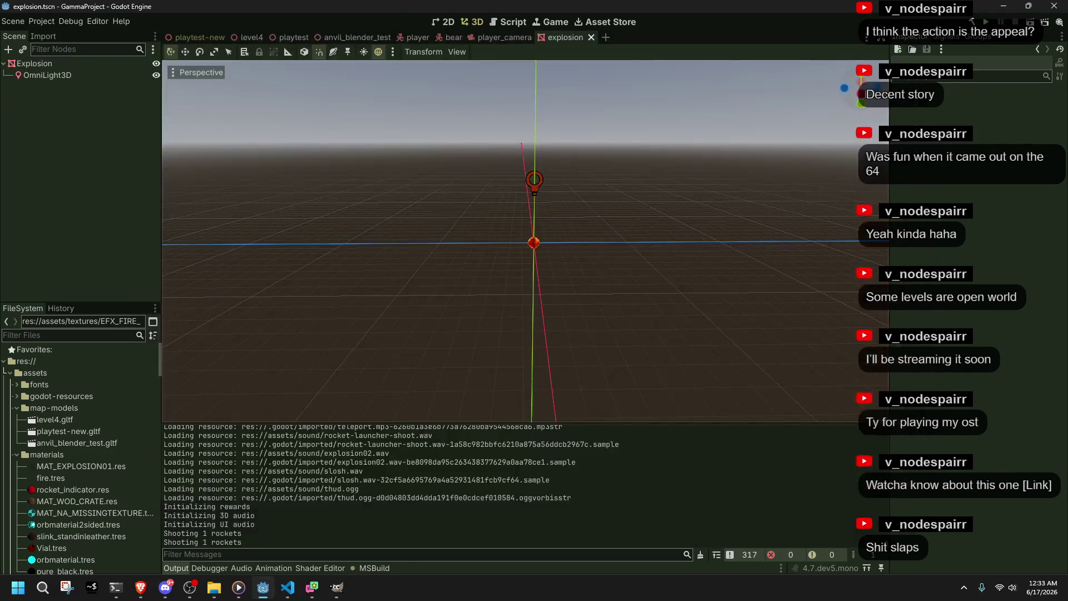
key(alt+Tab)
click(497, 449)
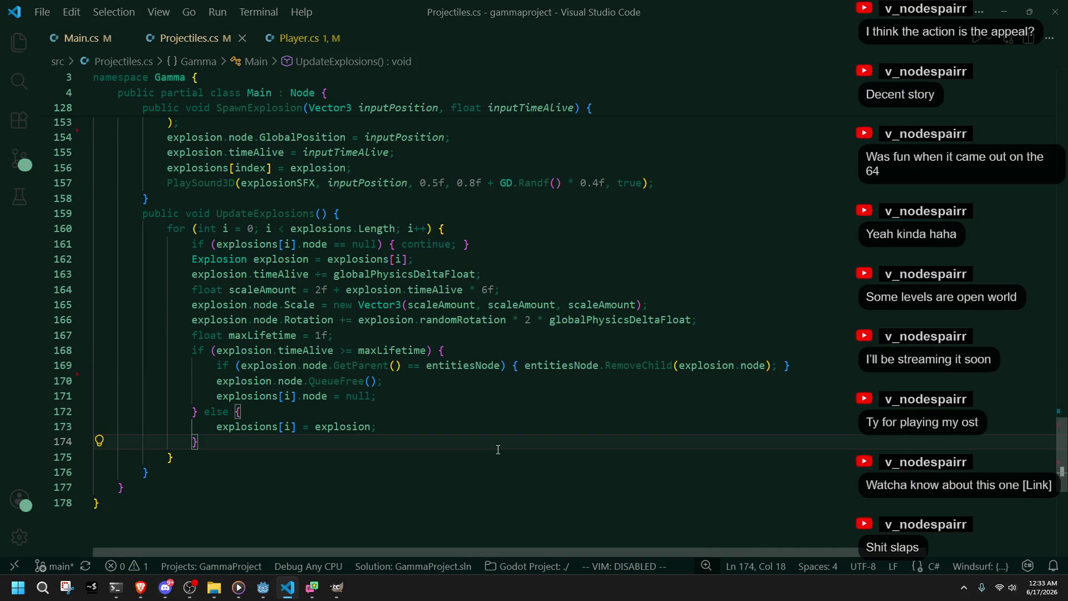
click(446, 420)
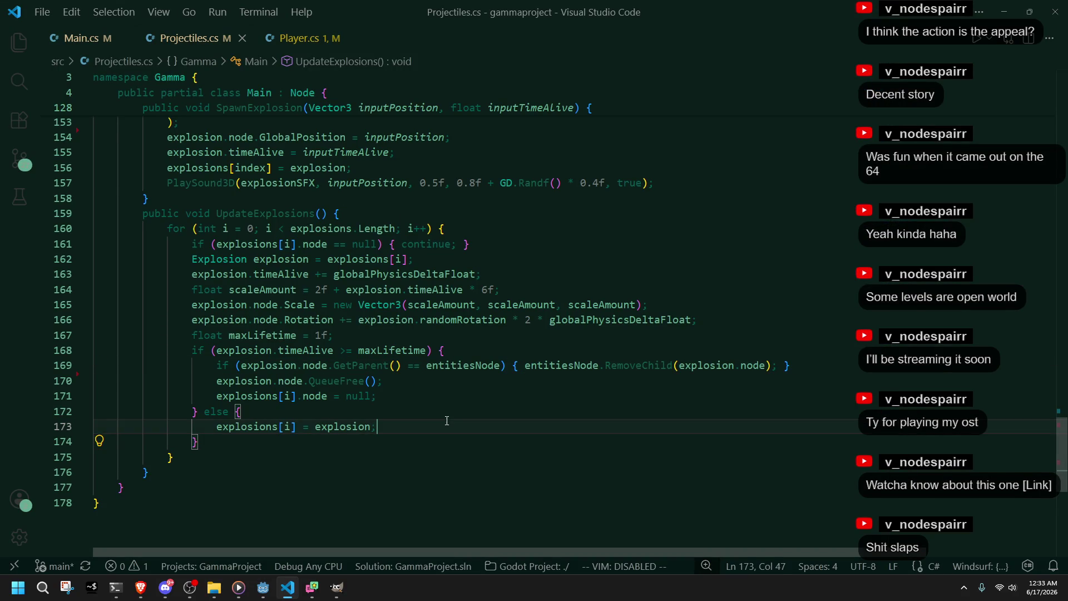
double_click(315, 396)
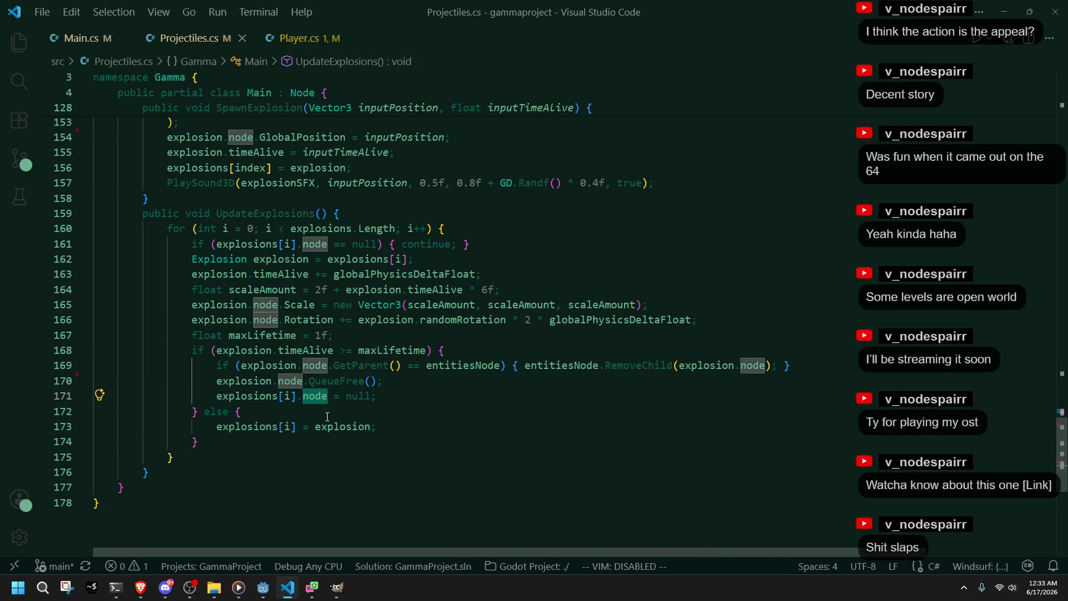
click(327, 416)
key(alt+Tab)
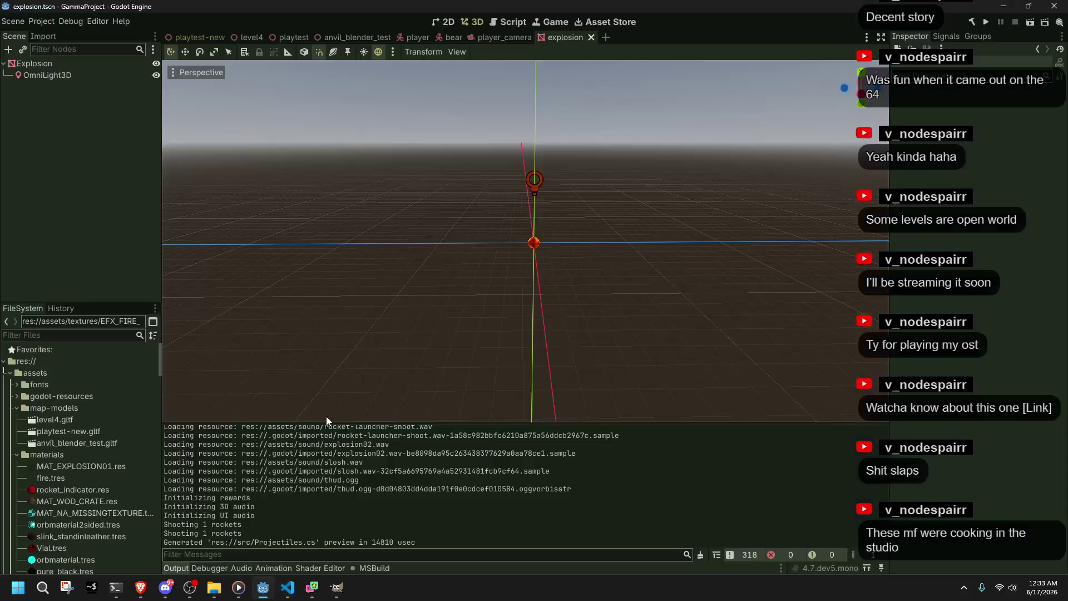
Step: Lower the explosion's OmniLight3D by 3 units on Y and save the scene
click(71, 74)
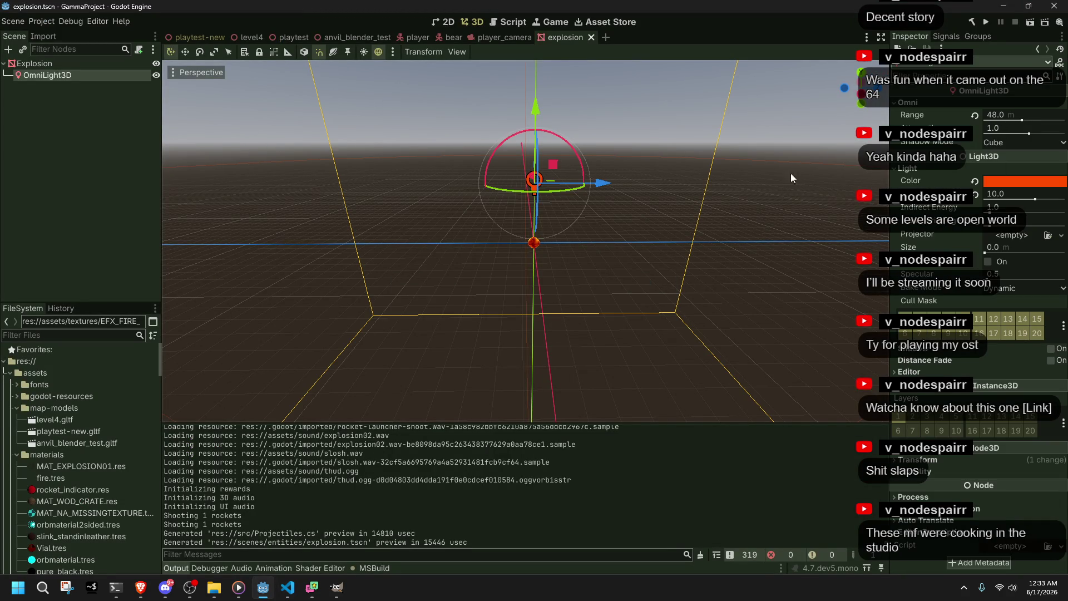
scroll(522, 217, up, 3)
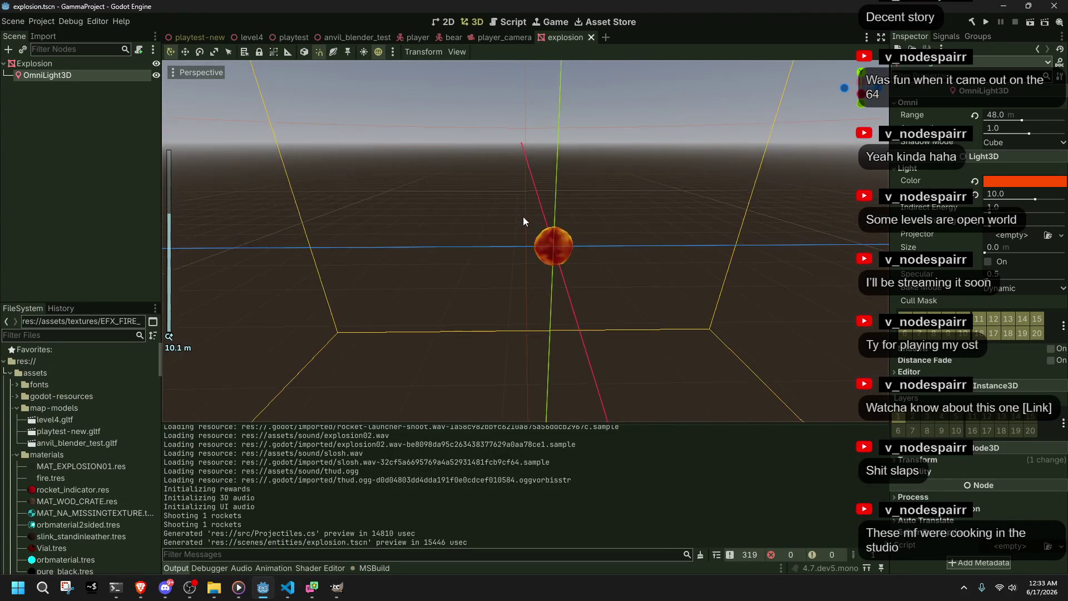
scroll(573, 125, up, 2)
mouse_move(602, 122)
mouse_down()
mouse_move(623, 109)
mouse_move(393, 100)
mouse_up()
mouse_move(586, 106)
mouse_down()
mouse_move(596, 195)
mouse_move(602, 152)
mouse_up()
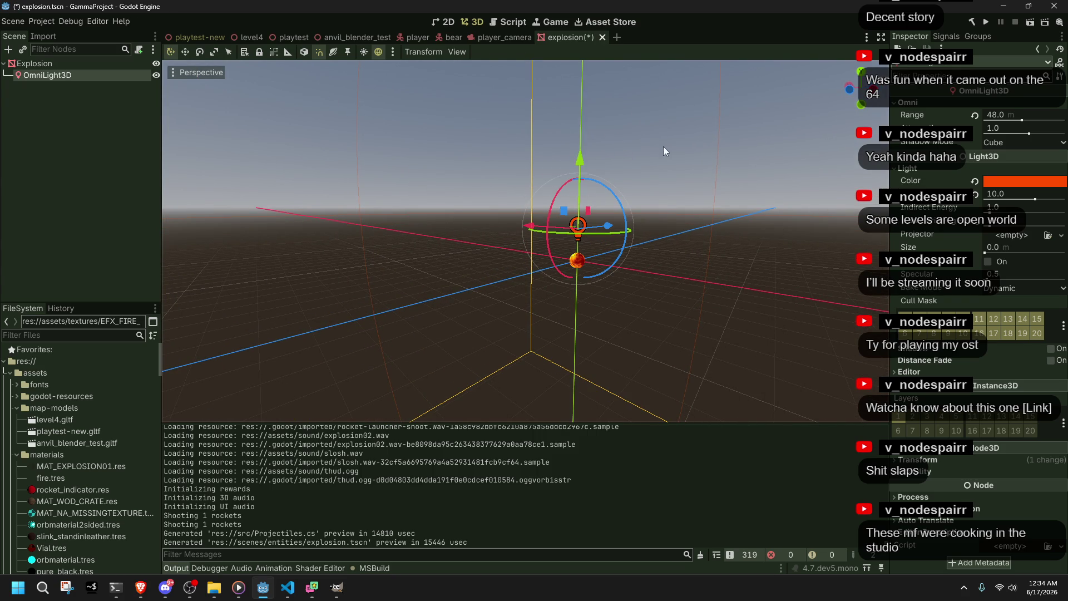
key(ctrl+s)
Step: Raise the OmniLight3D's light energy from 10 to 40 and save
scroll(612, 146, up, 8)
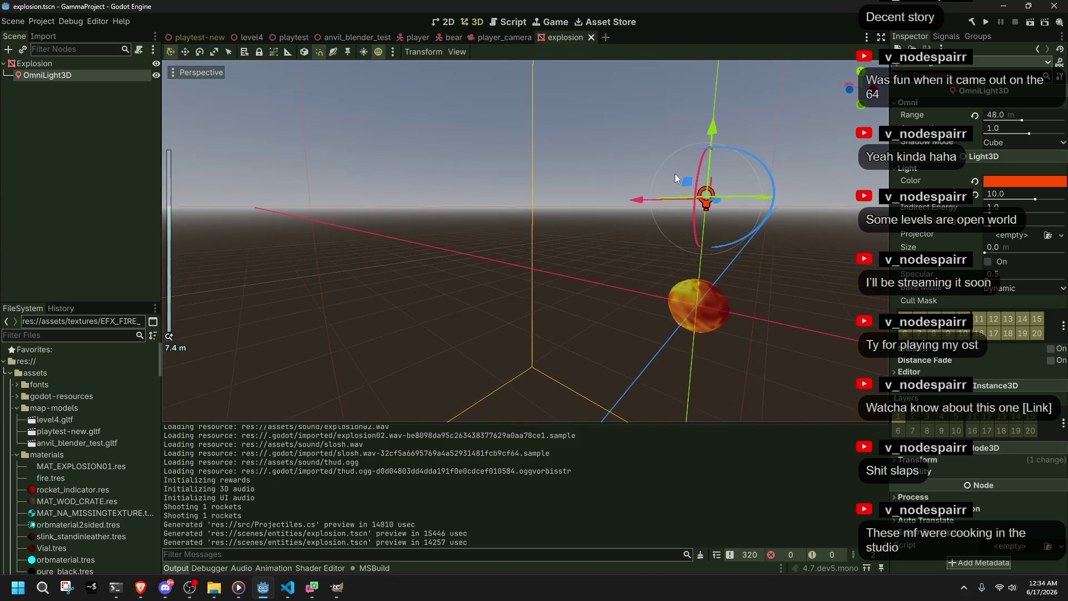
click(998, 195)
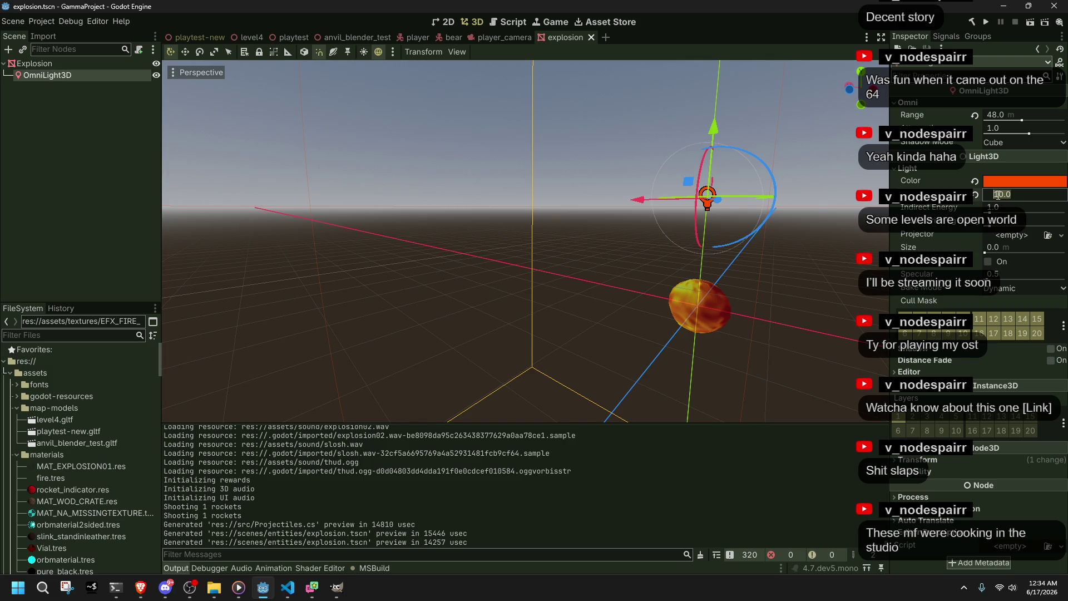
text(40)
key(Return)
key(ctrl+s)
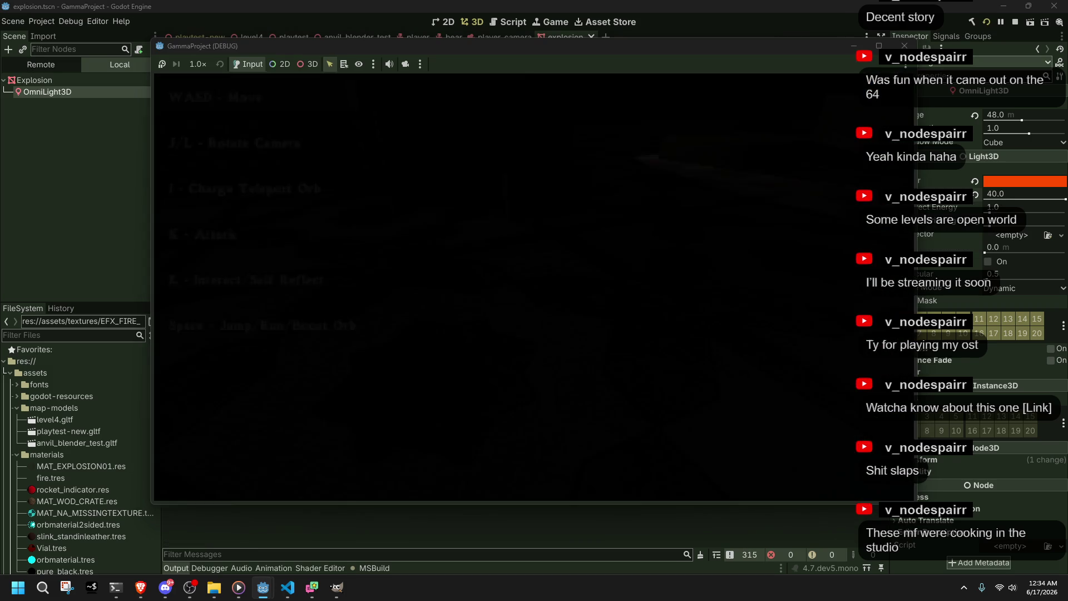
Step: In the running playtest, fire several rockets near the start to watch the orange explosion light
key(l)
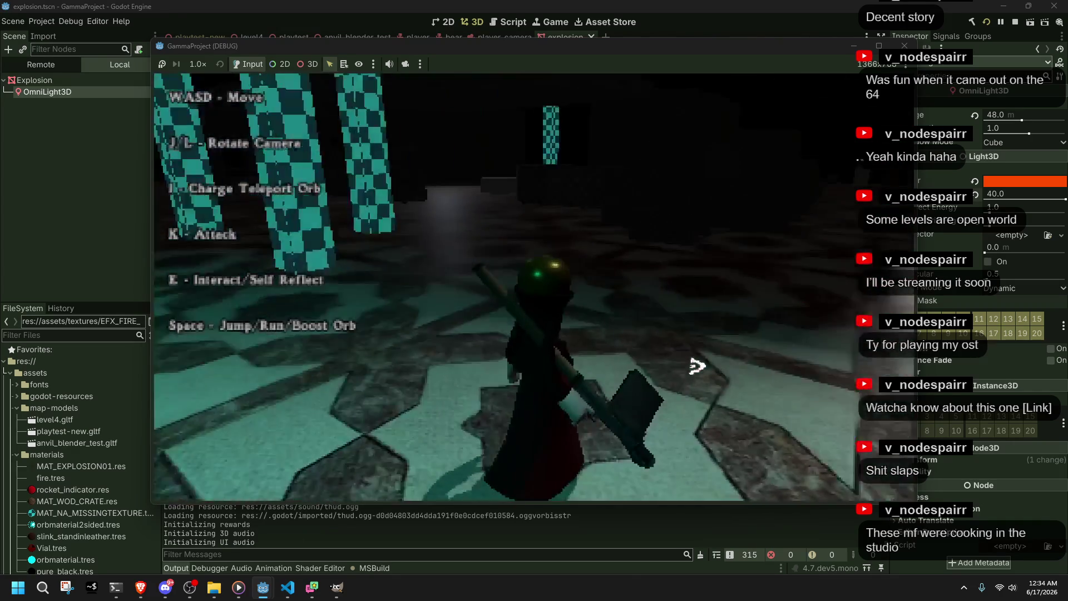
key(k)
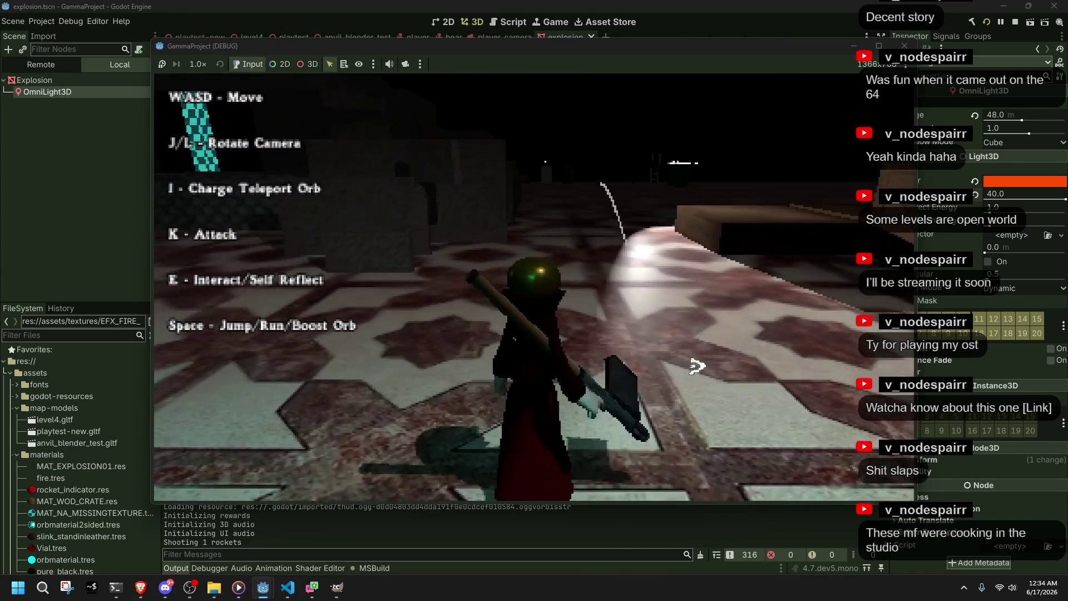
key(k)
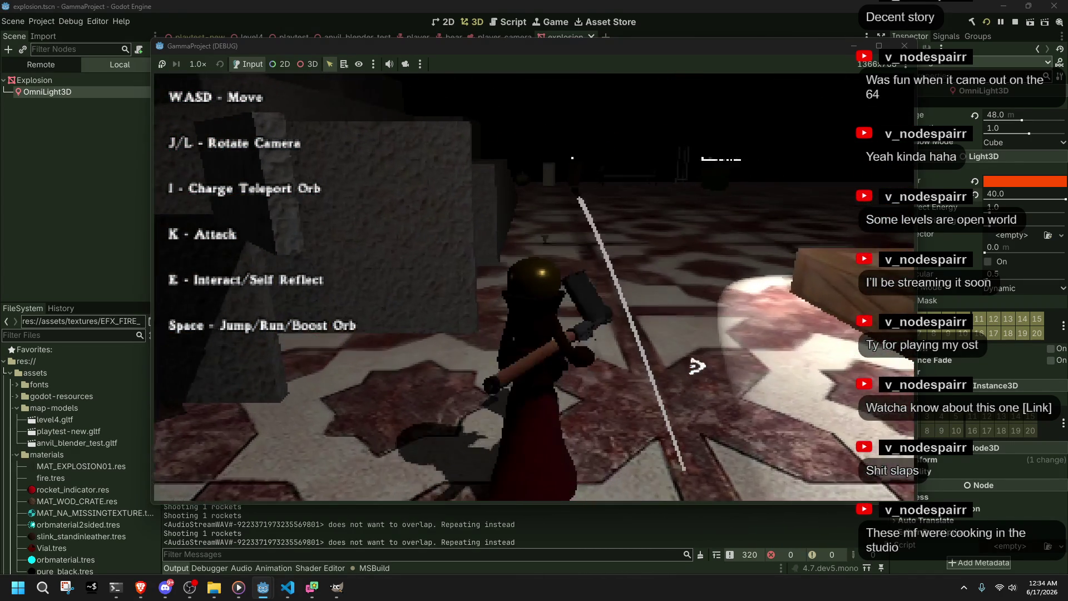
key(space)
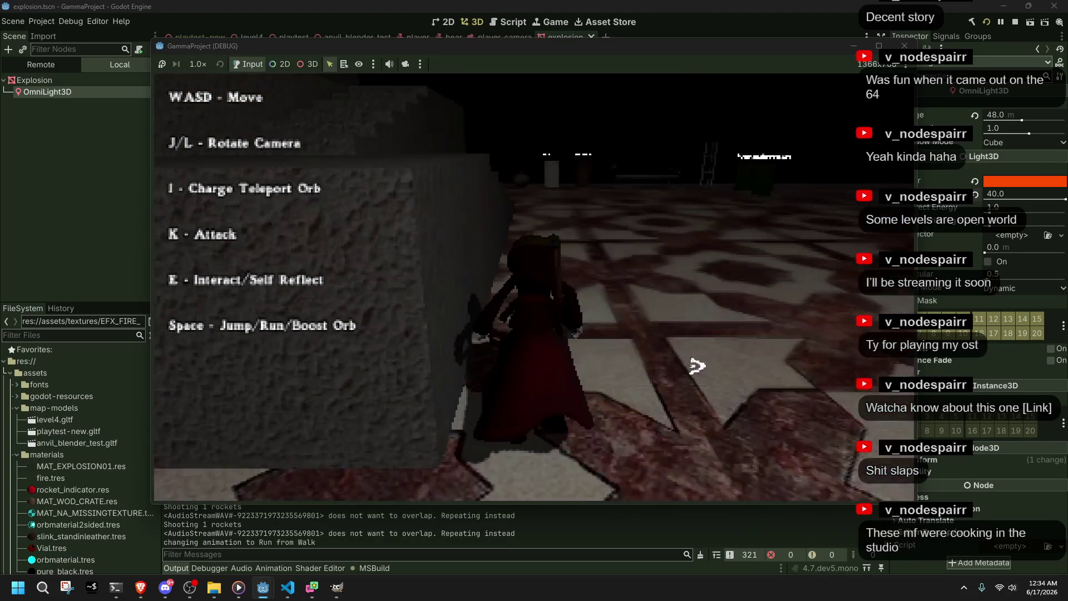
key(j)
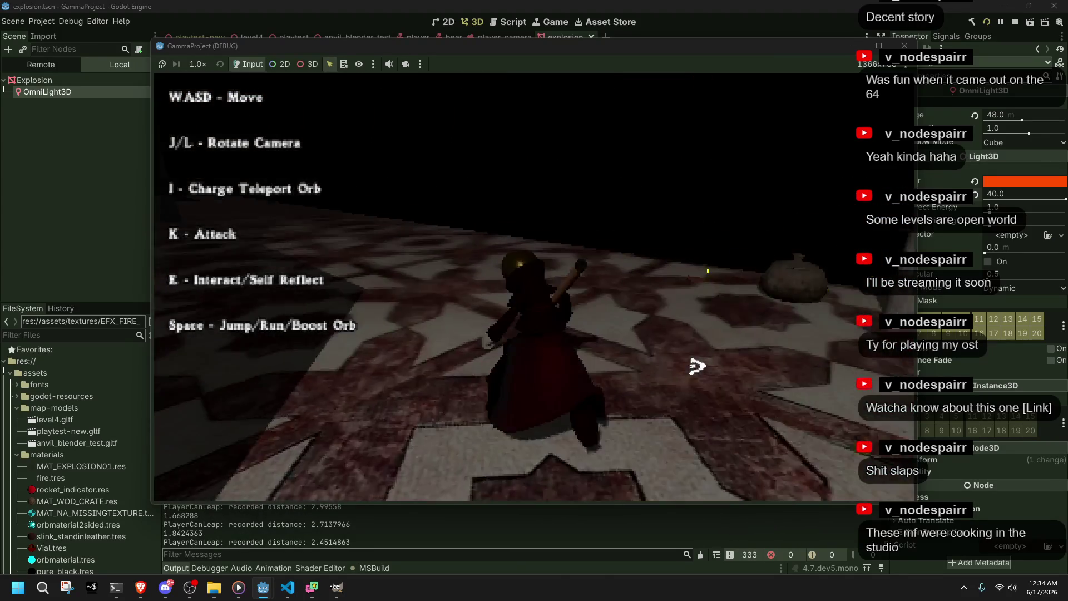
key(l)
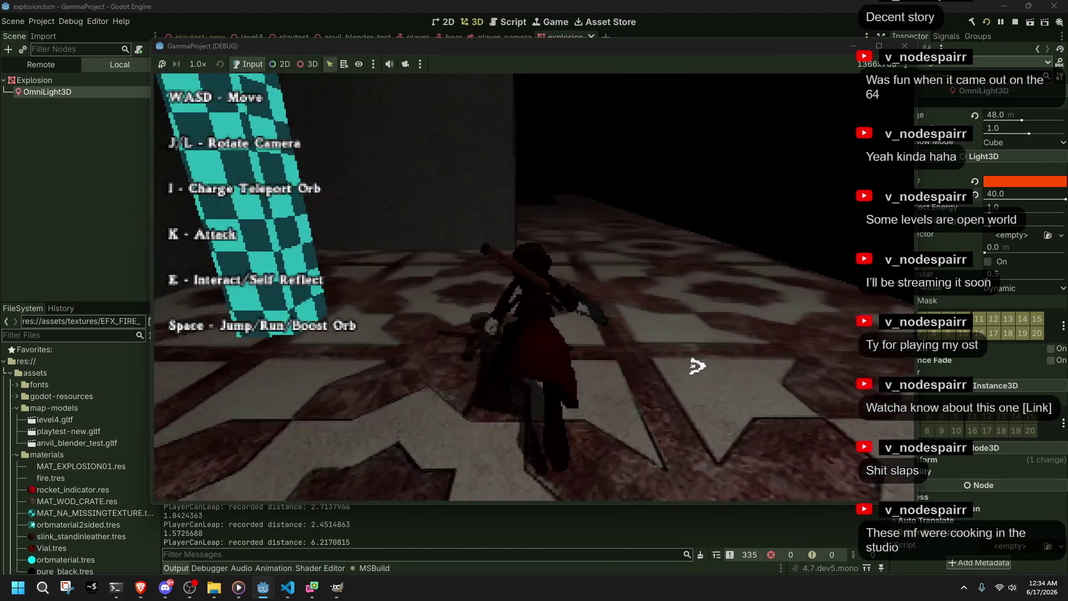
key(l)
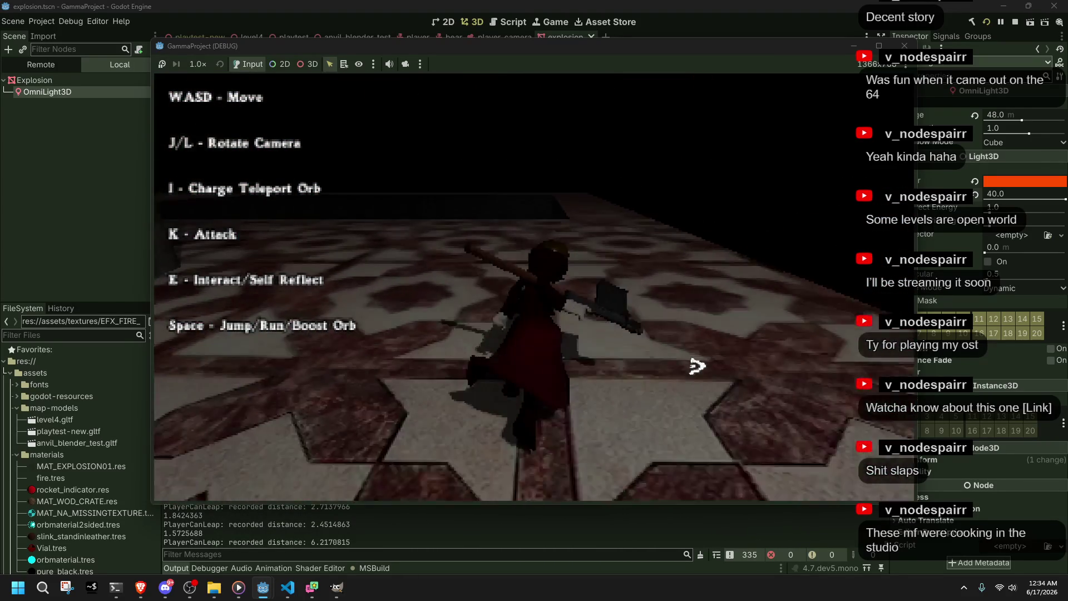
key(k)
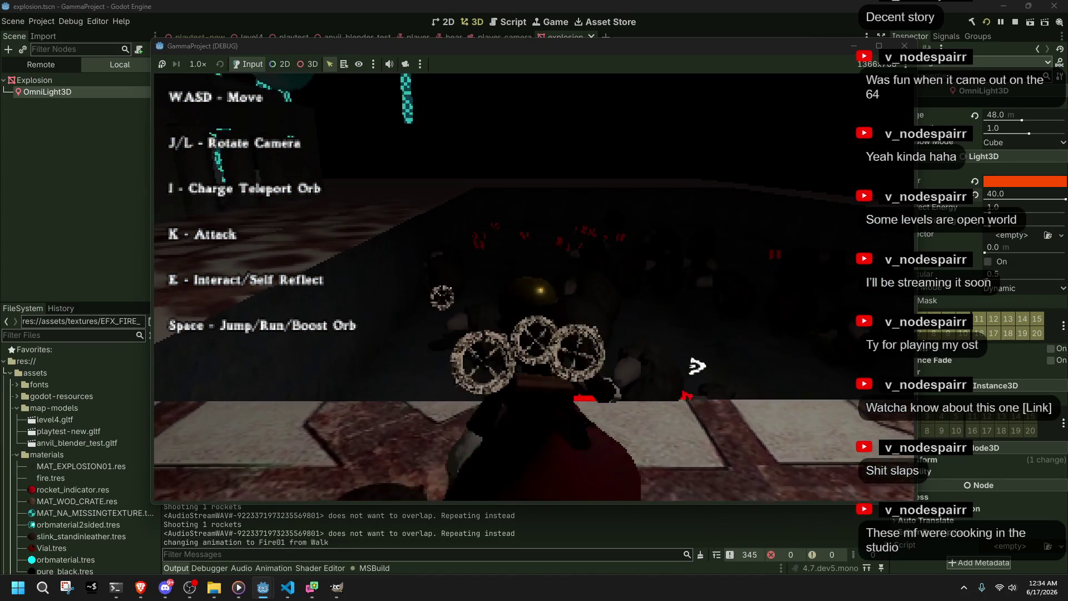
key(k)
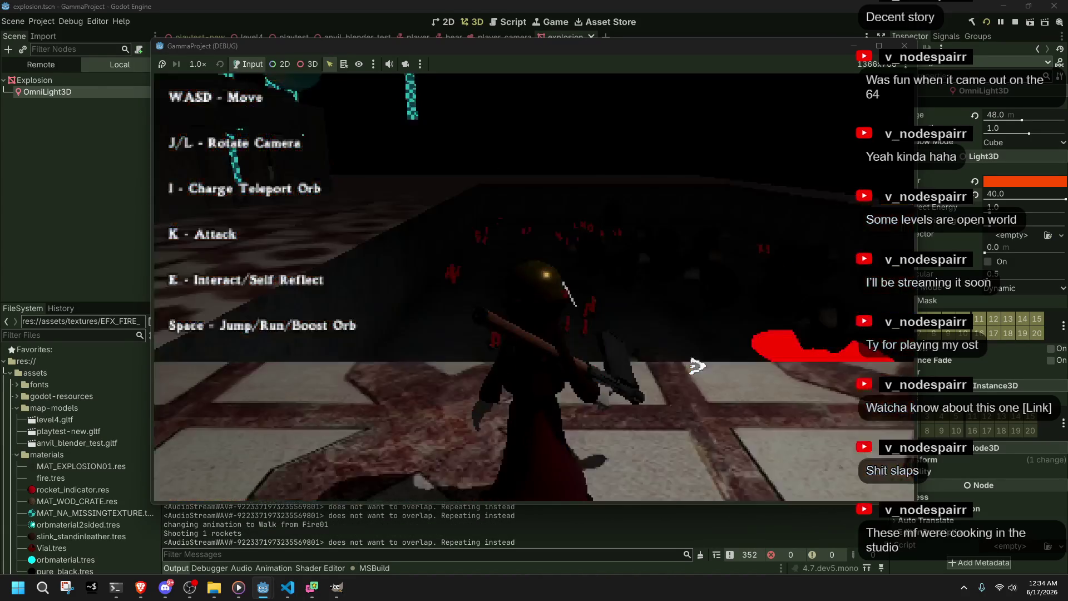
key(k)
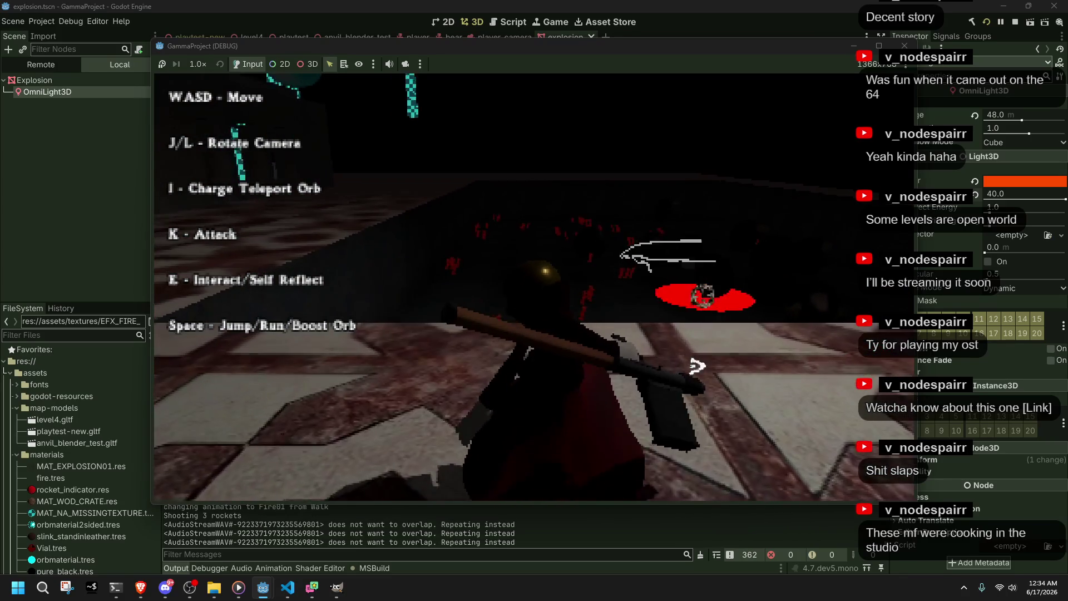
key(k)
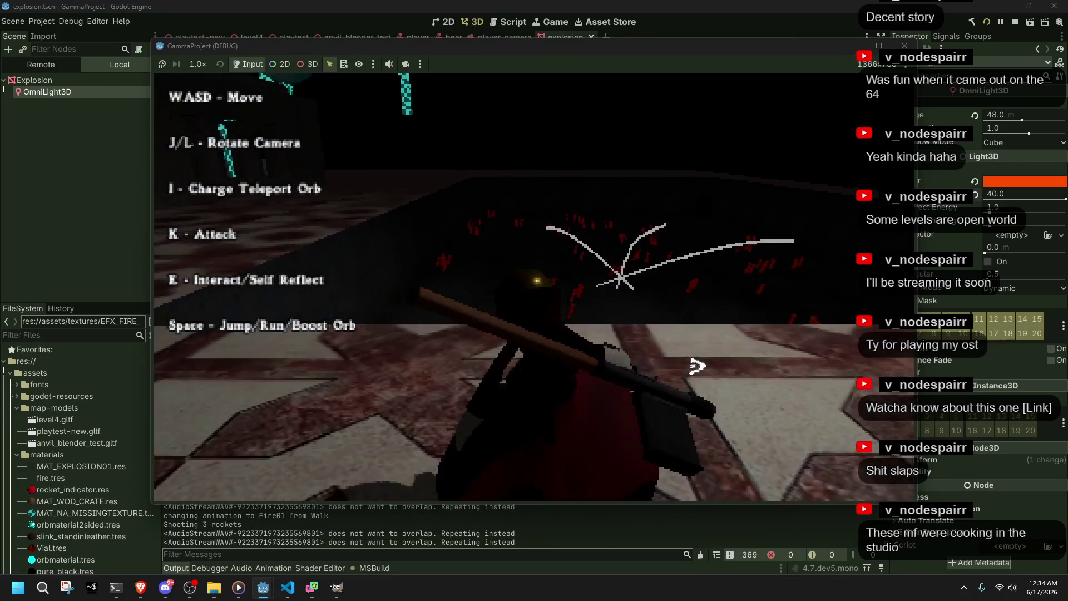
Step: Fire another rocket, then run to the wall, climb it and jump into the lit room
key(space)
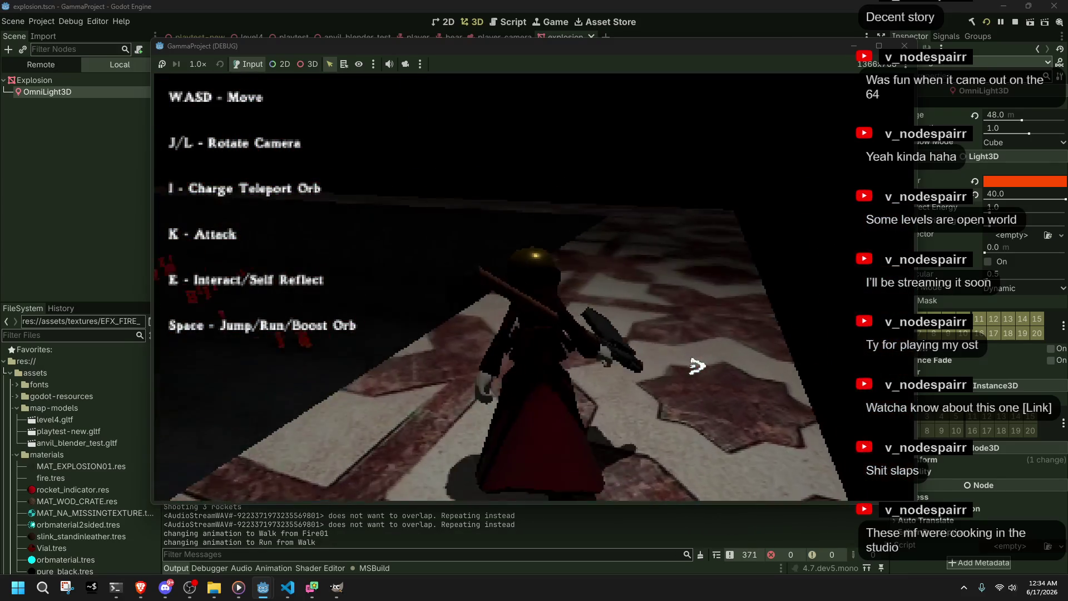
key(w)
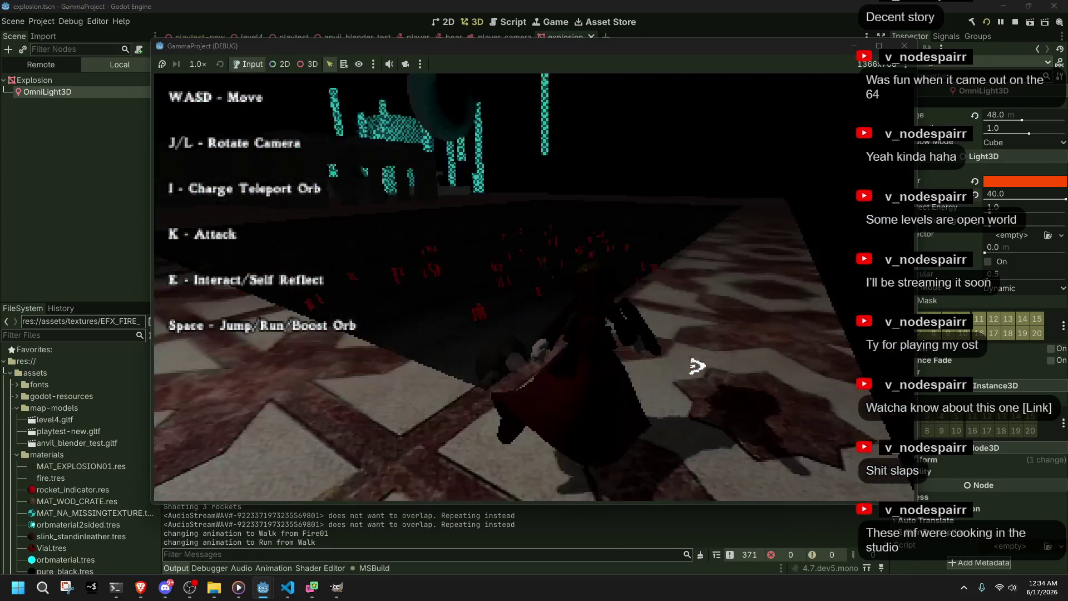
key(j)
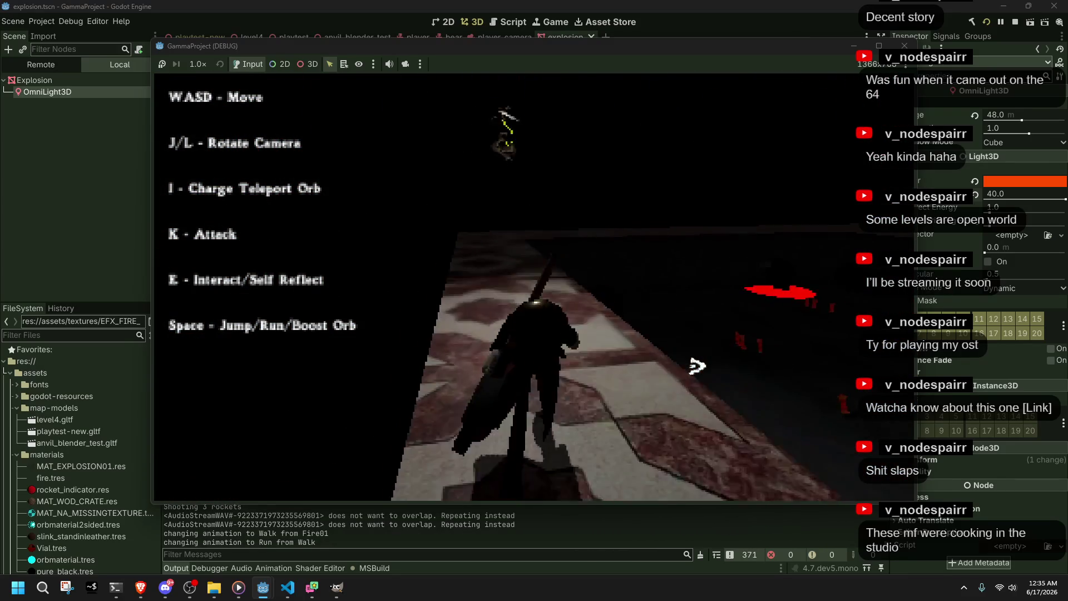
key(w)
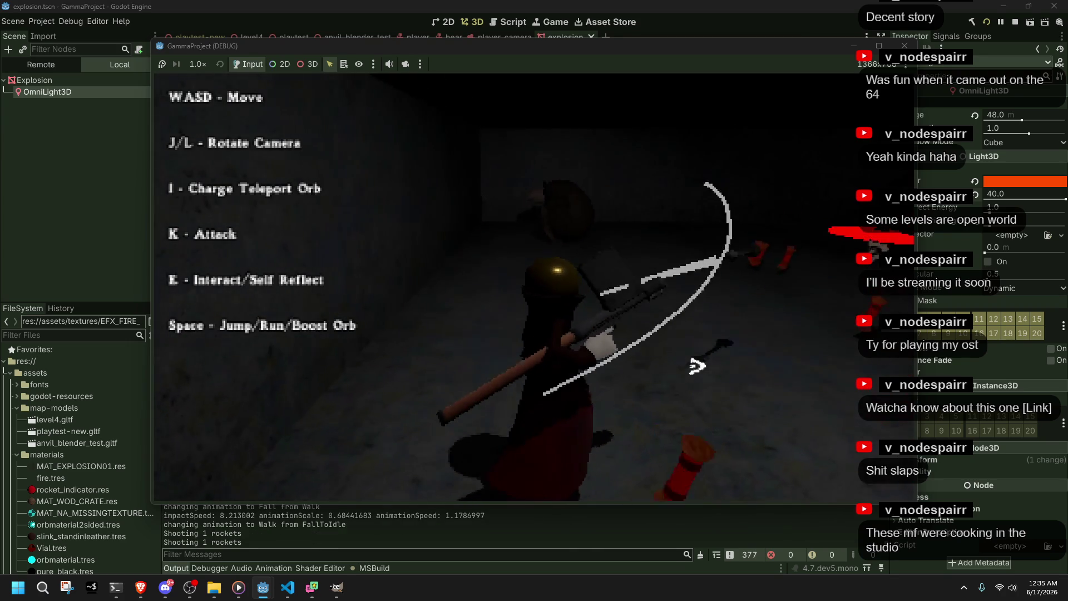
key(k)
key(w)
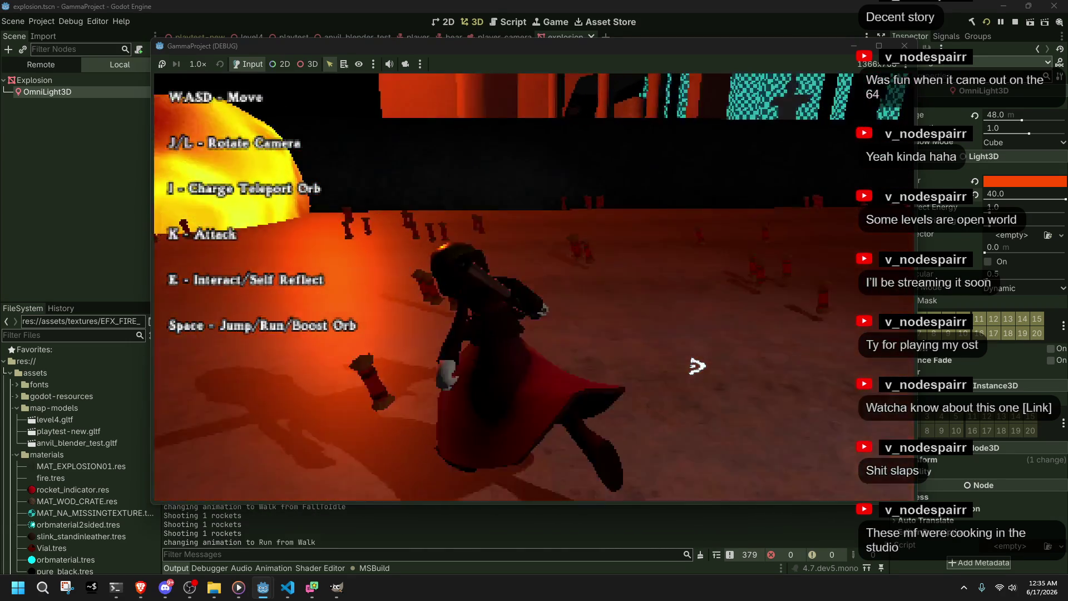
key(w)
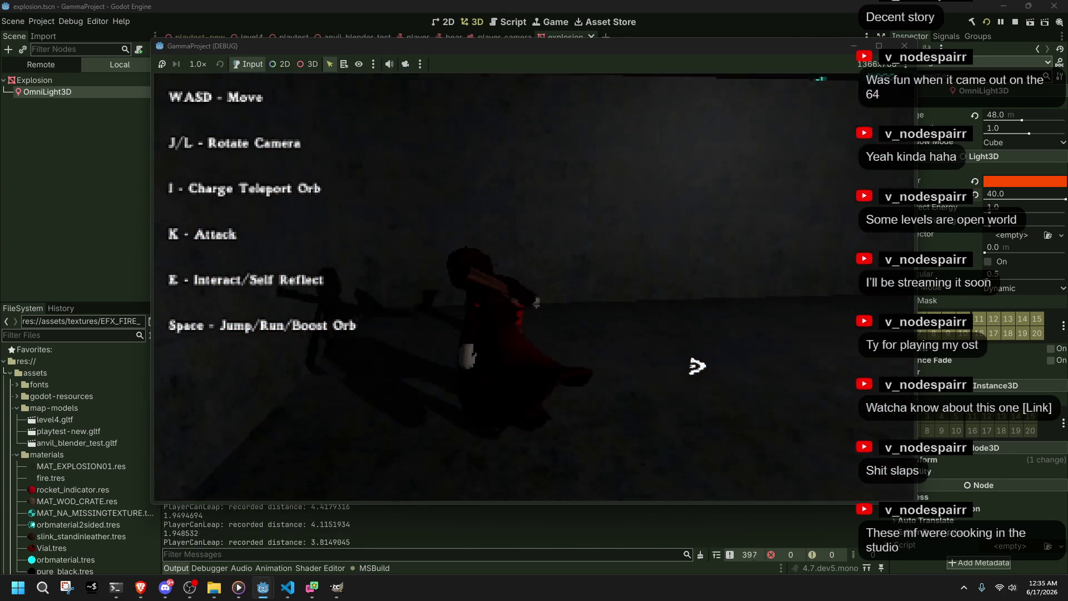
key(w)
key(w)
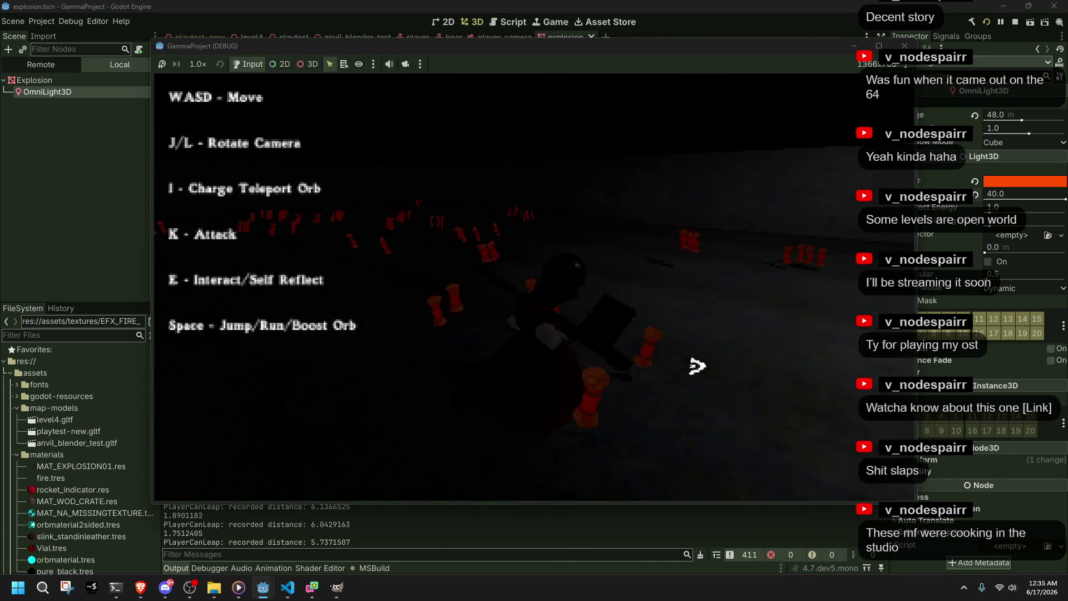
key(w)
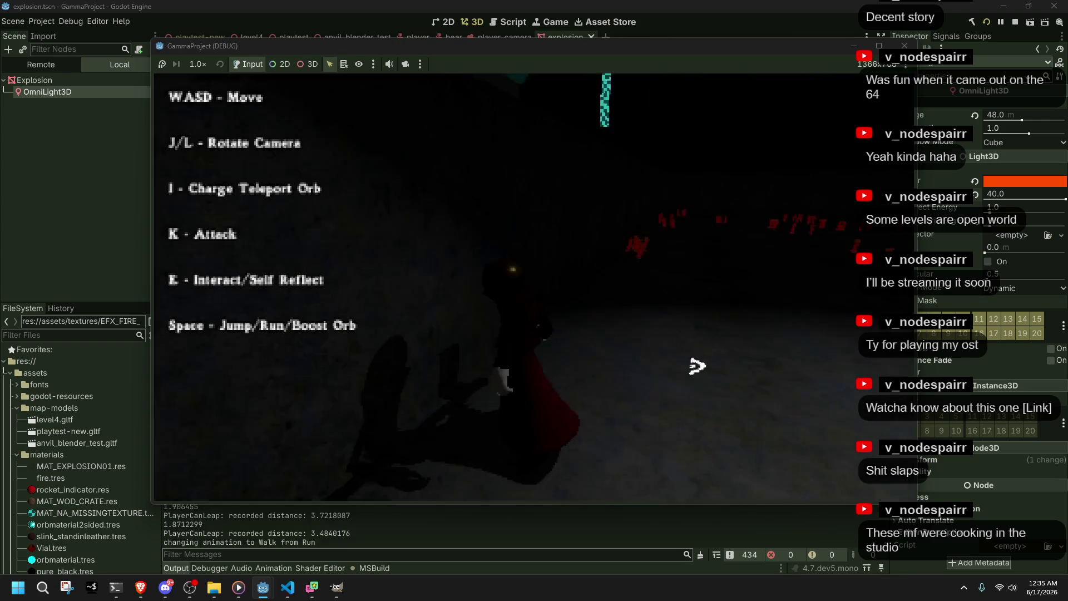
key(space)
key(w)
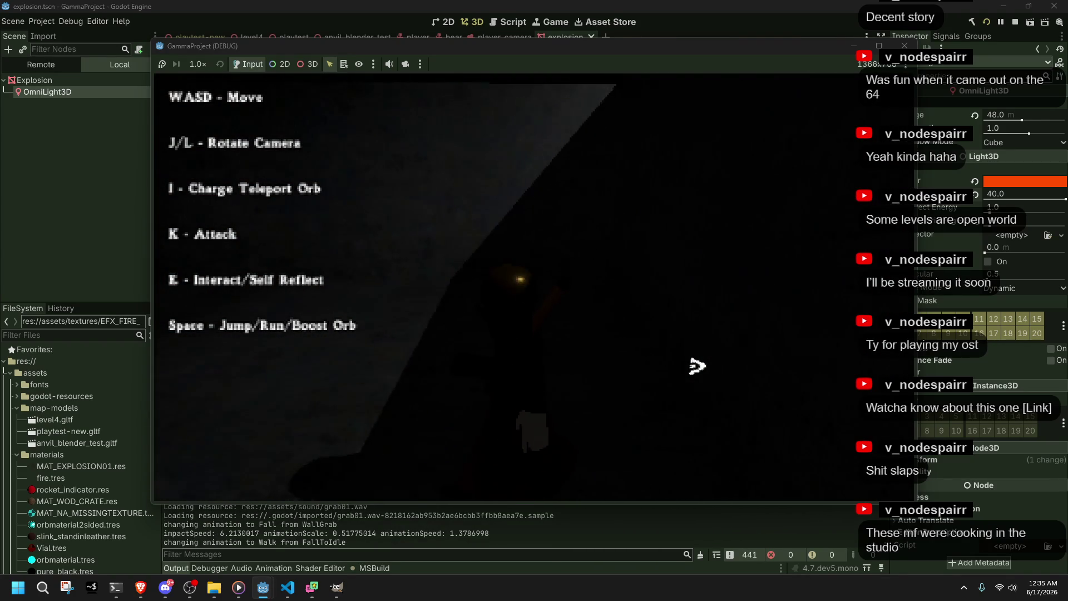
key(space)
key(w)
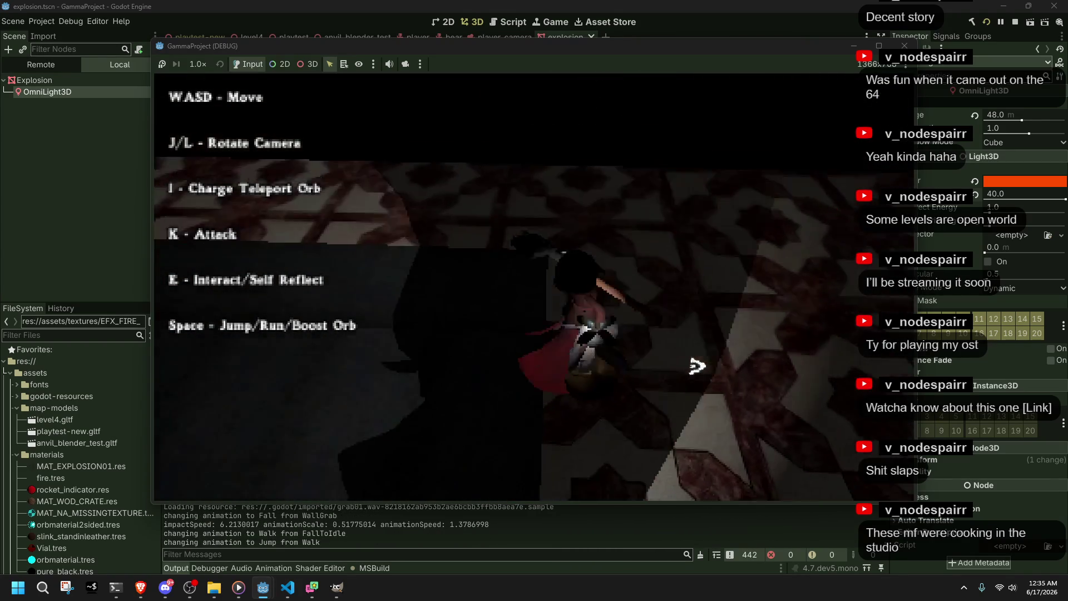
key(w)
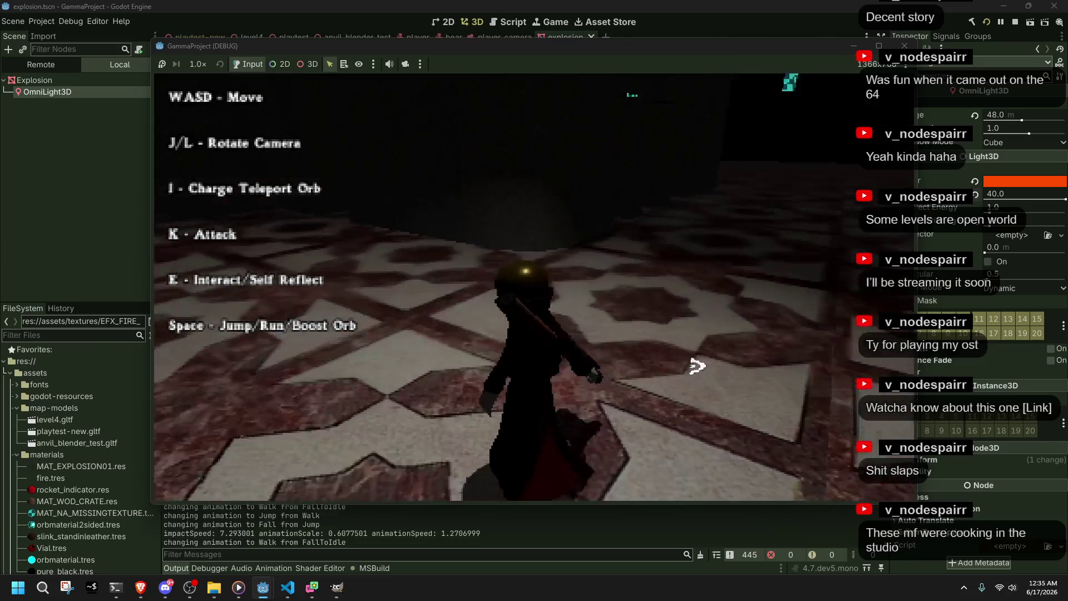
Step: Fire rockets down the corridor to check the explosion light, then stop the game
key(space)
key(w)
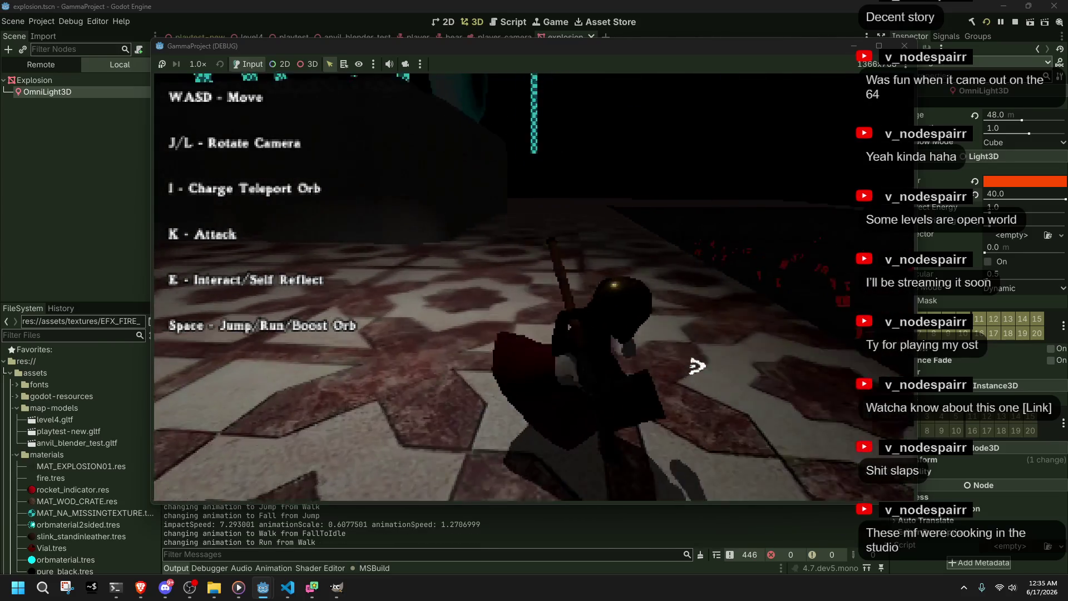
key(w)
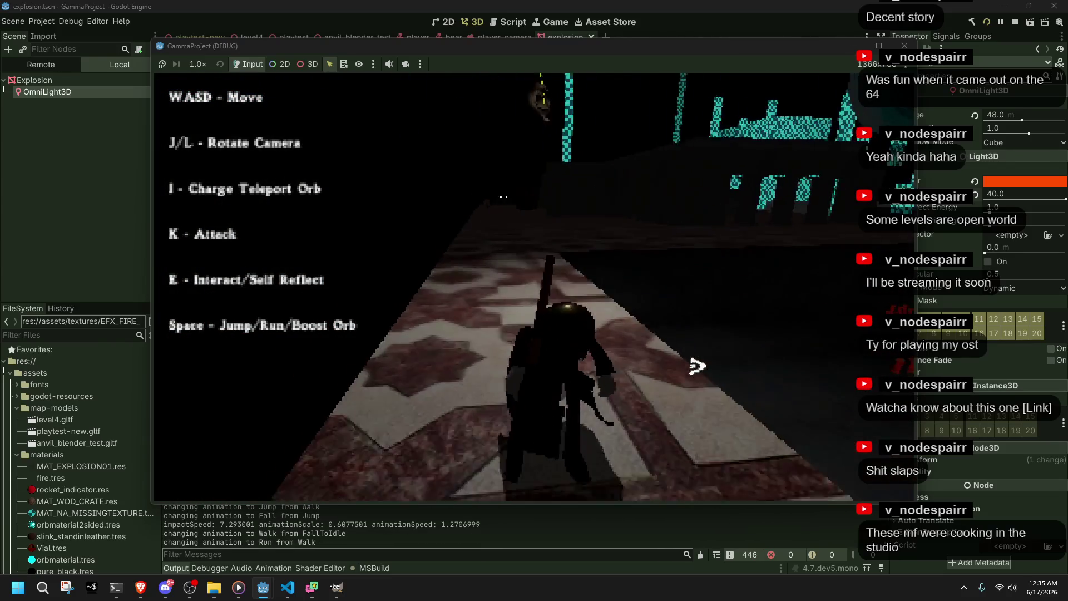
key(k)
key(w)
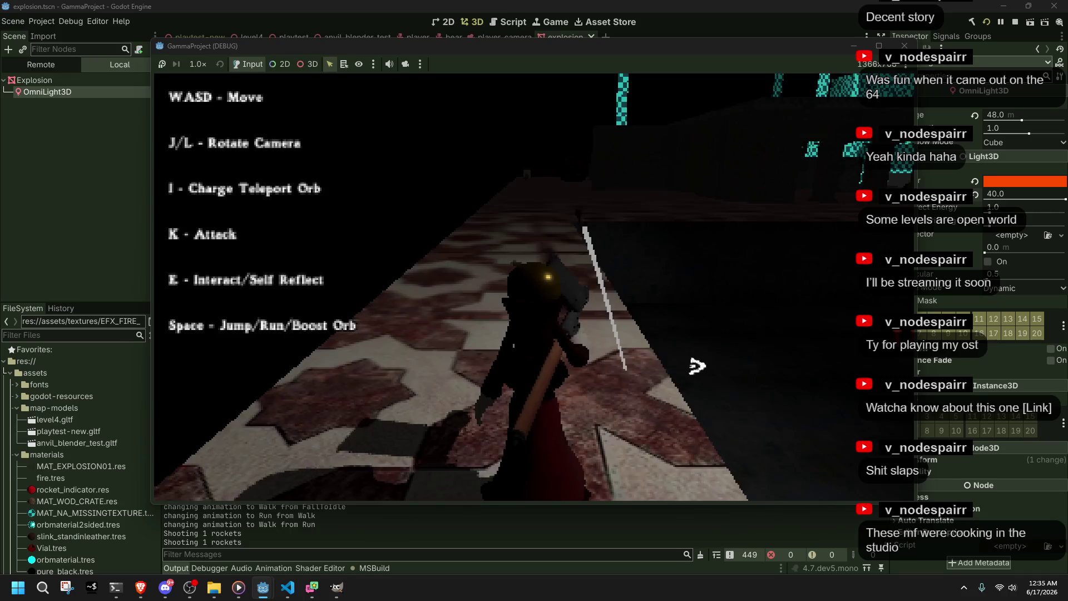
key(k)
key(k)
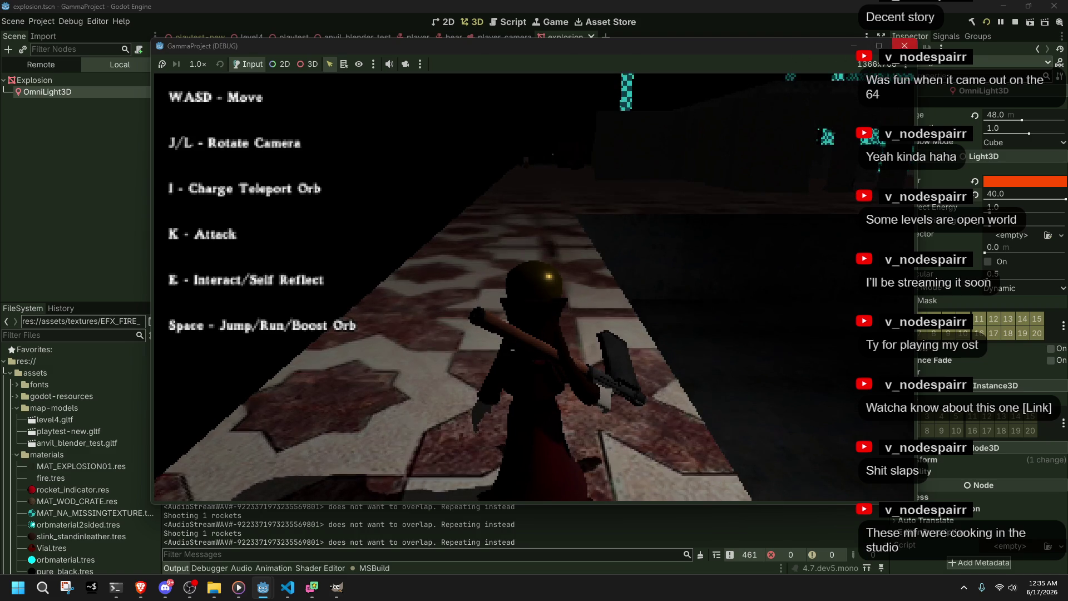
key(F8)
Step: Add a DirectionalLight3D child under the Environment node in playtest-new and save
click(198, 38)
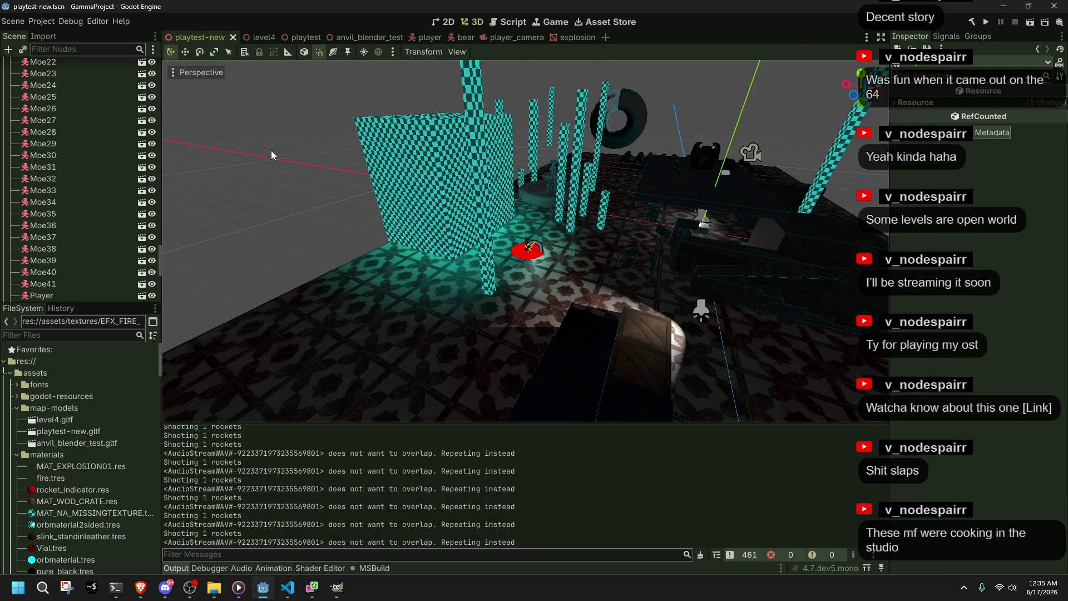
scroll(82, 136, down, 15)
scroll(83, 135, up, 15)
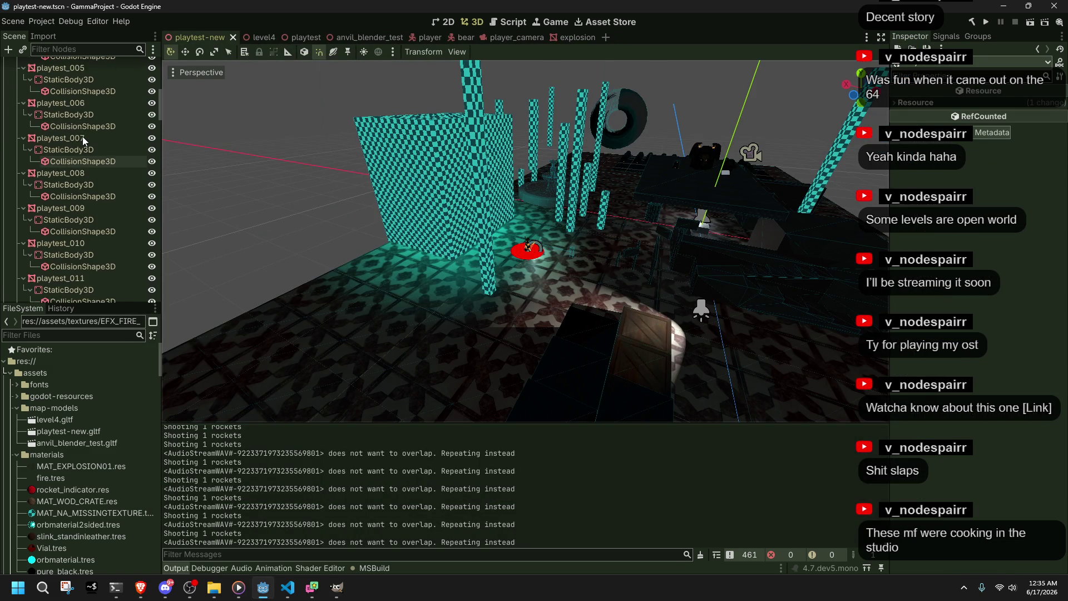
click(15, 113)
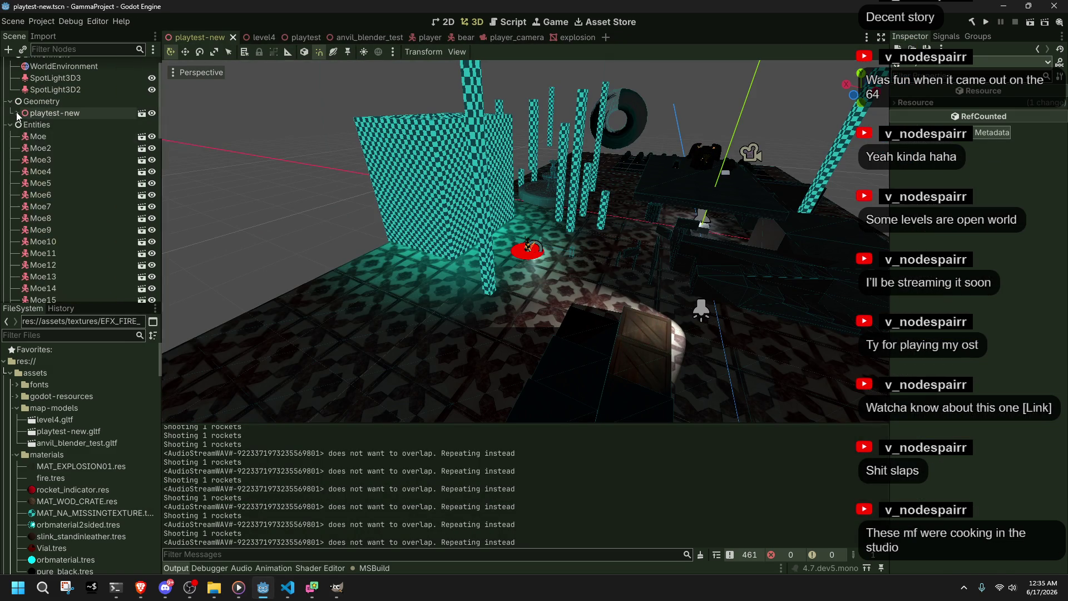
scroll(61, 95, up, 1)
right_click(62, 75)
click(76, 81)
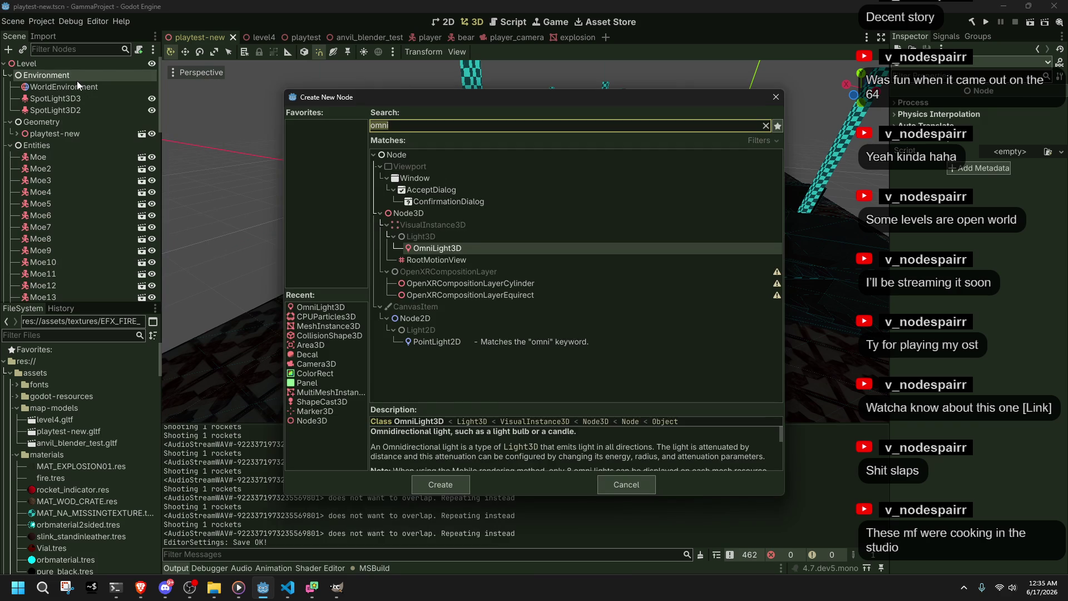
key(BackSpace)
key(BackSpace)
key(BackSpace)
text(directional)
key(Return)
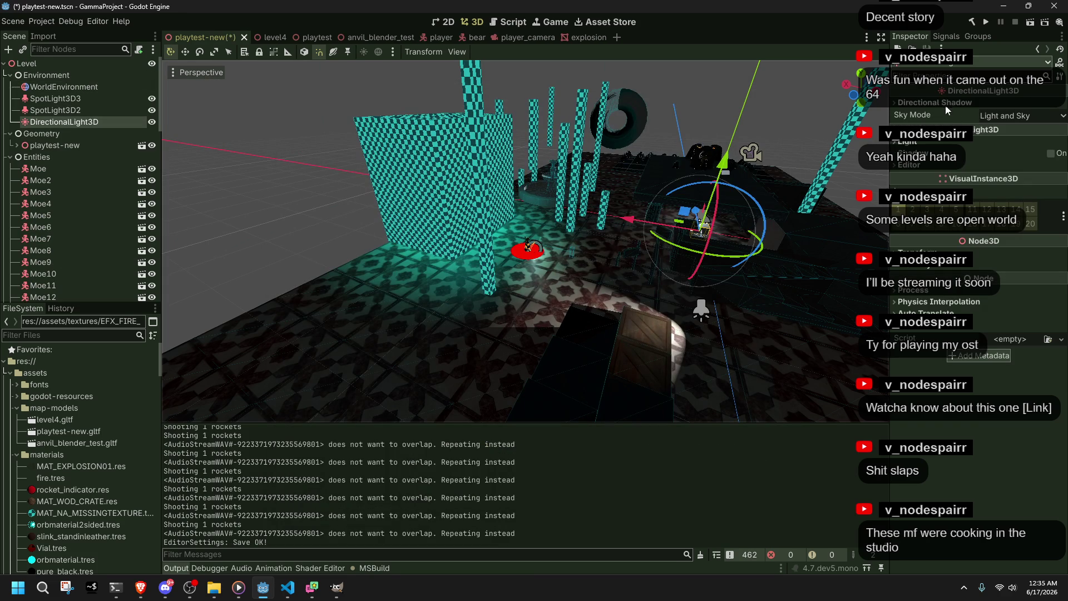
key(ctrl+s)
Step: Expand the new DirectionalLight3D's settings, frame it in the viewport and toggle its visibility
click(936, 142)
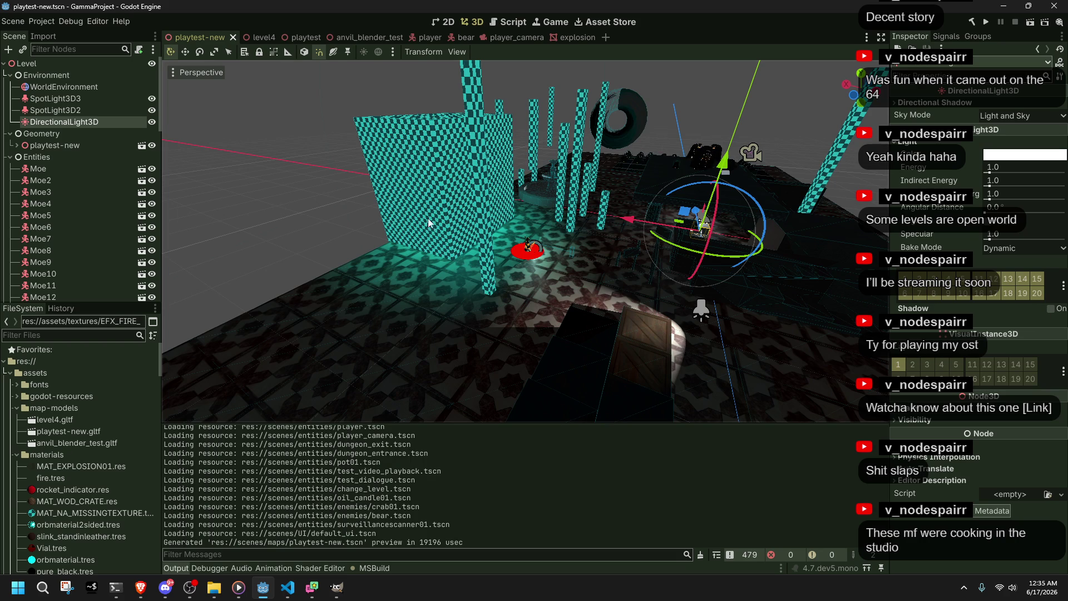
scroll(575, 265, up, 5)
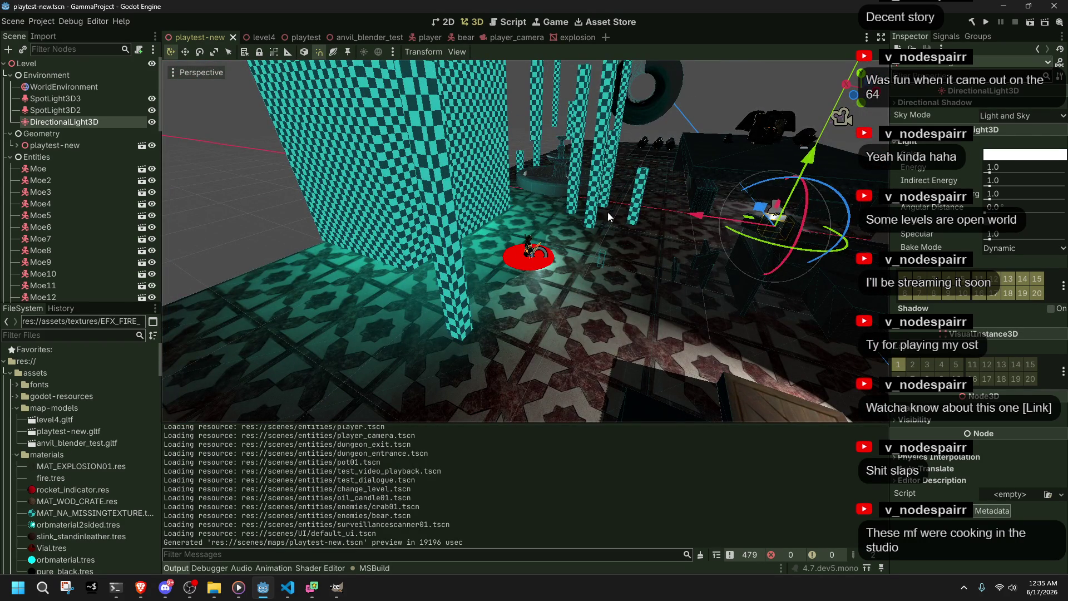
key(f)
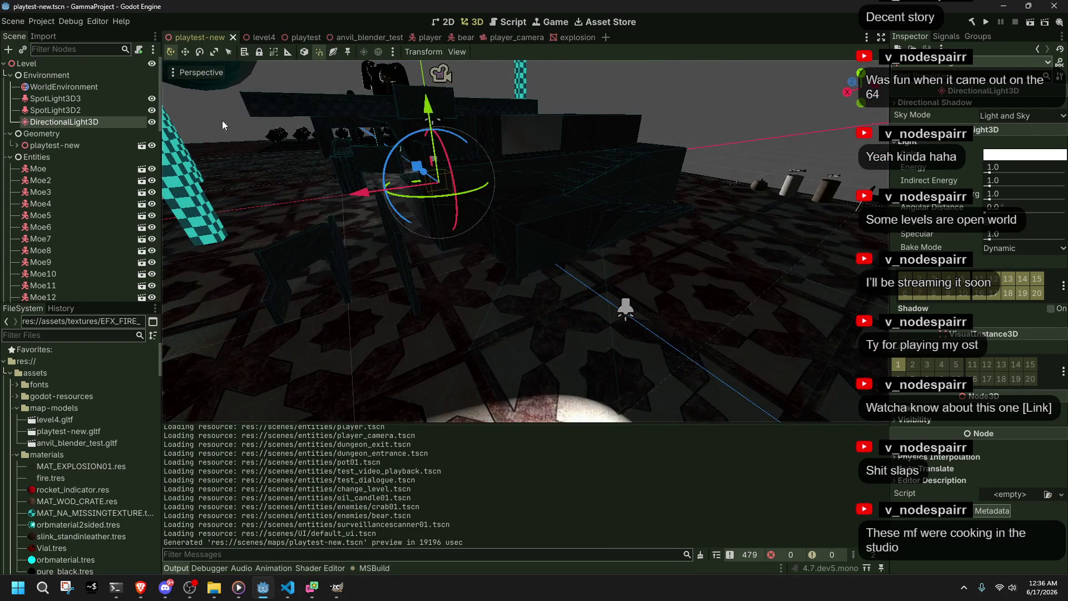
click(151, 122)
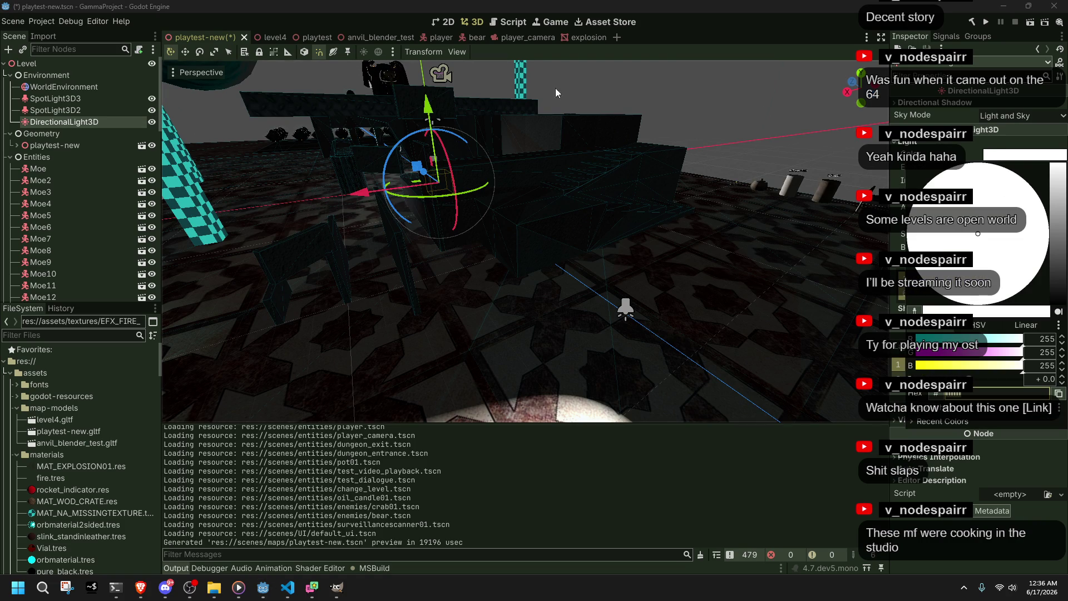
Step: Check the explosion OmniLight3D's colour, then re-save playtest-new and select its DirectionalLight3D
click(582, 37)
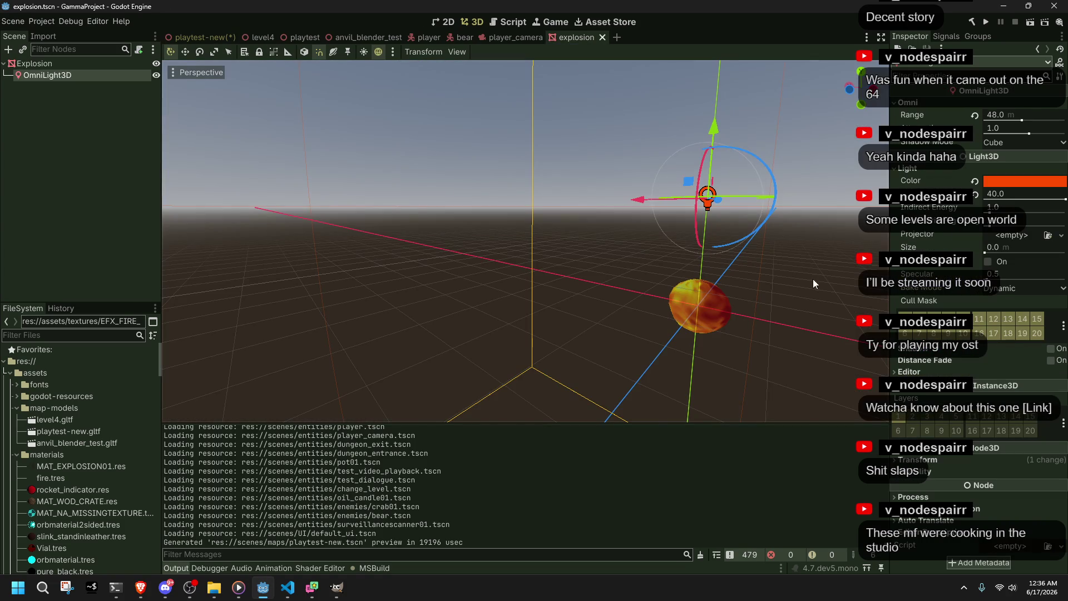
click(1008, 183)
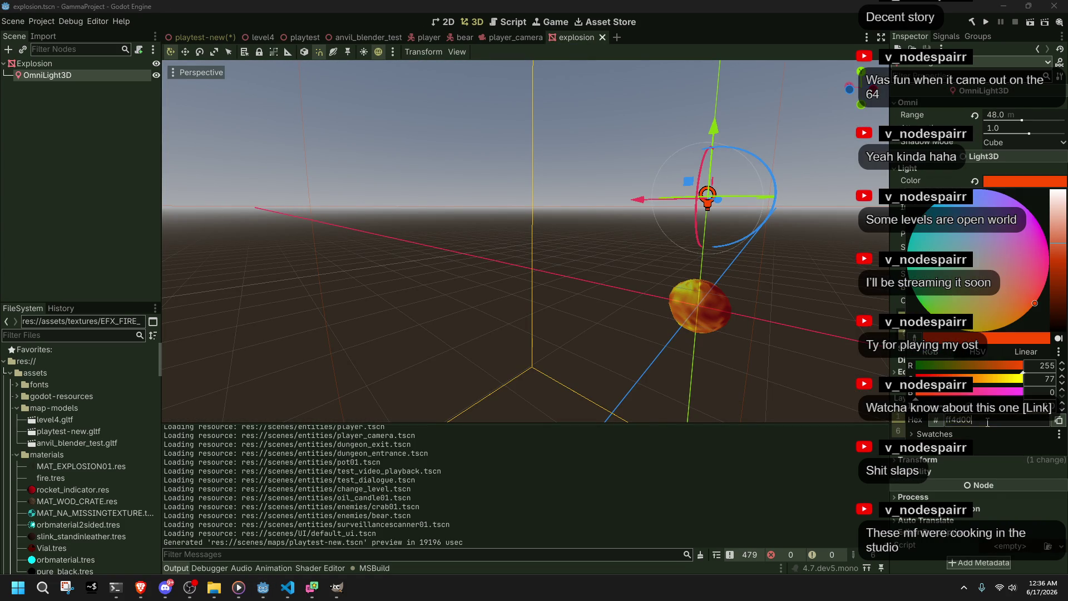
click(186, 39)
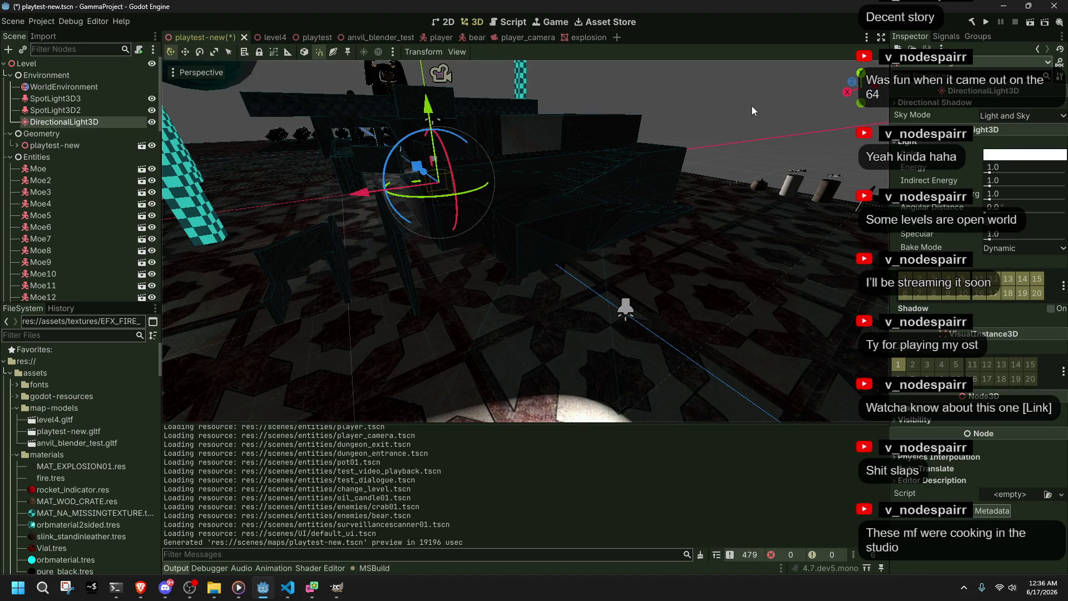
key(ctrl+s)
click(105, 110)
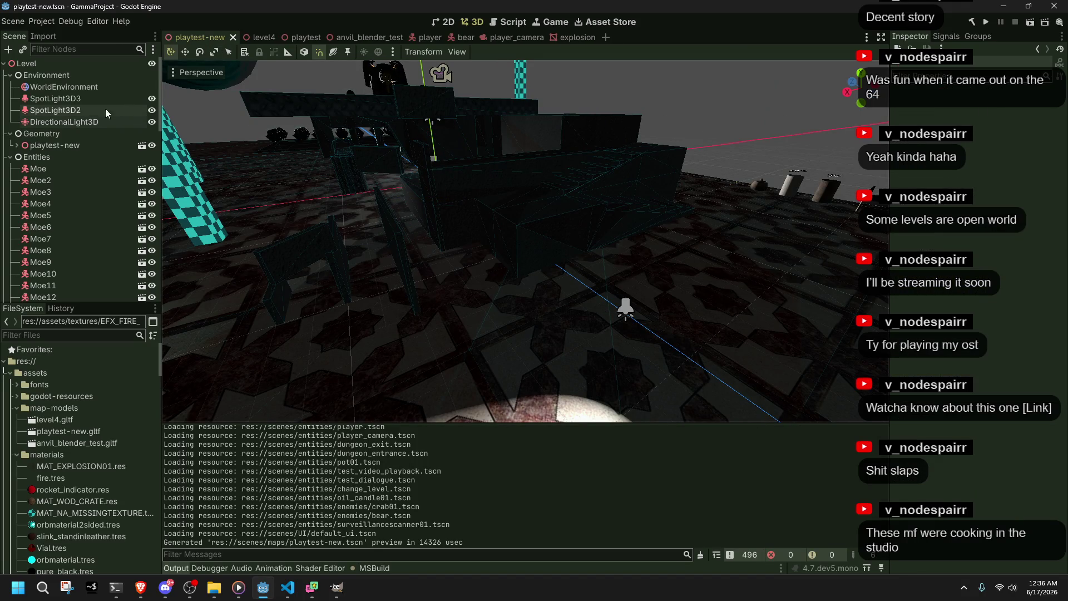
click(75, 121)
click(286, 587)
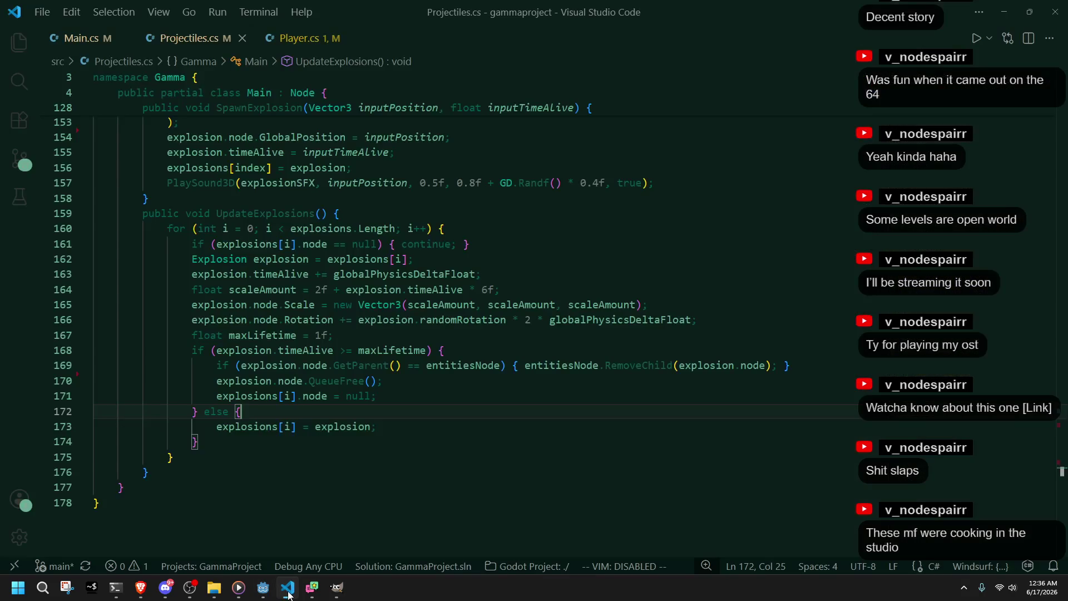
Step: Add an 'if (worldEnvironment != null) {' block after the PlaySound3D line
scroll(313, 447, up, 5)
scroll(313, 448, down, 3)
scroll(313, 448, up, 8)
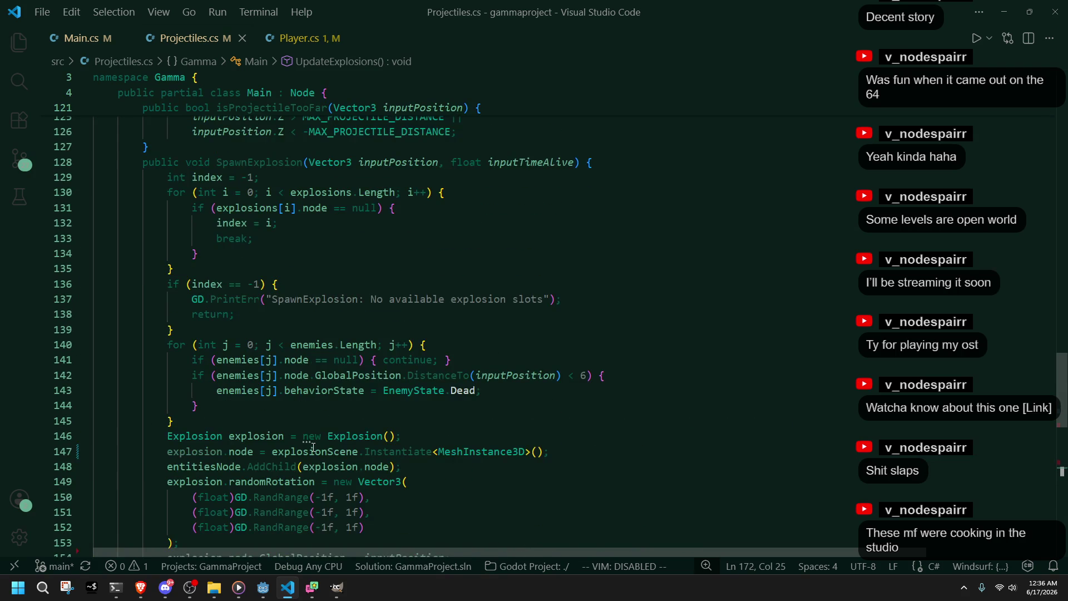
scroll(313, 448, down, 4)
click(707, 442)
key(Return)
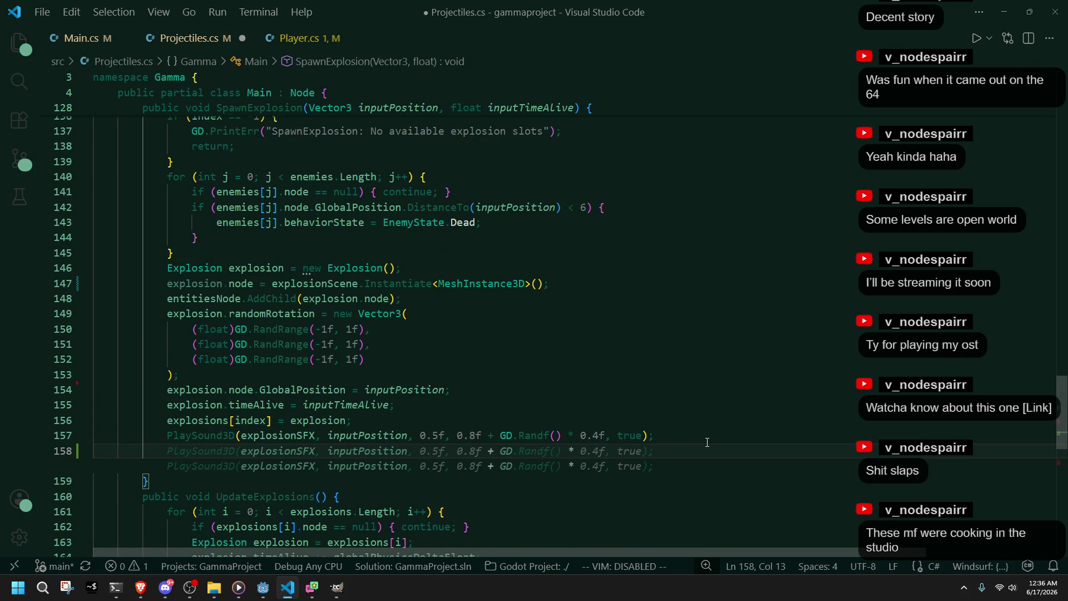
text(worl)
key(BackSpace)
key(BackSpace)
key(BackSpace)
text(if (world)
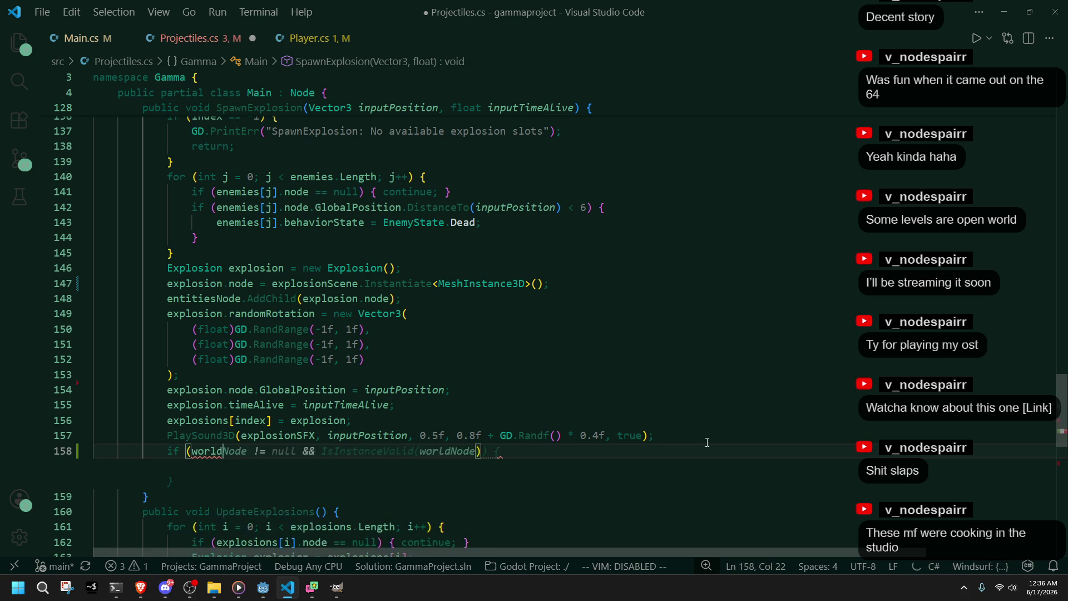
text(Env)
key(Tab)
text(!= null) {)
key(Return)
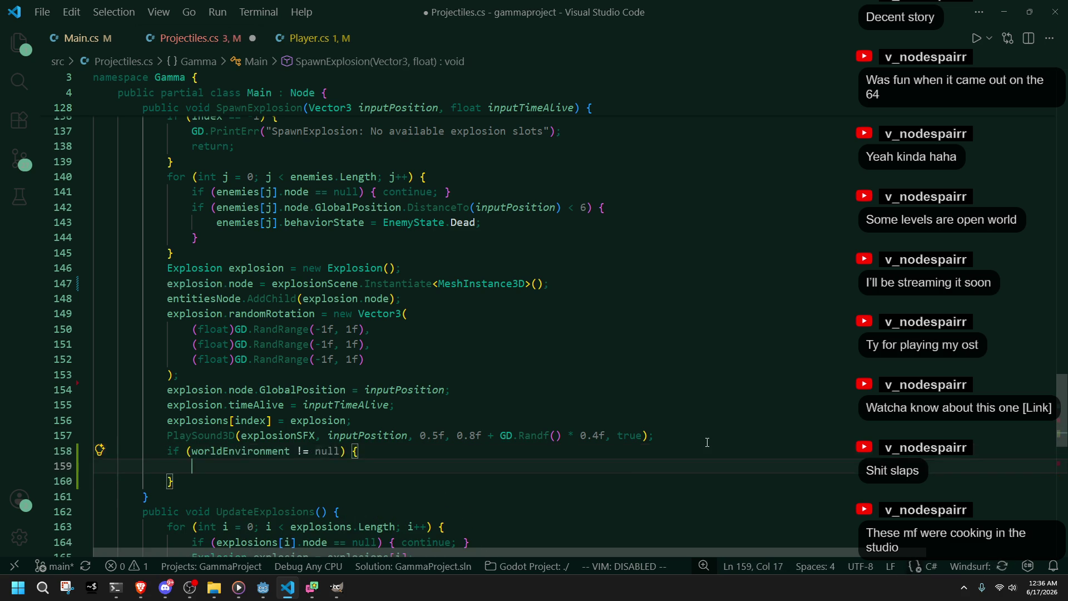
Step: Change the condition to worldEnvironment.HasNodeAndResource() instead of the null check
click(291, 451)
text(.hasch)
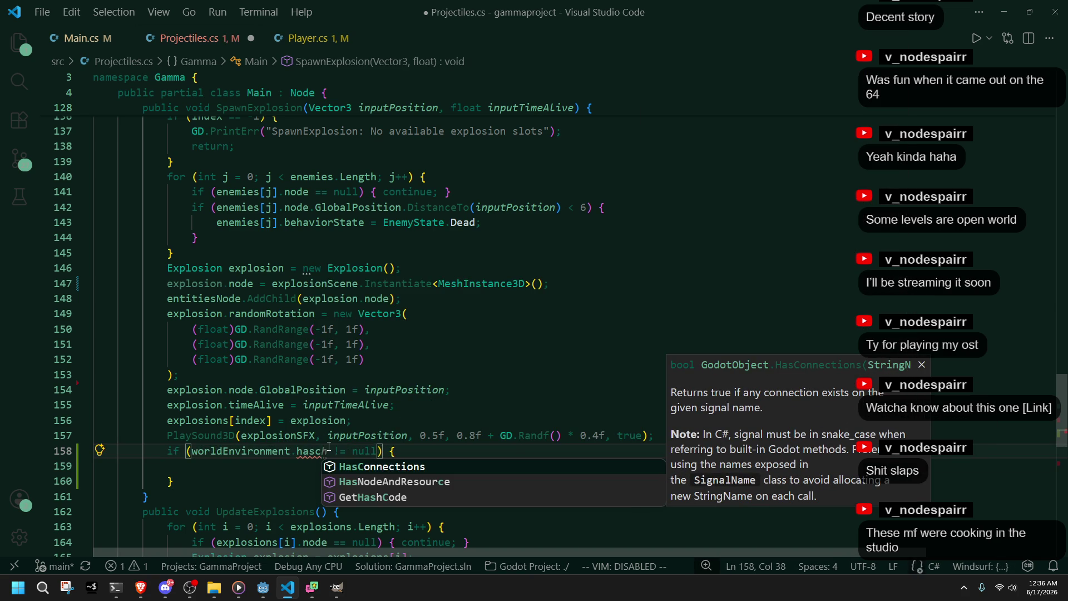
key(Down)
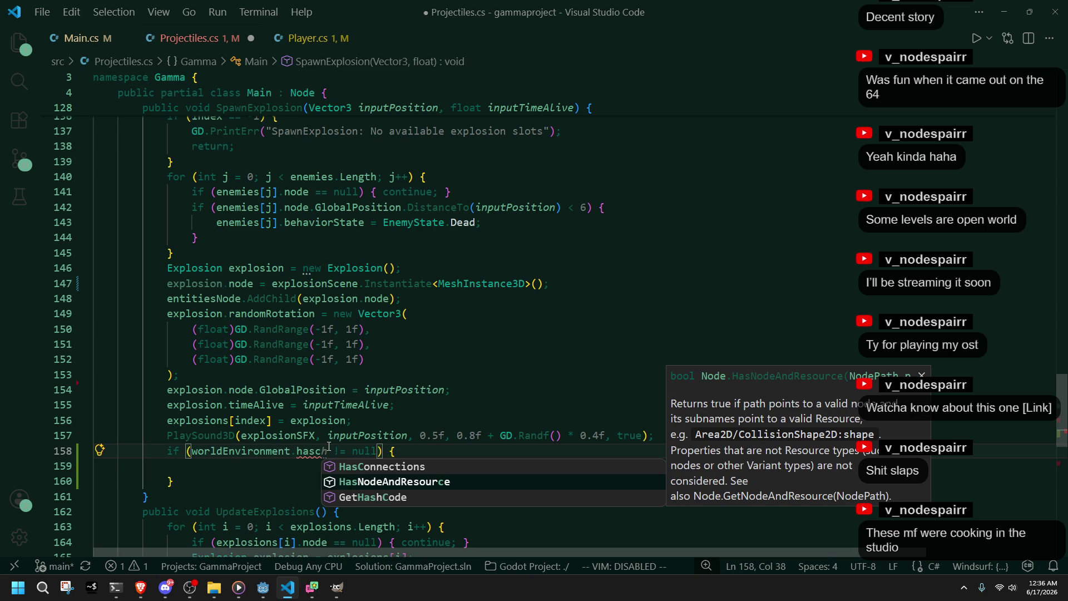
key(Tab)
click(479, 461)
click(457, 451)
key(BackSpace)
key(BackSpace)
key(BackSpace)
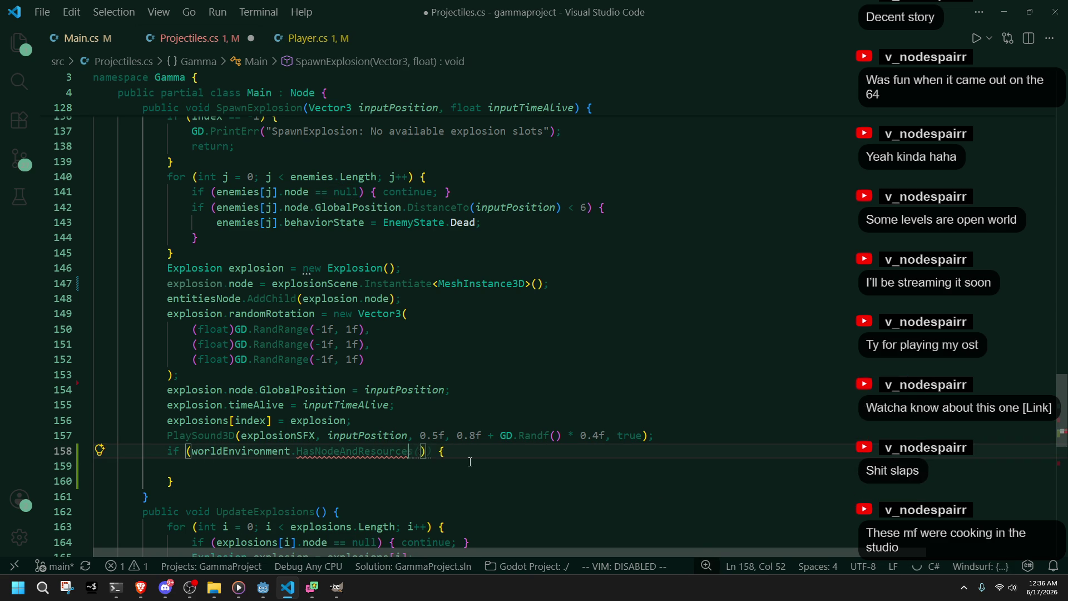
text(())
Step: Copy the DirectionalLight3D node path from Godot's Scene tree
key(alt+Tab)
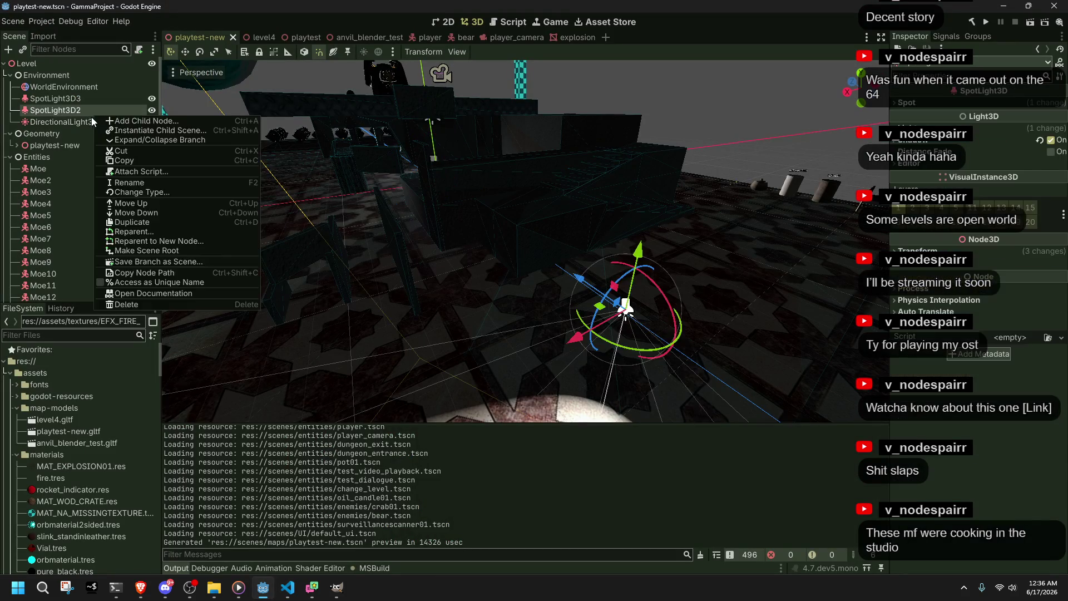
right_click(84, 122)
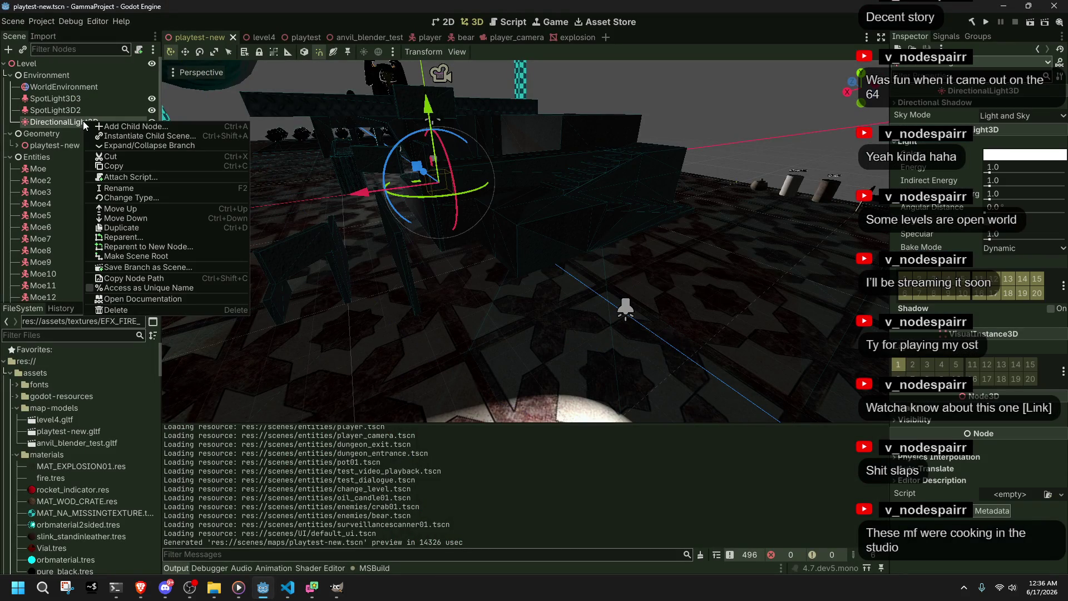
click(132, 279)
key(alt+Tab)
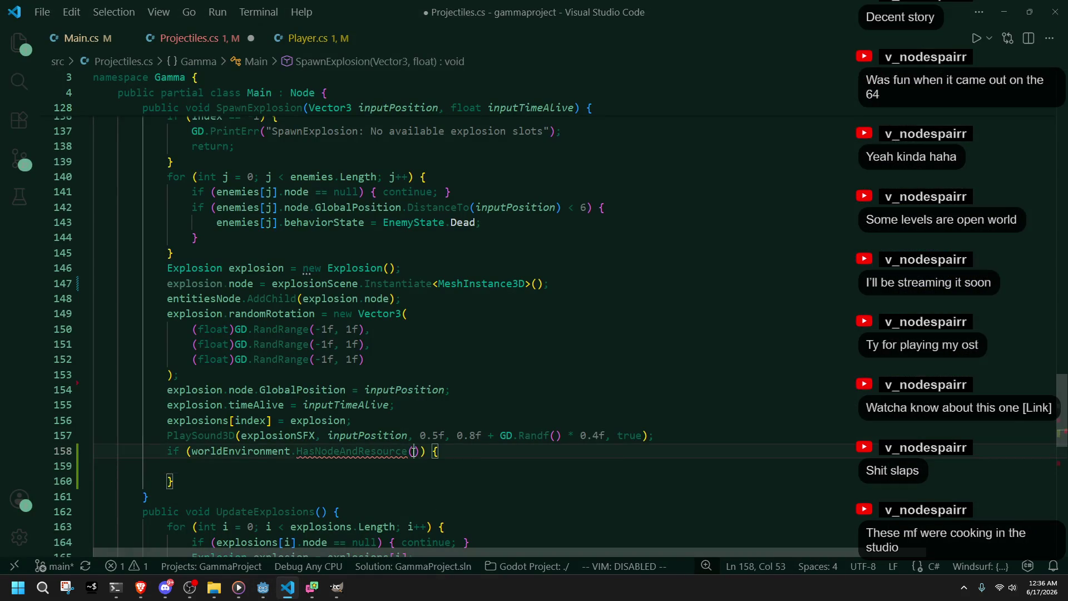
Step: Replace HasNodeAndResource with GetNode<DirectionalLight3D>("DirectionalLight3D") in the if-condition
key(ctrl+v)
click(447, 485)
click(290, 447)
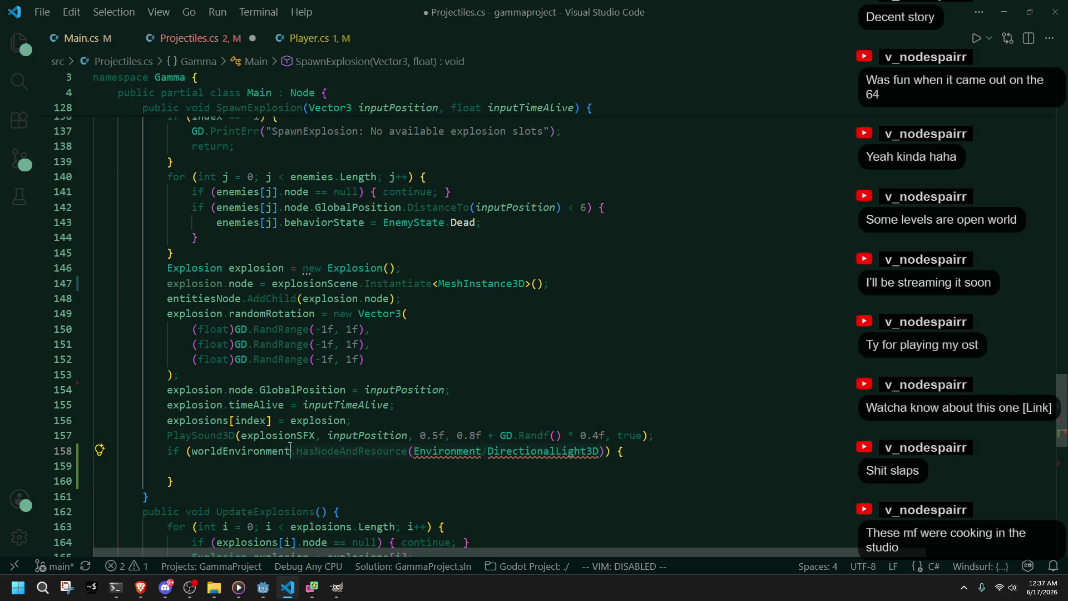
key(ctrl+Delete)
key(ctrl+Delete)
key(ctrl+Delete)
text(getno)
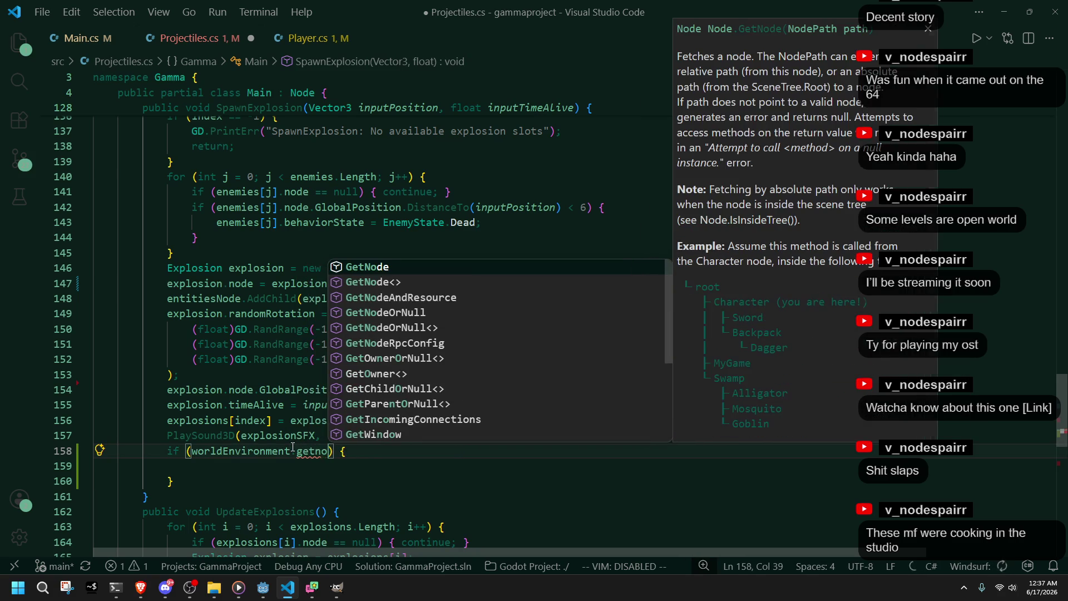
key(Tab)
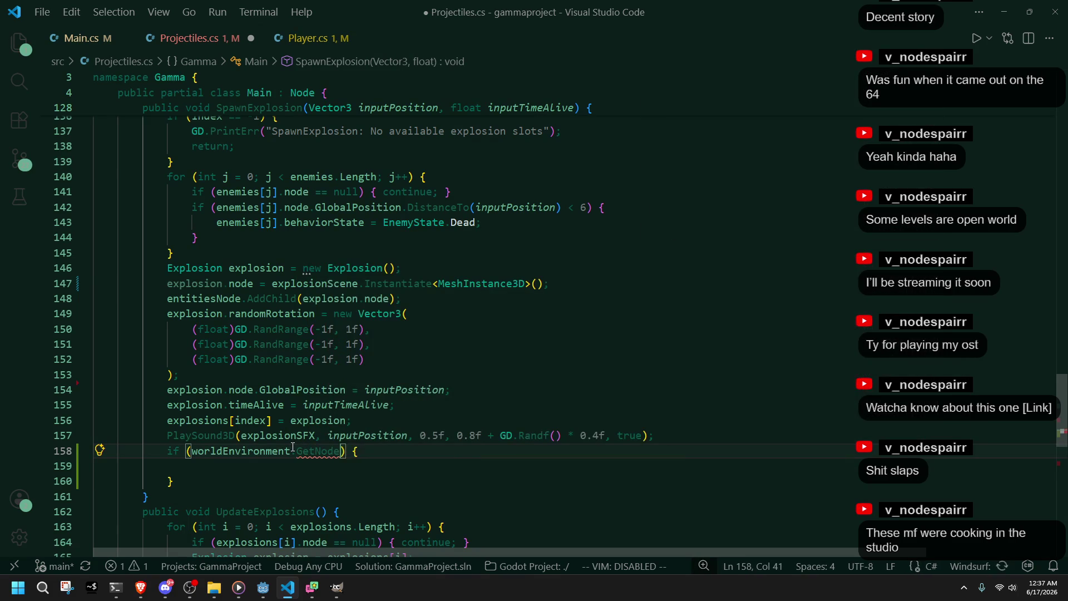
text(<Dire)
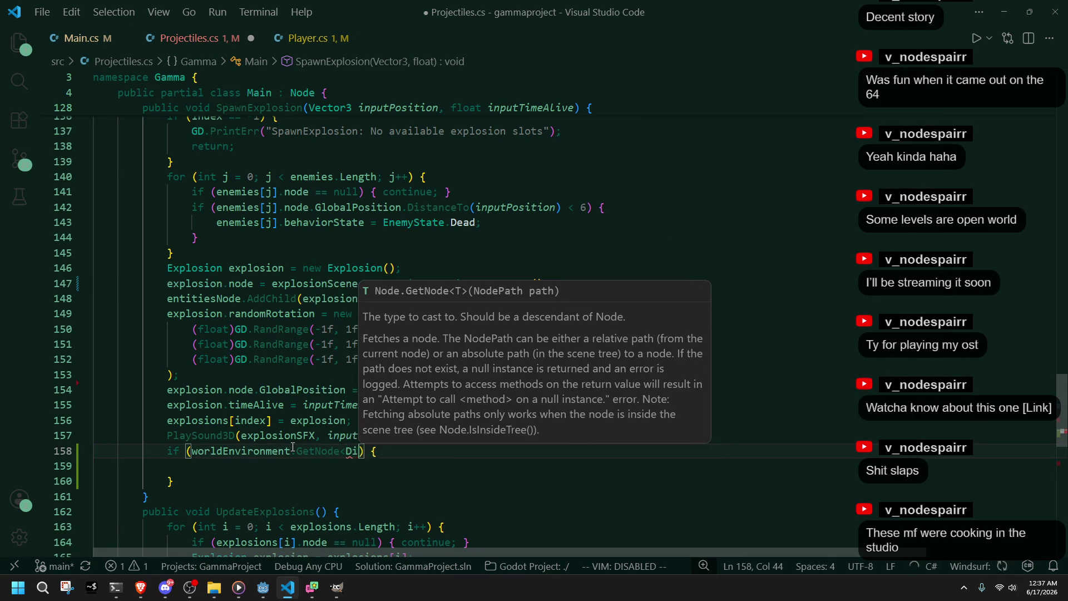
key(Tab)
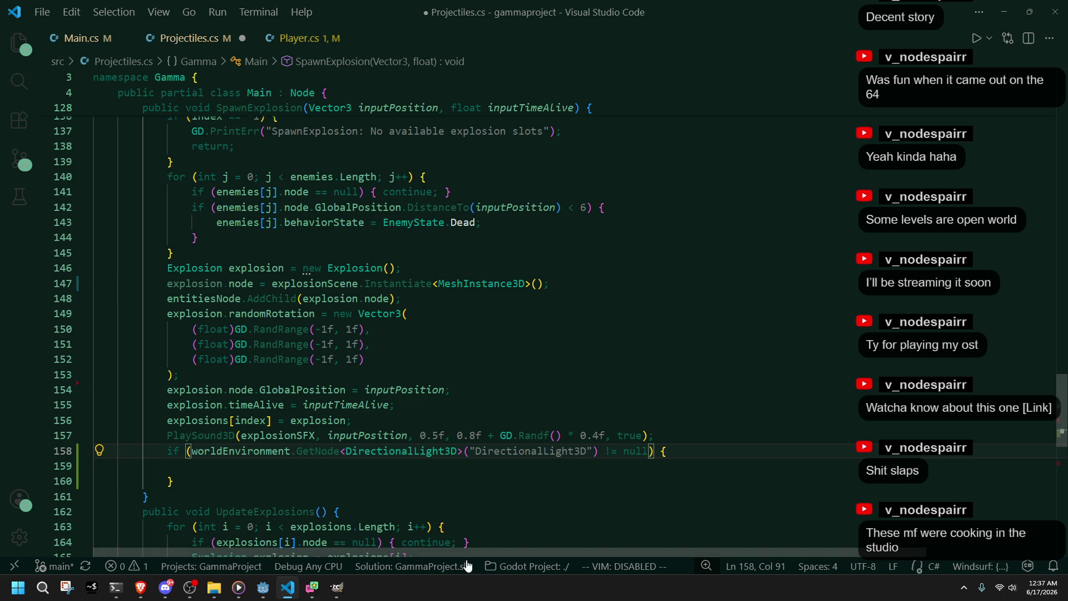
Step: Check the DirectionalLight3D path string and save Projectiles.cs
double_click(503, 457)
key(alt+Tab)
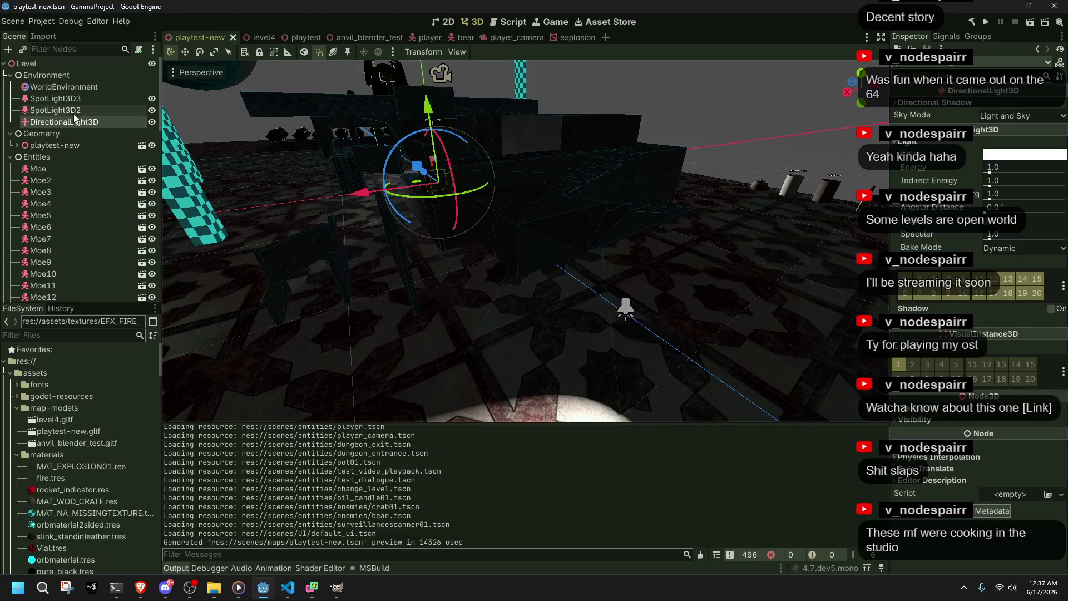
key(alt+Tab)
key(alt+Tab)
key(alt+Tab)
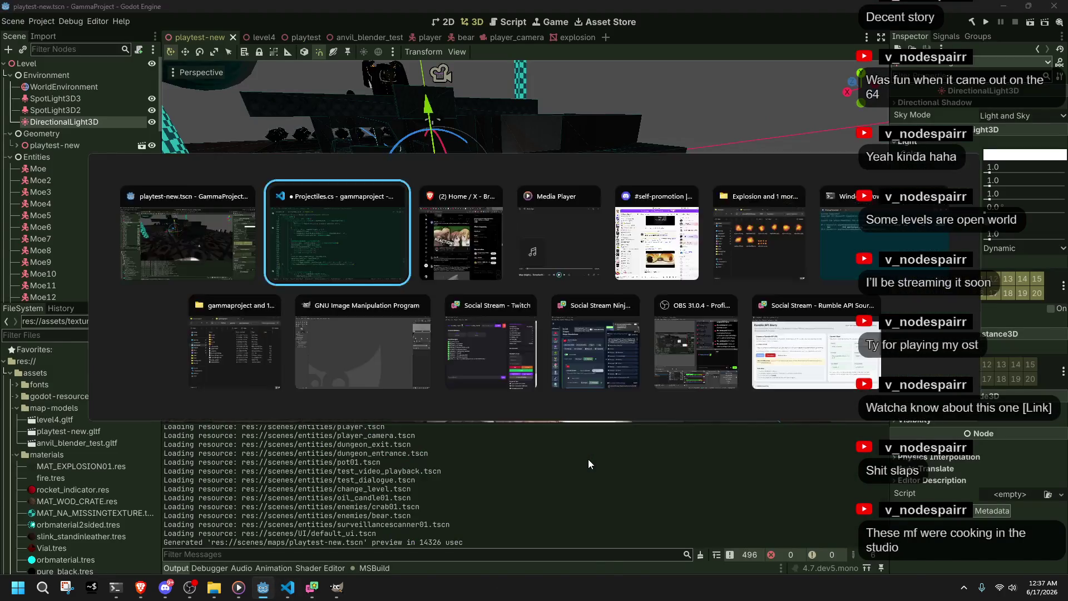
click(627, 482)
key(ctrl+s)
click(541, 469)
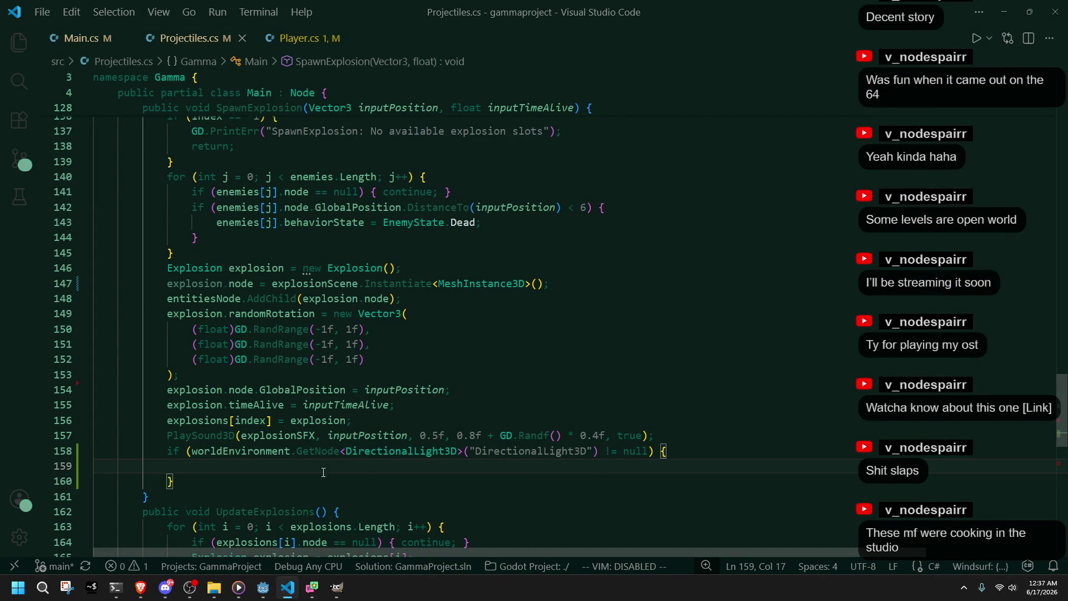
Step: On line 159, accept the suggested light assignment and change its .Energy property to .LightColor
text(worldE)
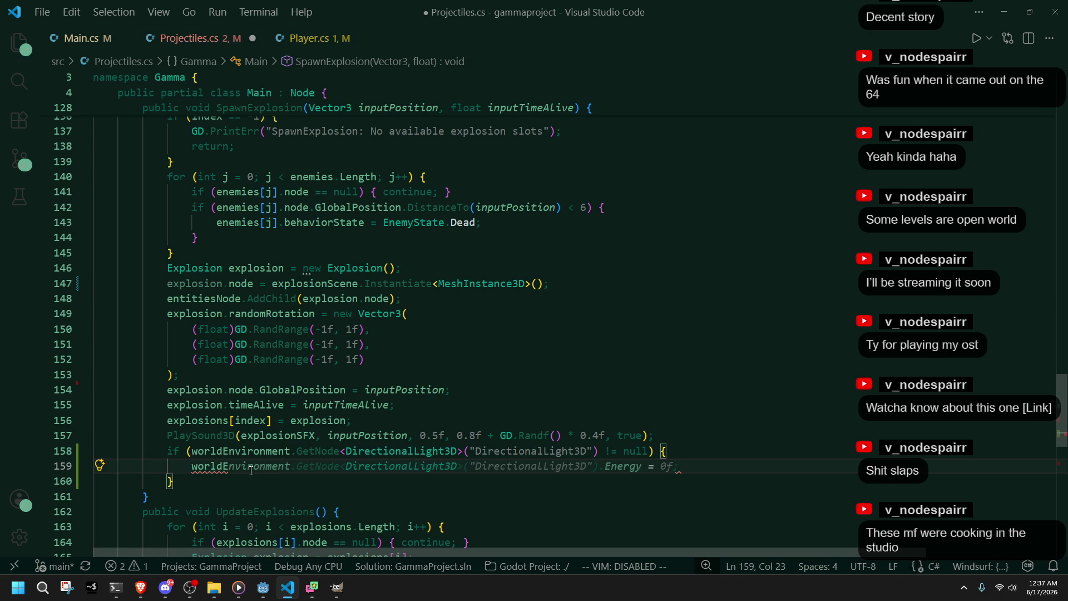
key(Tab)
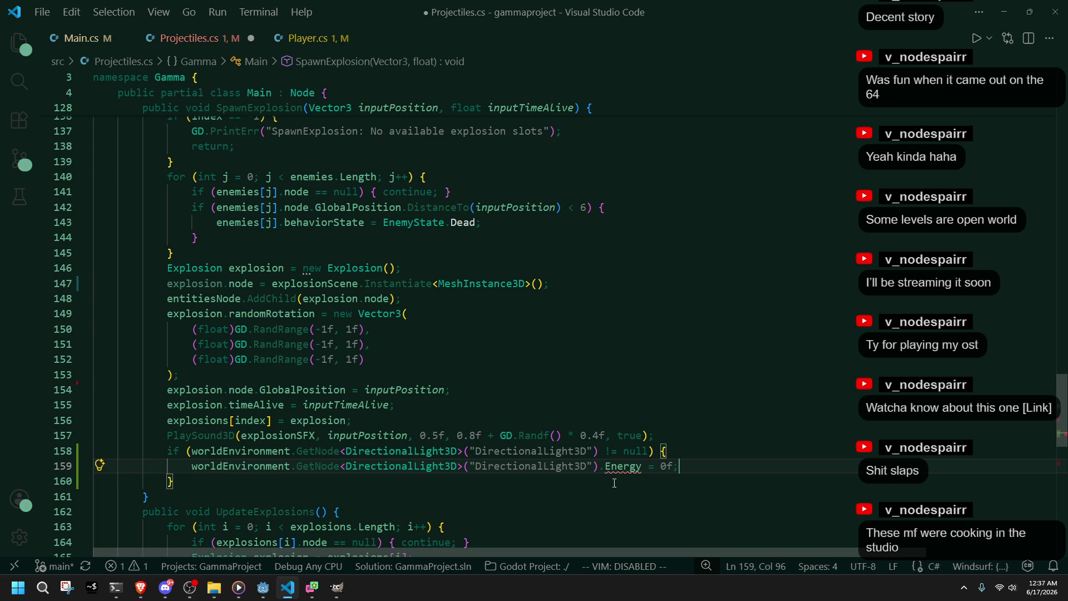
double_click(633, 467)
key(BackSpace)
key(BackSpace)
text(.Layers)
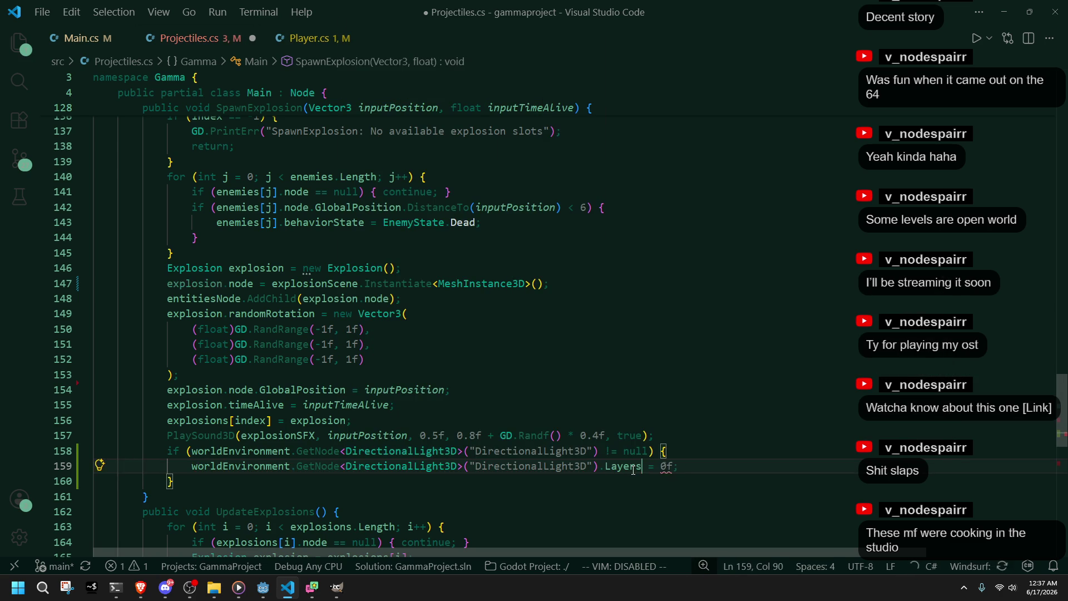
key(BackSpace)
key(BackSpace)
key(BackSpace)
text(li)
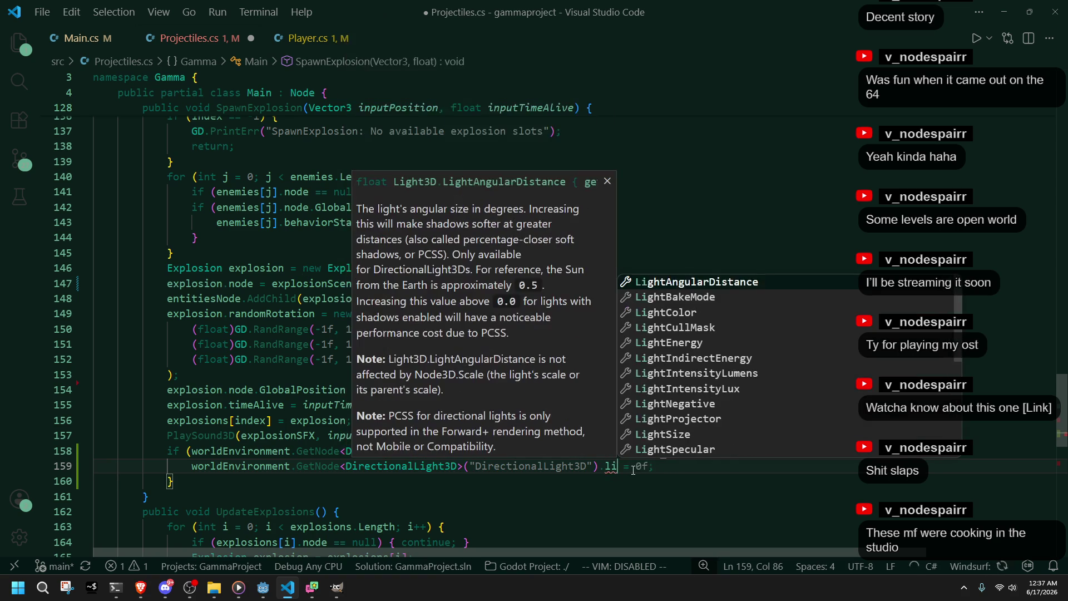
text(co)
key(Tab)
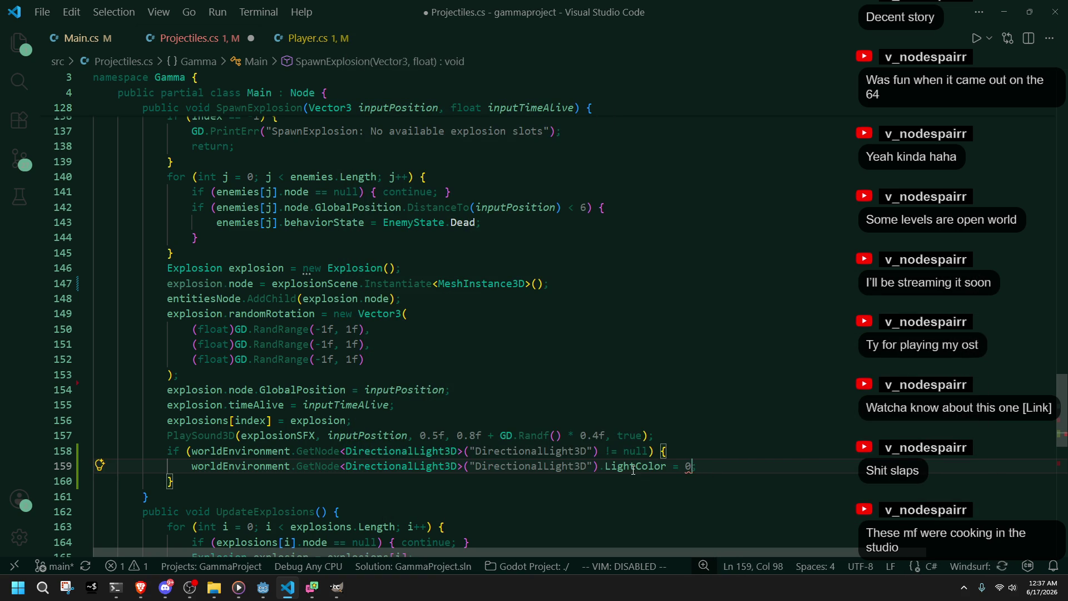
key(alt+Tab)
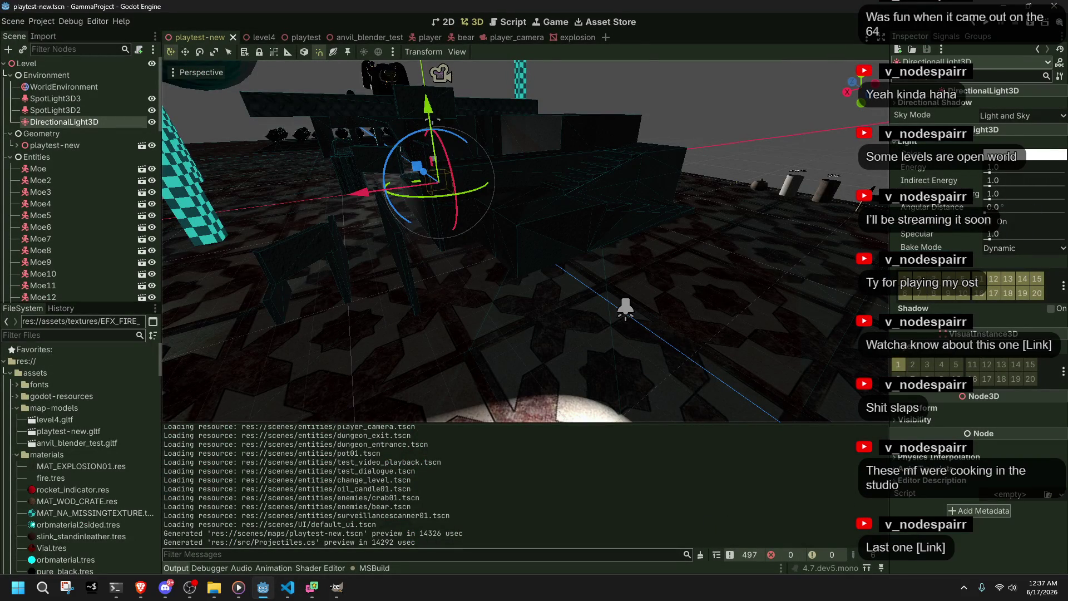
Step: Pull the Godot view back over the wider level, then return to Projectiles.cs
key(alt+Tab)
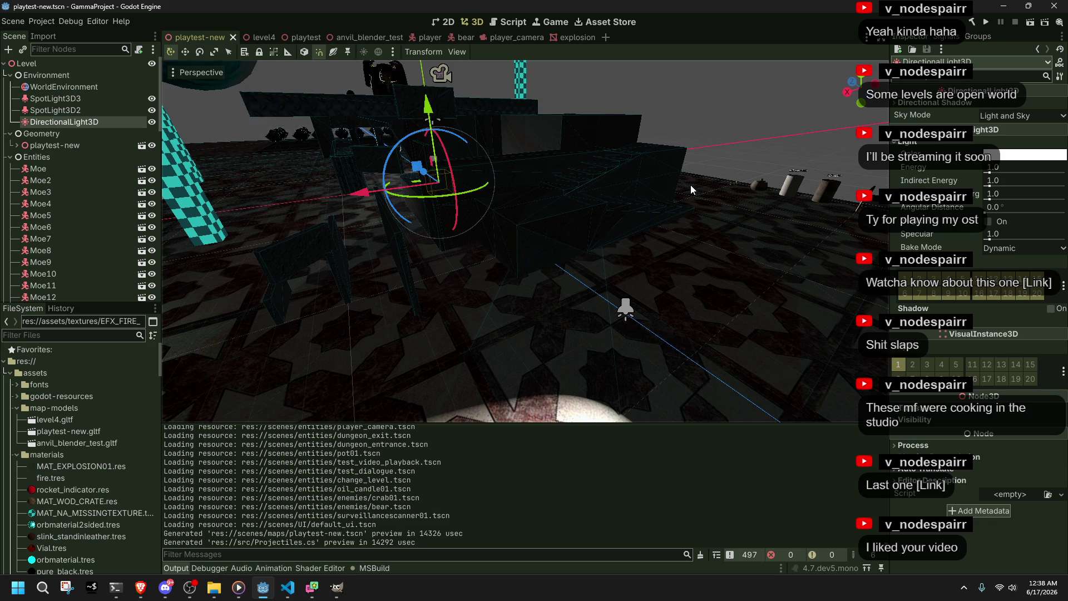
key(alt+Tab)
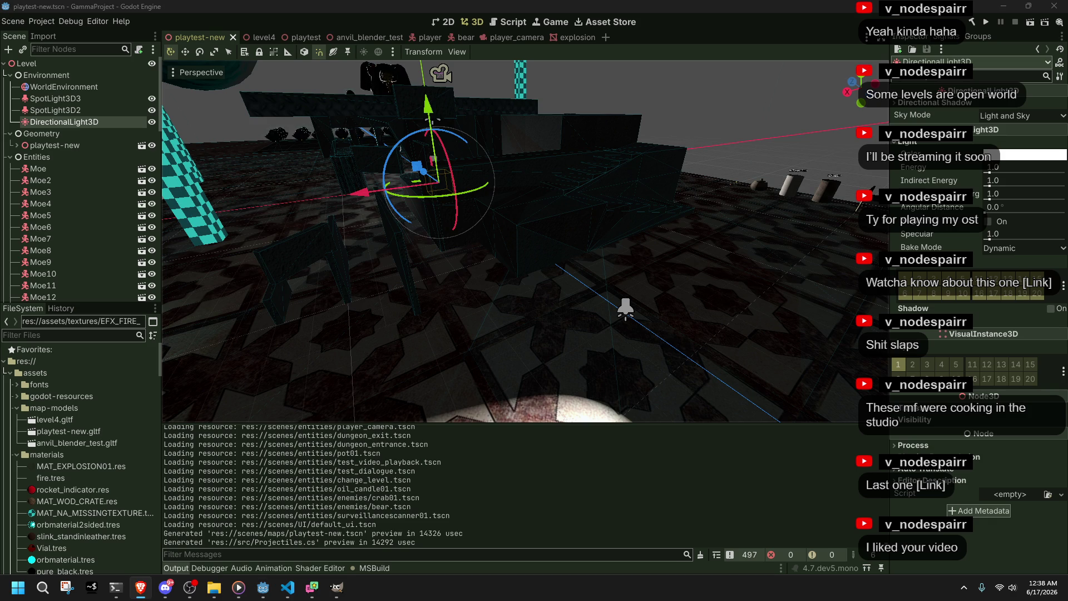
key(alt+Tab)
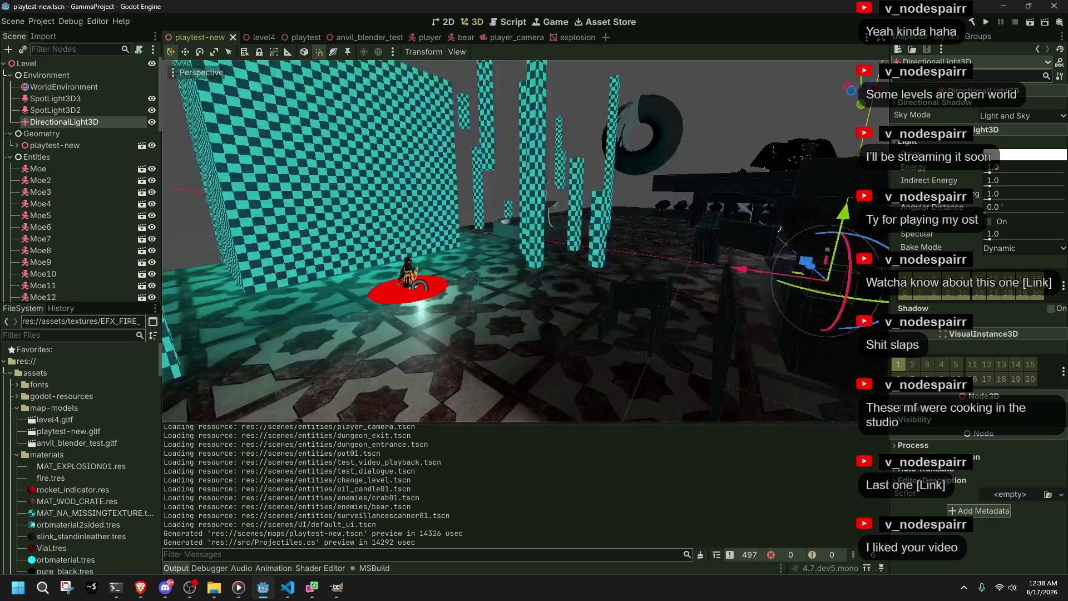
key(s)
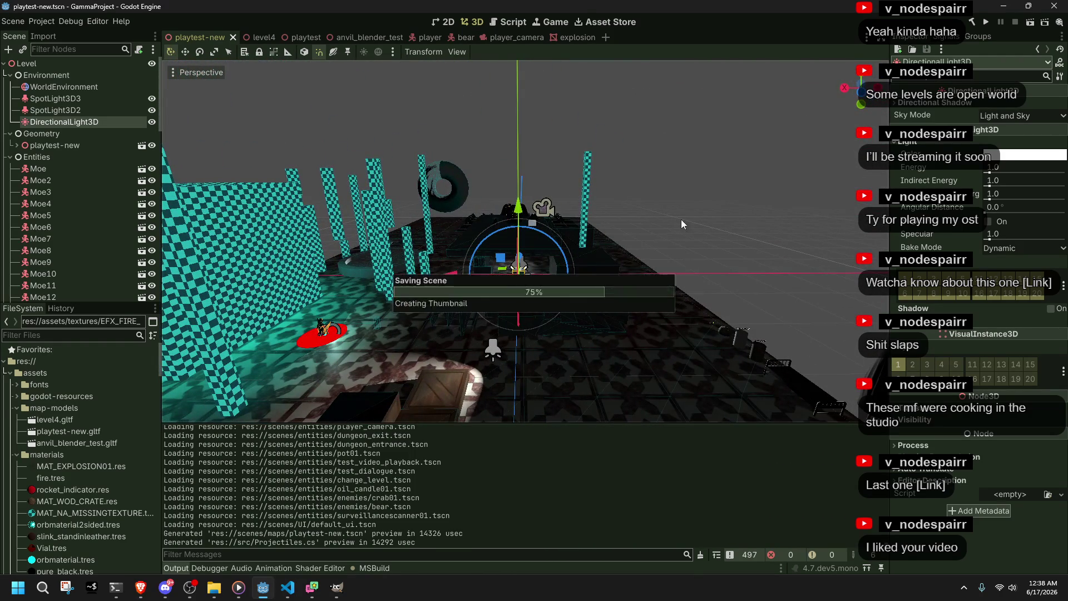
key(alt+Tab)
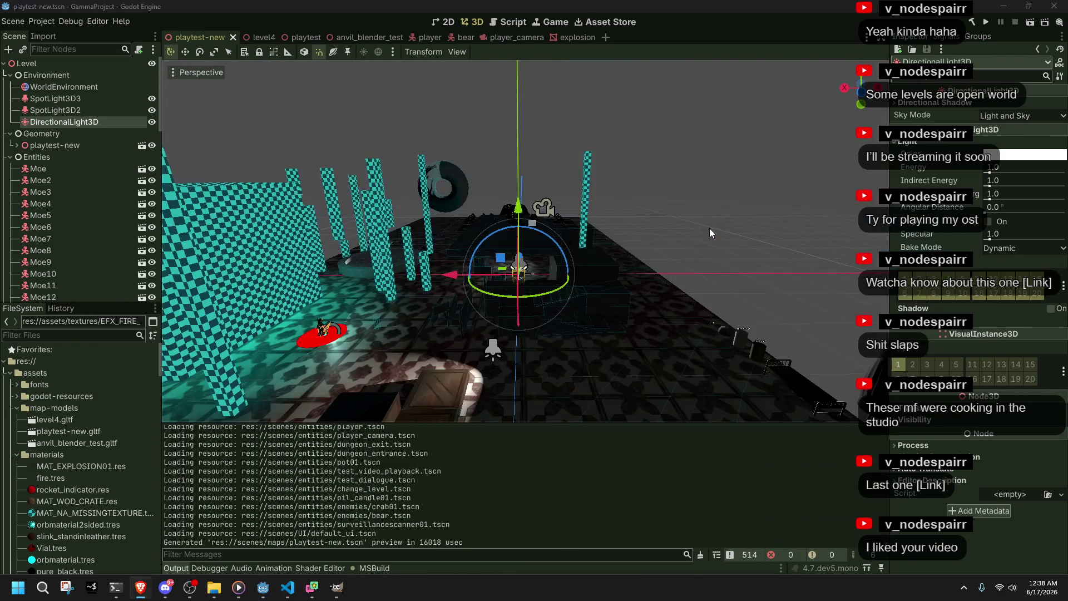
key(alt+Tab)
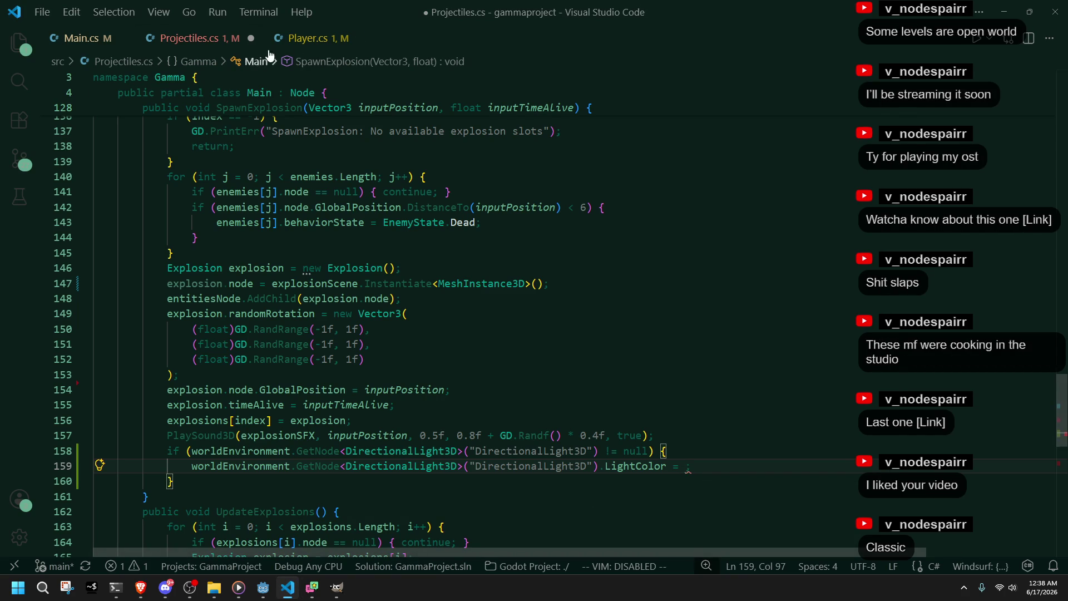
Step: Read the explosion OmniLight3D's colour and enter ff4d00 as the LightColor value
click(263, 587)
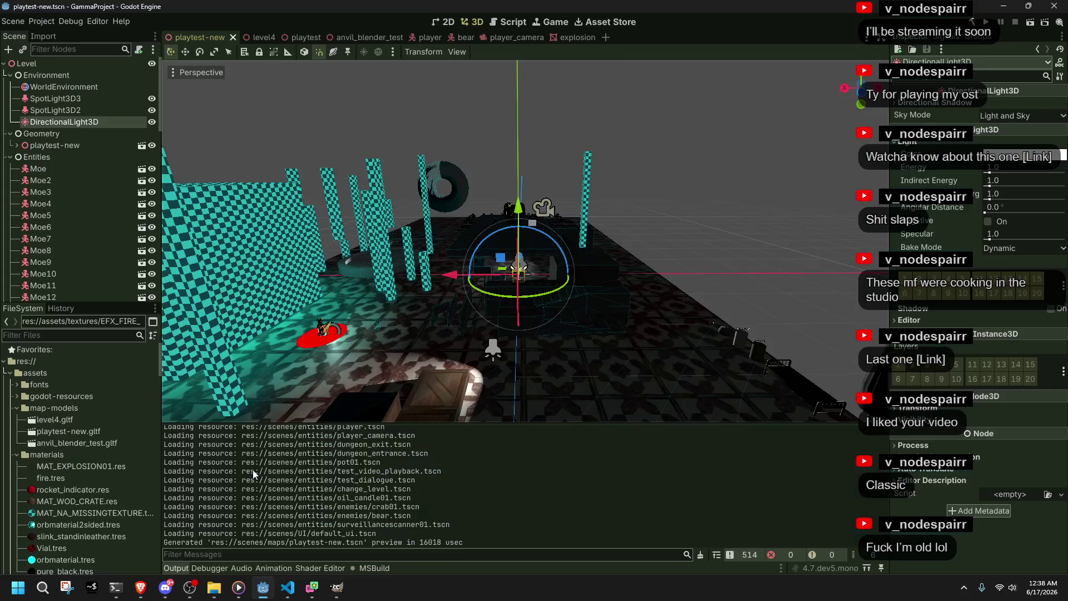
click(566, 40)
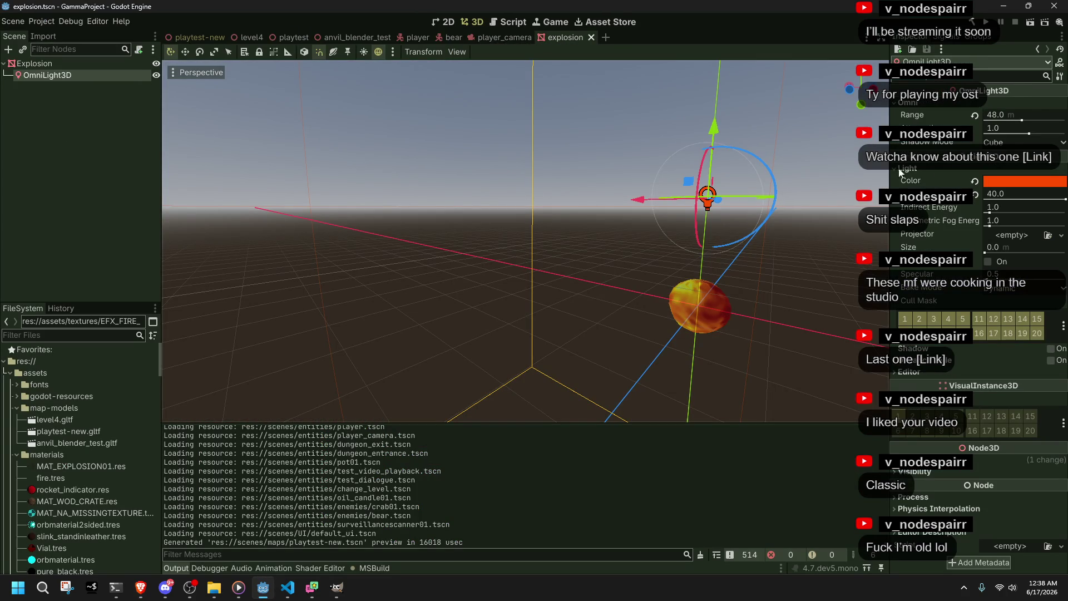
click(1008, 183)
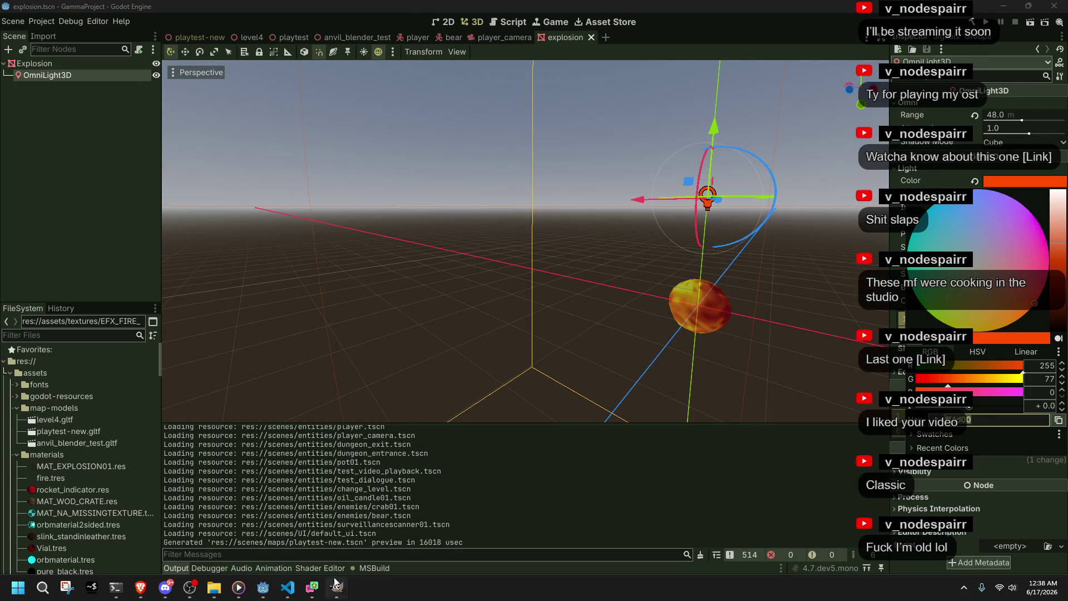
click(287, 587)
text(ff4d00)
click(686, 466)
key(Down)
key(Down)
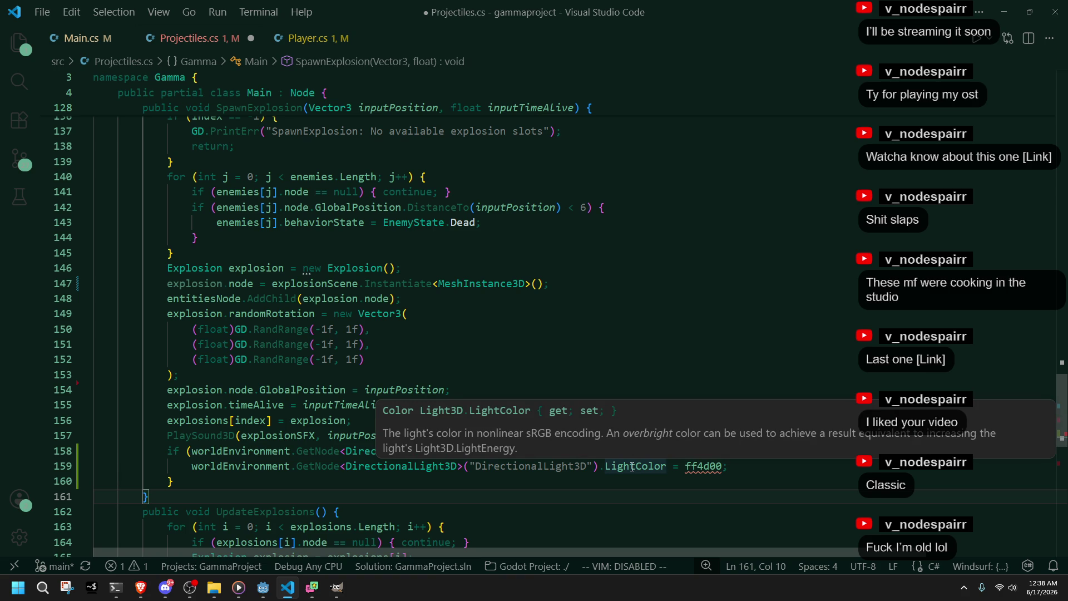
Step: Add a '//#ff4d00 in srgb' comment, accept the Color(1f, 0.4f, 0f) line and save
key(Up)
key(Up)
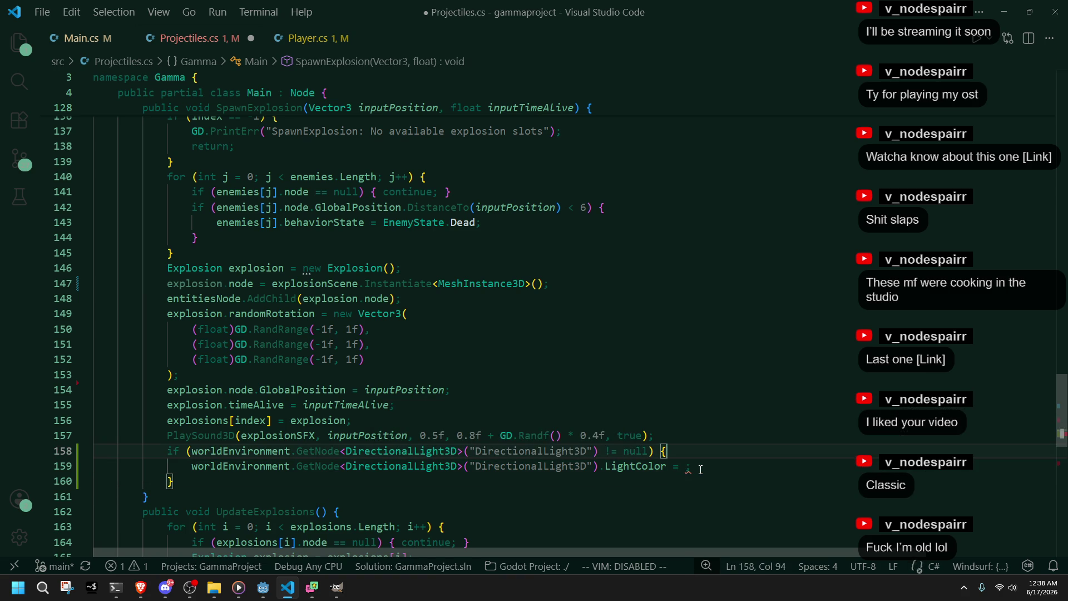
key(ctrl+shift+Return)
text(//)
text(ff4d00)
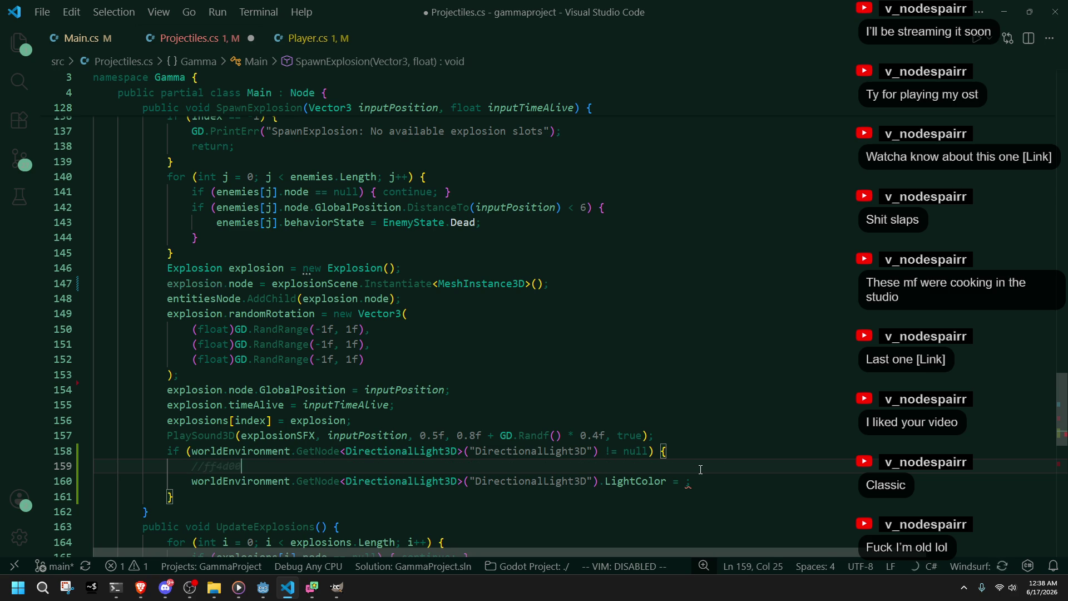
key(ctrl+Left)
text(#)
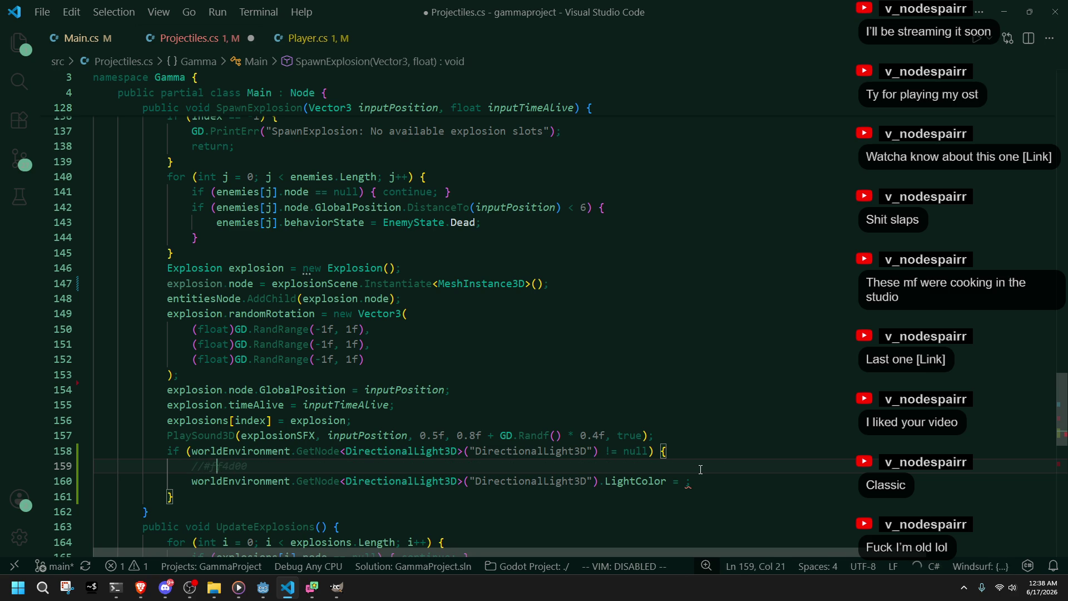
key(End)
text(in sr)
text(gb)
key(Return)
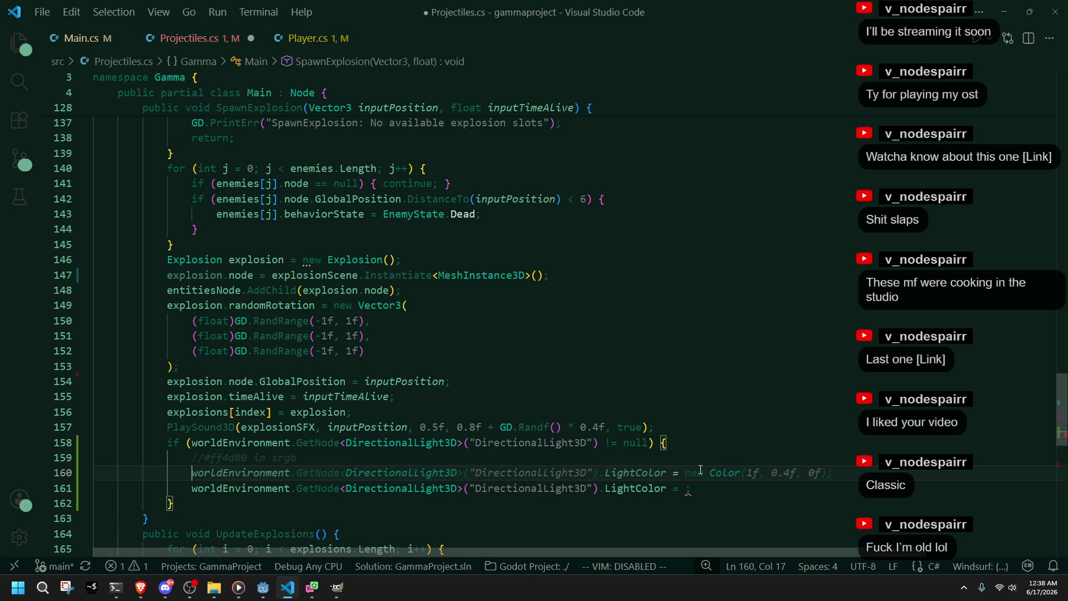
key(Tab)
key(ctrl+s)
Step: Remove the leftover empty LightColor line and add a DirectionalLight3D lookup line below it
key(Down)
key(Down)
key(Down)
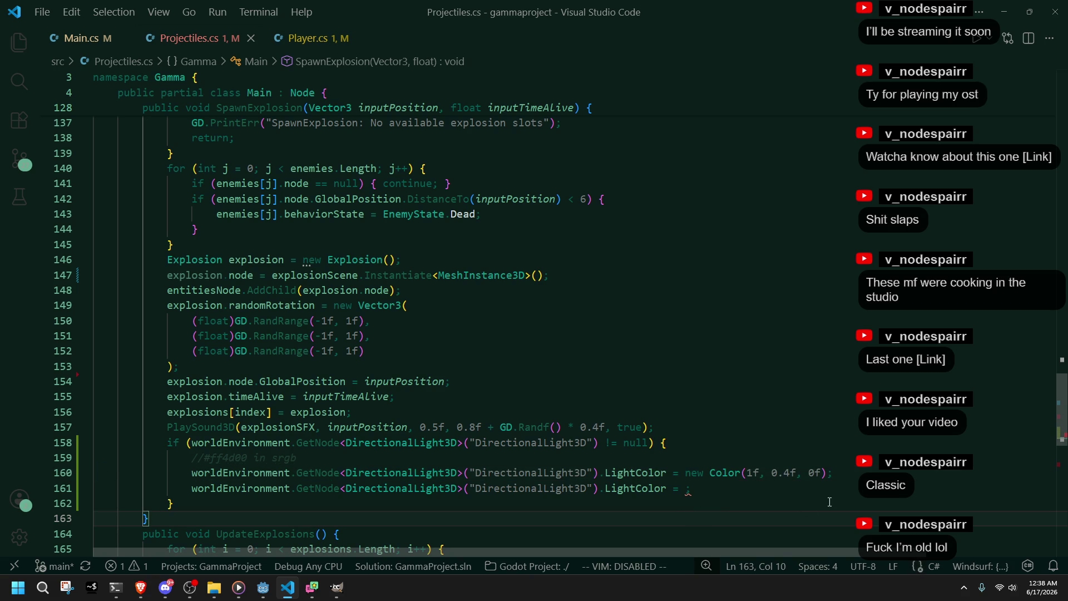
drag(849, 488, 852, 477)
key(BackSpace)
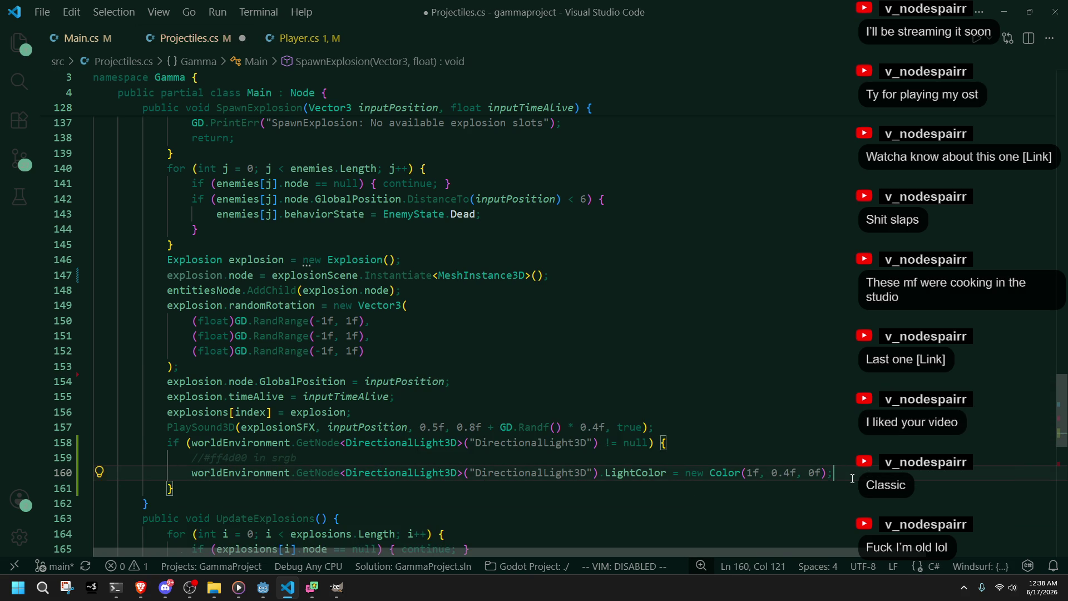
key(Return)
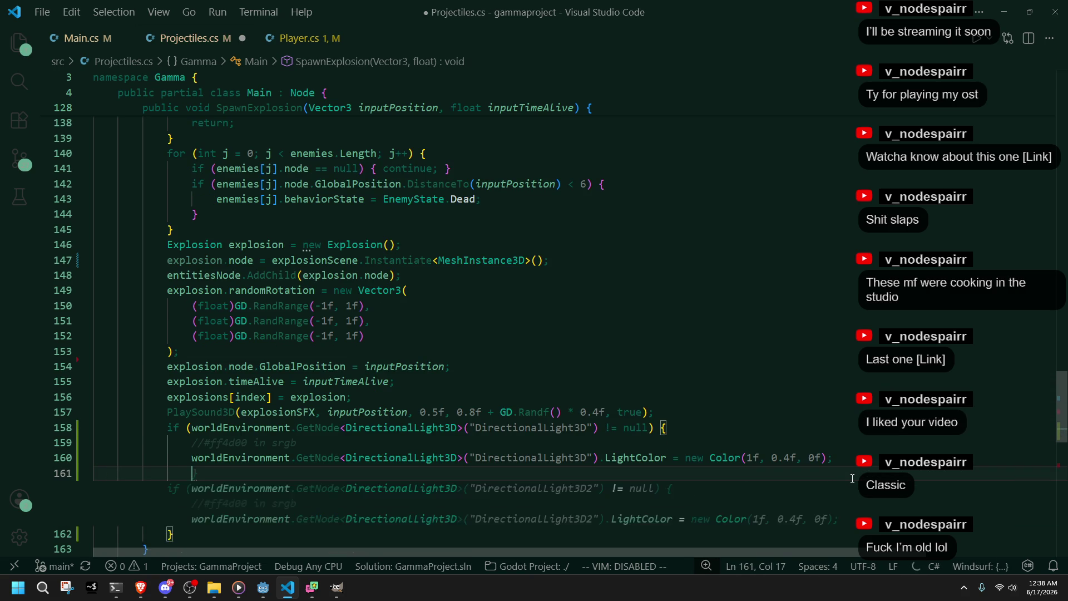
mouse_move(606, 460)
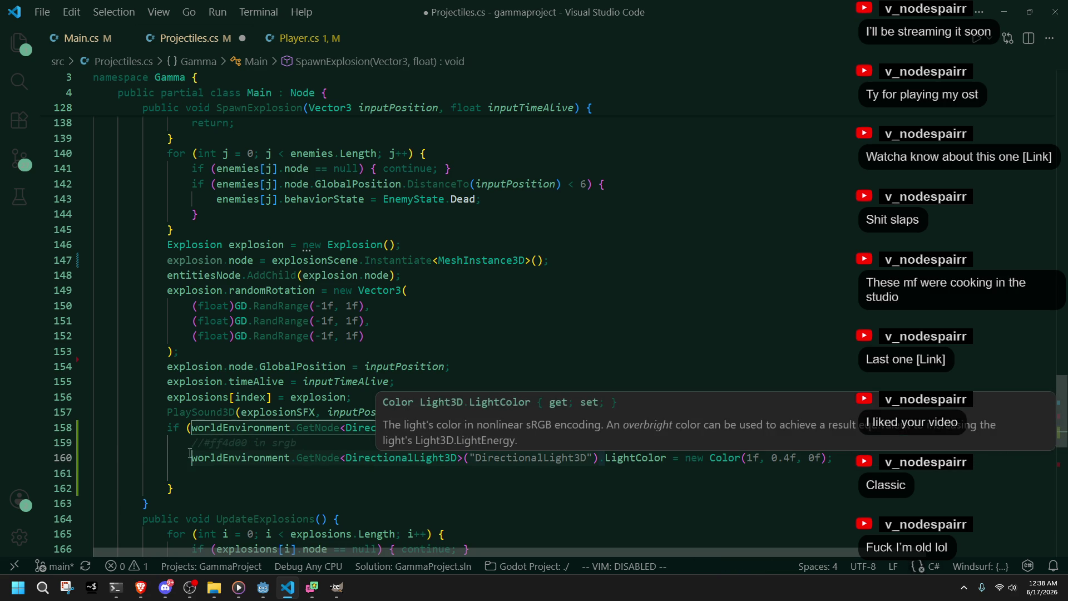
click(321, 473)
text(worldEnvironment.GetNode<DirectionalLight3D>("DirectionalLight3D"))
text(.)
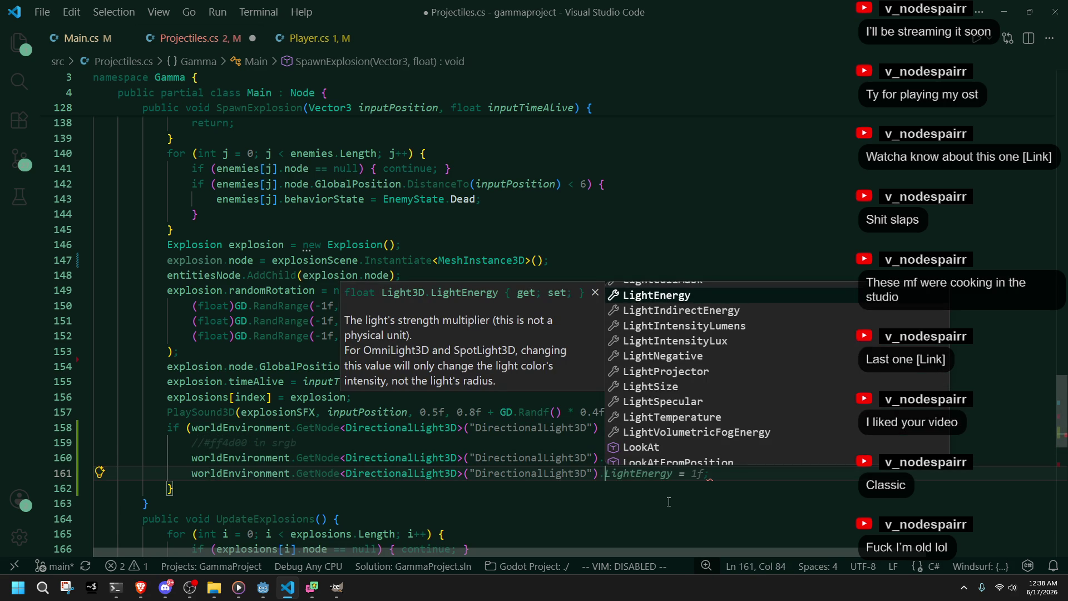
Step: Set the light's LightEnergy to 40, save Projectiles.cs, and run the game from Godot
scroll(684, 372, up, 1)
click(665, 323)
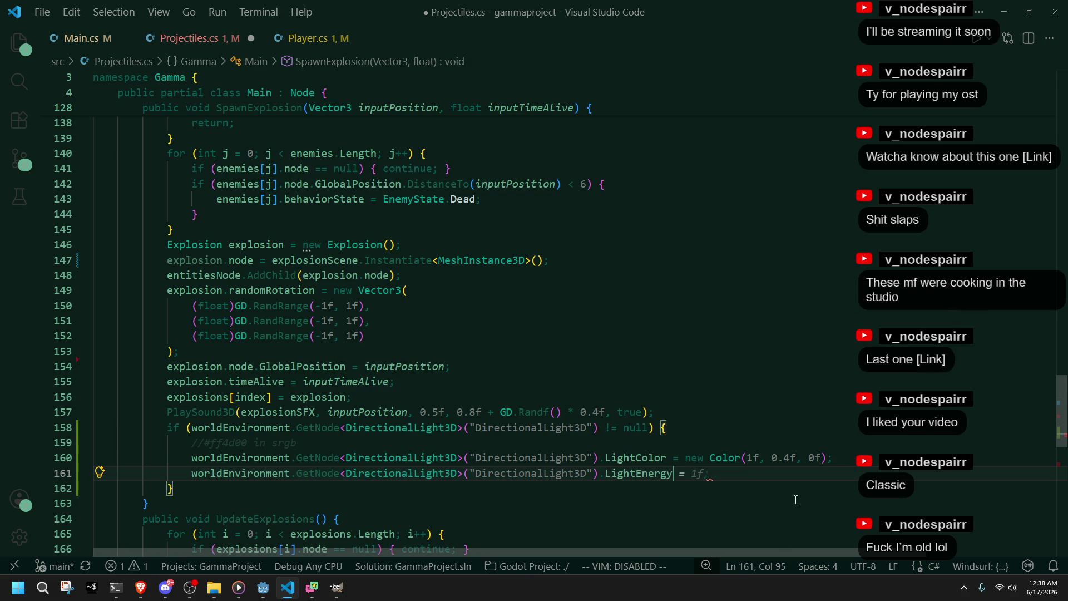
text( = 40)
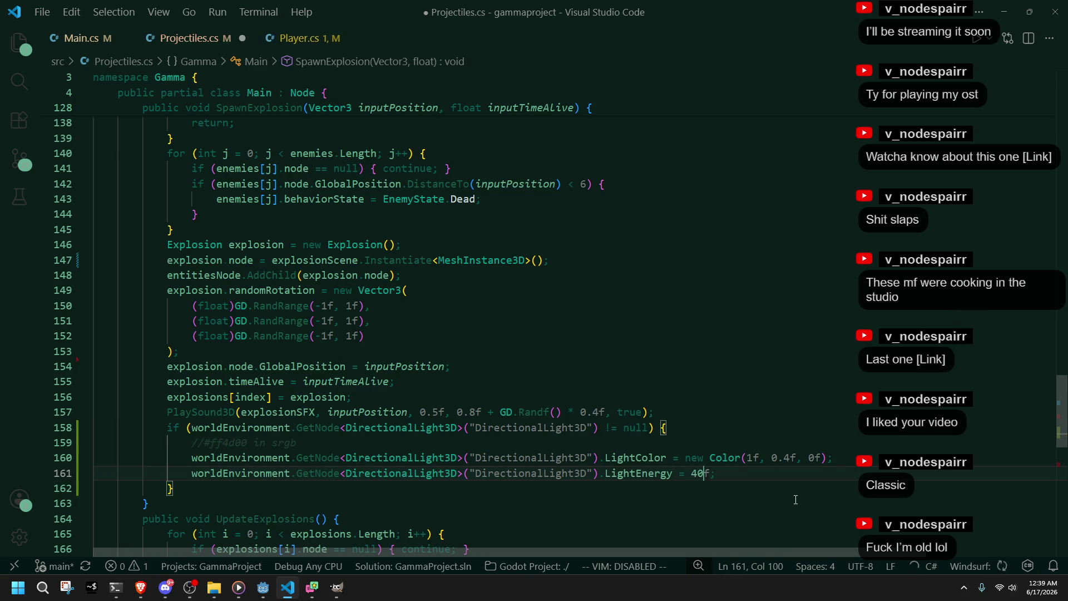
key(Return)
key(ctrl+z)
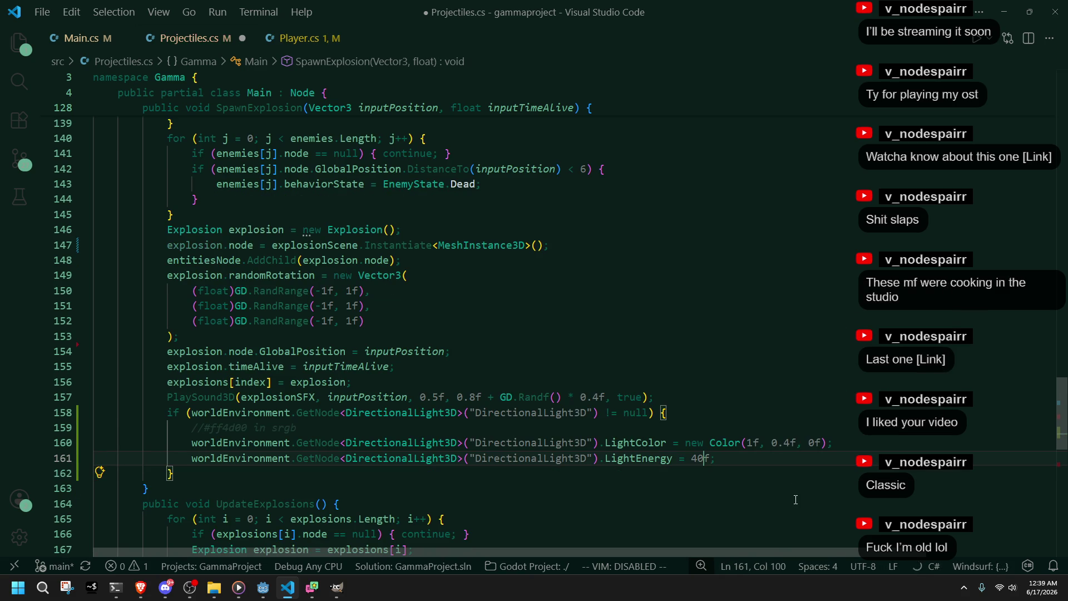
key(ctrl+s)
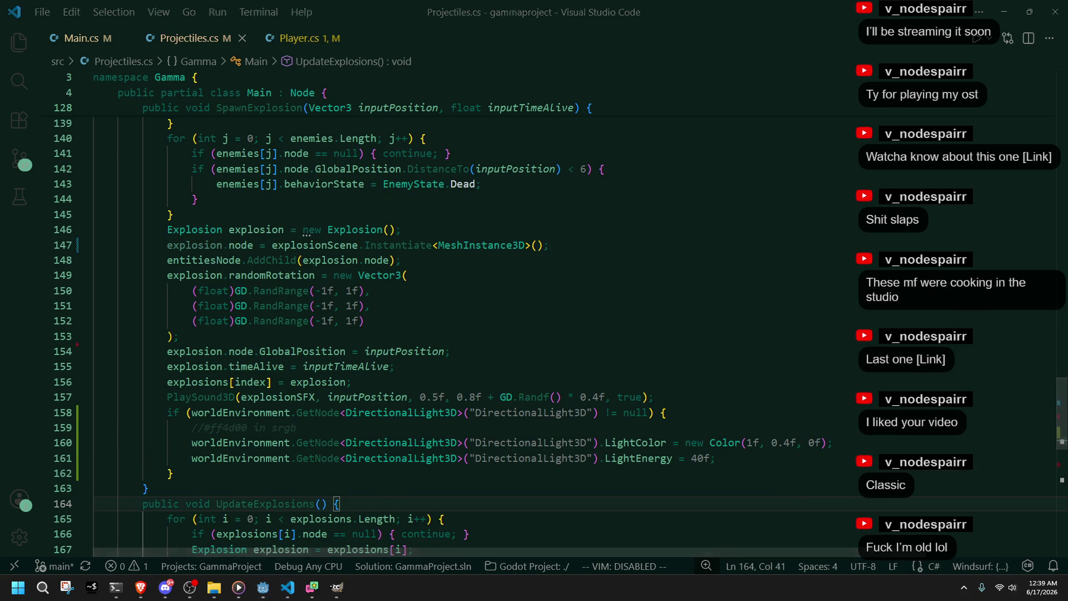
key(alt+Tab)
click(994, 23)
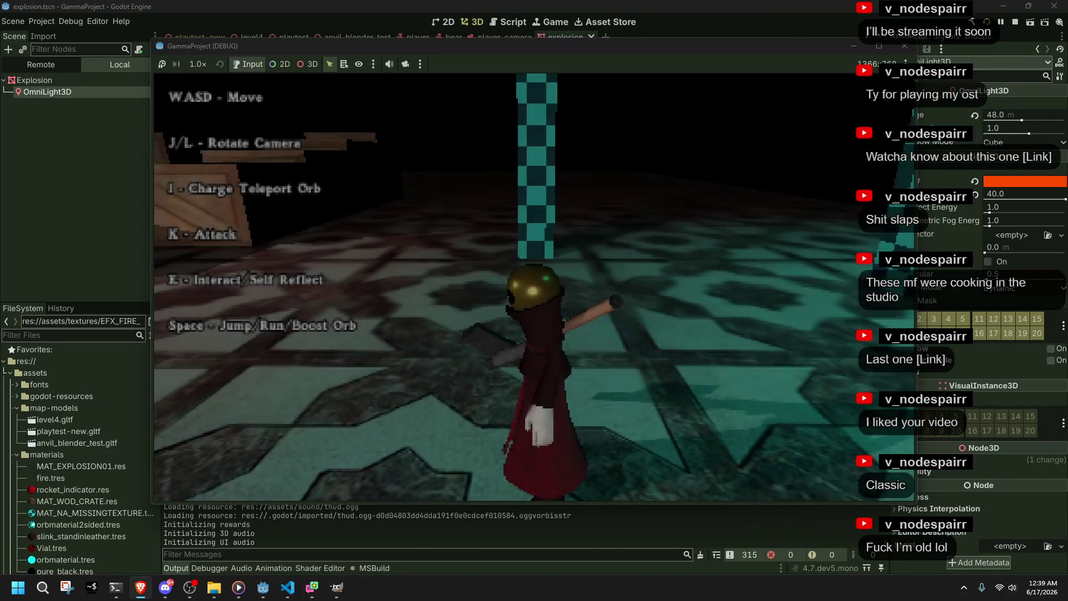
Step: Fire a rocket in the running game, move the character briefly, then close it with F8
click(530, 359)
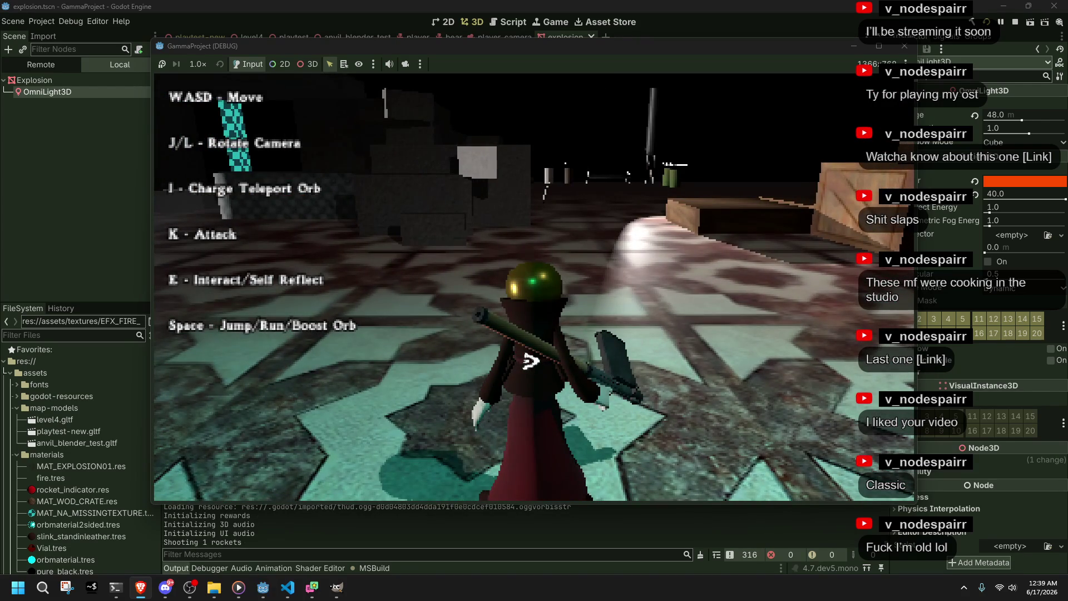
key(j)
key(w)
key(l)
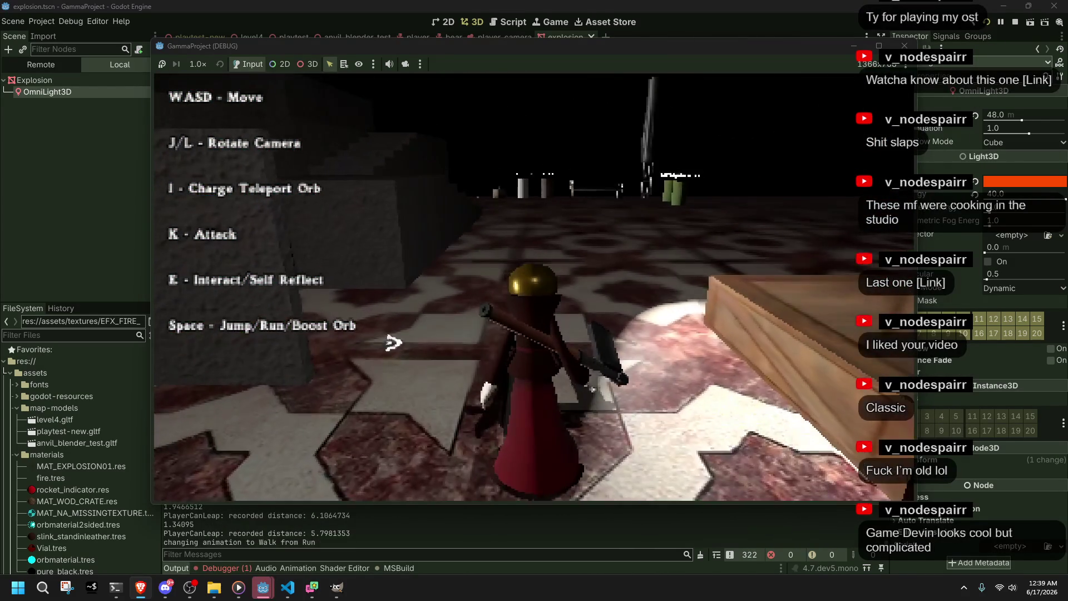
key(F8)
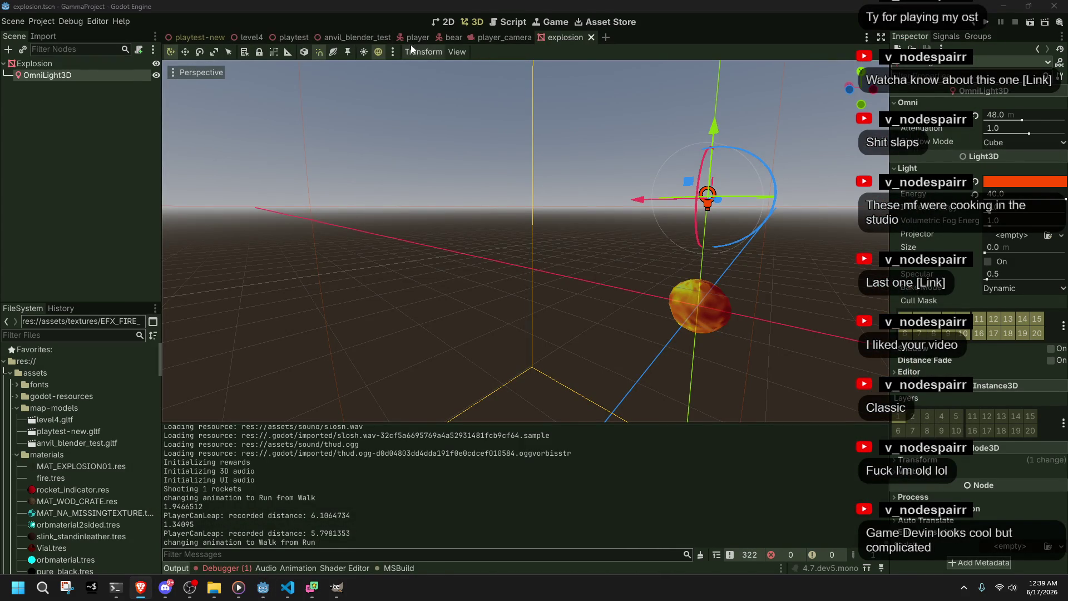
Step: Hide OmniLight3D, retest a rocket, and read the missing DirectionalLight3D error in Debugger Errors
click(156, 76)
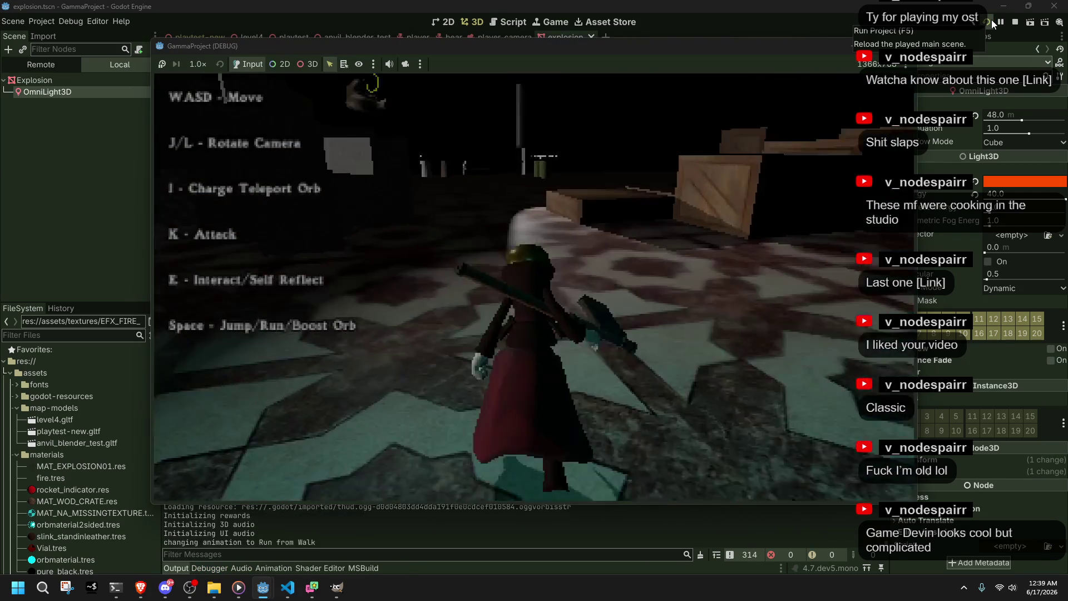
key(k)
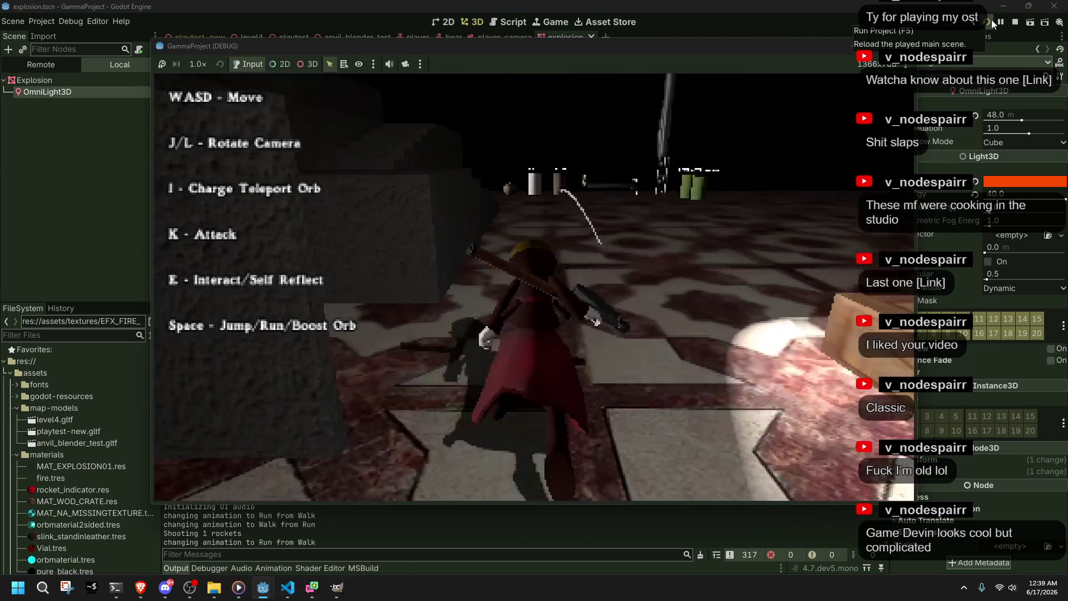
key(w)
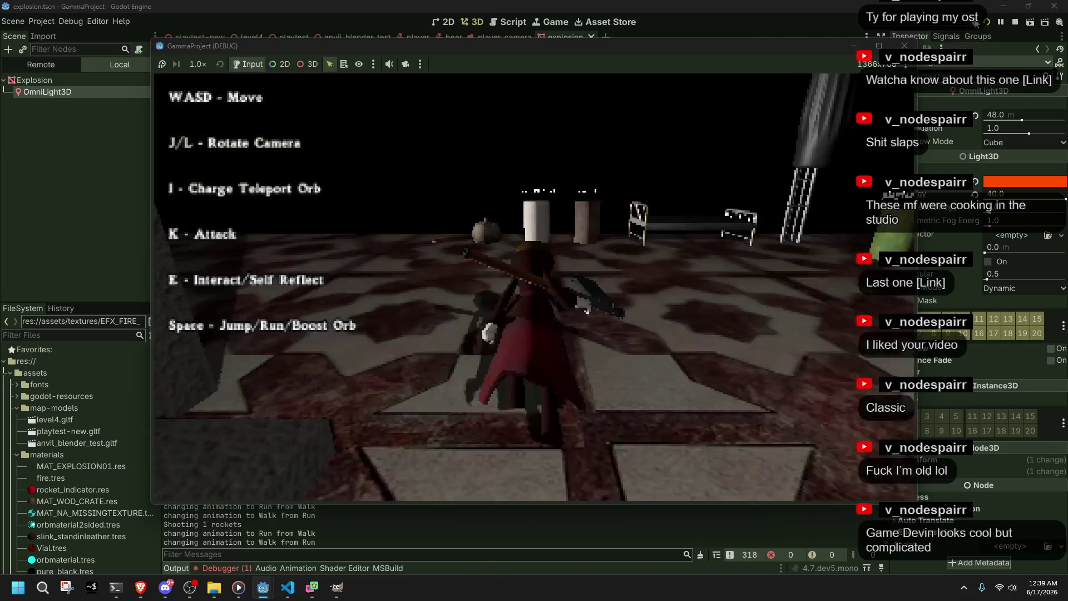
click(904, 46)
click(221, 568)
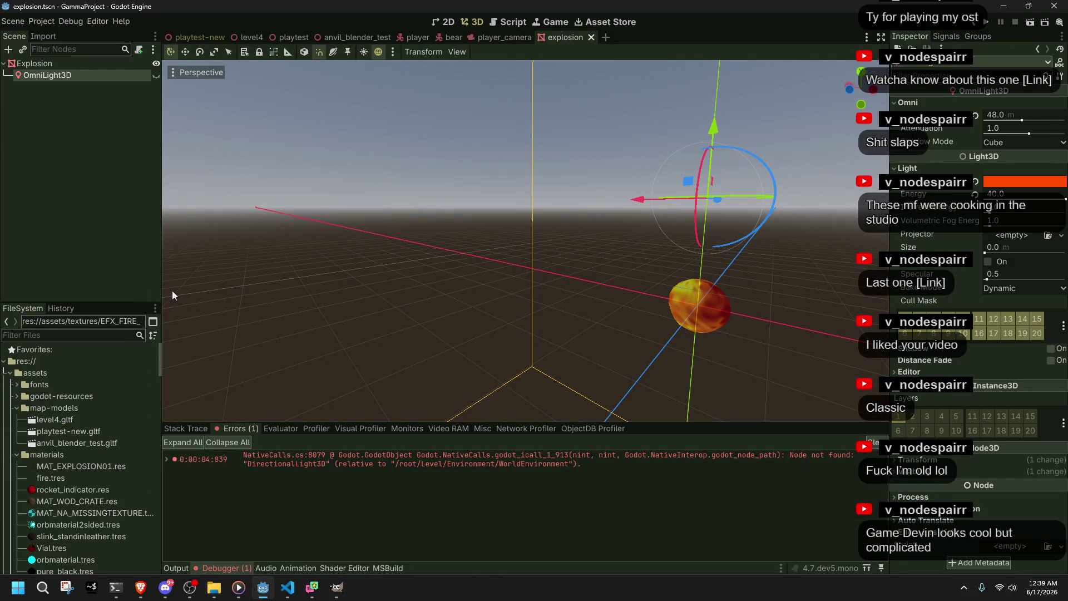
click(192, 37)
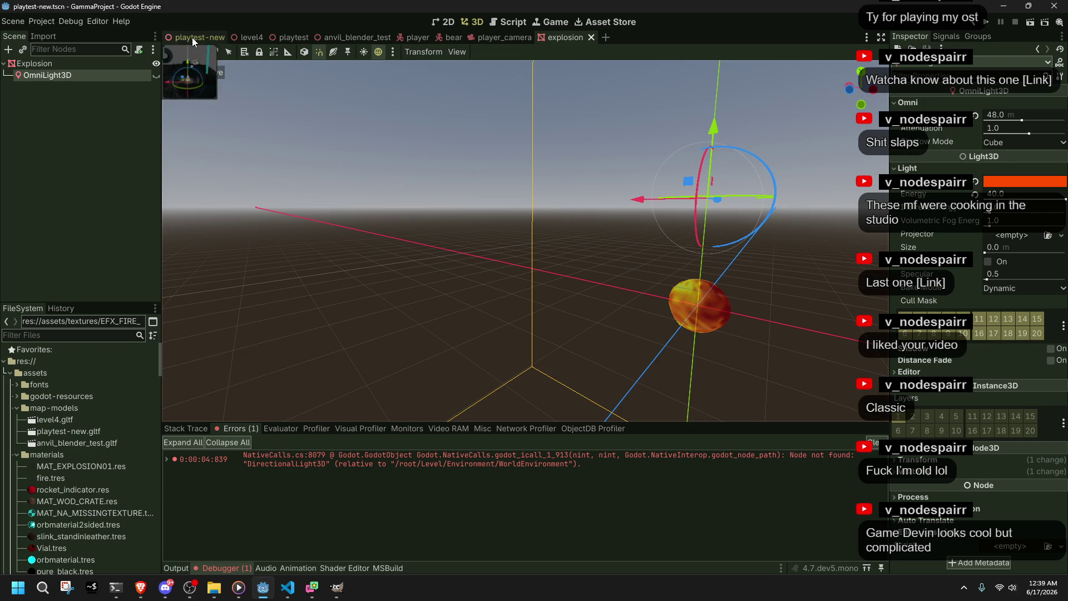
Step: Locate the worldEnvironment GetNode lookup on line 158 of Projectiles.cs
click(287, 588)
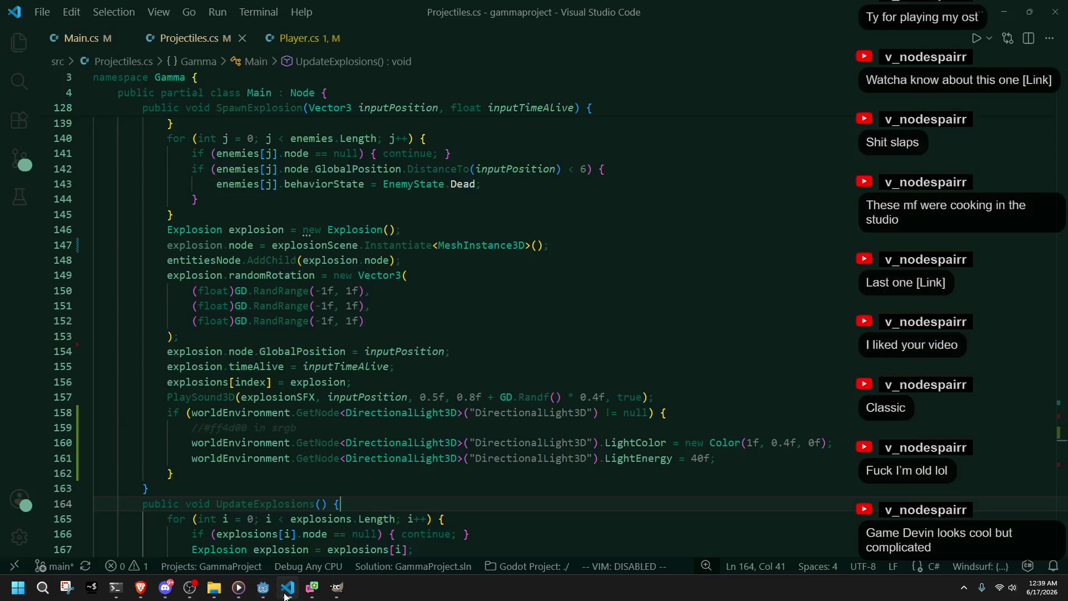
click(189, 412)
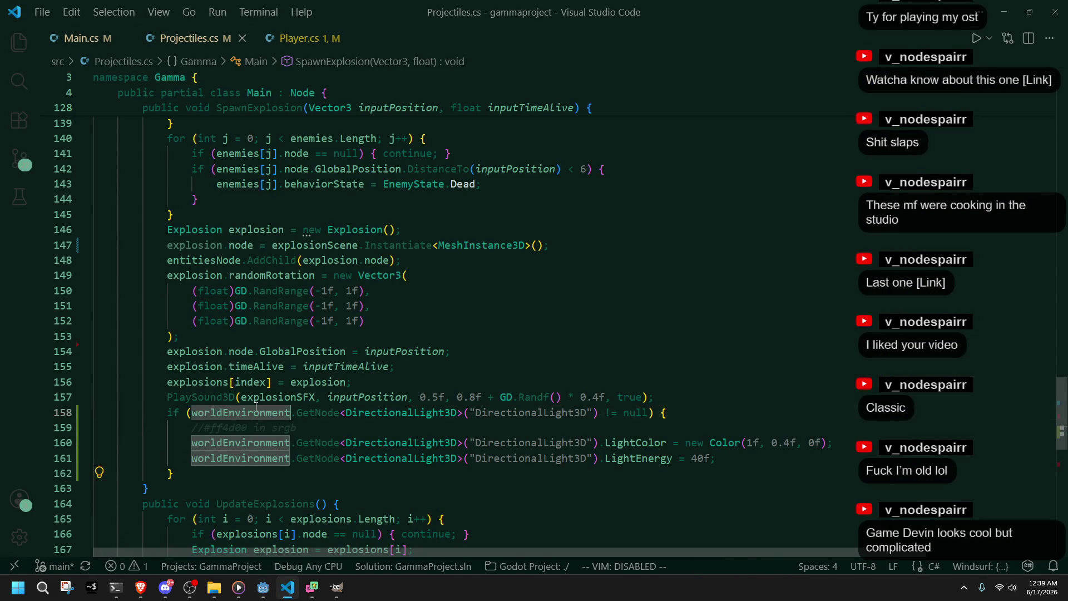
click(298, 413)
text(G)
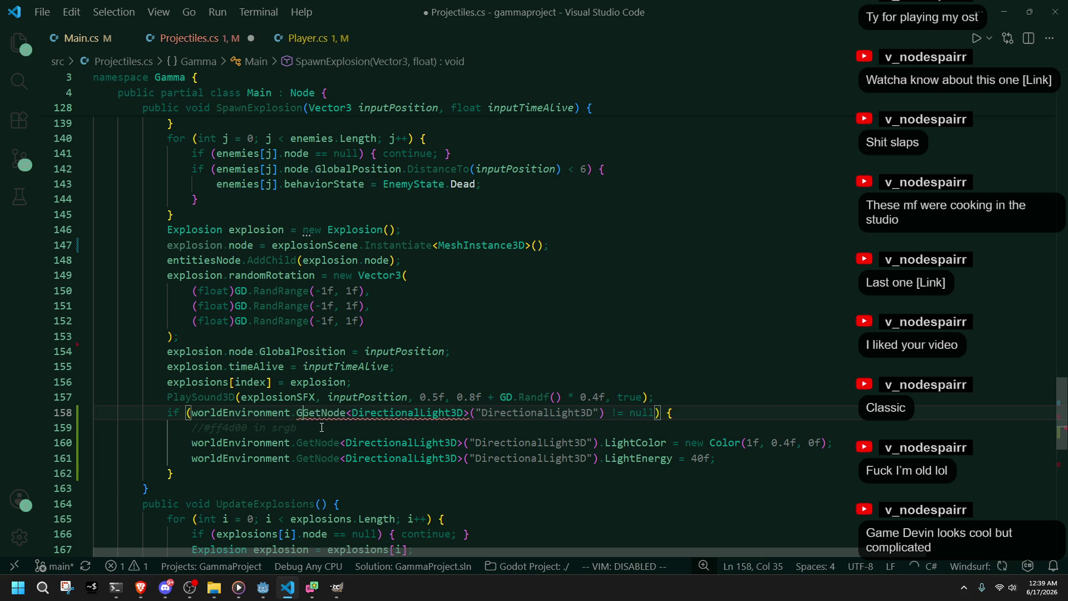
key(BackSpace)
click(321, 427)
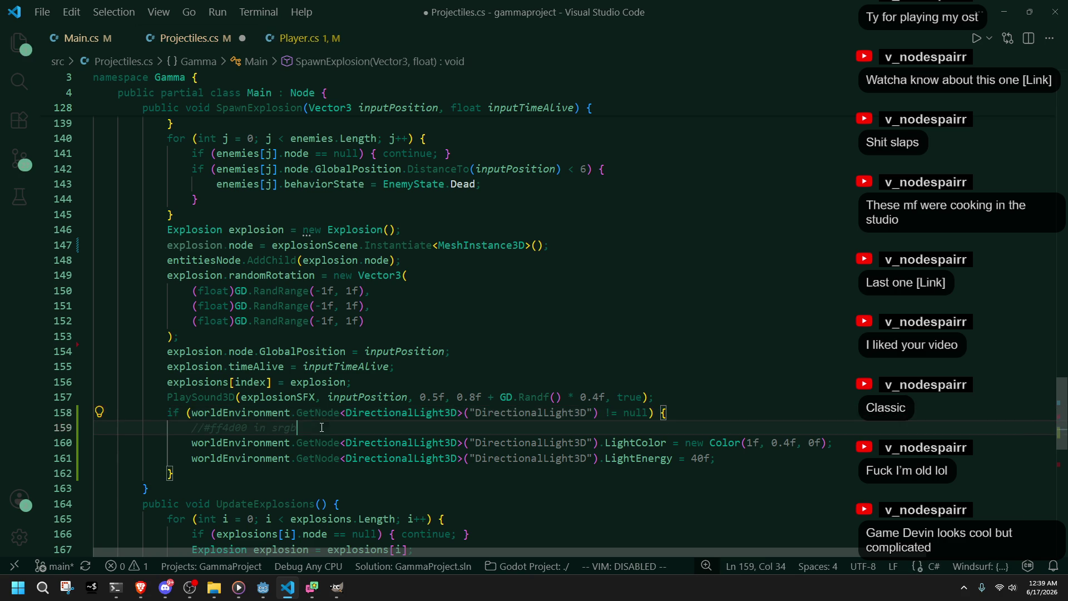
Step: Check the field declarations in Main.cs to find the environmentNode field name
click(85, 49)
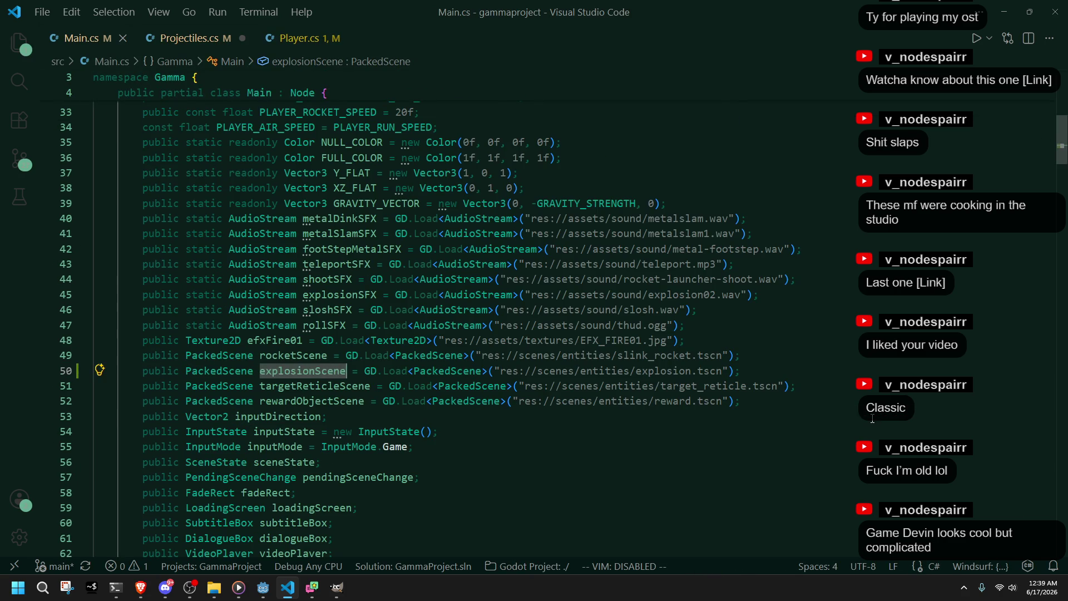
scroll(872, 418, down, 15)
click(307, 302)
scroll(294, 323, up, 3)
click(287, 342)
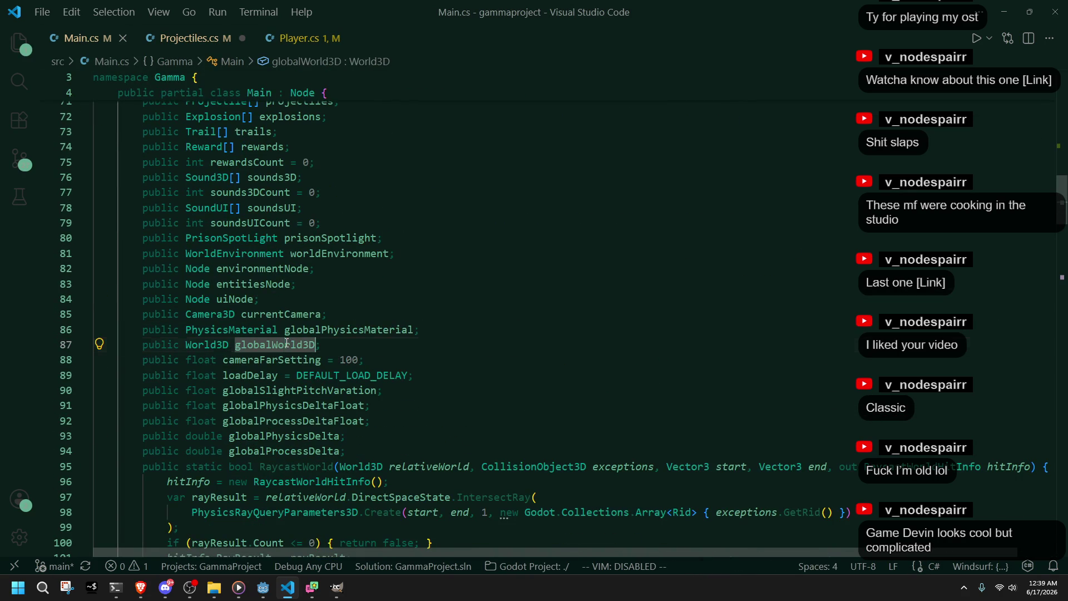
click(312, 329)
click(303, 270)
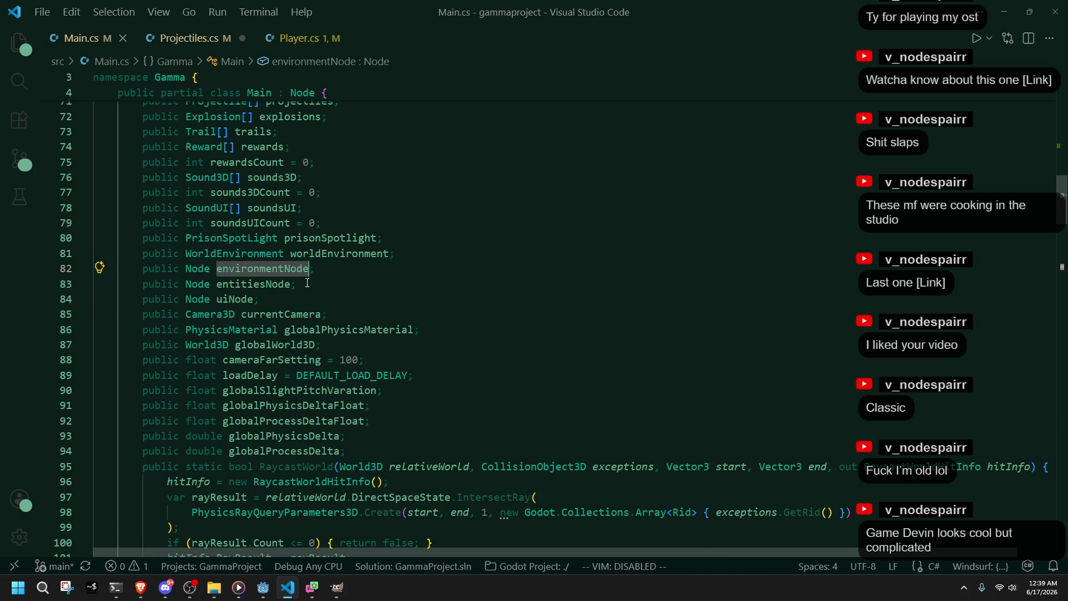
click(189, 38)
Step: Replace worldEnvironment with environmentNode on lines 158, 160 and 161, save, and run the game
double_click(261, 416)
key(BackSpace)
text(environmentNode)
click(240, 450)
double_click(240, 449)
text(environmentNode)
double_click(240, 457)
text(environmentNode)
key(Down)
key(ctrl+s)
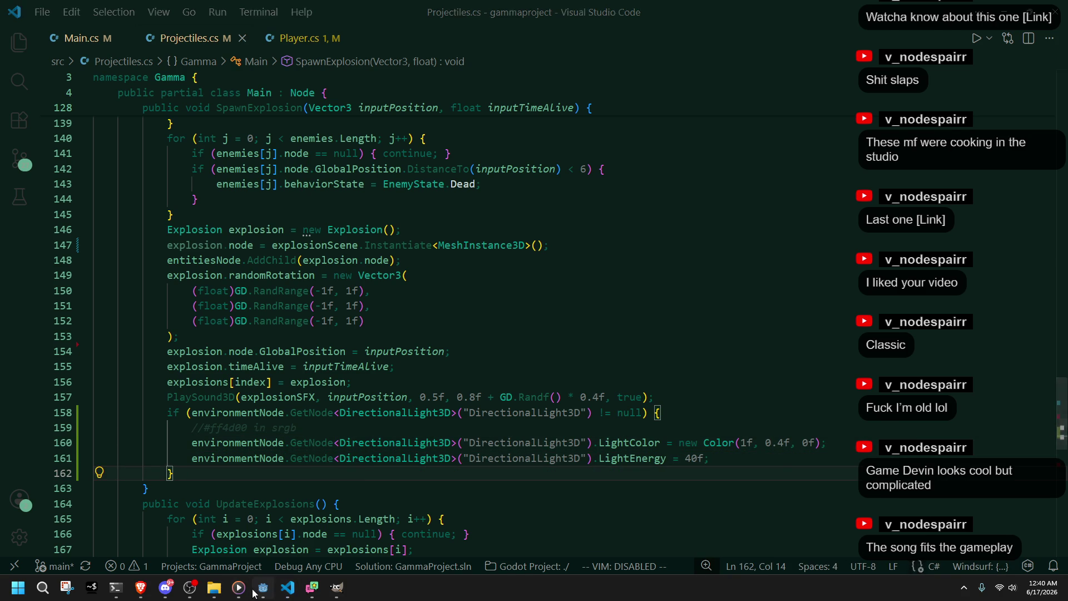
click(253, 591)
click(991, 25)
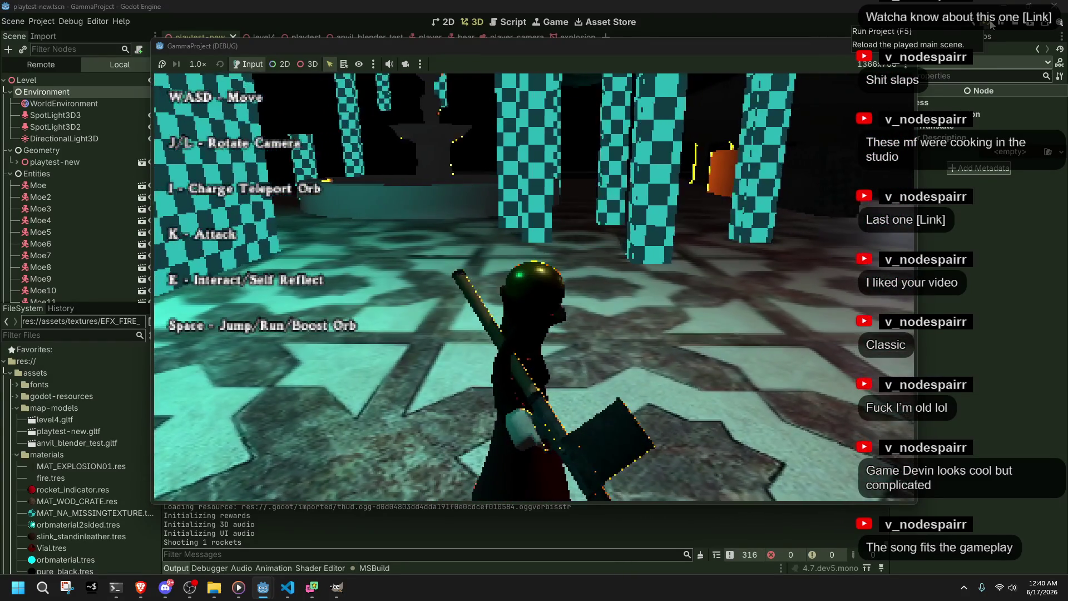
Step: Run the character toward the pillars in the playtest, then return to the code editor
key(w)
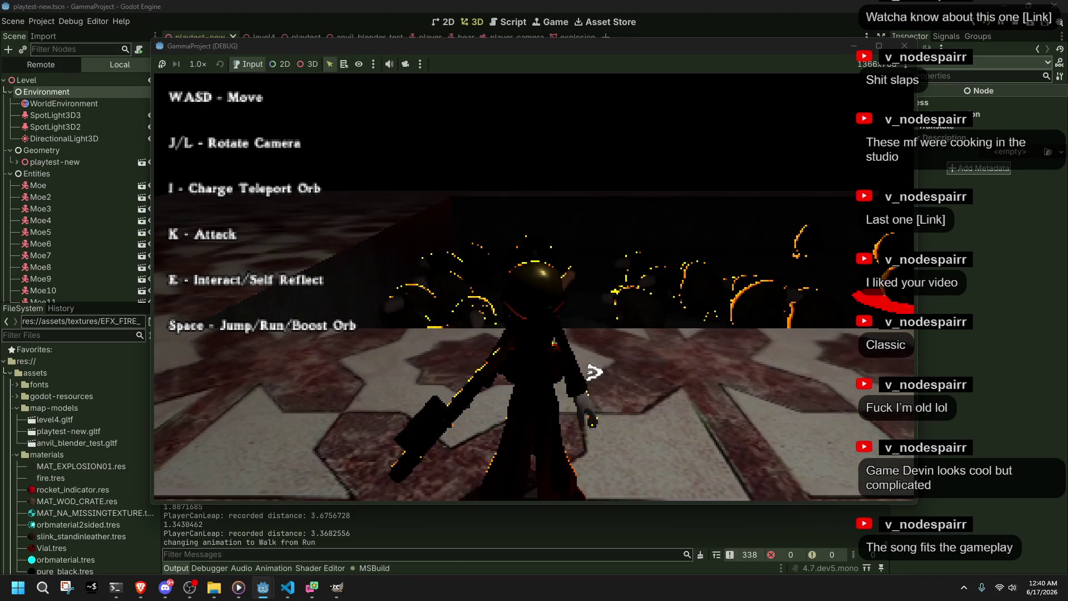
key(alt+Tab)
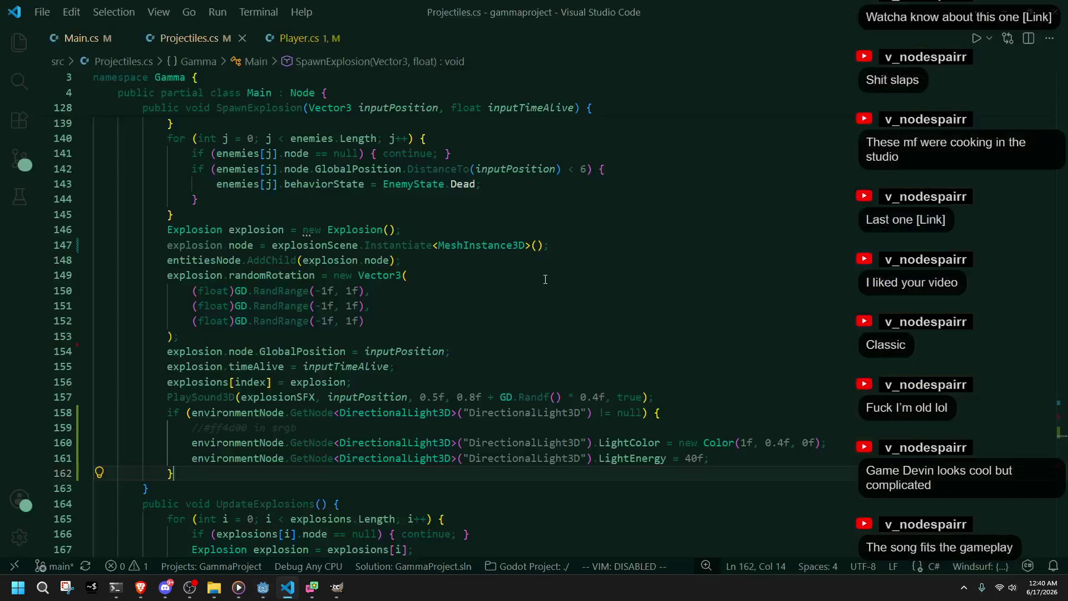
Step: Declare a local DirectionalLight3D 'light' variable below the colour comment using the suggested completion
click(730, 462)
key(Return)
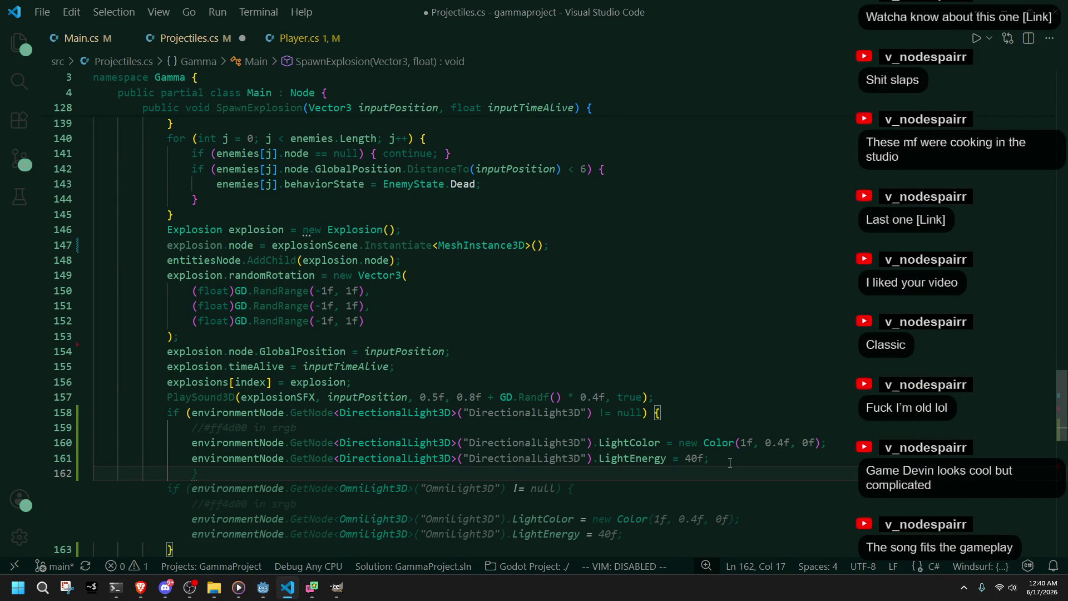
text(environment)
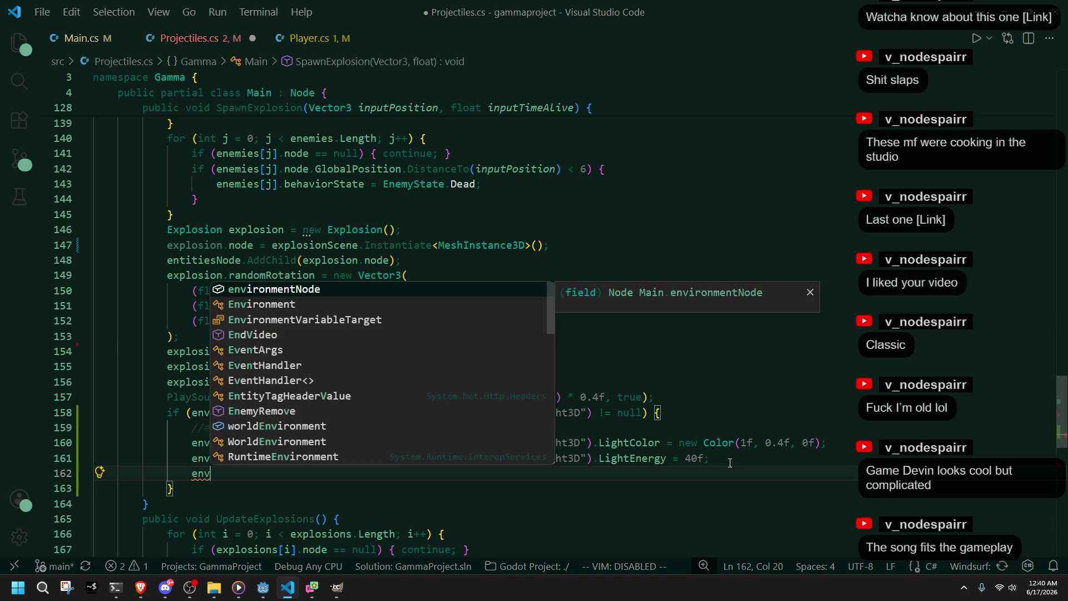
text(Node)
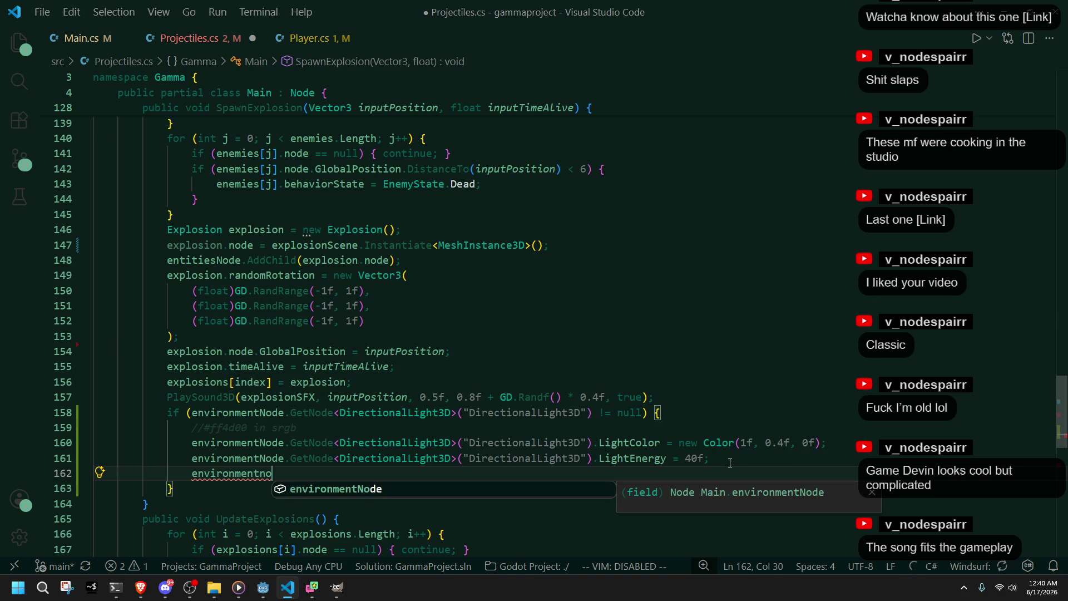
click(399, 433)
key(Return)
text(Directio)
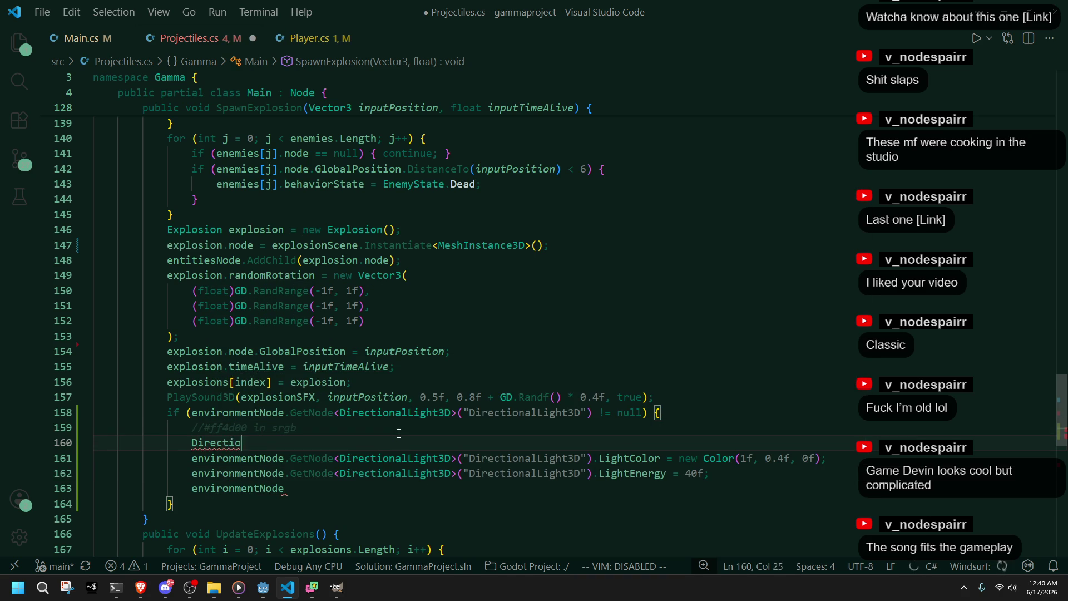
text(D)
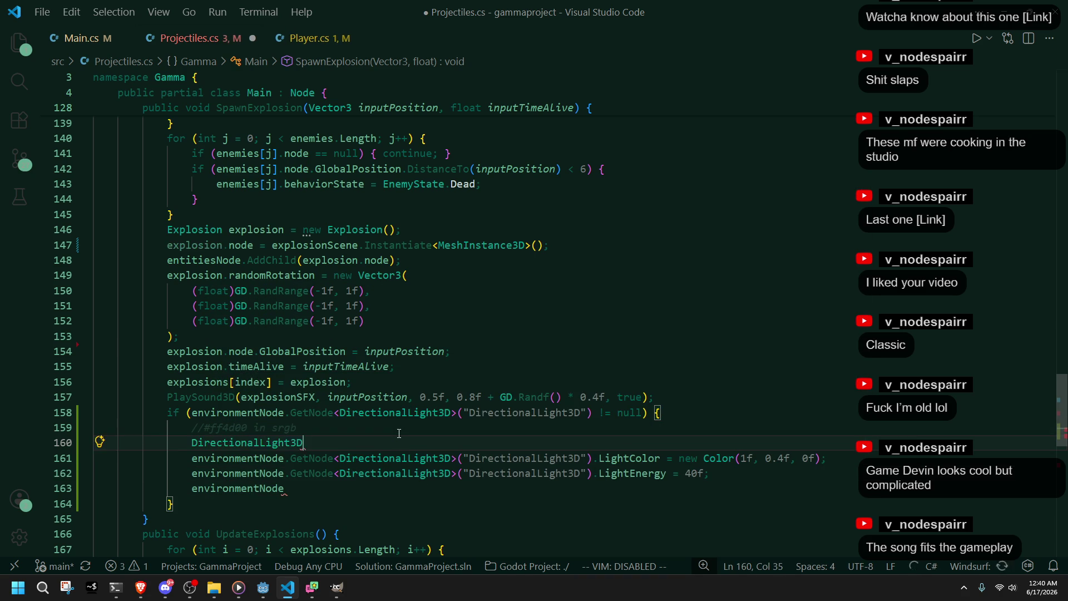
key(Tab)
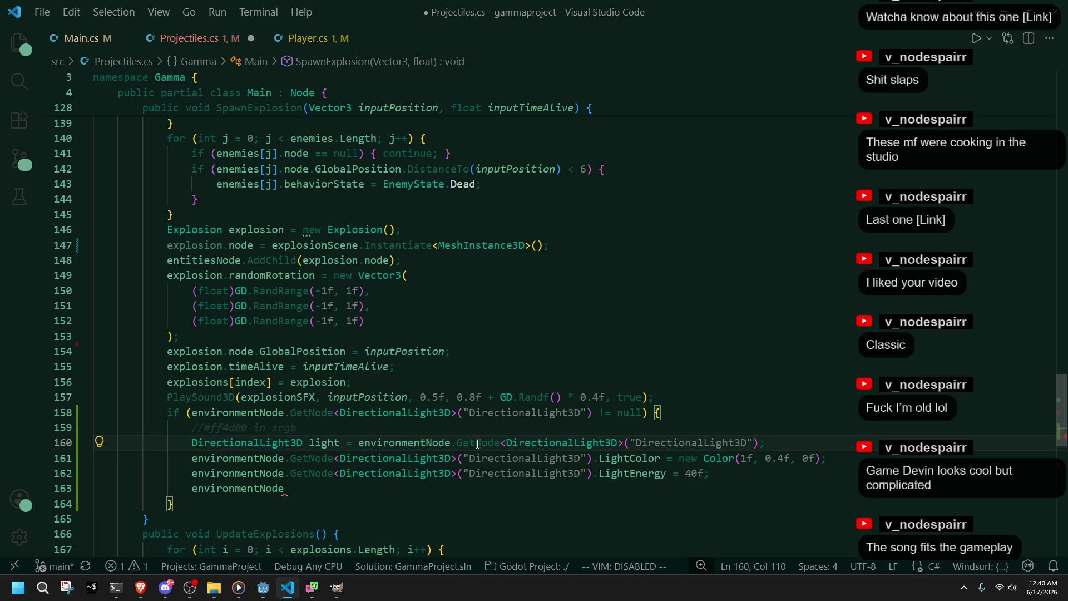
Step: Replace the GetNode call on line 161 with the light variable
double_click(331, 442)
key(ctrl+c)
mouse_move(594, 458)
mouse_down()
mouse_move(192, 458)
mouse_move(593, 473)
mouse_up()
key(ctrl+v)
key(ctrl+v)
click(223, 488)
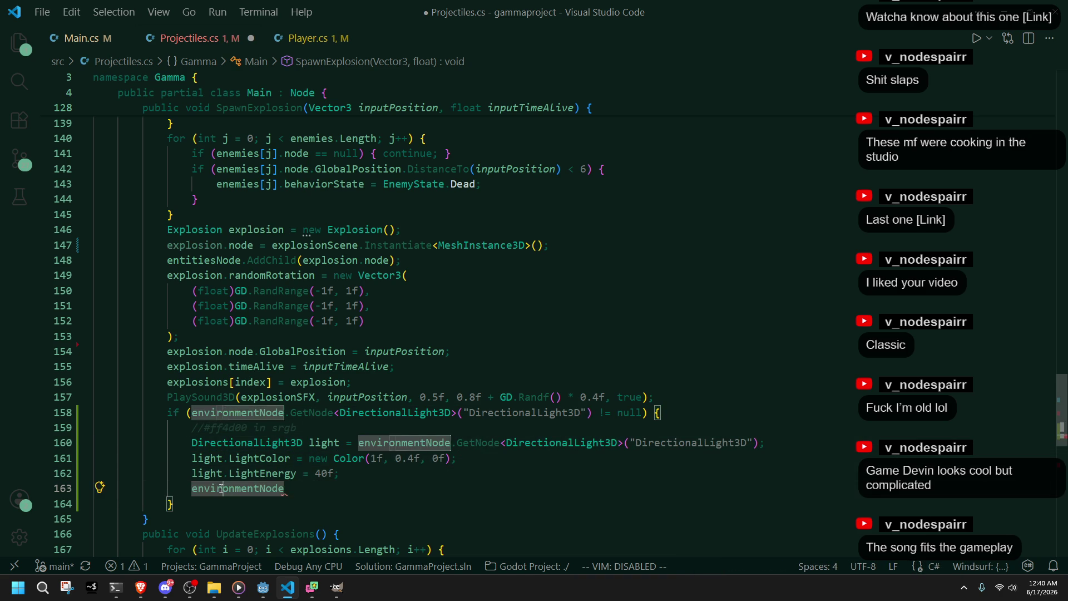
Step: Change line 163 to start with light.GlobalRotation instead of environmentNode
double_click(194, 488)
key(ctrl+v)
scroll(222, 478, down, 1)
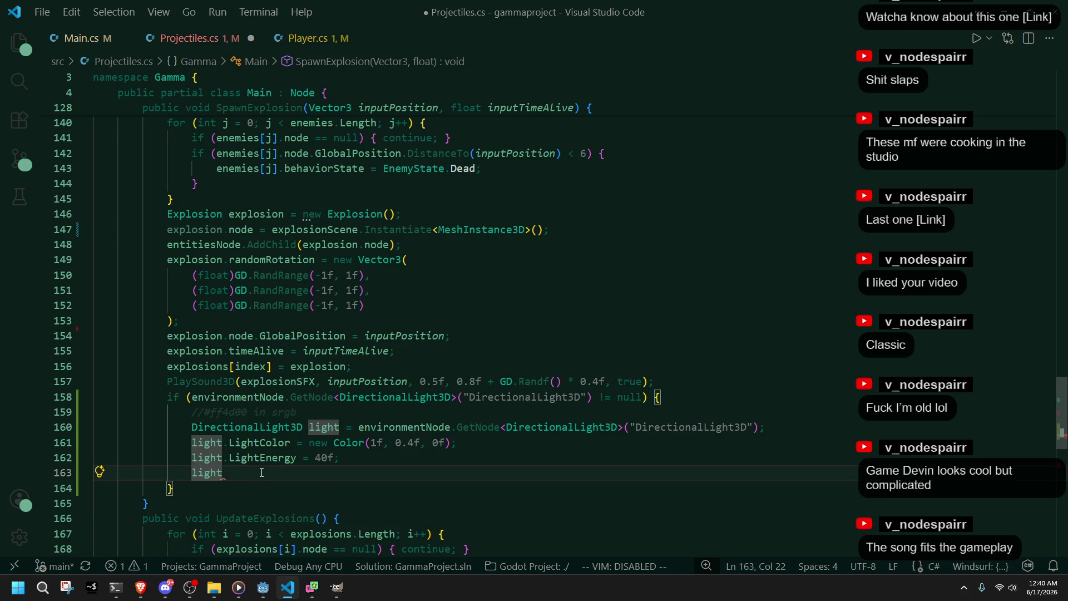
text(.)
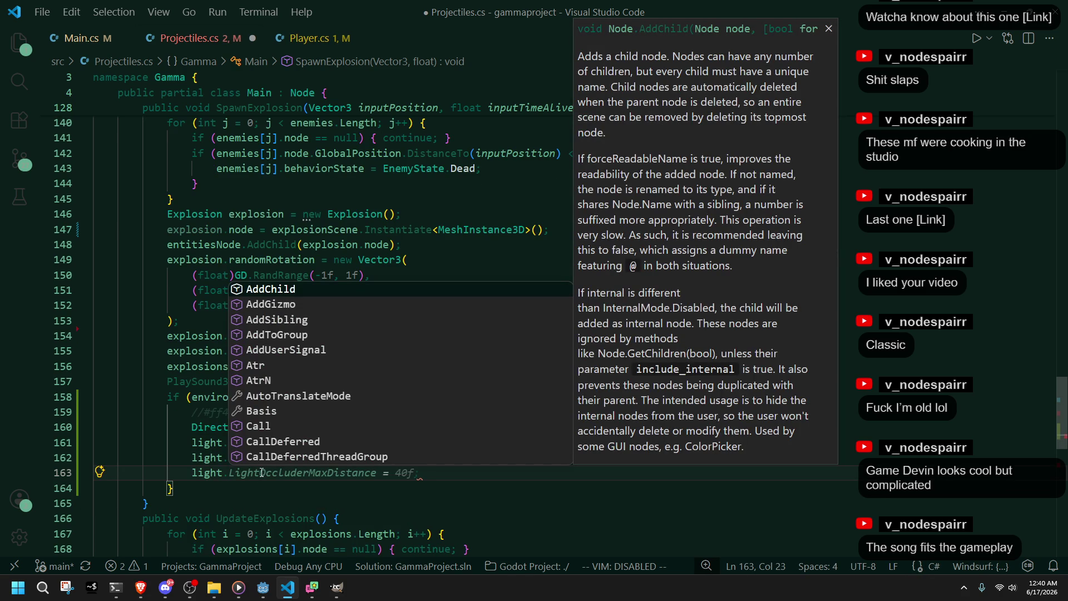
key(BackSpace)
text(.)
key(Down)
key(Down)
key(Down)
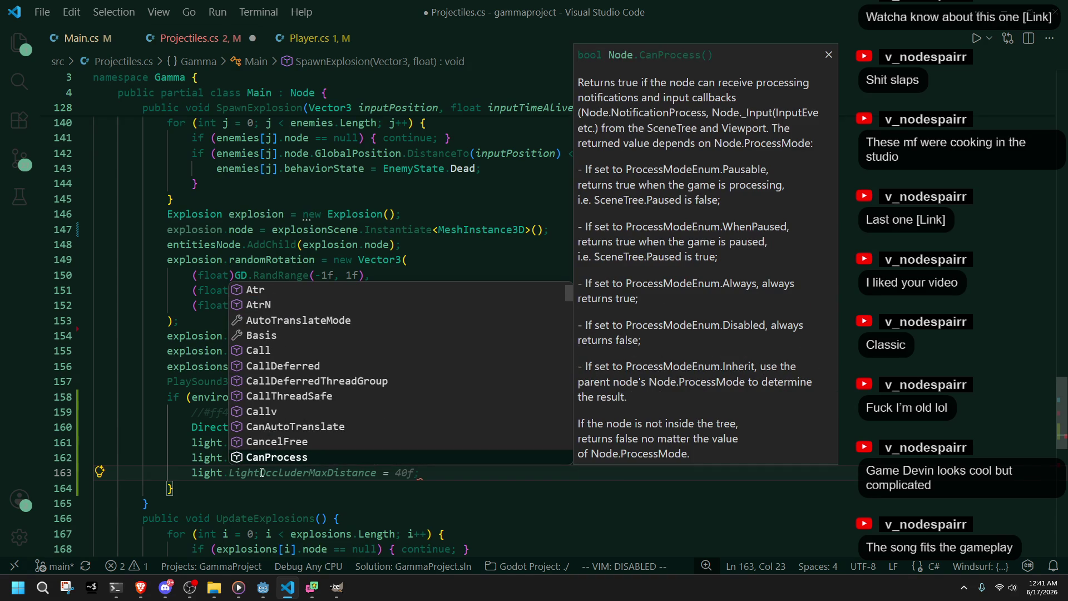
text(ang)
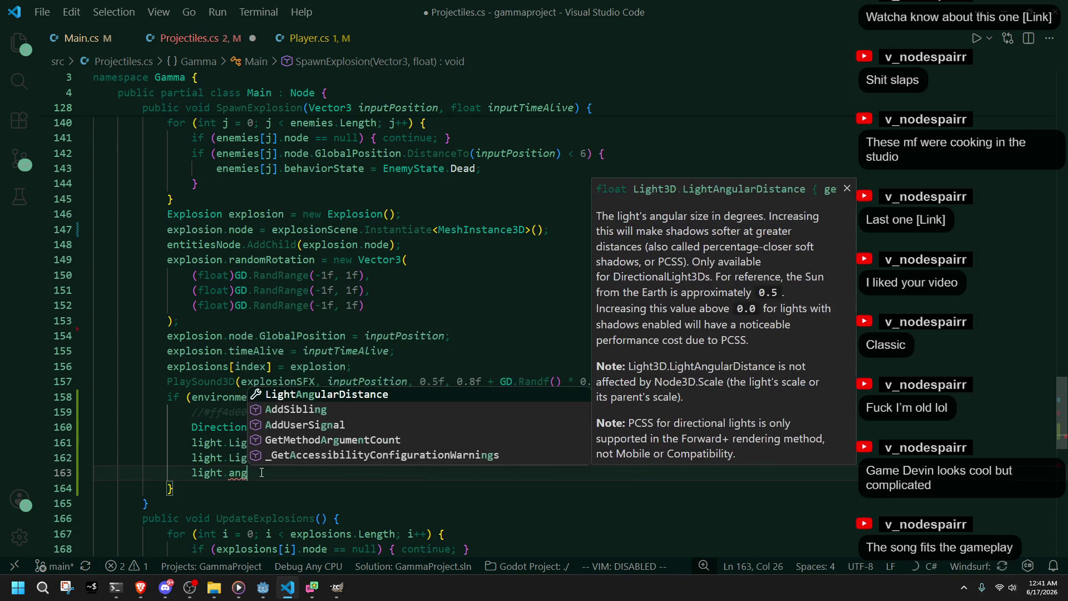
key(Escape)
key(BackSpace)
key(BackSpace)
key(BackSpace)
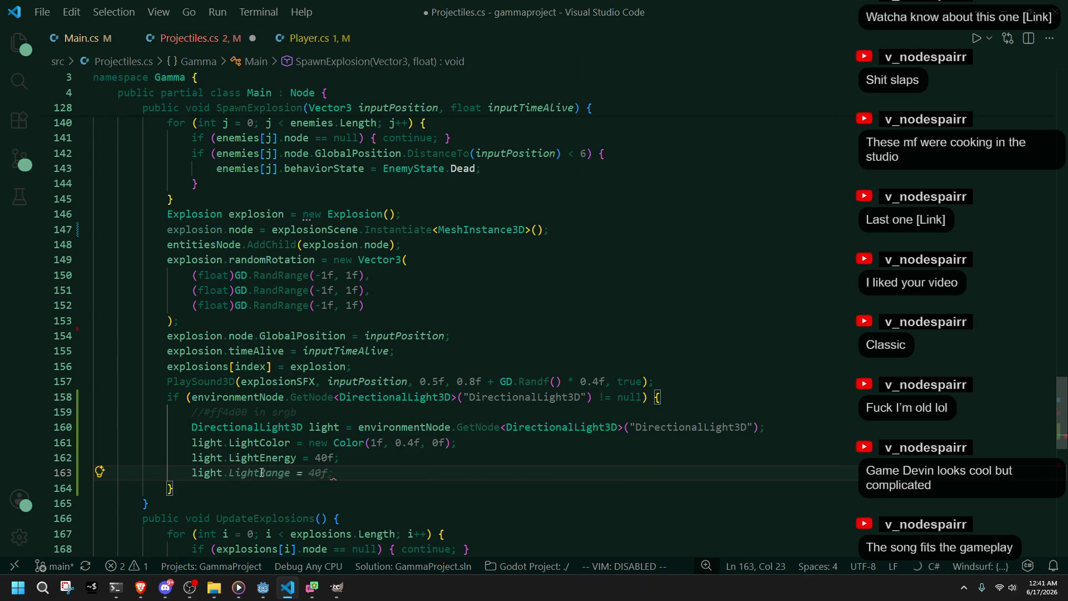
text(rotatio)
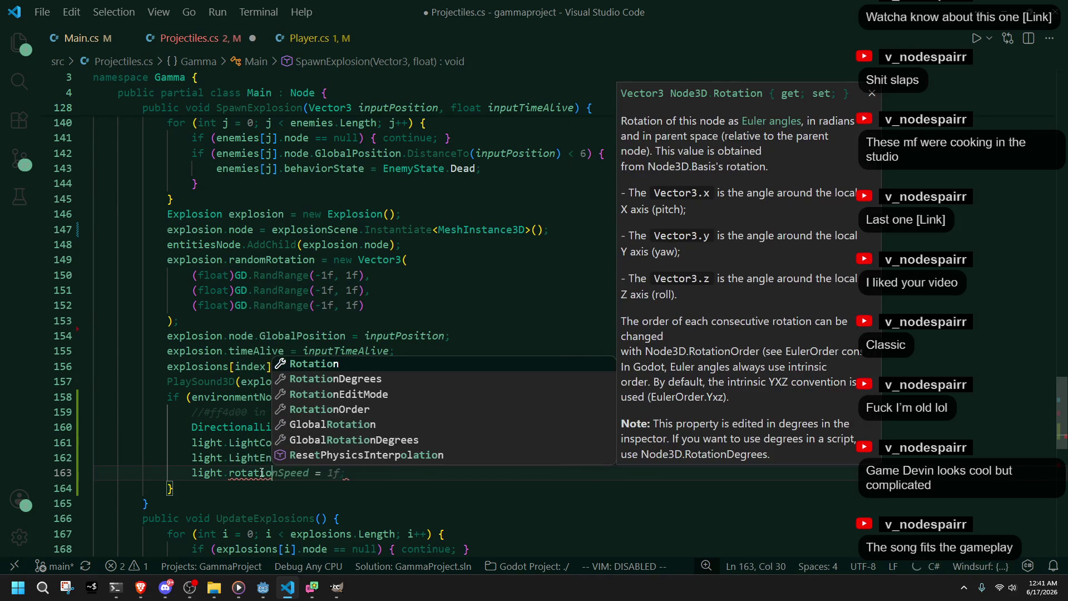
key(Down)
key(Down)
key(Down)
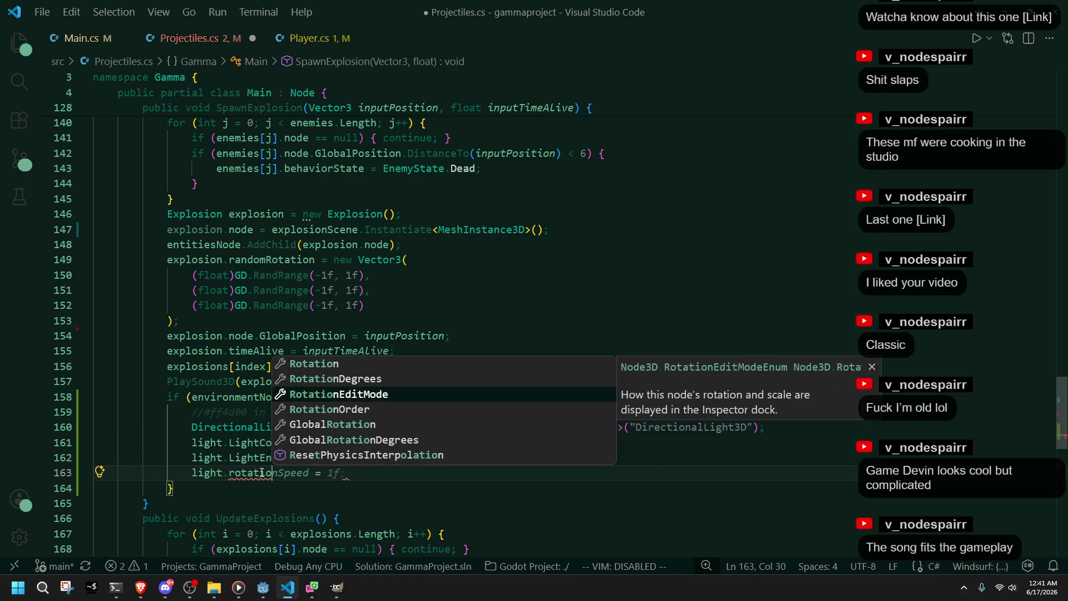
key(Down)
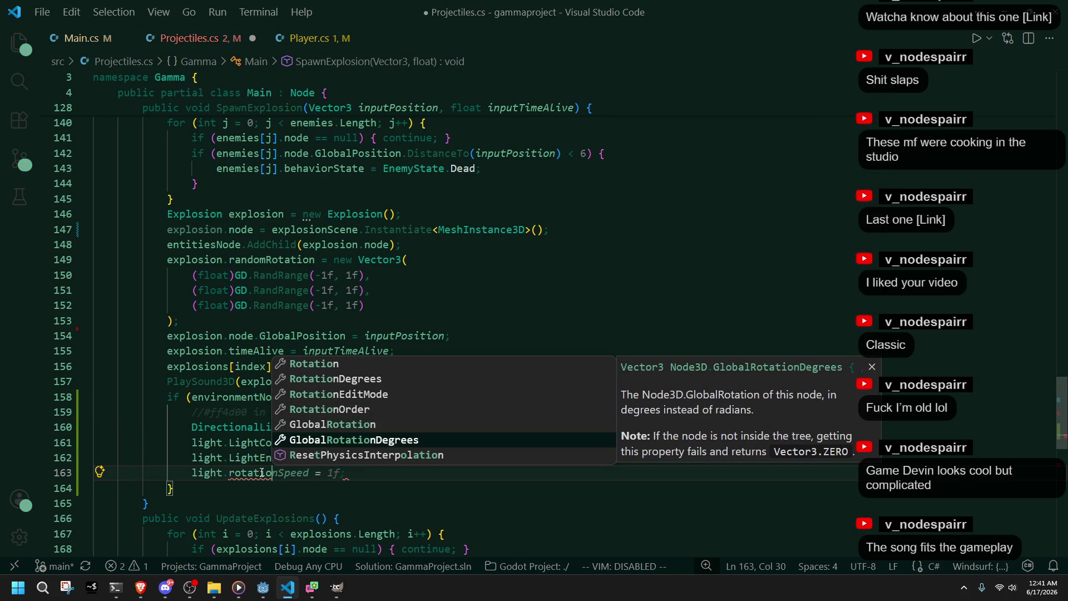
key(Up)
key(Return)
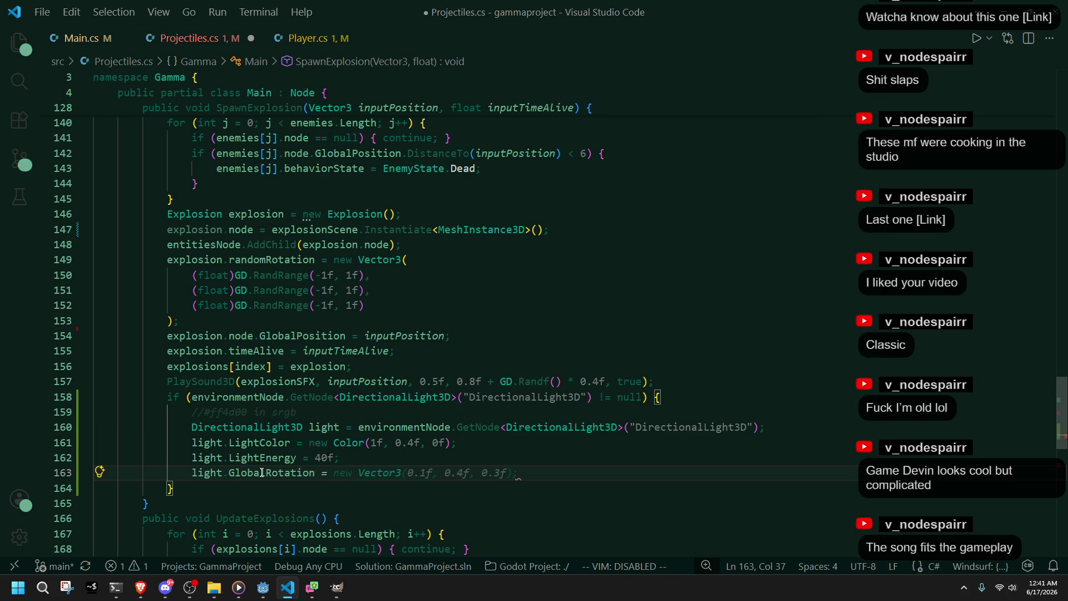
Step: Assign the explosion's GlobalPosition minus the player's GlobalPosition to it and save
text(=)
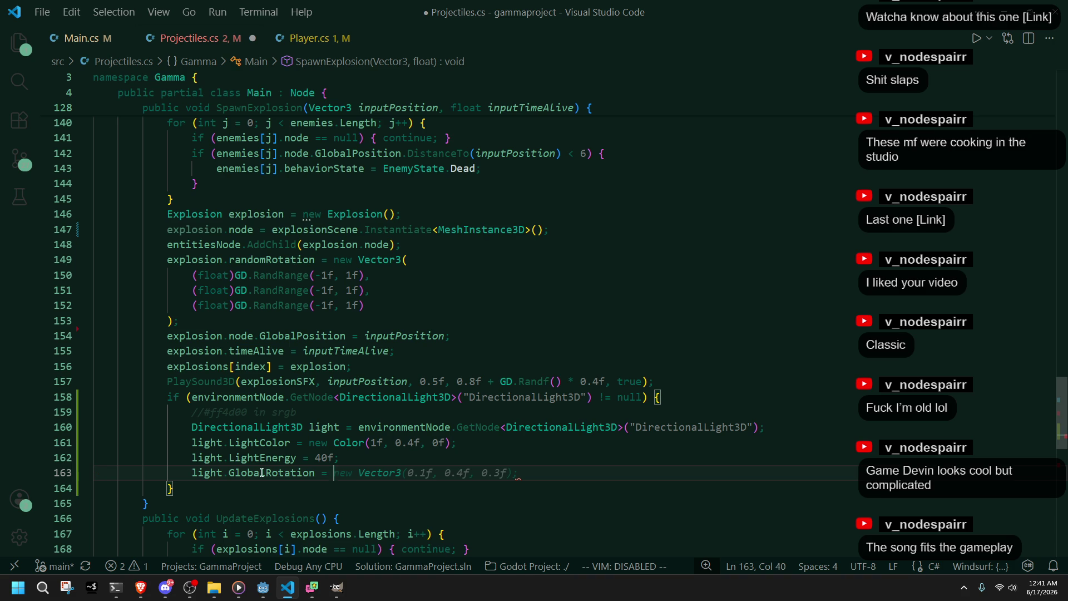
text(e)
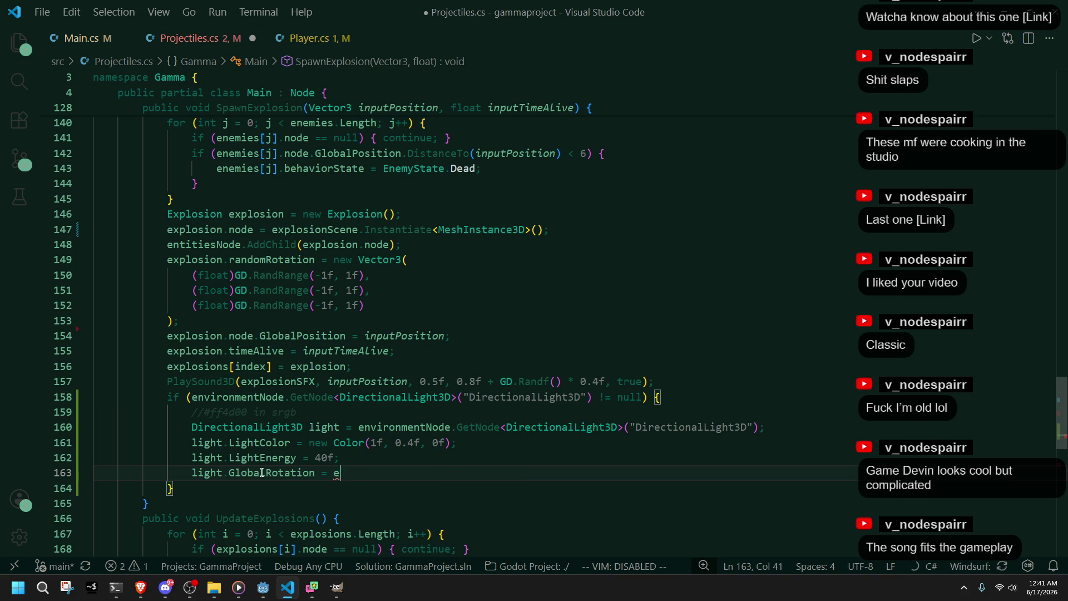
text(plxplosion.node.)
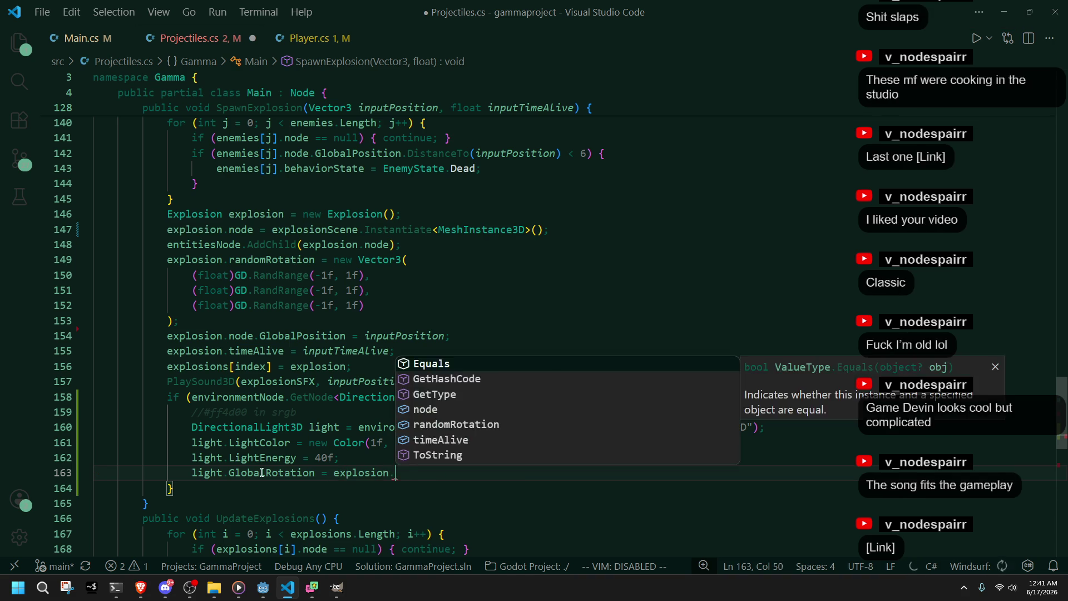
text(GlobalPosition)
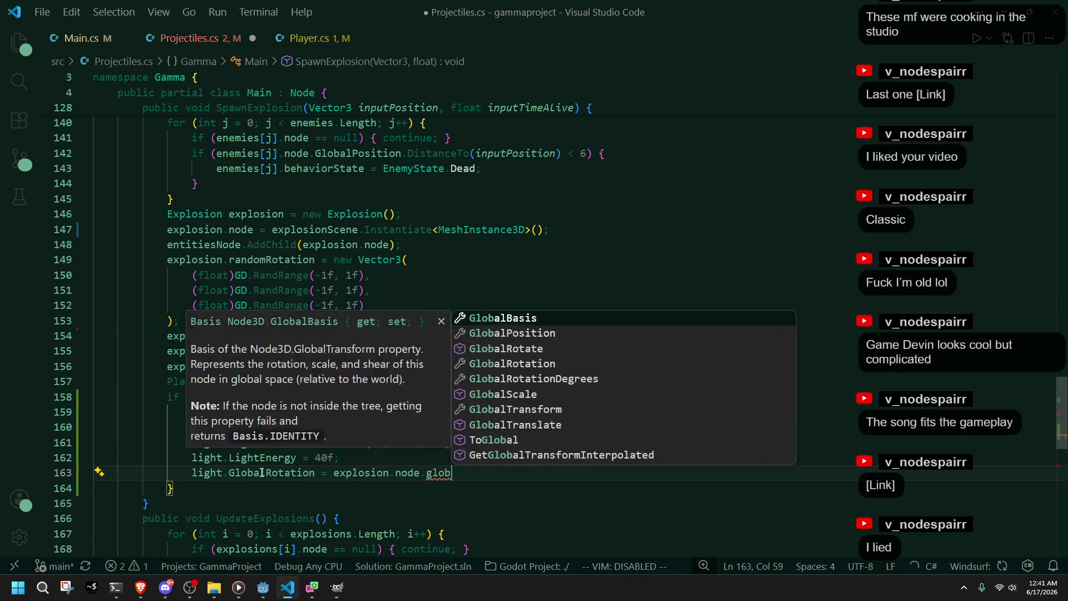
text( - )
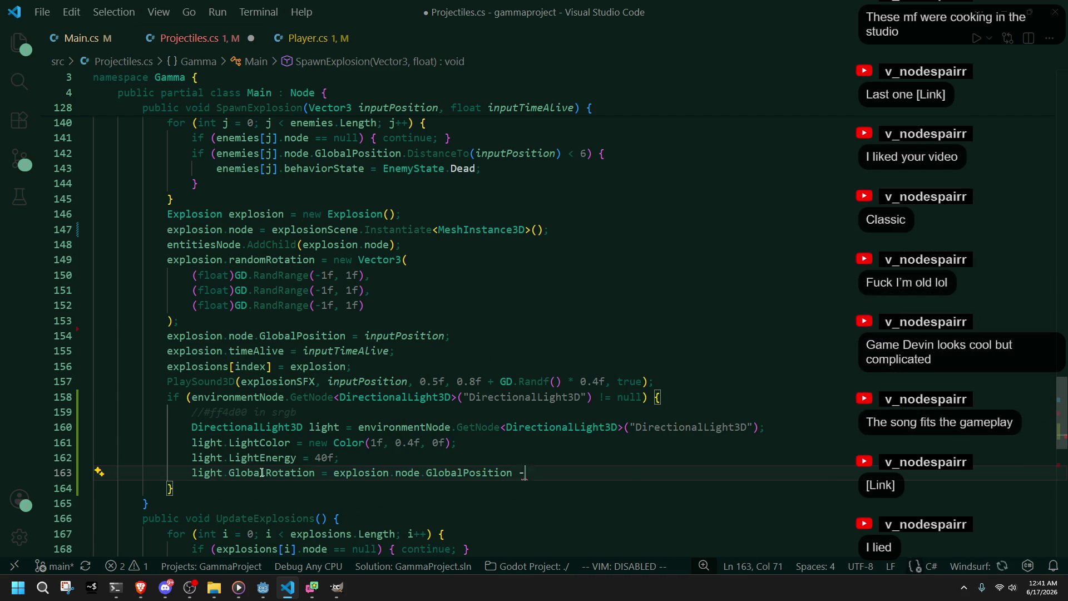
text(player.node)
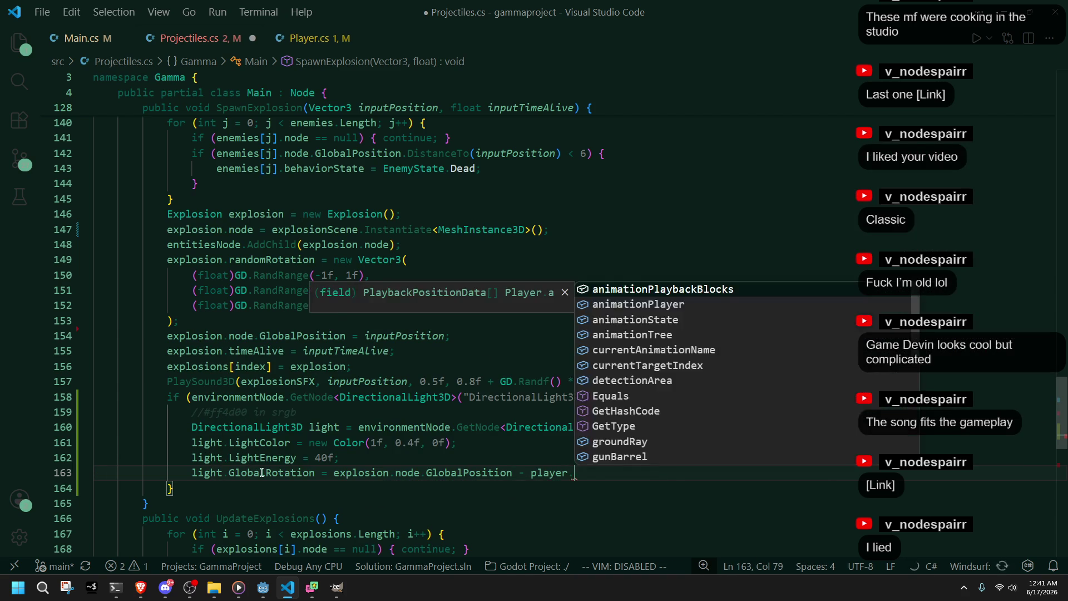
key(Tab)
key(ctrl+s)
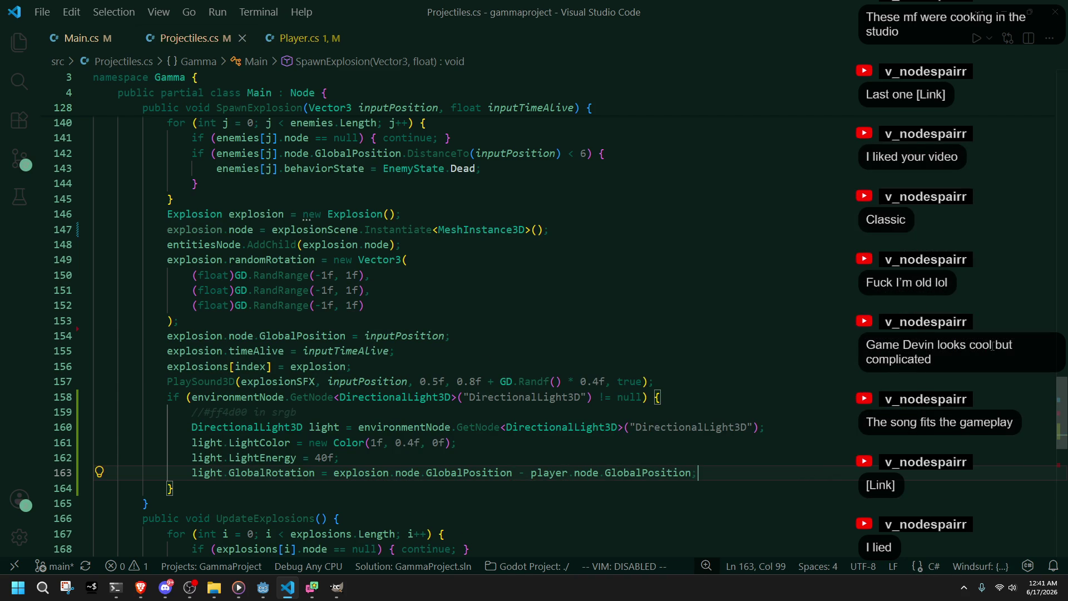
key(alt+Tab)
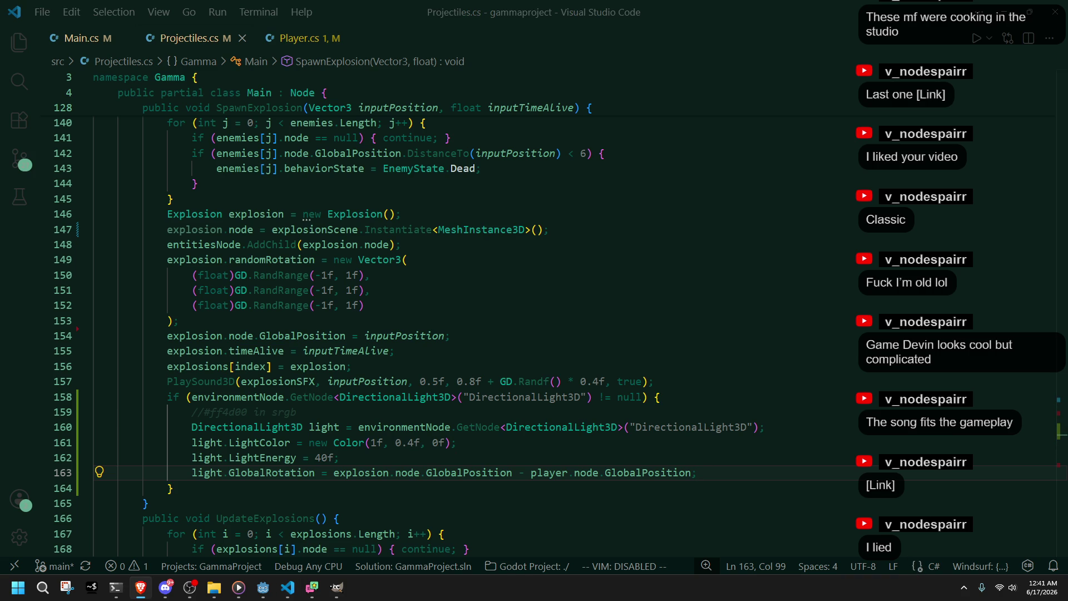
click(872, 337)
Step: Wrap the subtraction in parentheses, append .Normalized(), and save the script
click(738, 473)
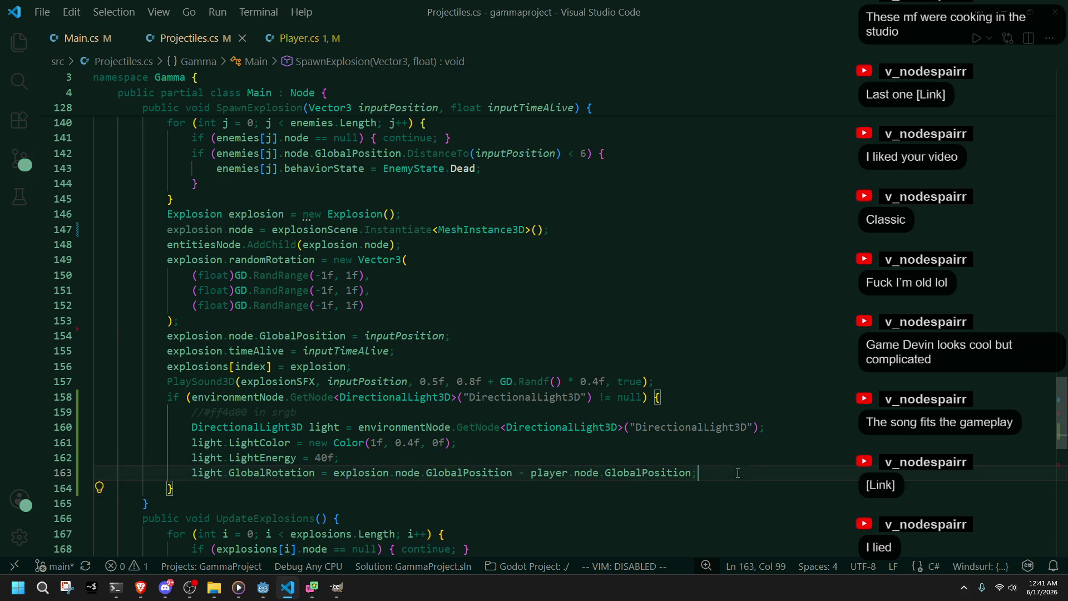
click(693, 473)
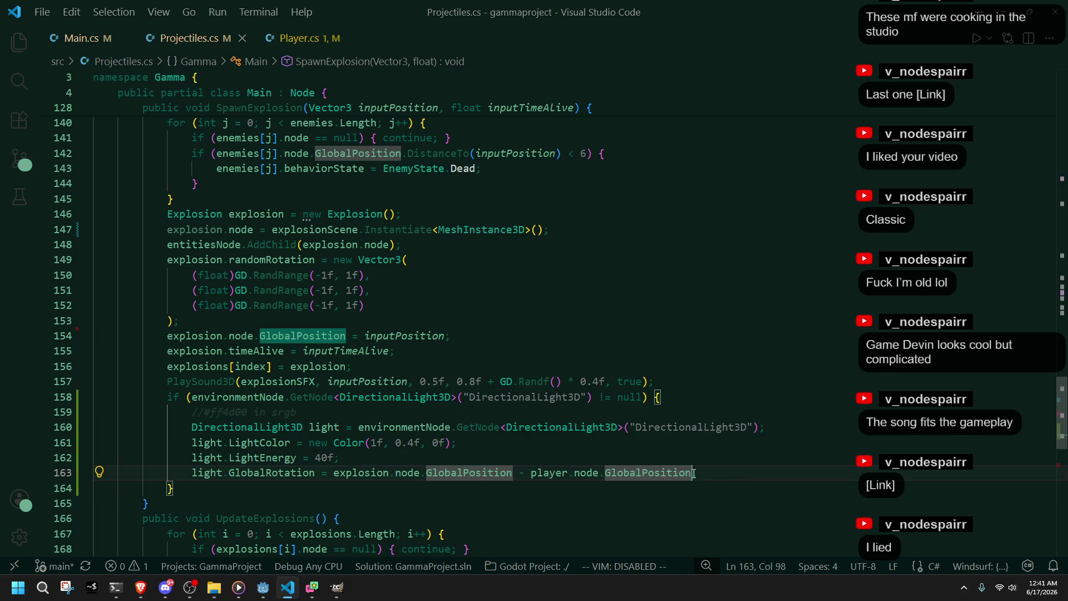
click(335, 477)
text(()
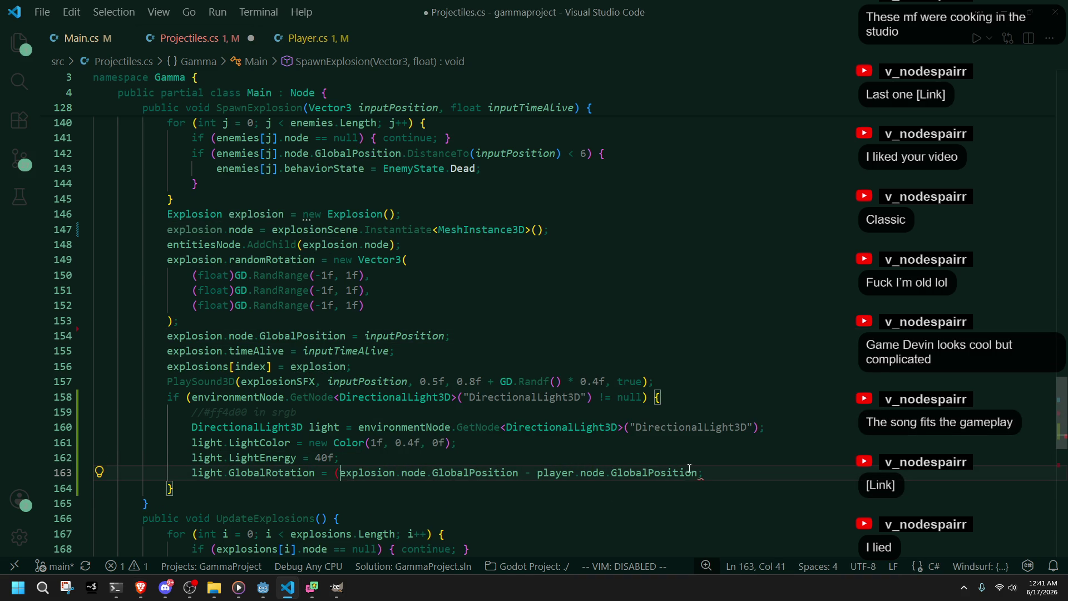
click(697, 472)
text().normali)
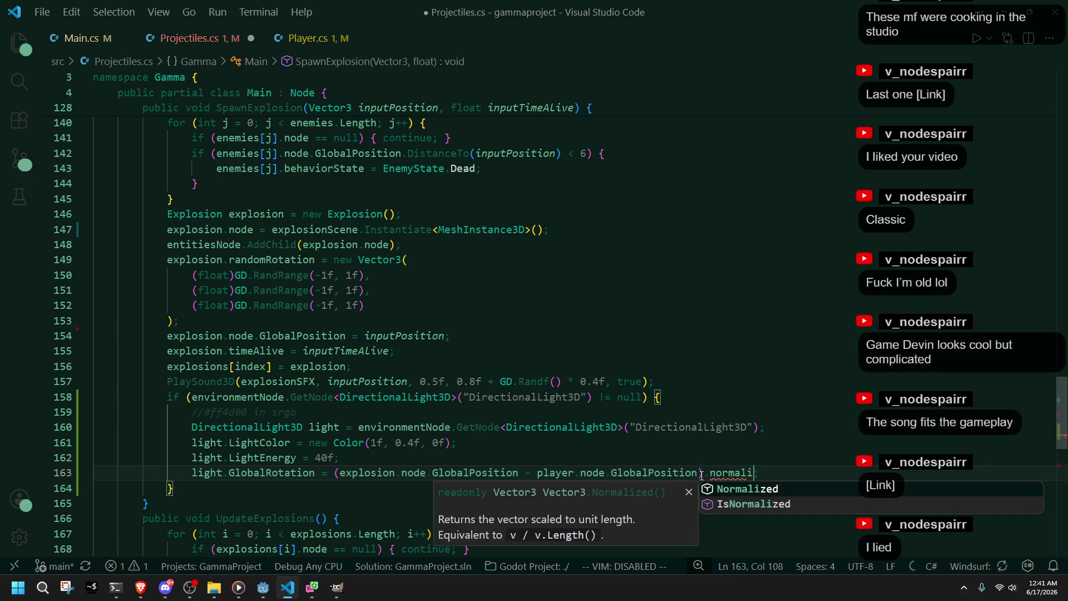
key(Tab)
text(())
key(ctrl+s)
key(Down)
key(alt+Tab)
key(alt+Tab)
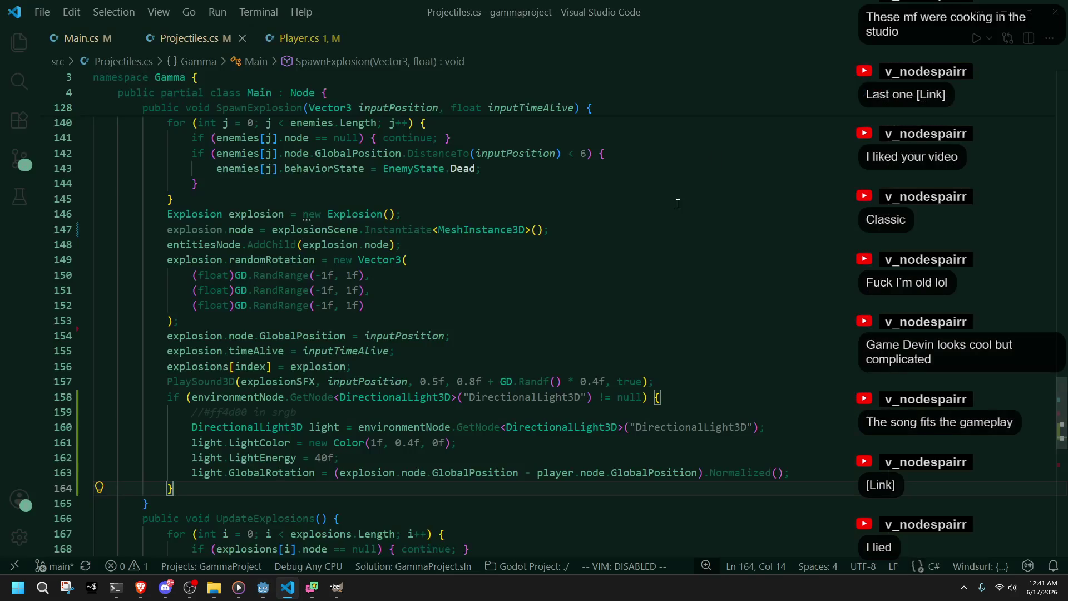
double_click(327, 427)
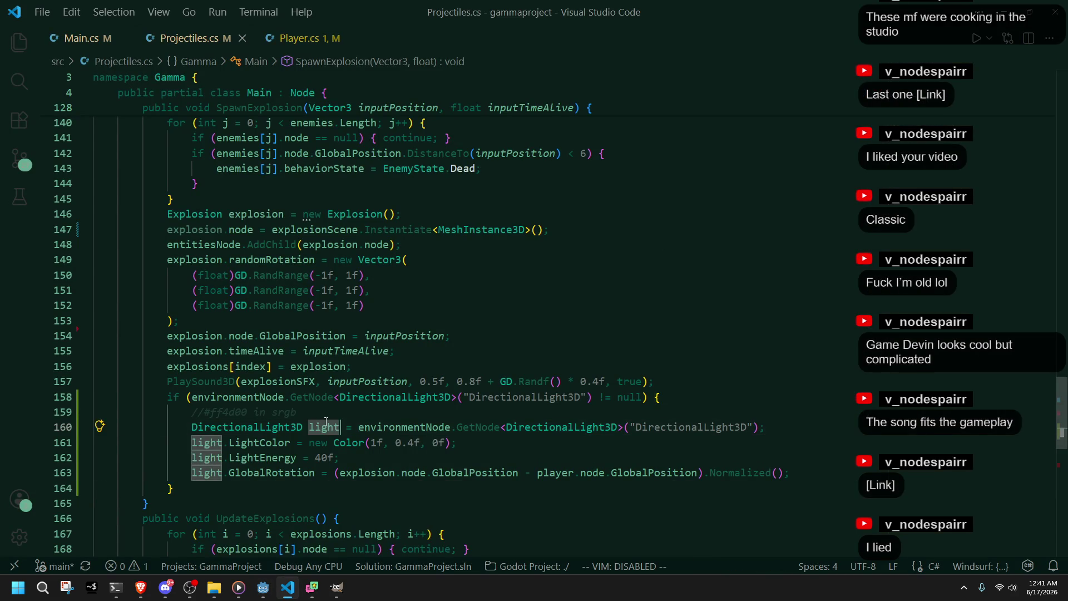
Step: Review the light block on lines 157–164, then bring the Godot editor forward
click(471, 463)
drag(651, 490, 688, 395)
drag(649, 486, 687, 381)
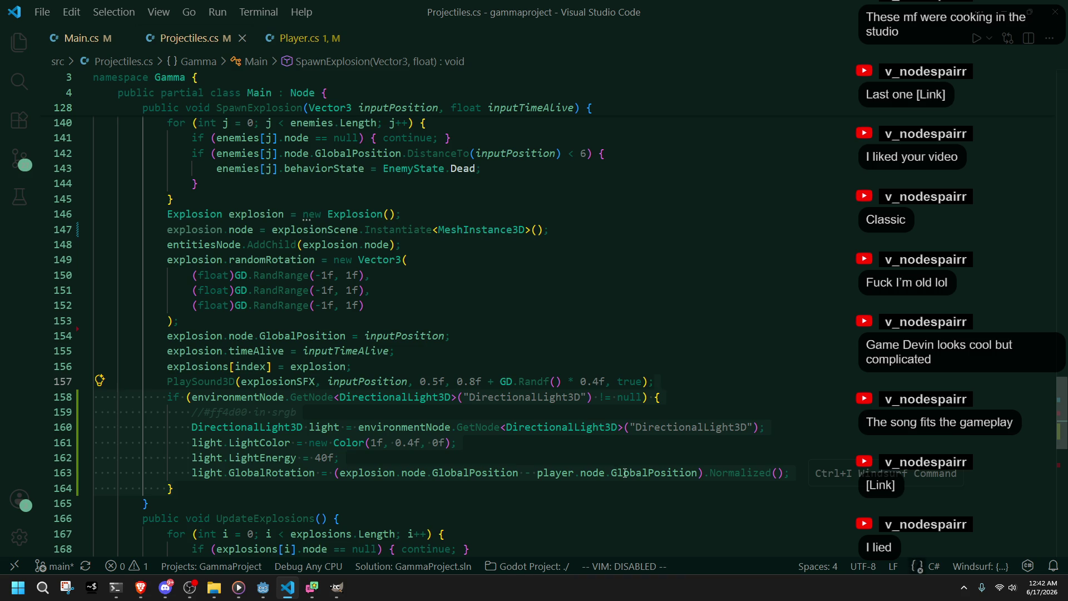
scroll(625, 473, down, 7)
scroll(625, 473, up, 1)
click(625, 472)
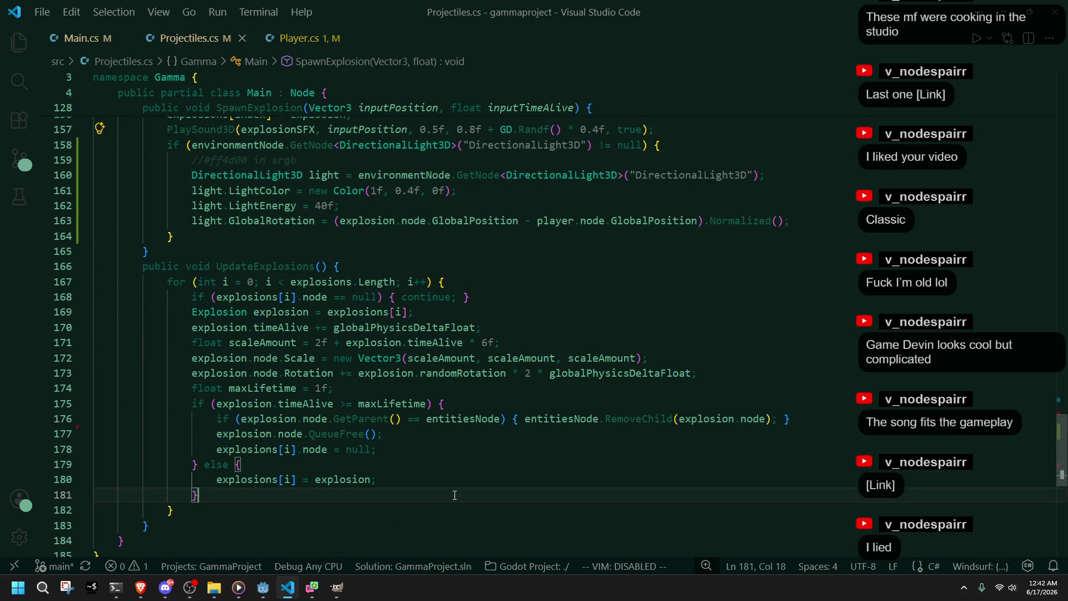
key(Up)
click(826, 422)
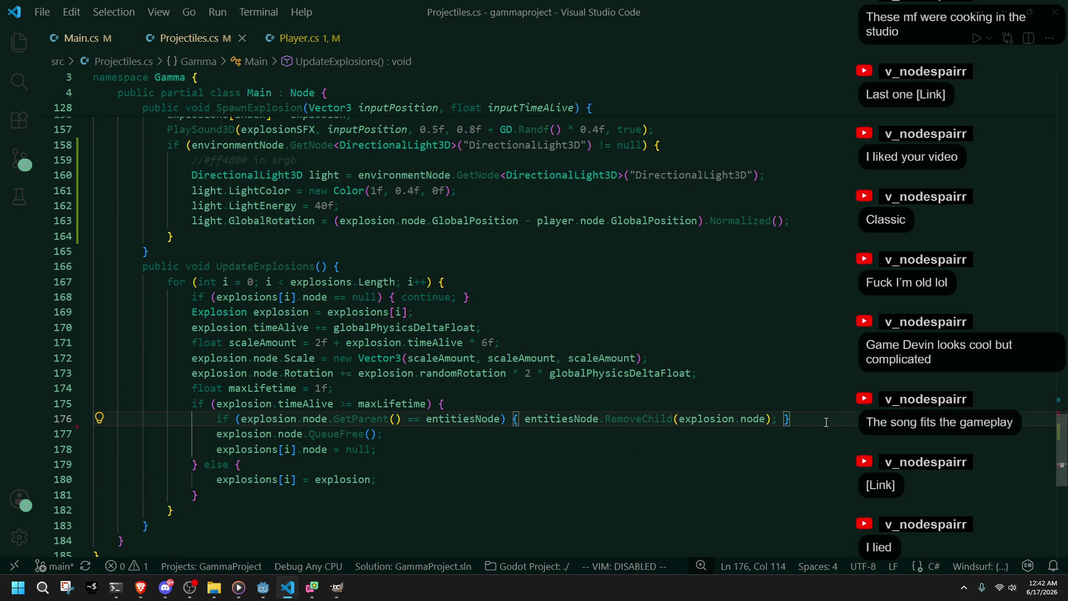
click(273, 587)
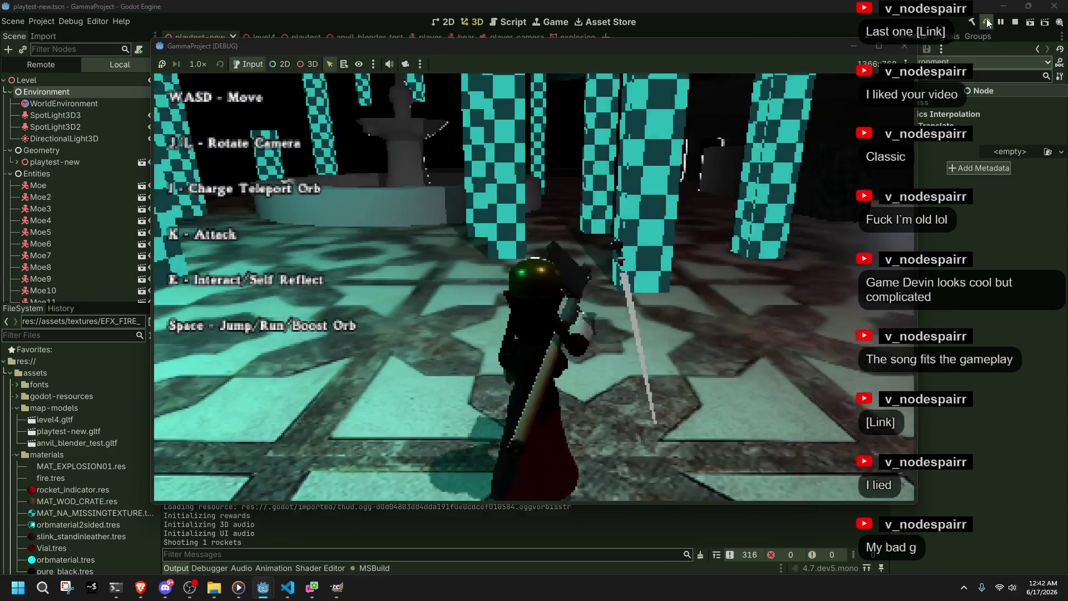
Step: Run across the lava floor and fire a rocket toward the fountain
key(w)
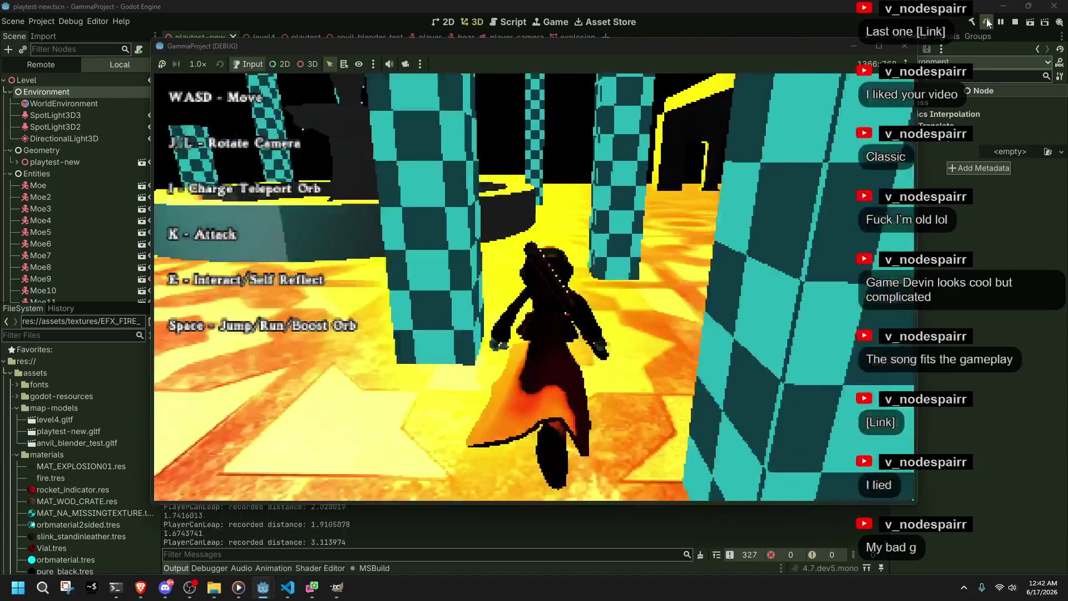
key(w)
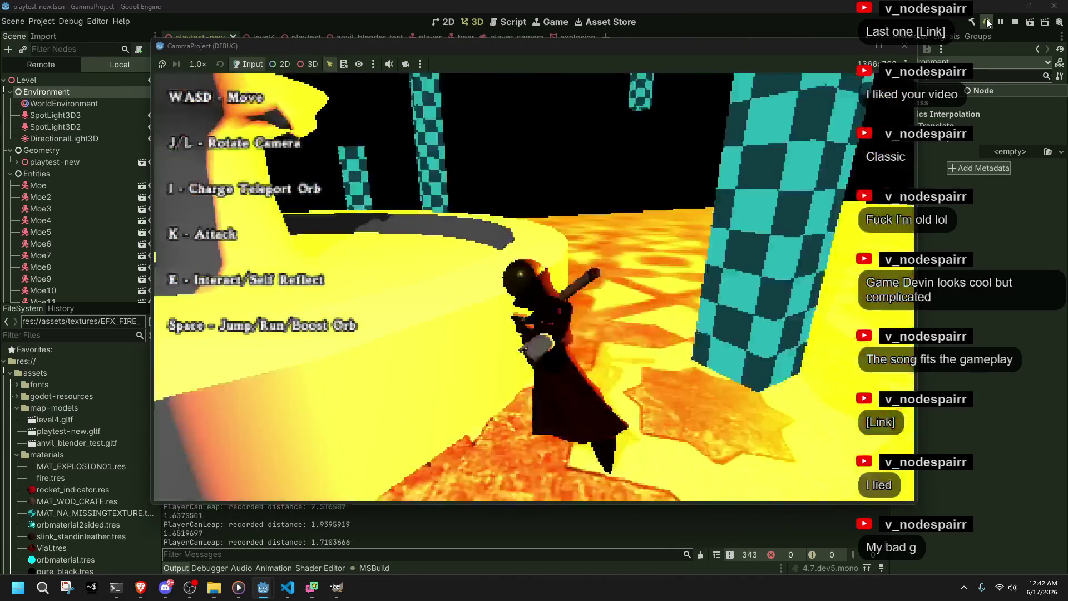
key(a)
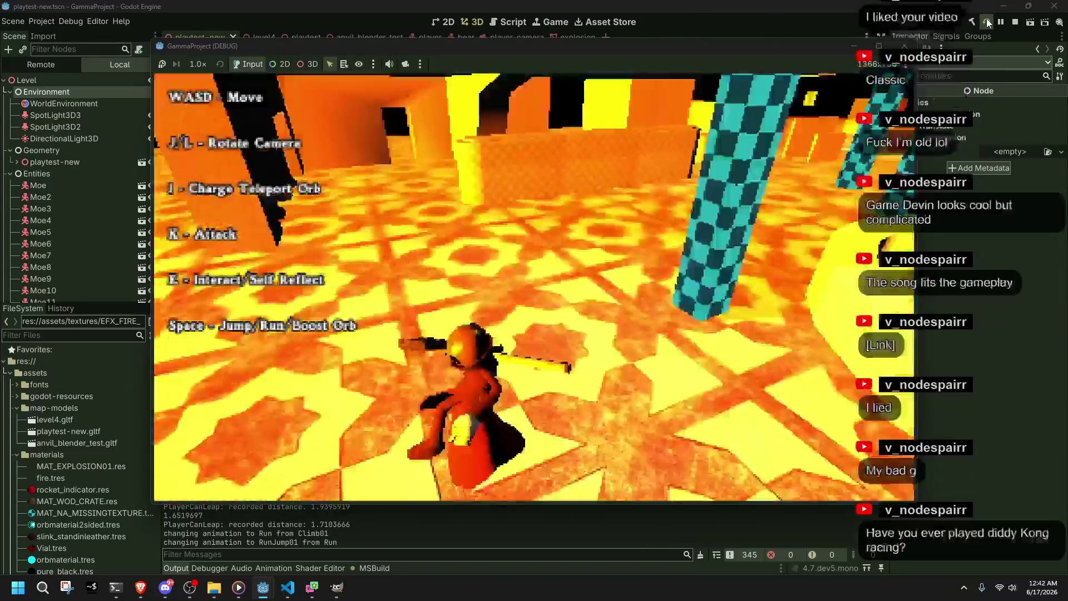
key(w)
key(w)
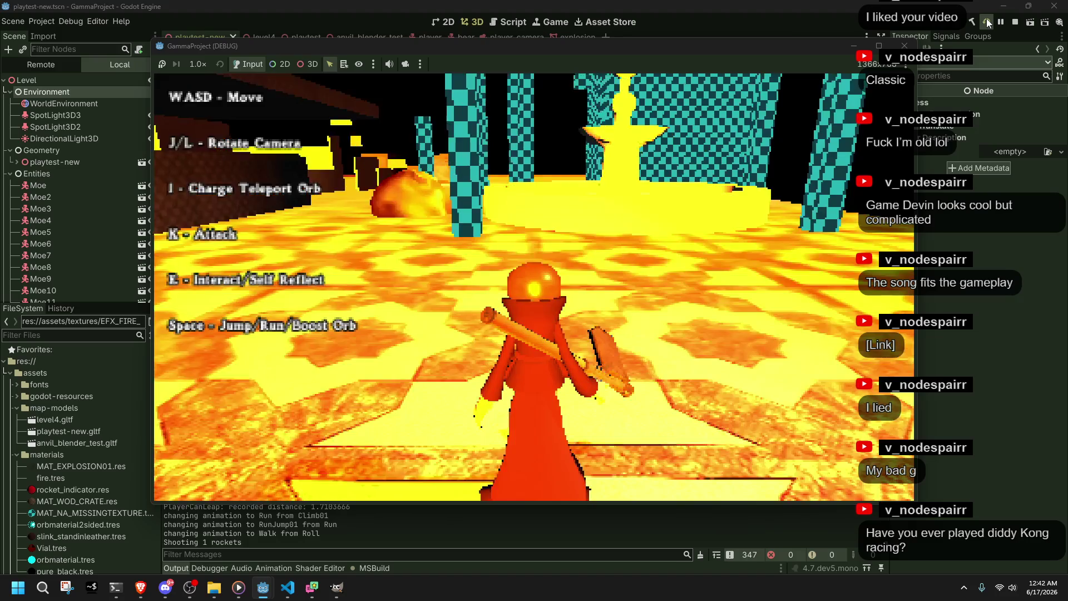
key(k)
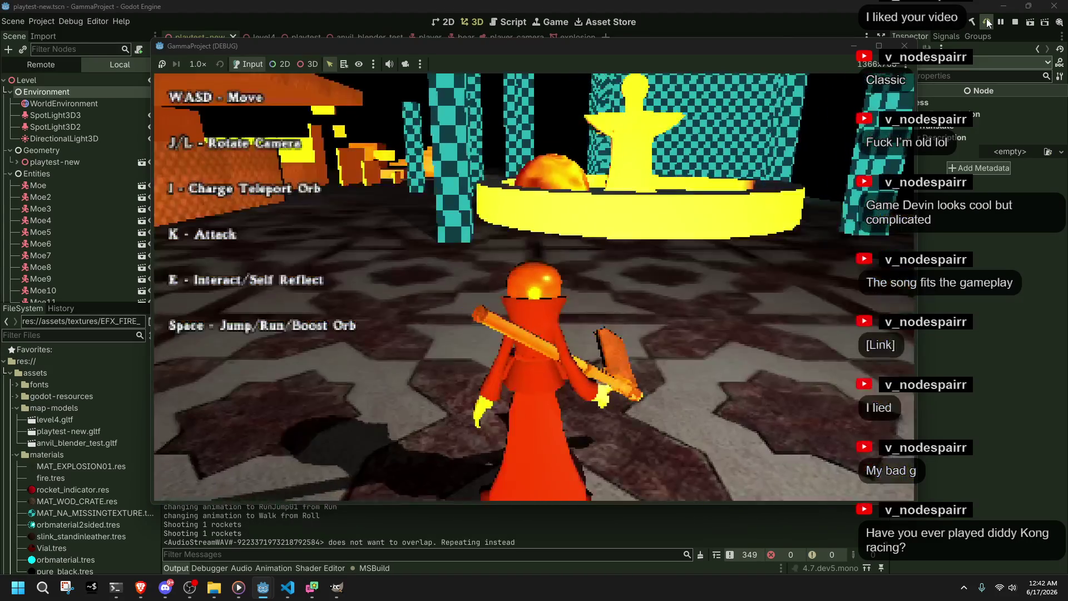
key(j)
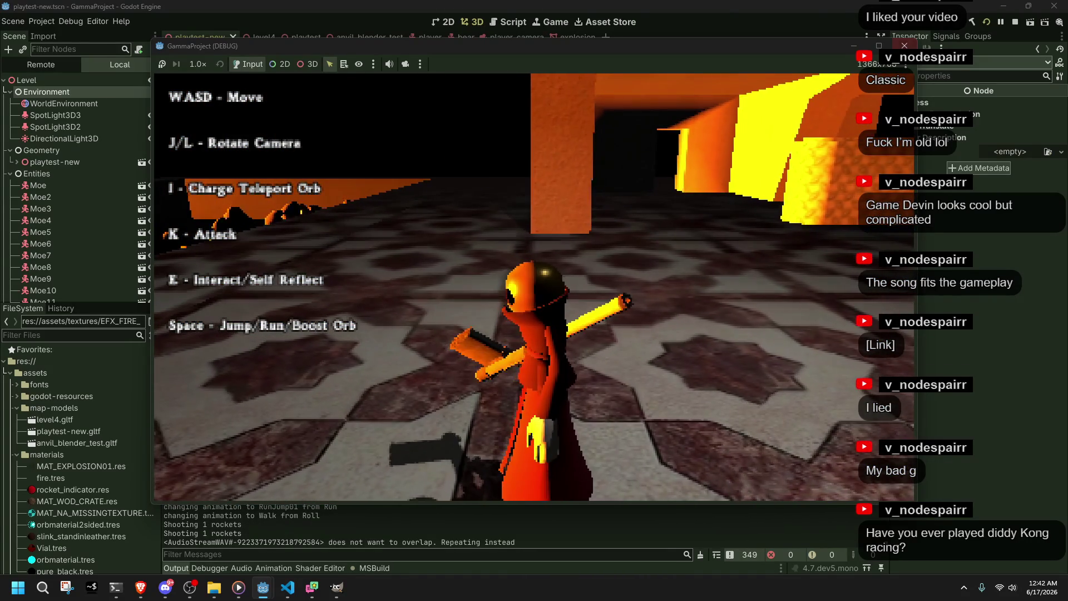
key(w)
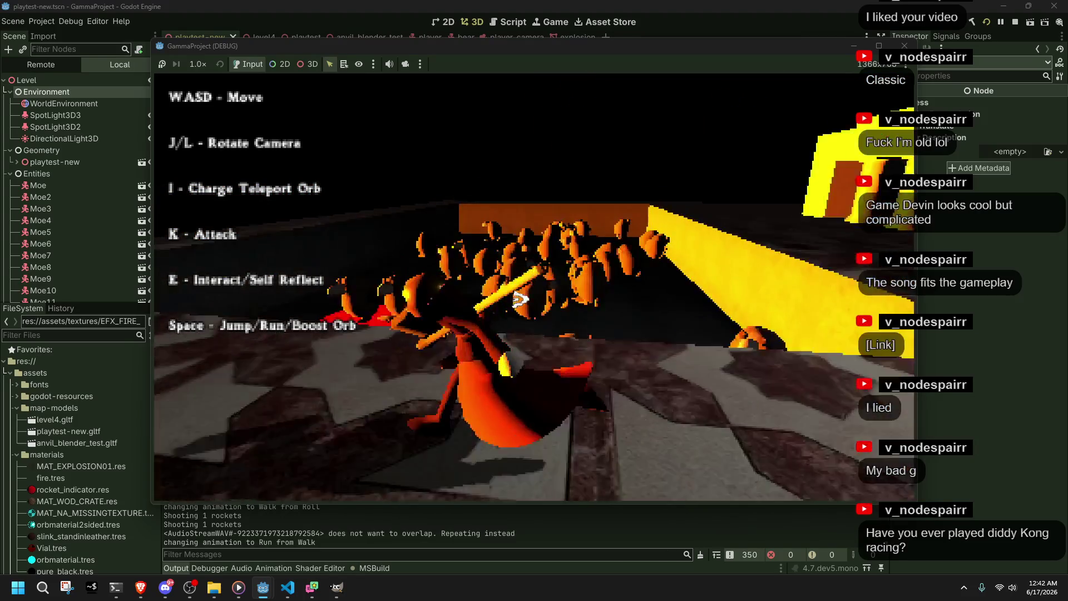
key(w)
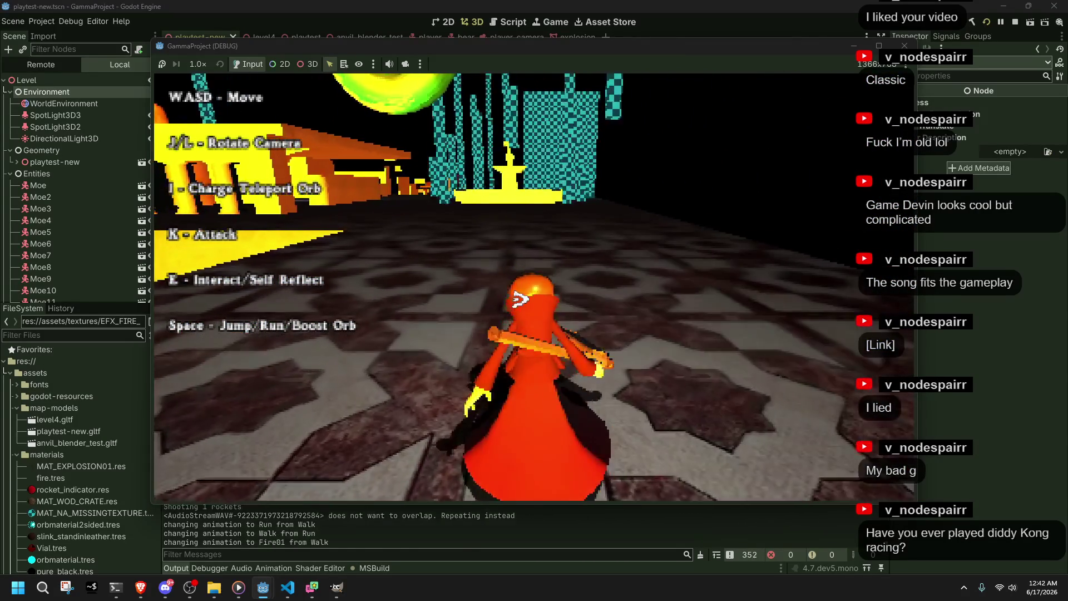
Step: Fire a volley of four rockets to light the floor orange, then close the game
key(k)
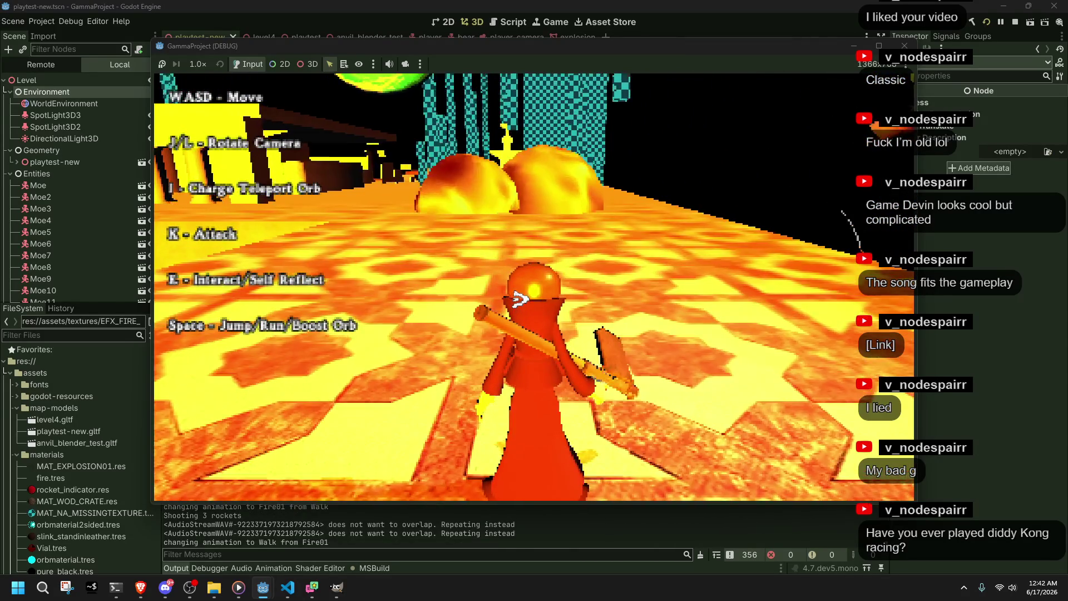
key(k)
key(k)
key(k)
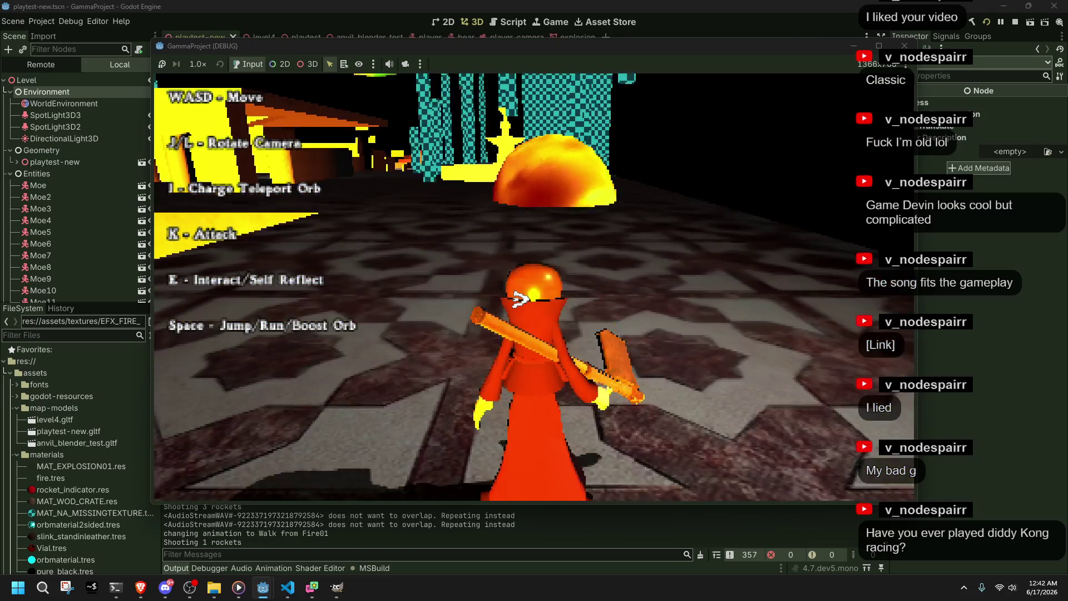
key(k)
key(k)
key(k)
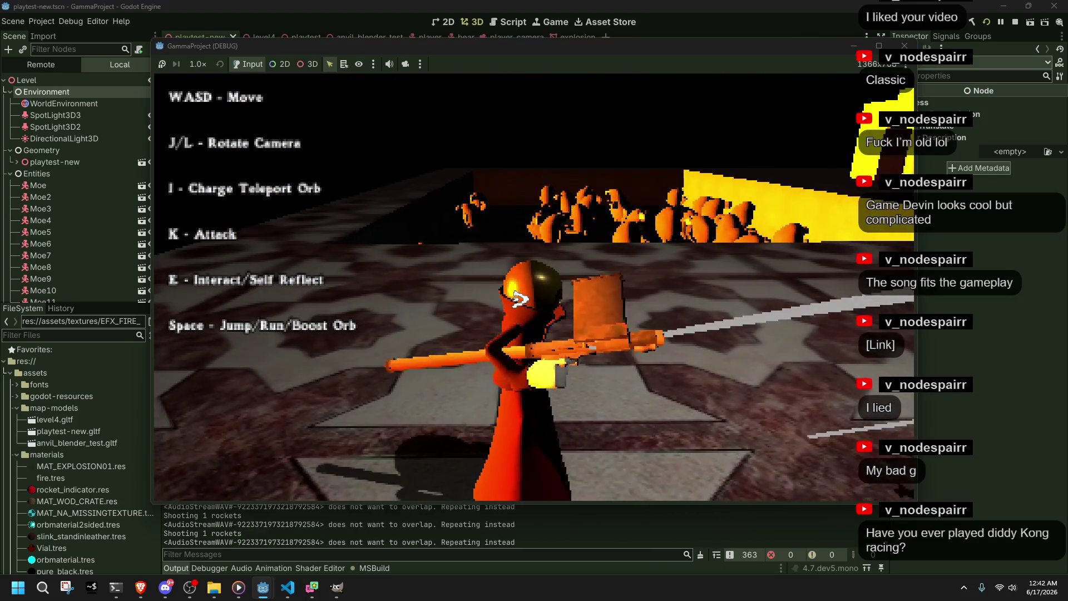
key(k)
key(k)
key(k)
key(k)
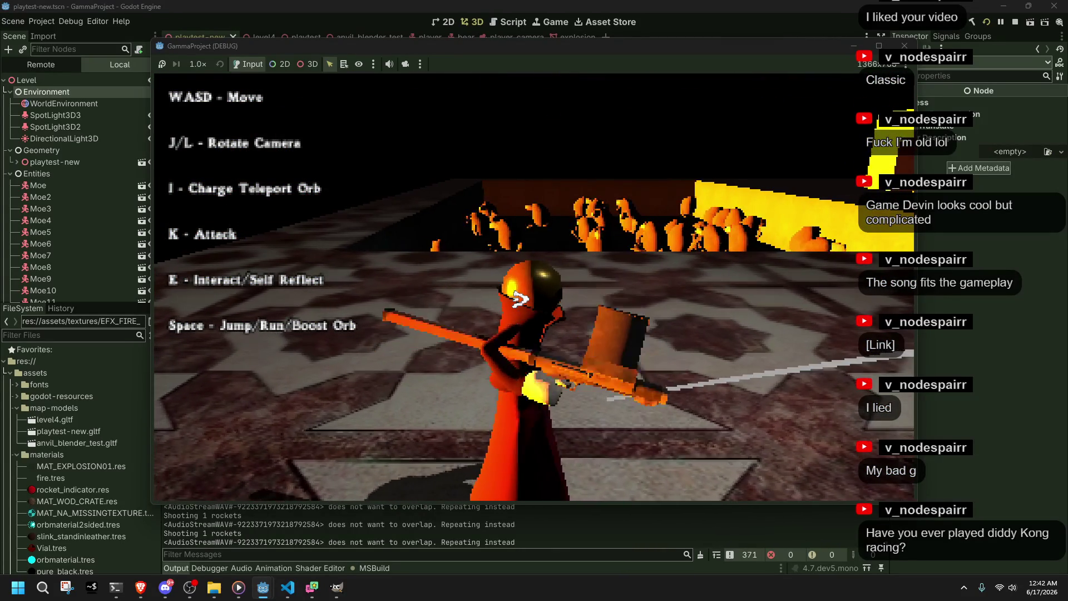
key(s)
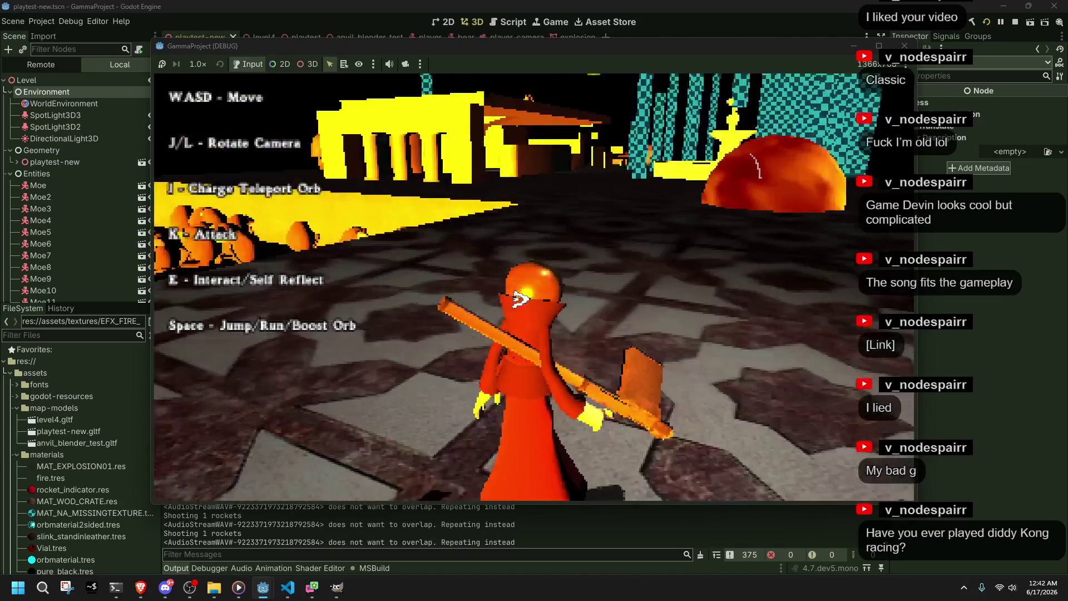
key(w)
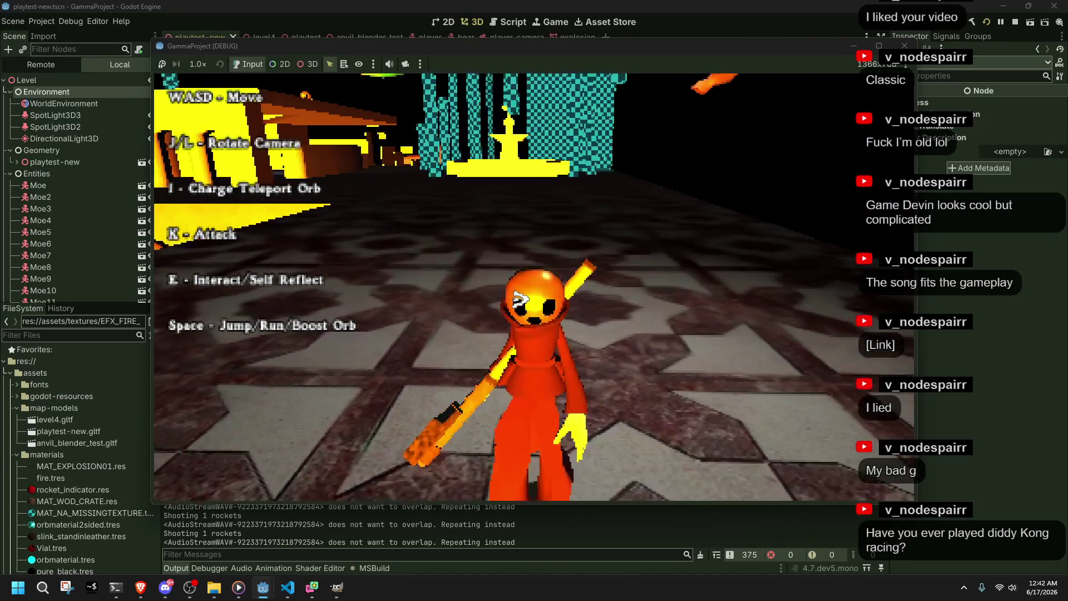
click(904, 47)
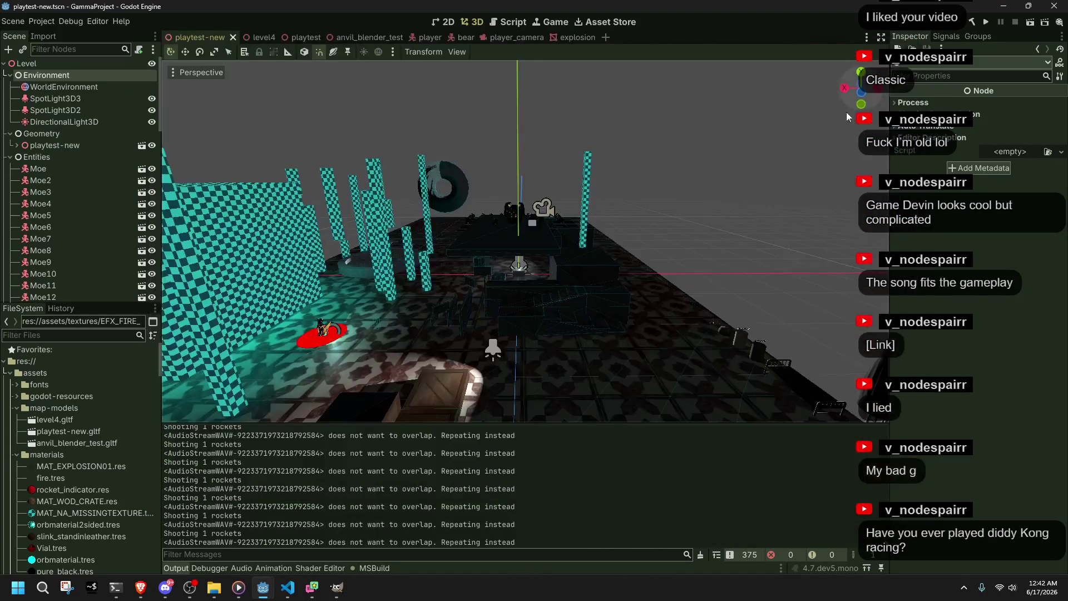
key(alt+Tab)
Step: Rewrite line 163's direction as (player.node.GlobalPosition - explosion.node.GlobalPosition), swapping the two terms
click(453, 474)
click(441, 436)
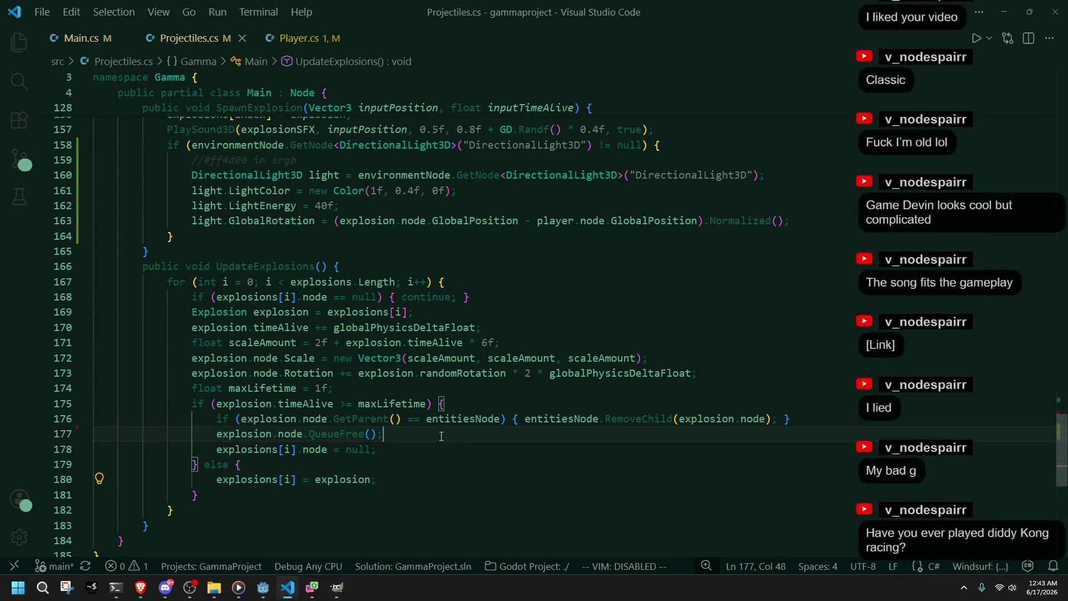
click(495, 445)
scroll(496, 301, up, 1)
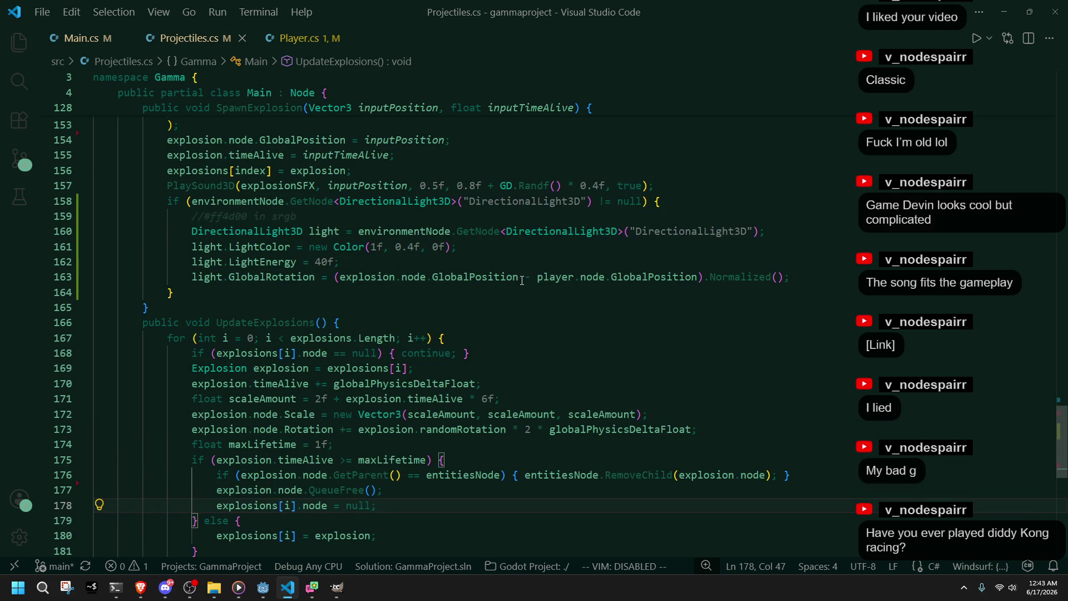
mouse_move(520, 278)
click(706, 276)
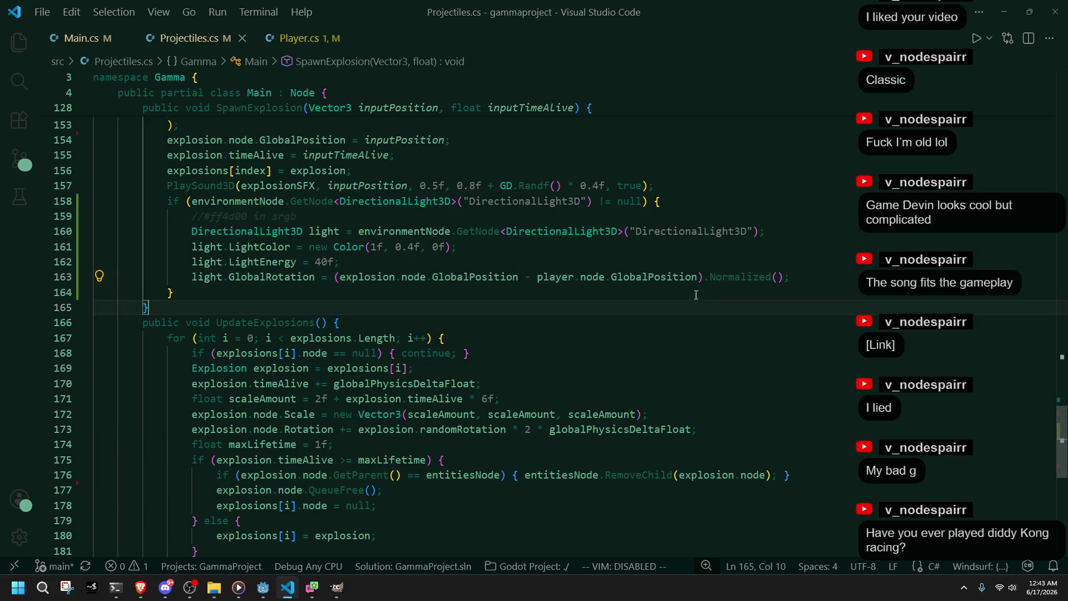
click(526, 277)
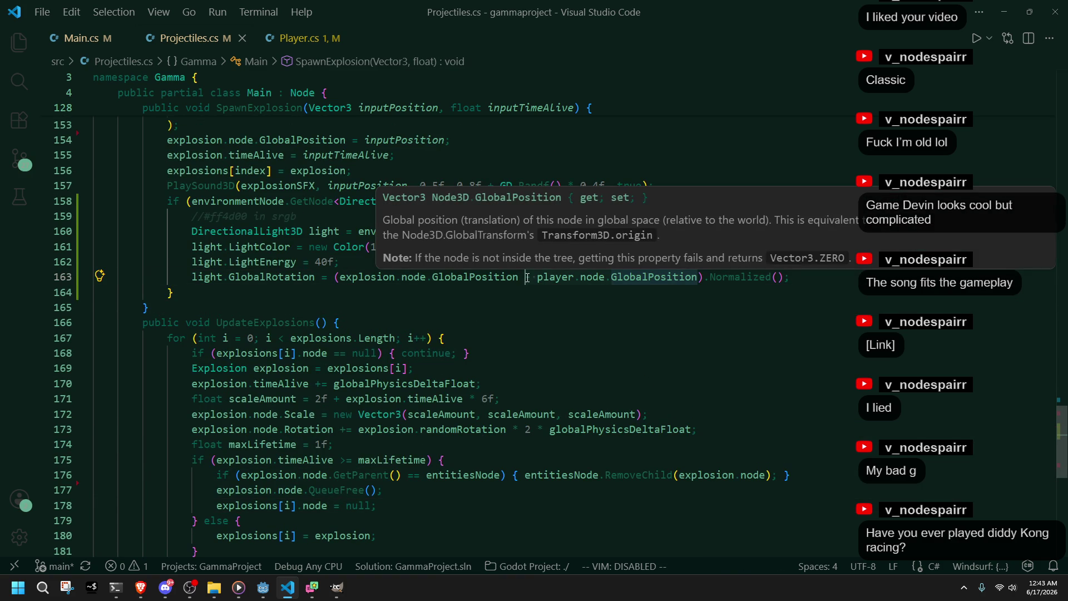
key(ctrl+x)
click(341, 276)
key(ctrl+v)
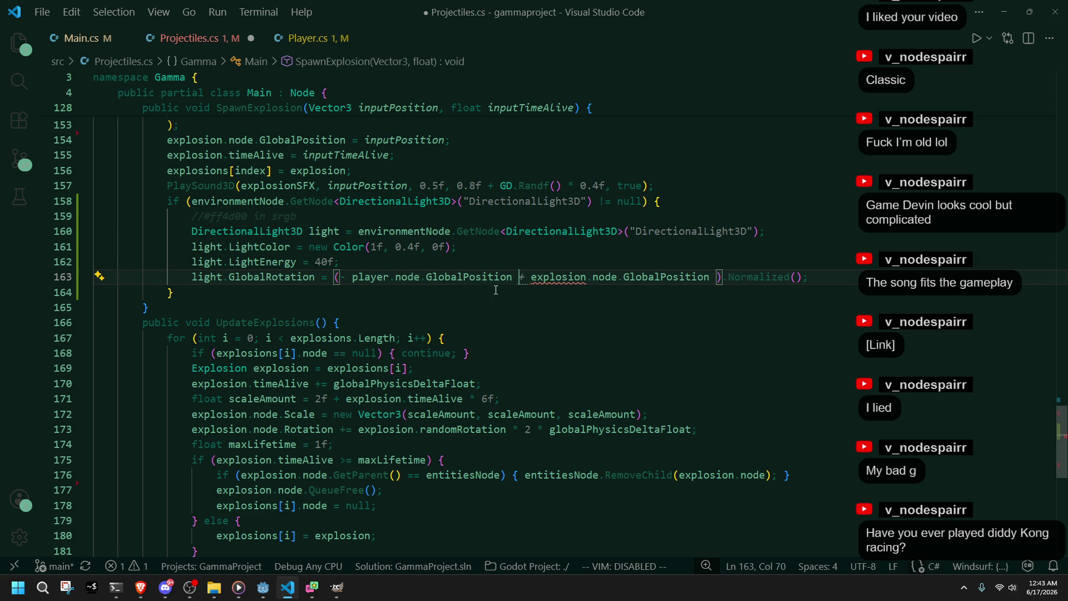
key(Delete)
text(-)
click(354, 277)
key(BackSpace)
key(BackSpace)
key(Left)
Step: Save Projectiles.cs, run another playtest in Godot, then return to the code editor
key(ctrl+s)
click(384, 307)
click(268, 589)
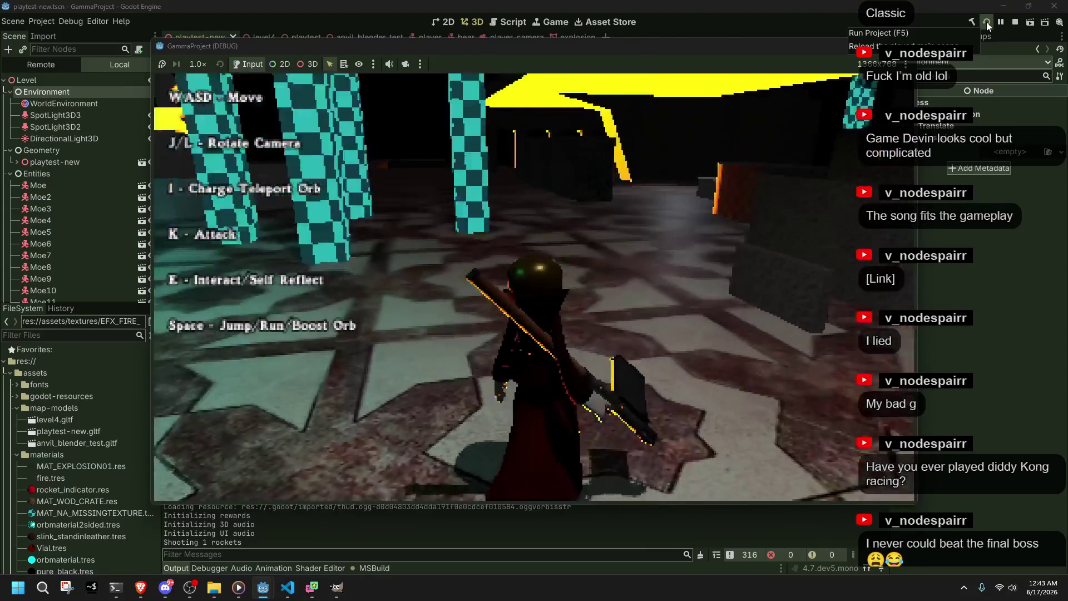
key(alt+Tab)
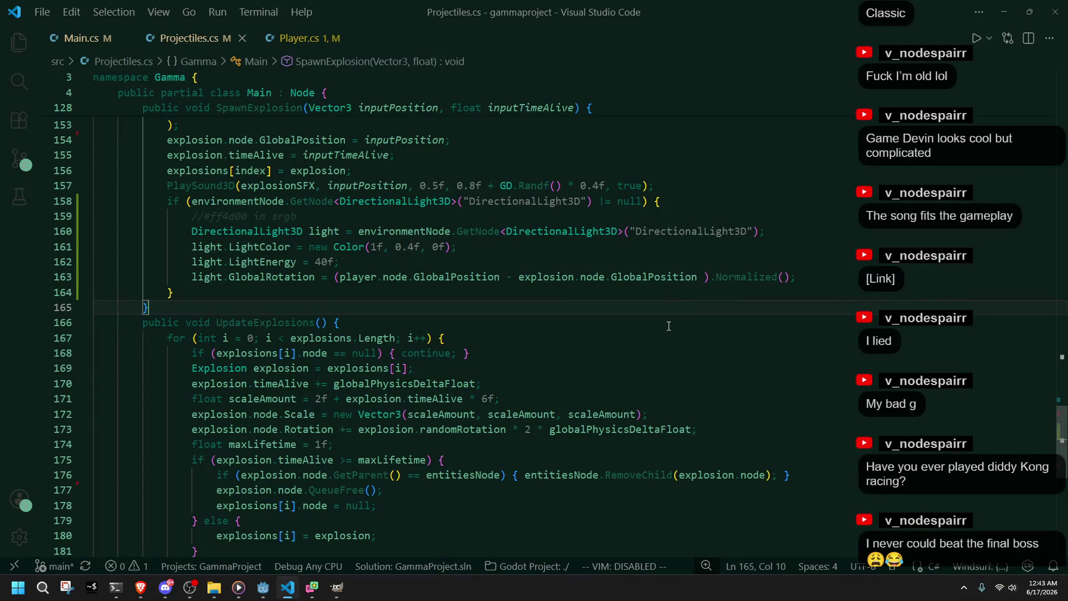
Step: Append " * Y_FLAT" to the light's GlobalRotation line, save Projectiles.cs, and switch to Godot
click(670, 341)
click(496, 444)
scroll(496, 444, down, 2)
scroll(496, 444, up, 2)
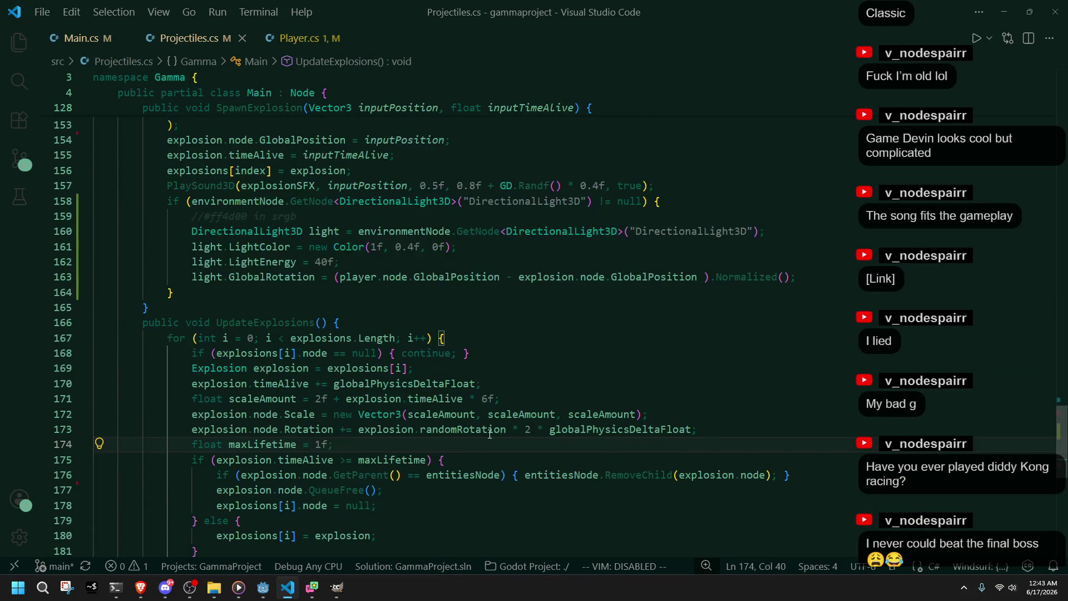
click(501, 292)
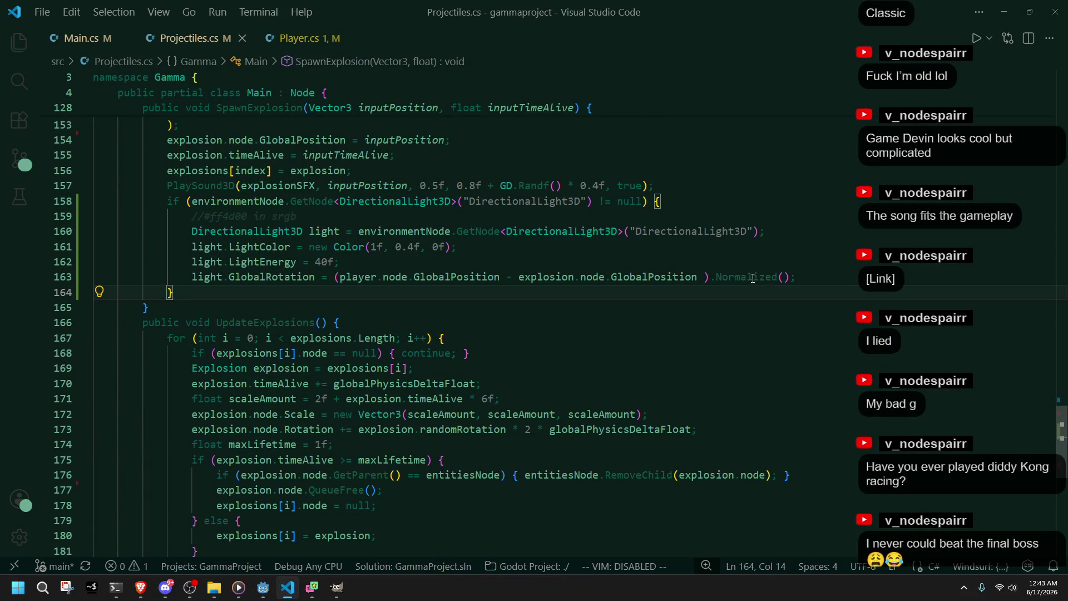
click(795, 278)
text(* X)
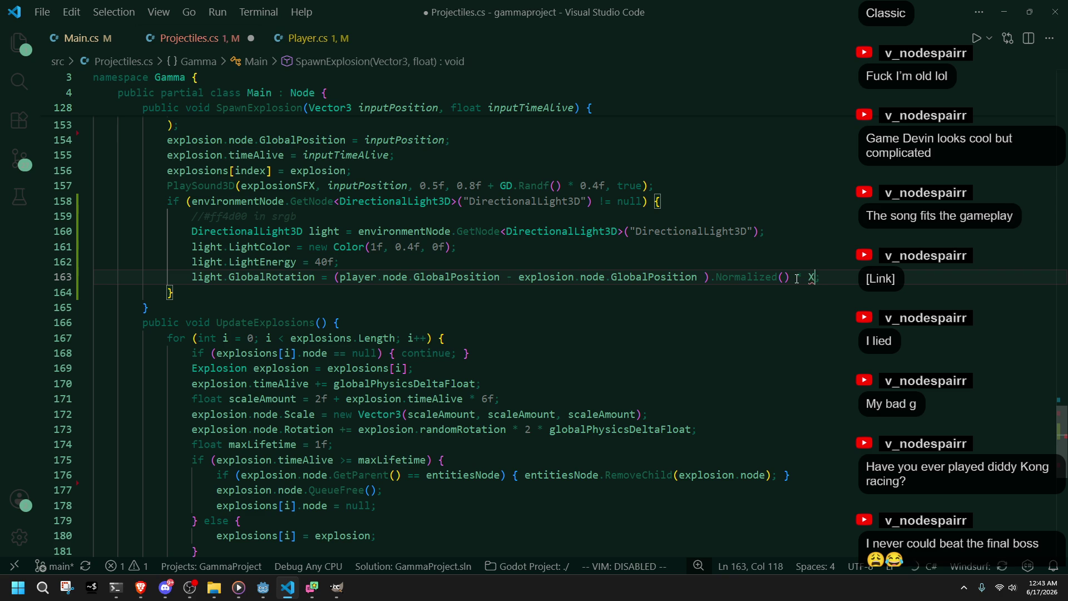
key(Left)
key(ctrl+space)
key(Left)
key(BackSpace)
key(Delete)
text(Y)
key(ctrl+s)
key(alt+Tab)
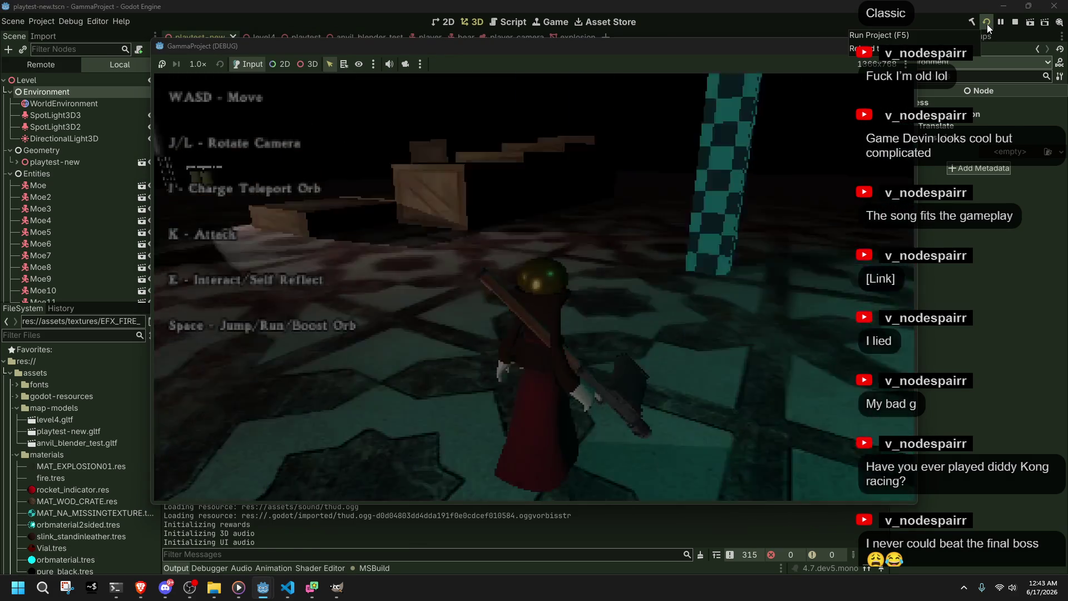
Step: Run and jump the character through the level with W and Space, turning the camera with L
key(w)
key(w)
key(w)
key(l)
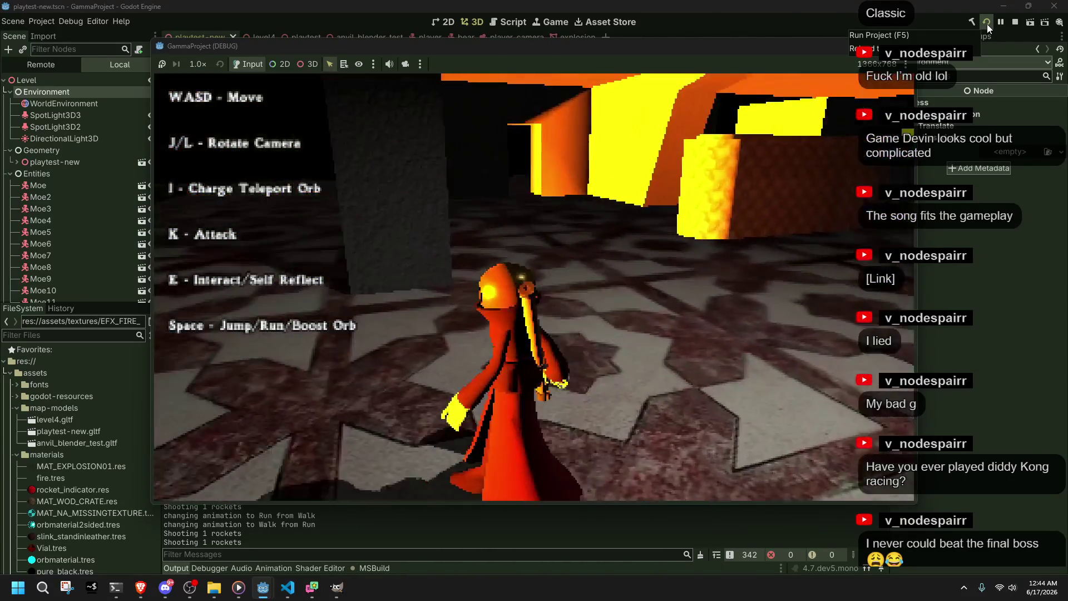
key(space)
key(w)
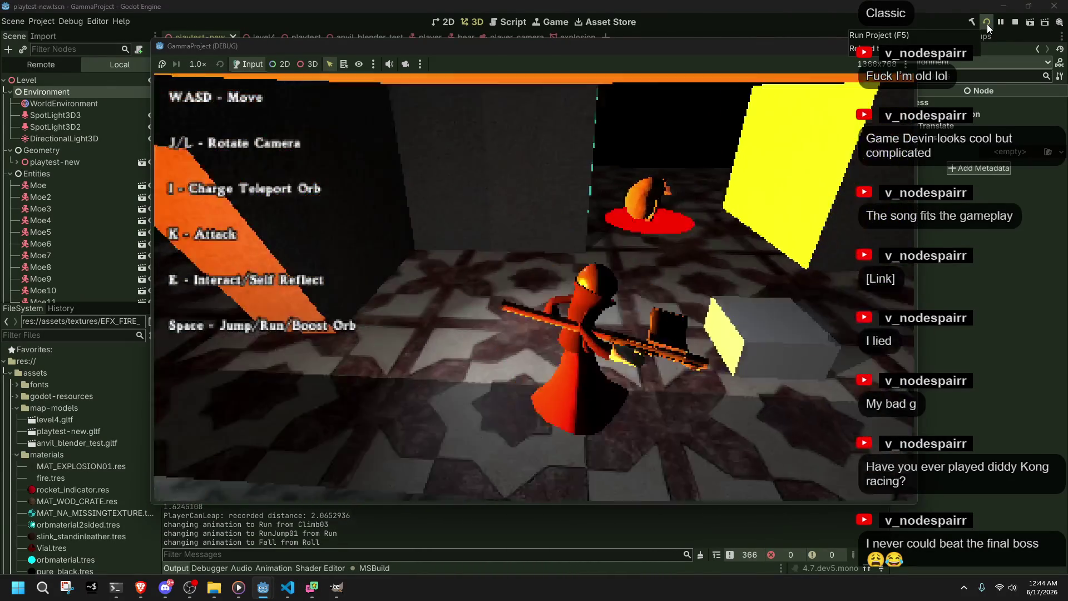
key(w)
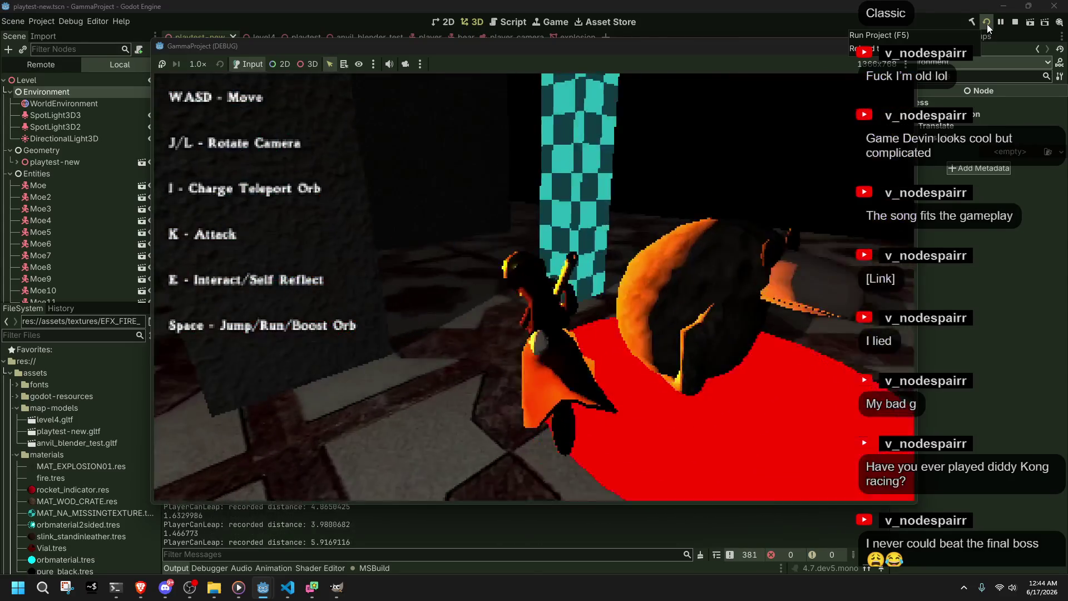
key(w)
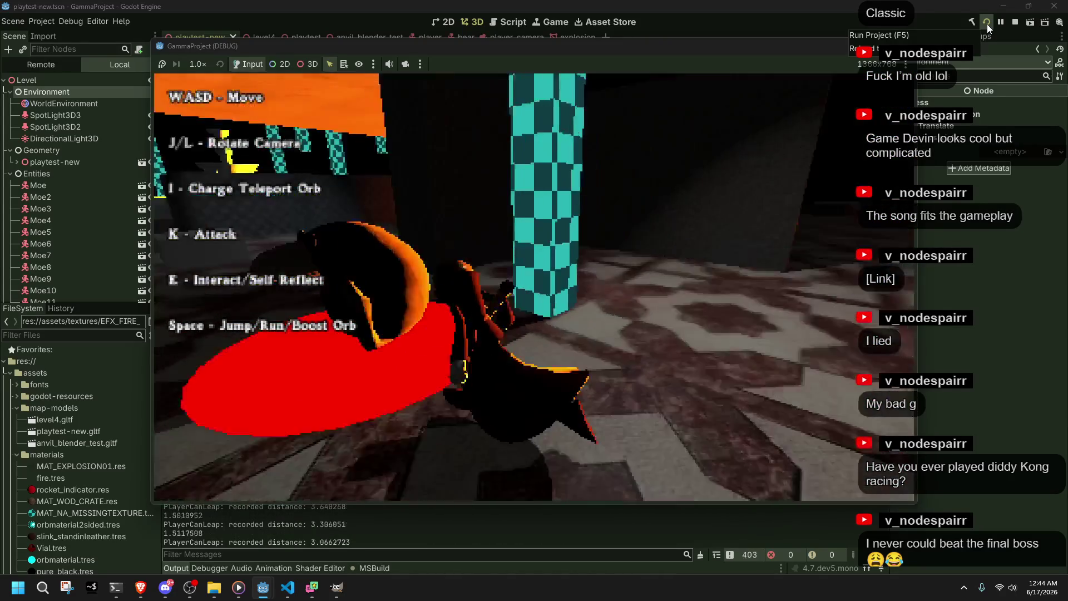
key(l)
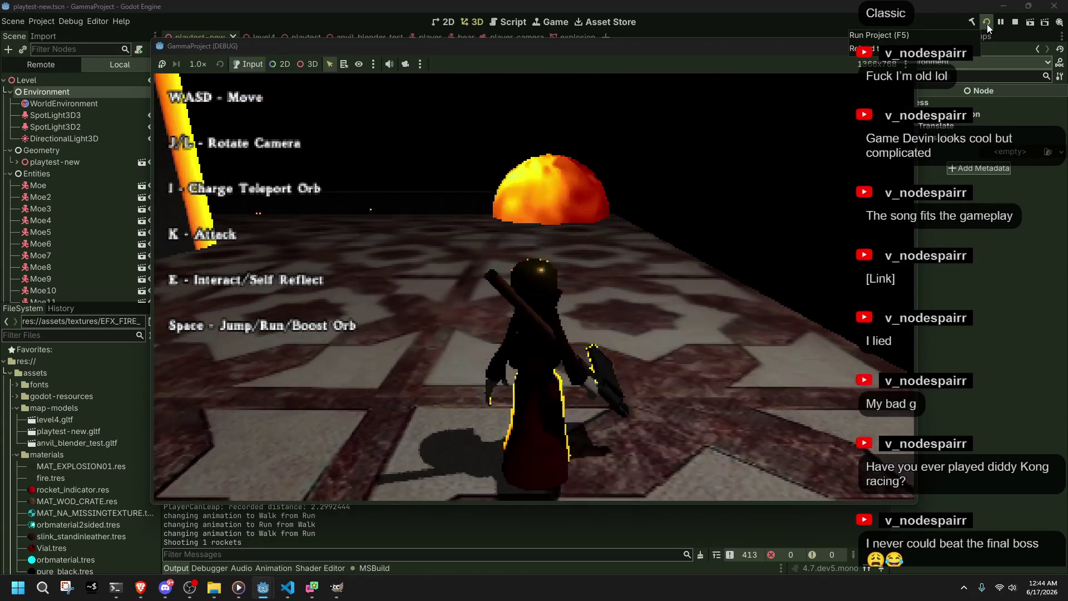
key(w)
Step: Fire rockets with K and watch the orange explosion lighting, then stop the game with F8
key(k)
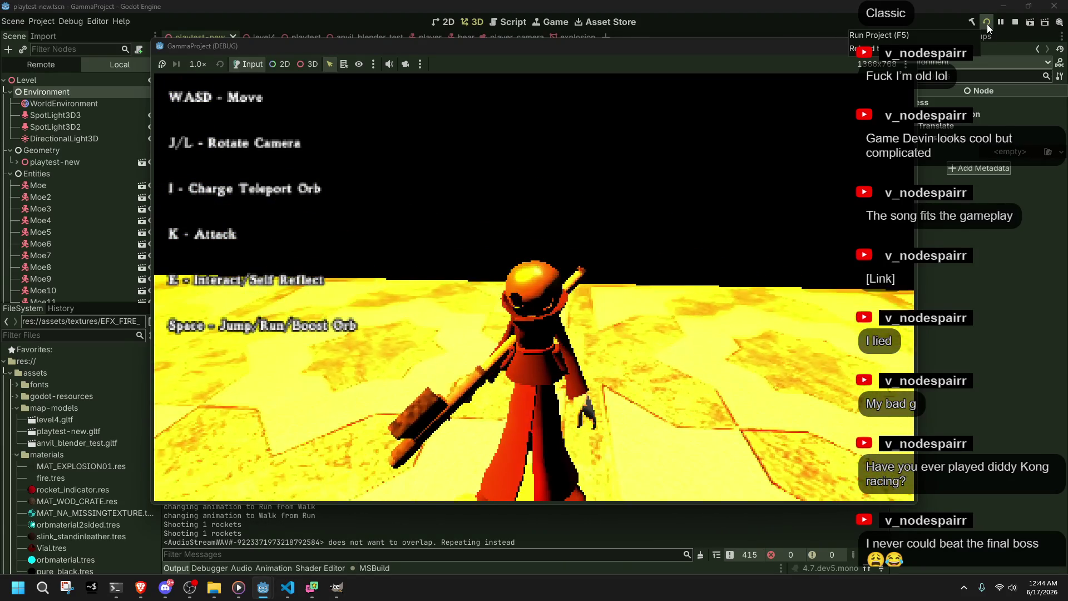
key(j)
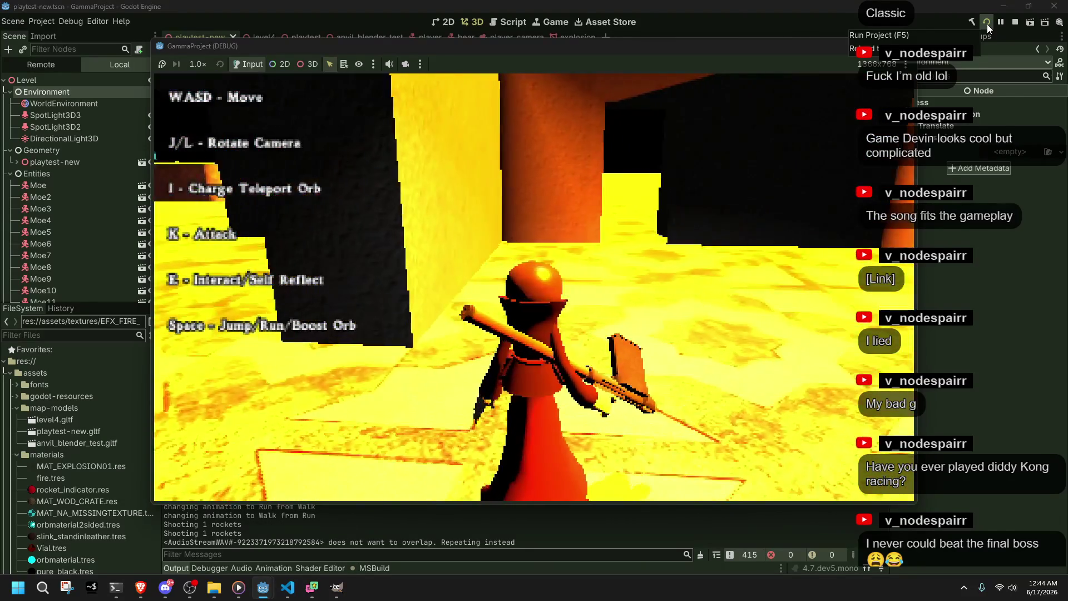
key(j)
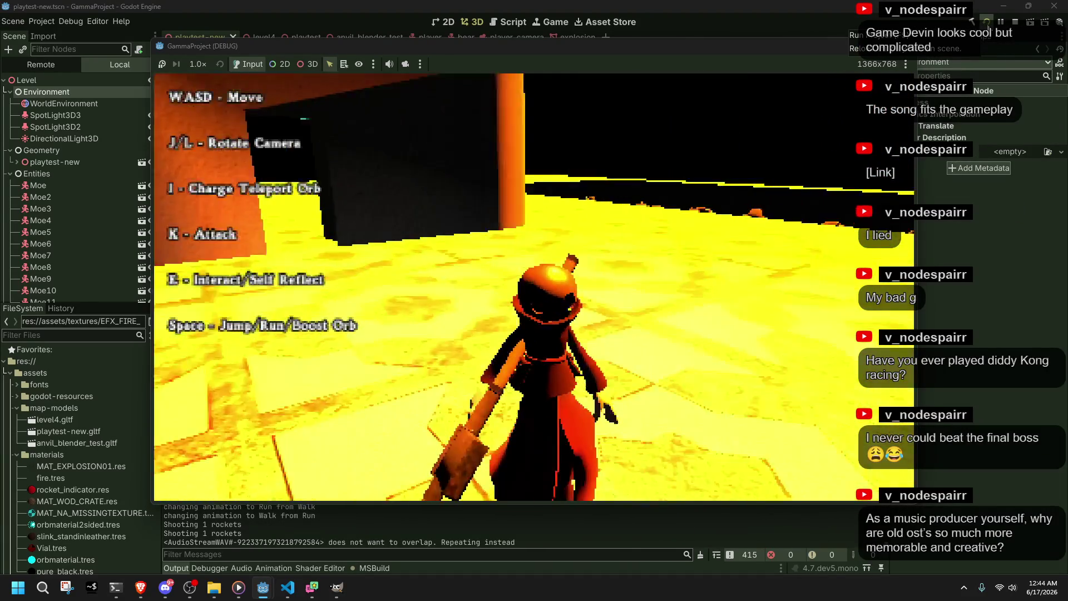
key(j)
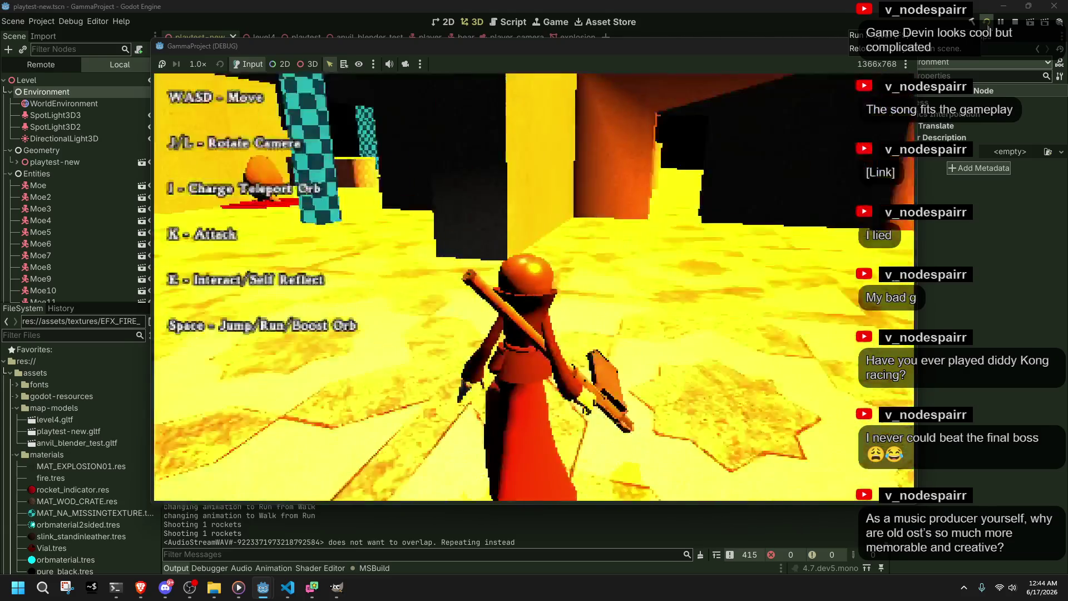
key(j)
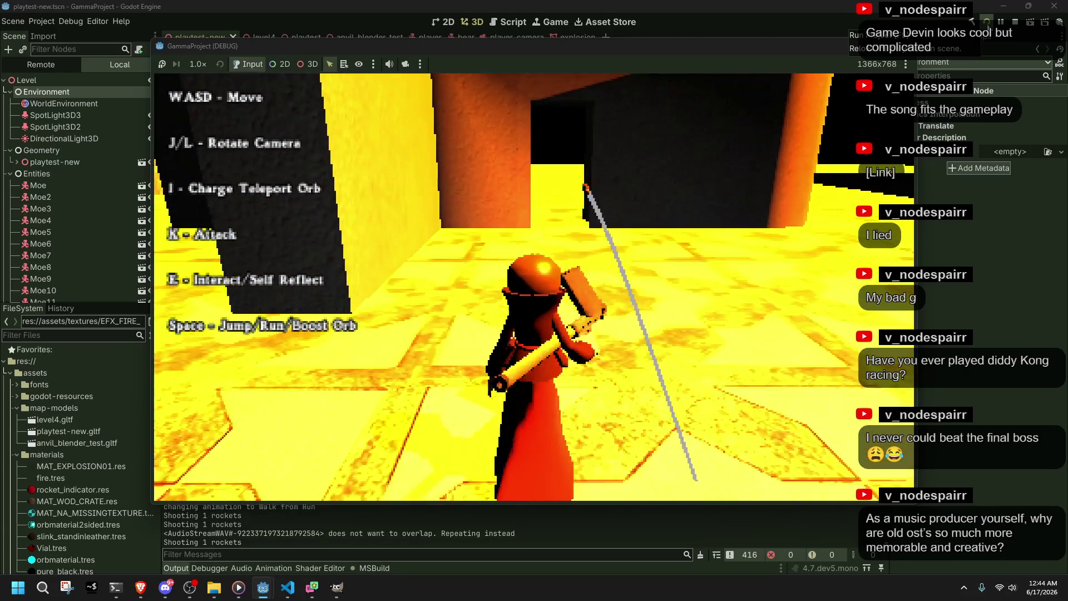
key(F8)
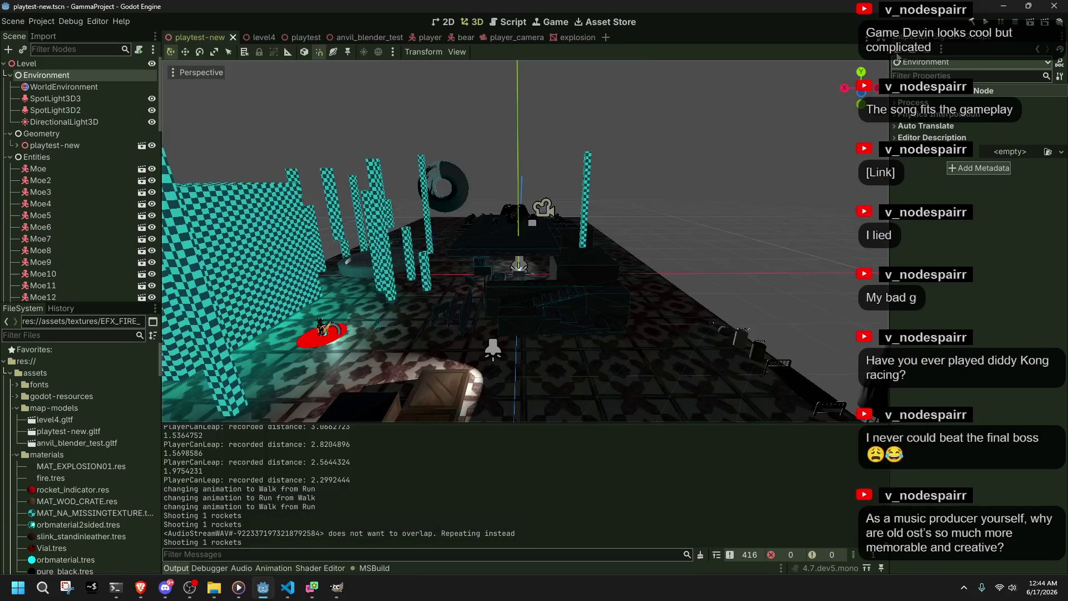
click(287, 588)
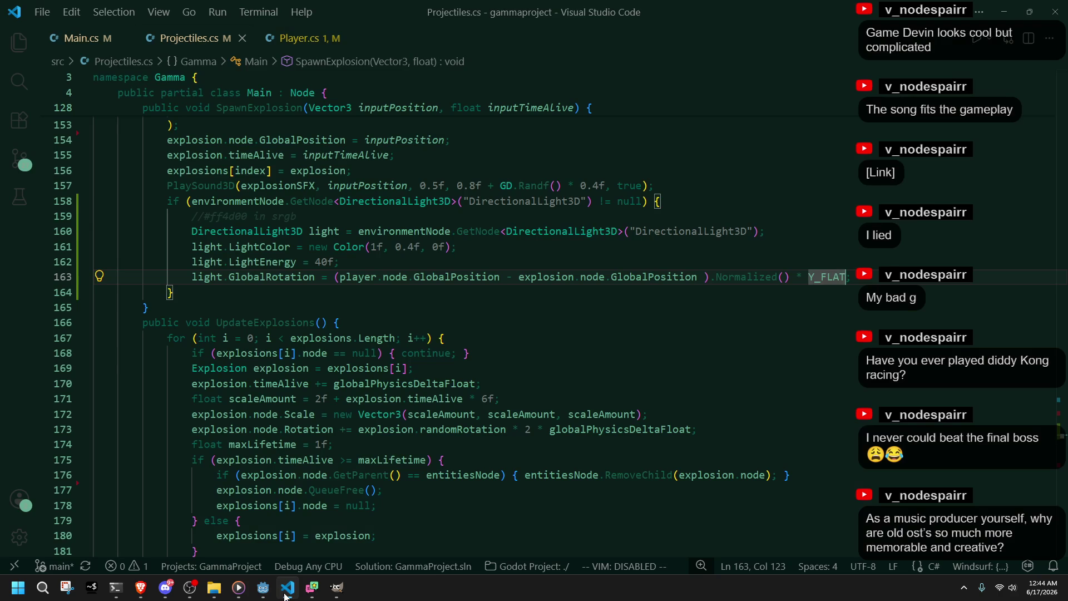
Step: Replace the light rotation line with an explanatory comment and light.LookAt(inputPosition, Vector3.Up), then save
click(550, 338)
click(814, 261)
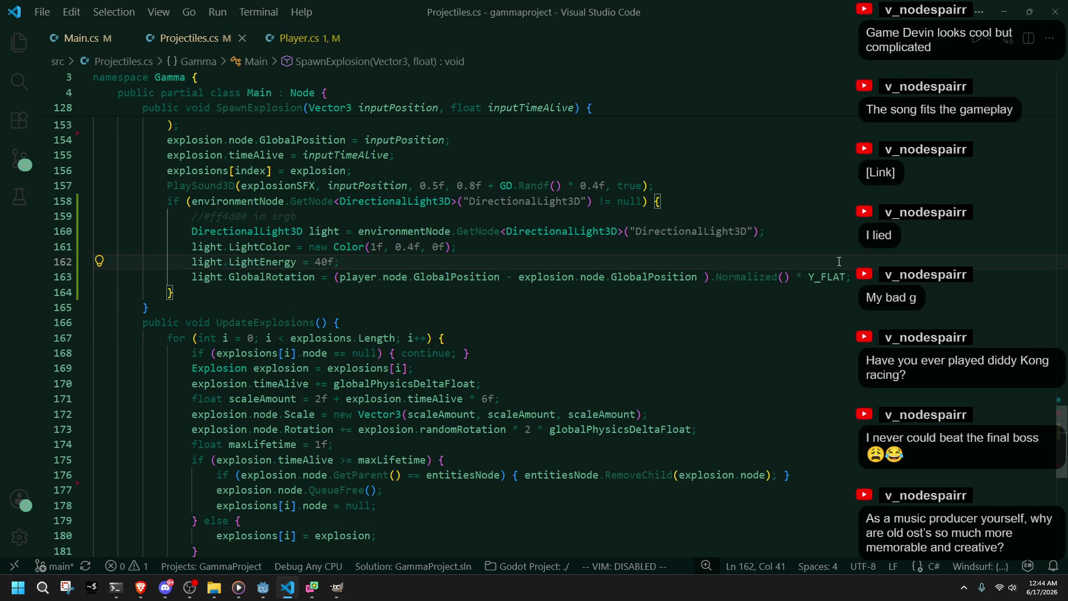
drag(814, 261, 862, 269)
key(Return)
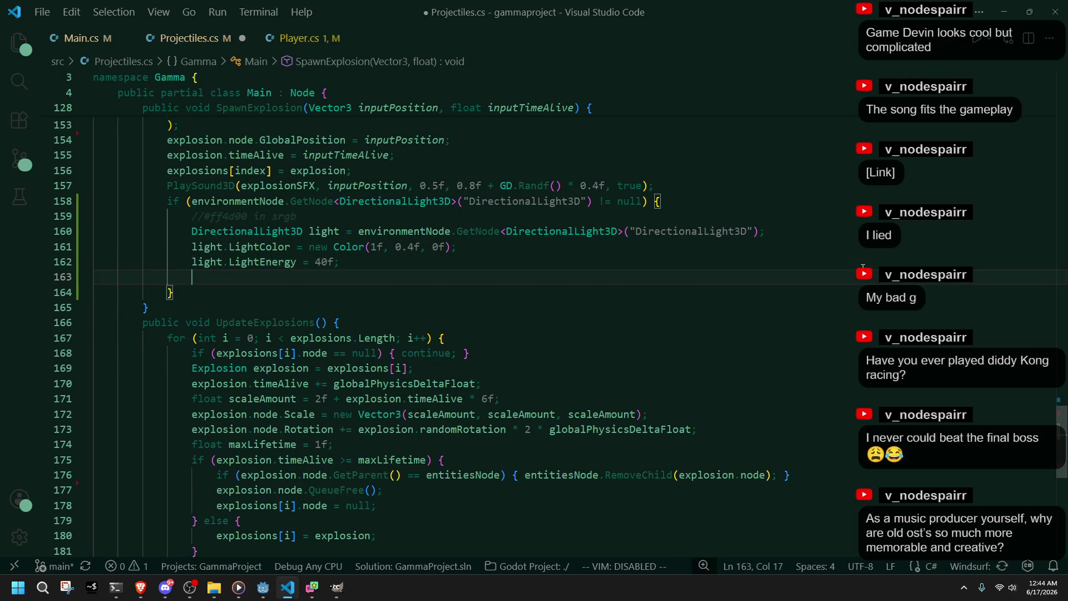
text(//set)
key(BackSpace)
key(BackSpace)
key(BackSpace)
text(rotation )
text(so that directional light )
text(faces )
text(from)
text( direction of the explosion to)
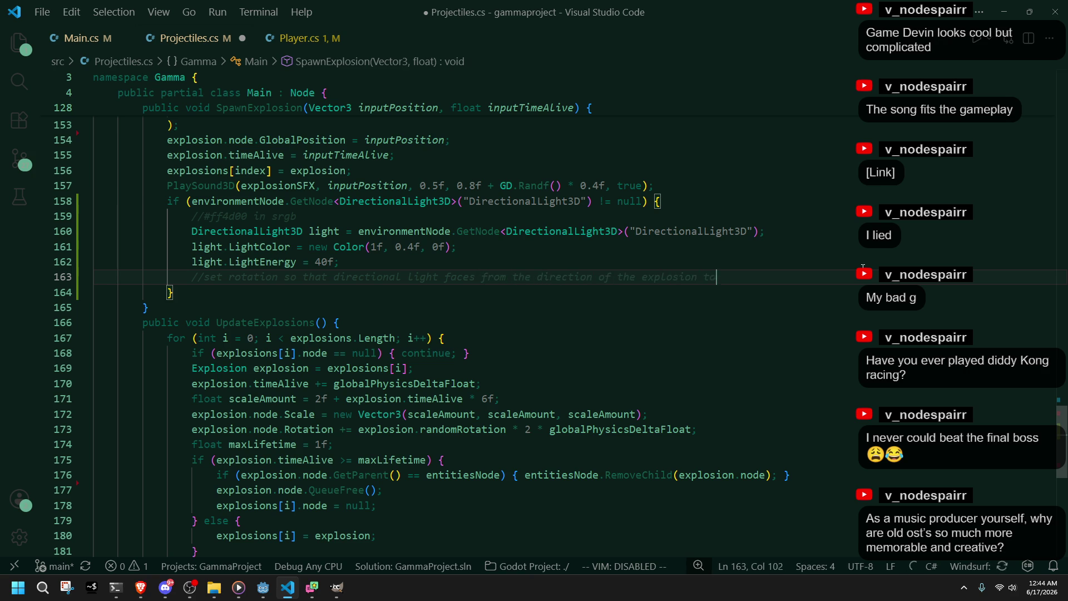
key(Return)
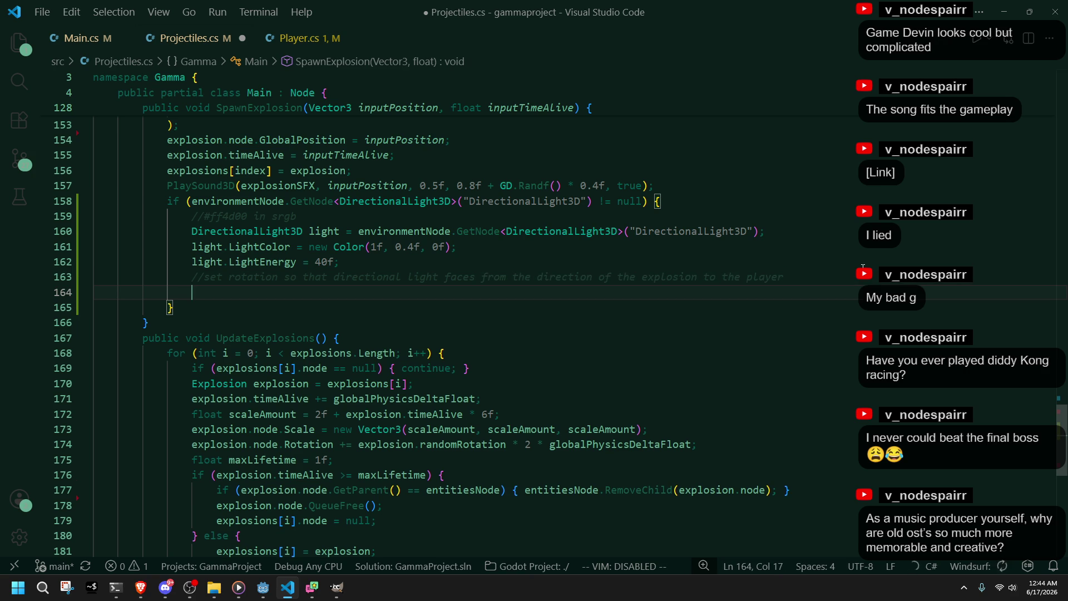
key(Tab)
key(ctrl+s)
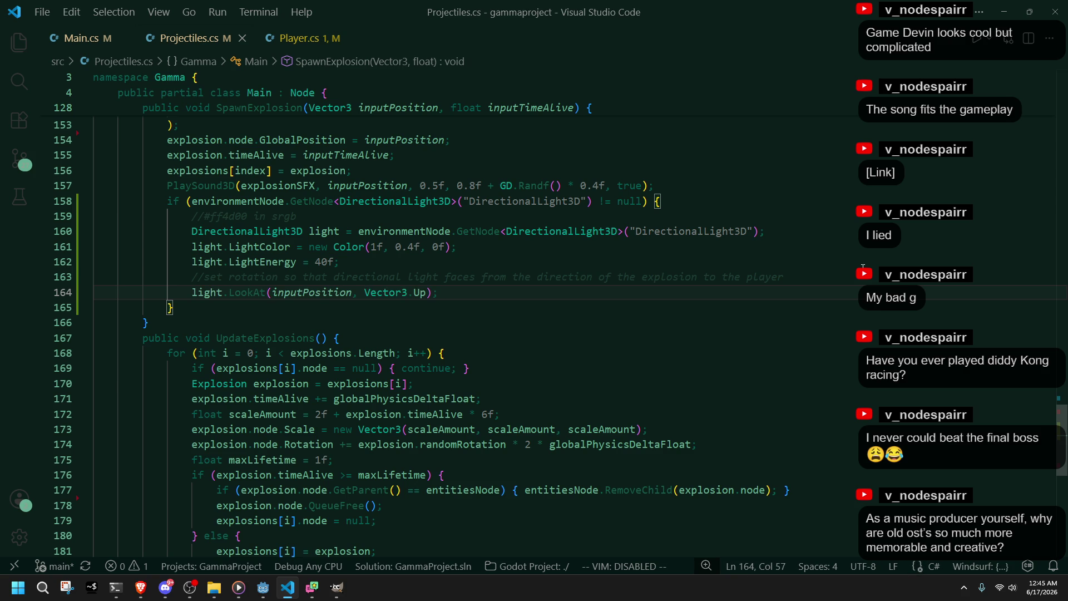
Step: Switch to Godot and run the project to rebuild and playtest
click(473, 303)
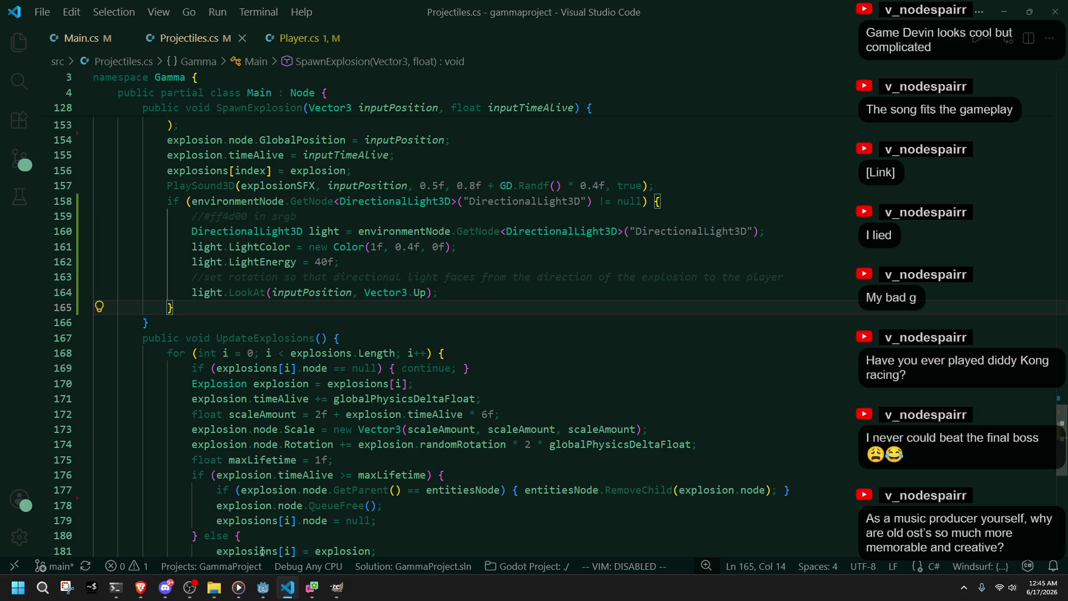
click(262, 587)
click(996, 25)
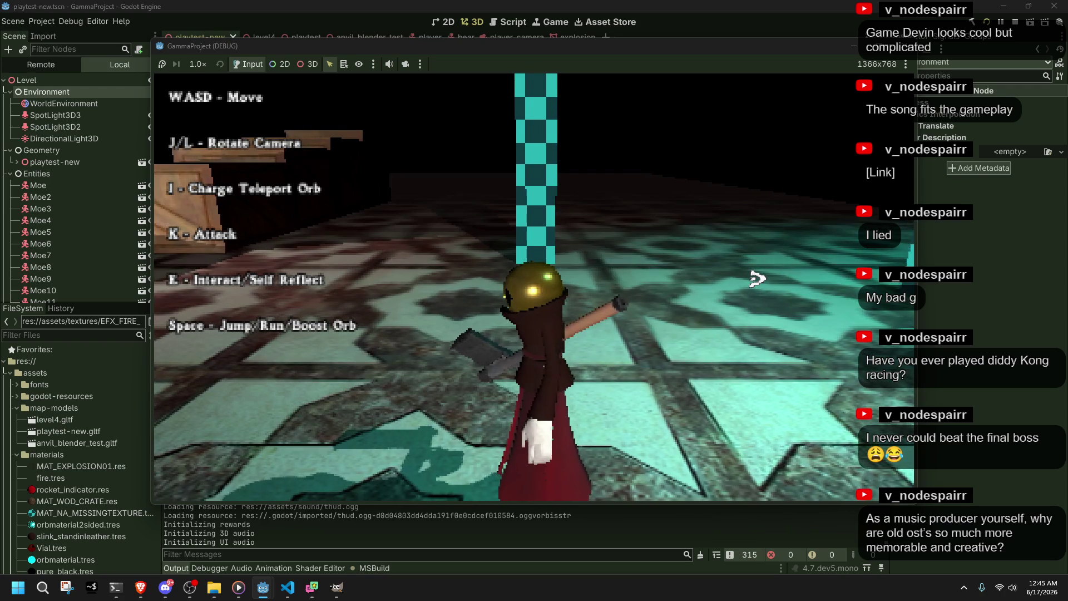
key(j)
key(w)
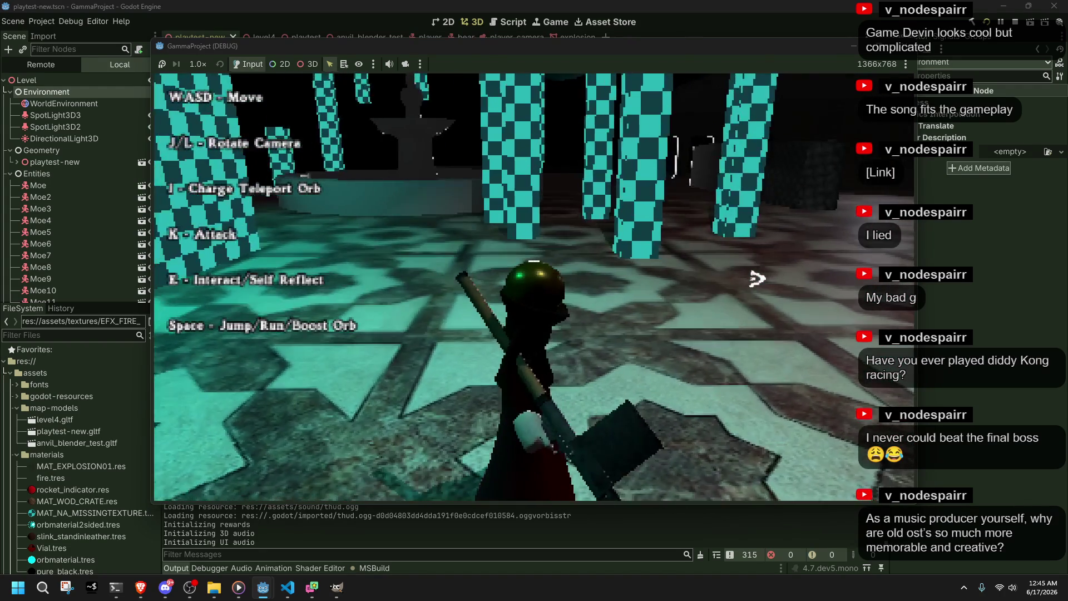
key(l)
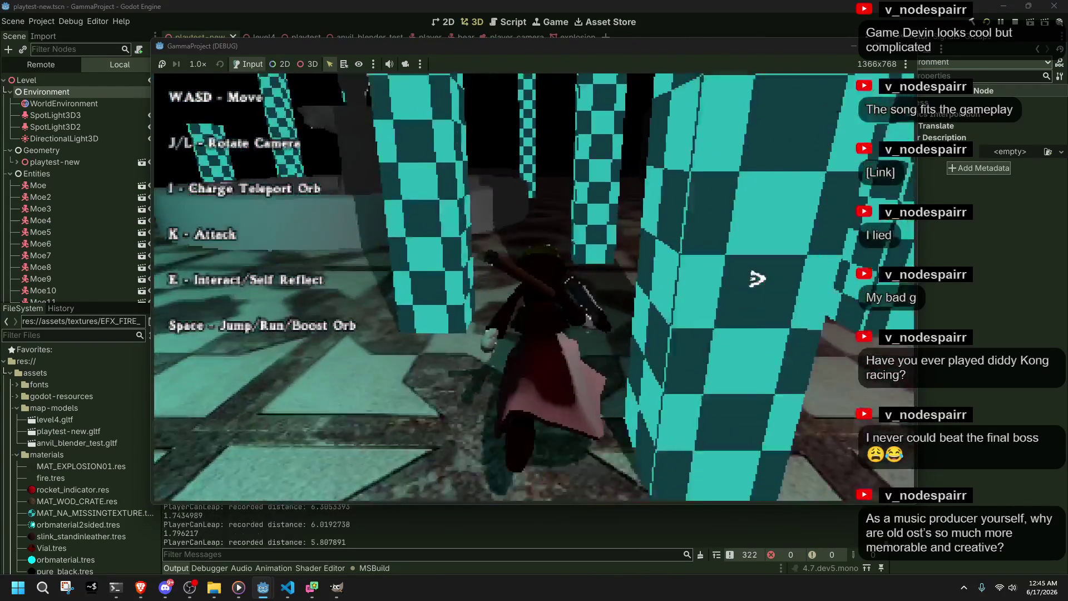
key(space)
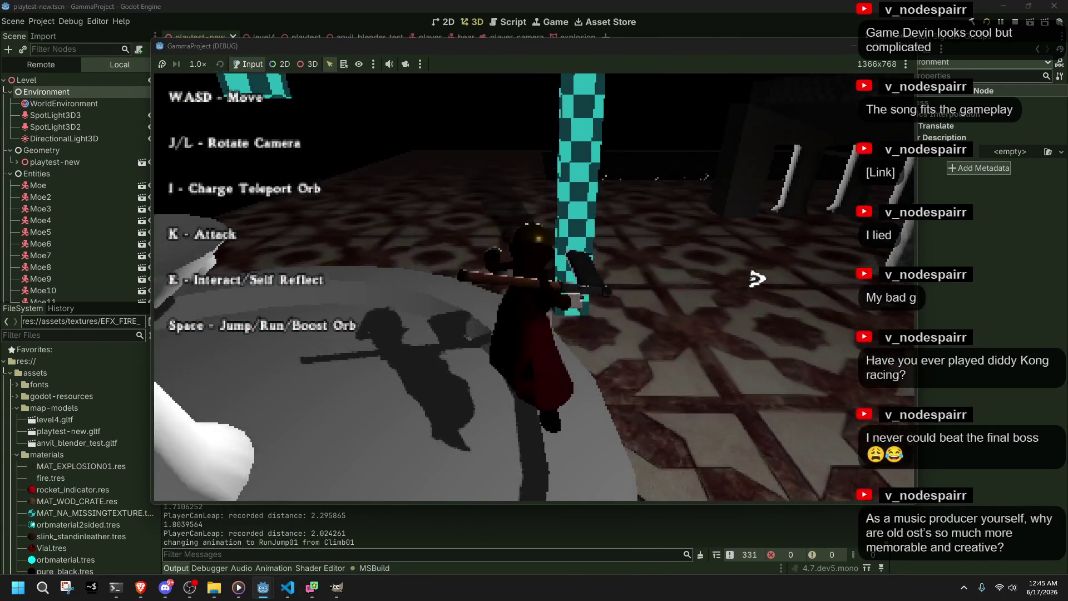